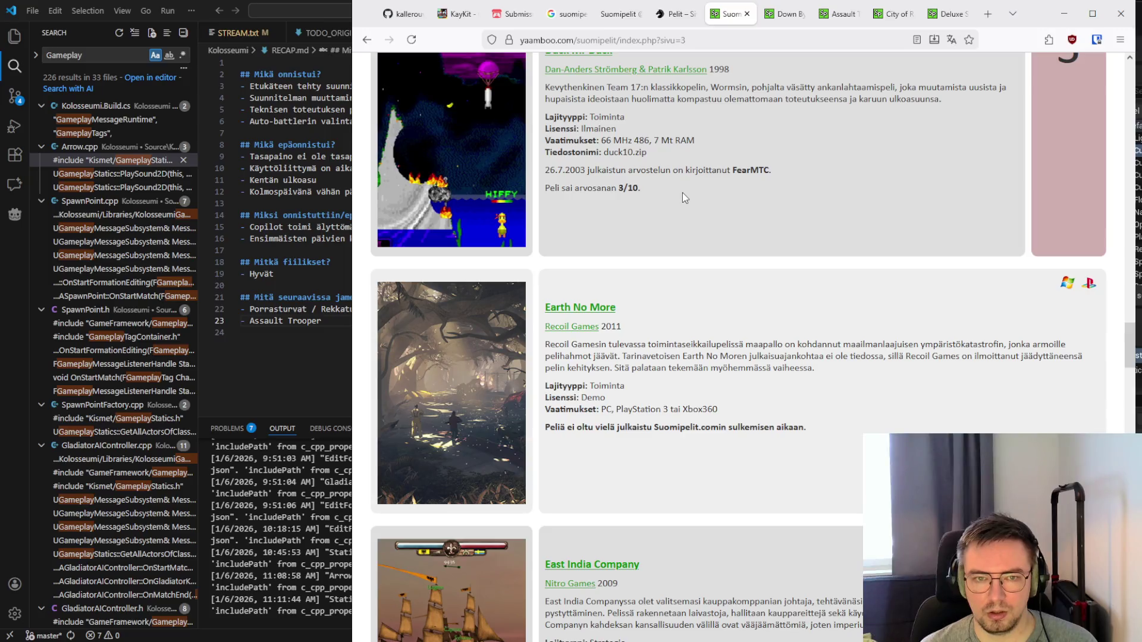
Read the game list from Earth No More down to Erkki Saaressa and select its description
{"action": "scroll", "coordinate": [683, 191], "scroll_direction": "up", "scroll_amount": 3}
{"action": "scroll", "coordinate": [682, 192], "scroll_direction": "down", "scroll_amount": 6}
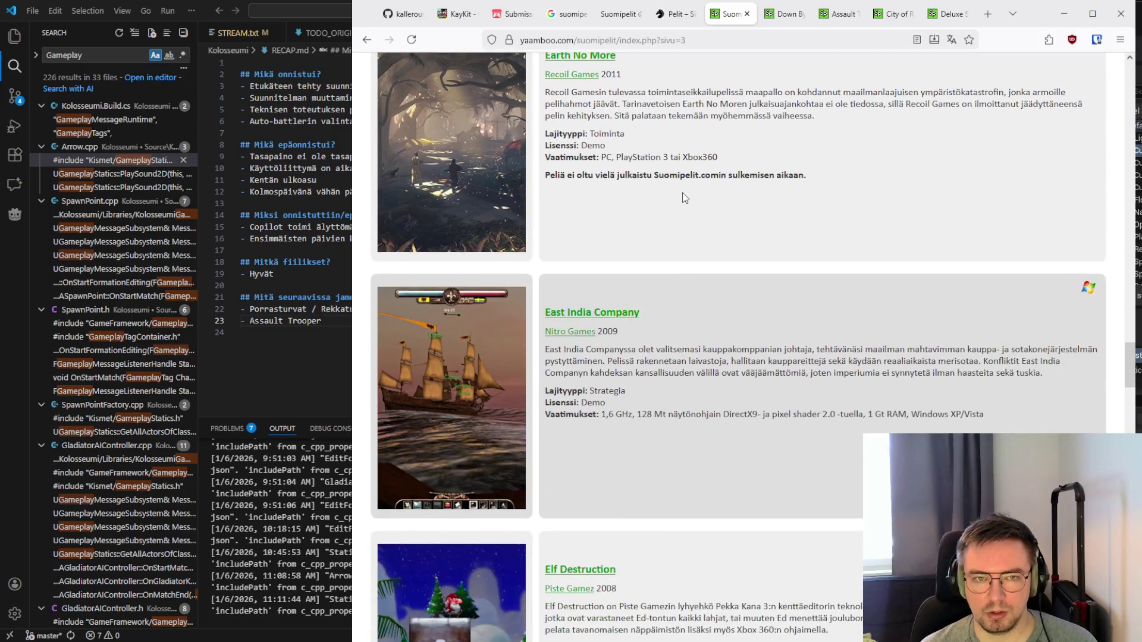
{"action": "scroll", "coordinate": [682, 191], "scroll_direction": "up", "scroll_amount": 1}
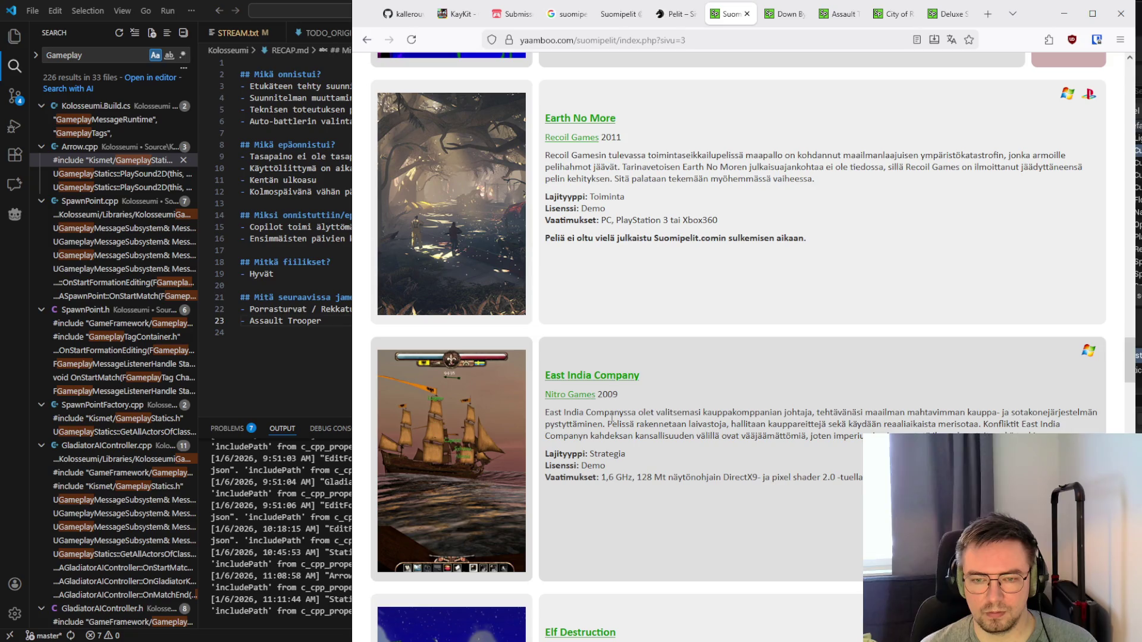
{"action": "scroll", "coordinate": [418, 361], "scroll_direction": "down", "scroll_amount": 2}
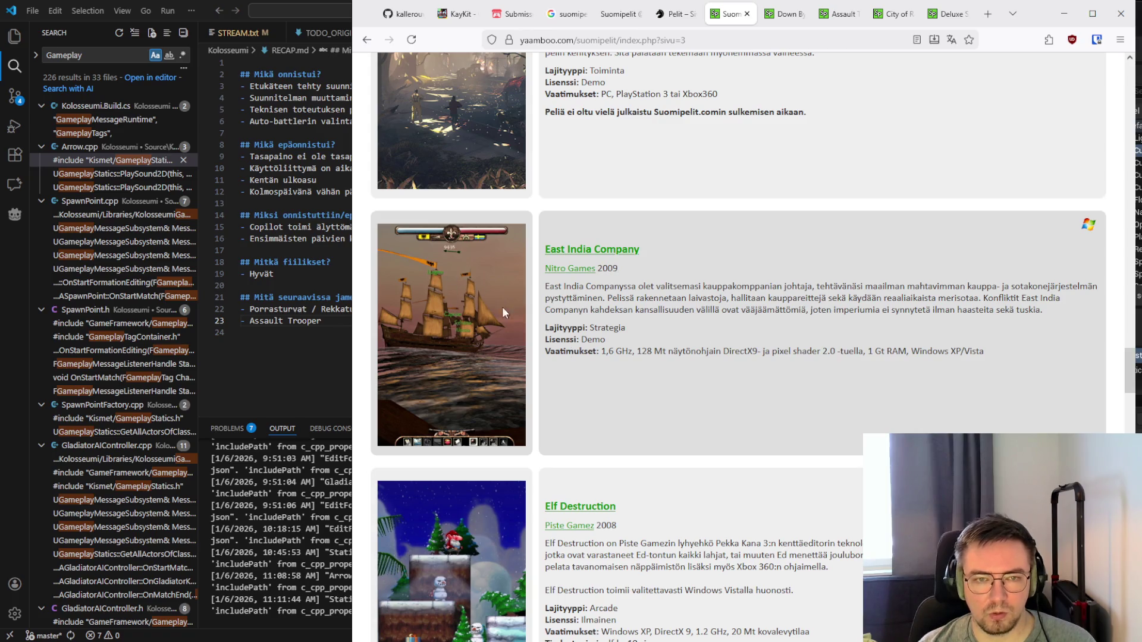
{"action": "scroll", "coordinate": [630, 297], "scroll_direction": "down", "scroll_amount": 4}
{"action": "scroll", "coordinate": [625, 297], "scroll_direction": "down", "scroll_amount": 7}
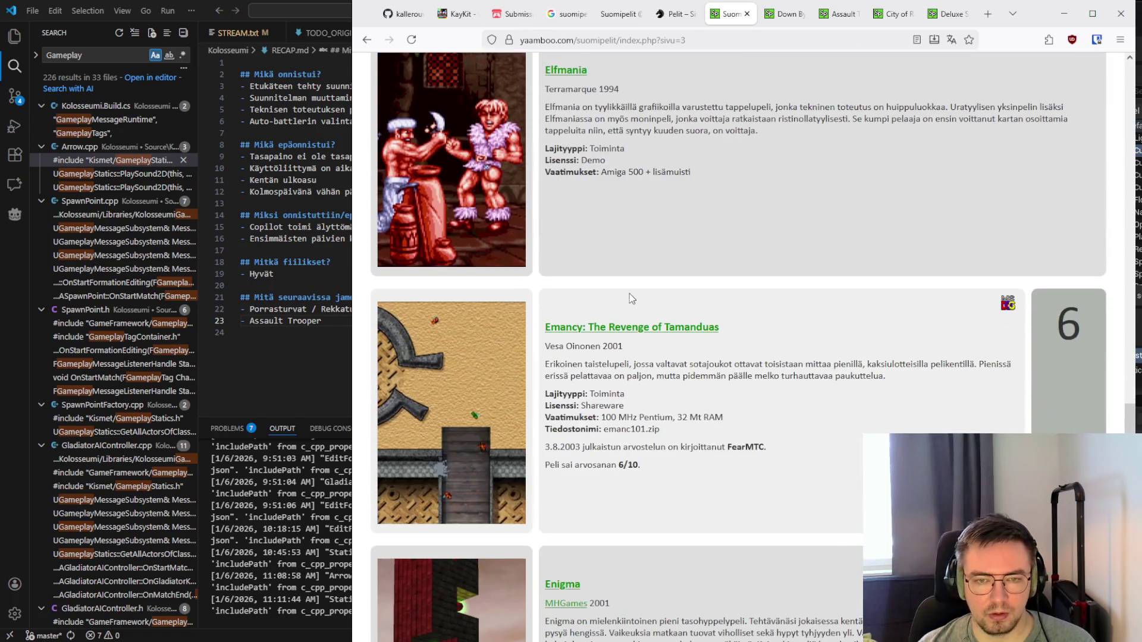
{"action": "scroll", "coordinate": [630, 293], "scroll_direction": "down", "scroll_amount": 4}
{"action": "scroll", "coordinate": [629, 294], "scroll_direction": "down", "scroll_amount": 6}
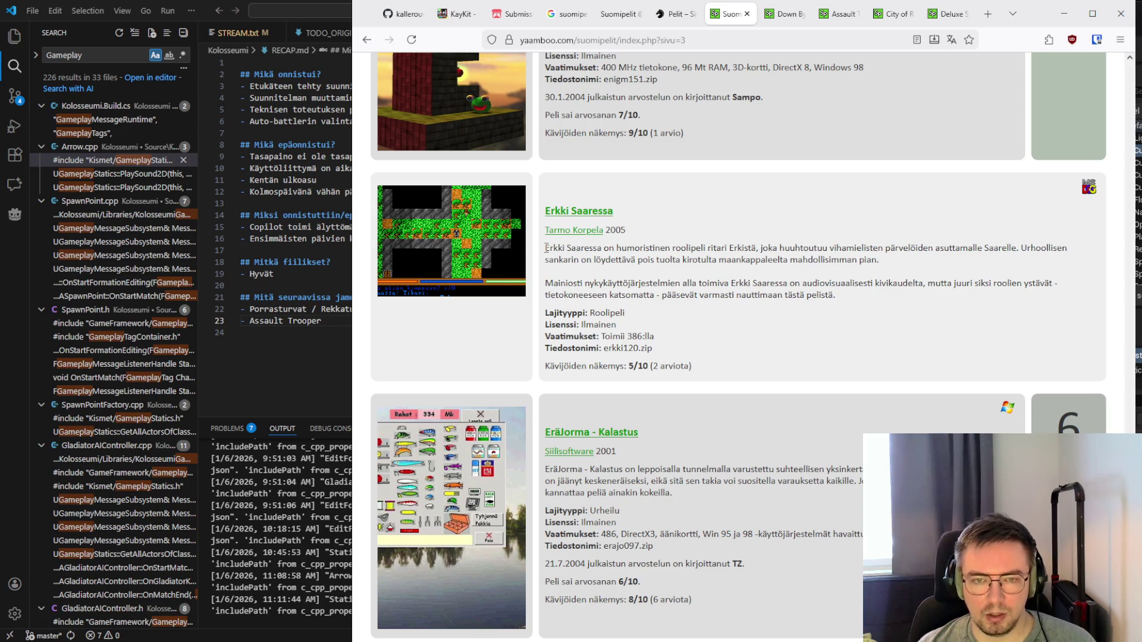
{"action": "left_click_drag", "start_coordinate": [546, 247], "coordinate": [864, 303]}
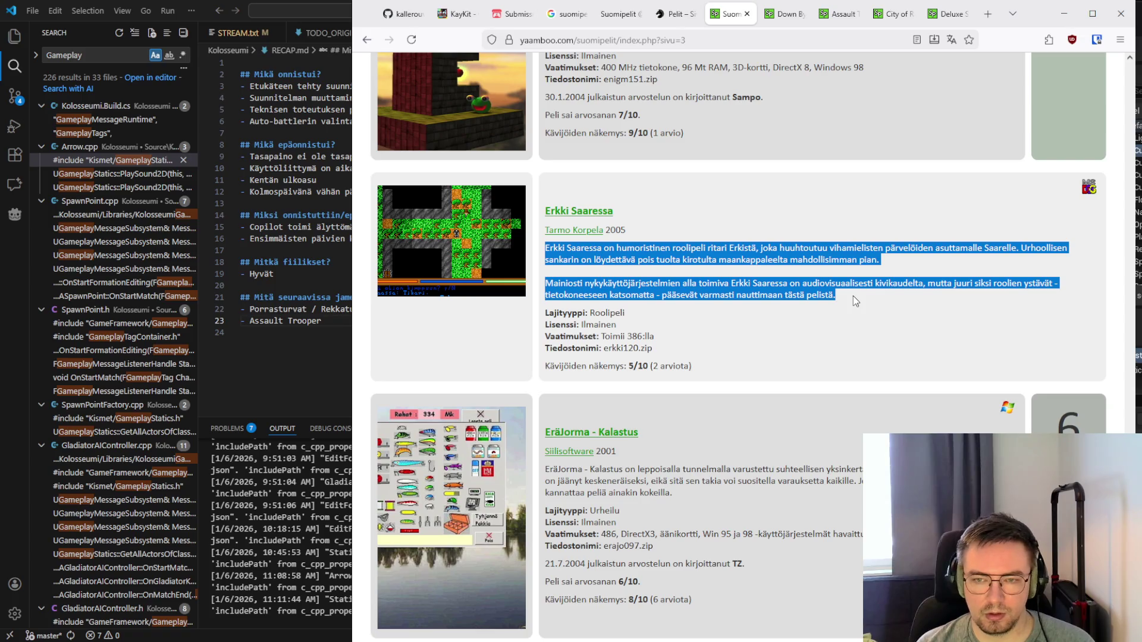
Read on past EräJorma, Eturintama and Factory Pinball to the Falcon's Eye review
{"action": "left_click", "coordinate": [853, 295]}
{"action": "scroll", "coordinate": [647, 295], "scroll_direction": "down", "scroll_amount": 7}
{"action": "scroll", "coordinate": [637, 300], "scroll_direction": "up", "scroll_amount": 3}
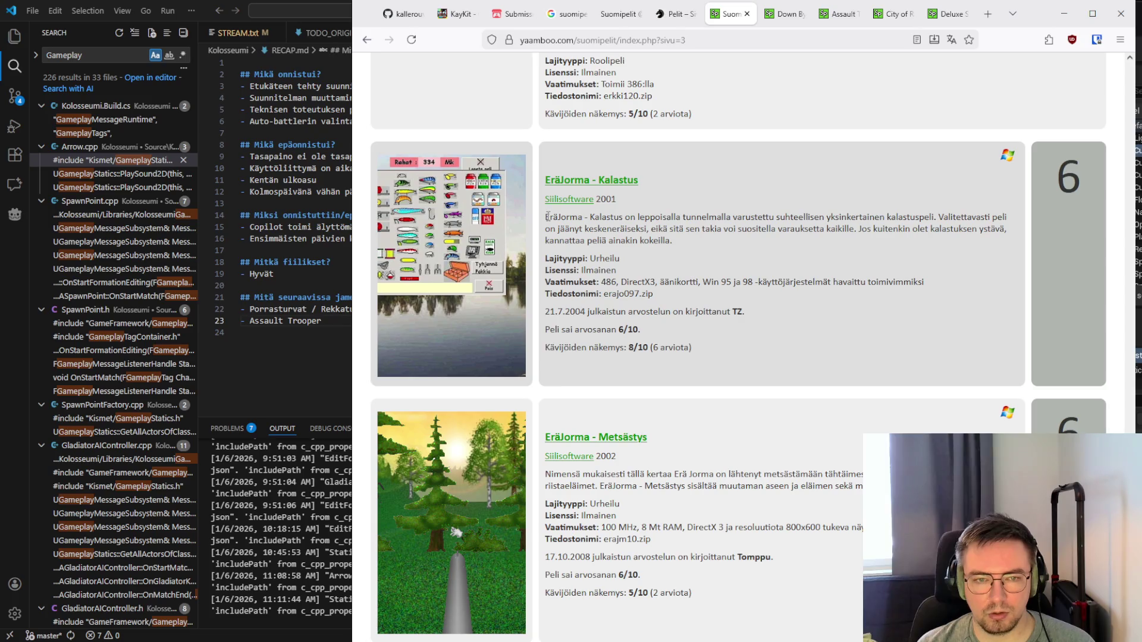
{"action": "scroll", "coordinate": [547, 217], "scroll_direction": "down", "scroll_amount": 1}
{"action": "scroll", "coordinate": [548, 216], "scroll_direction": "up", "scroll_amount": 1}
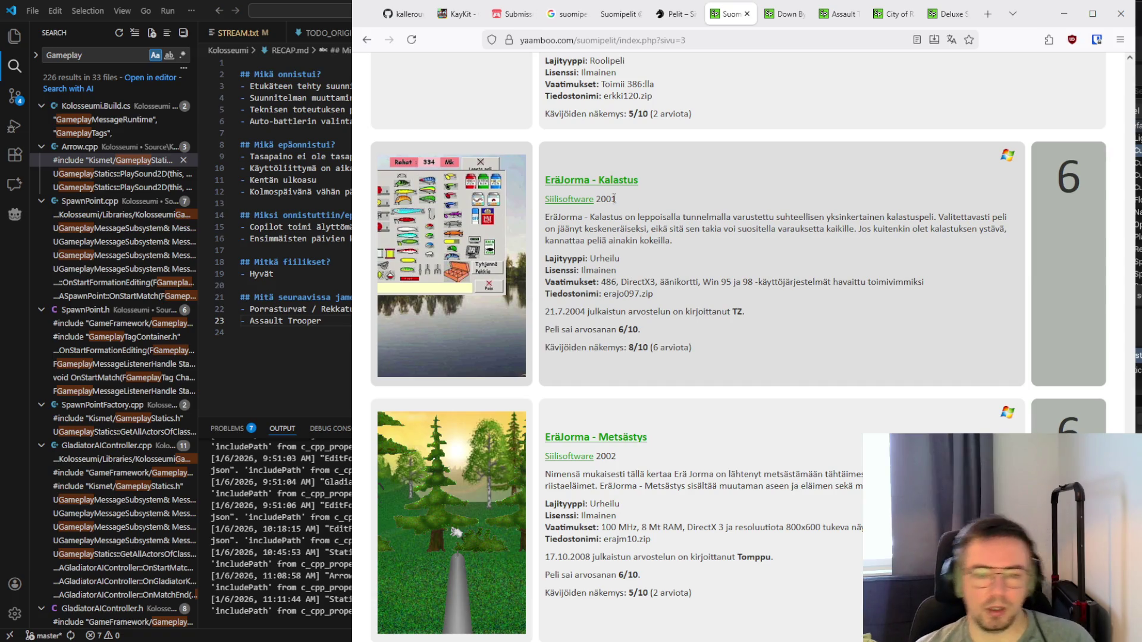
{"action": "scroll", "coordinate": [692, 176], "scroll_direction": "down", "scroll_amount": 2}
{"action": "scroll", "coordinate": [692, 175], "scroll_direction": "down", "scroll_amount": 2}
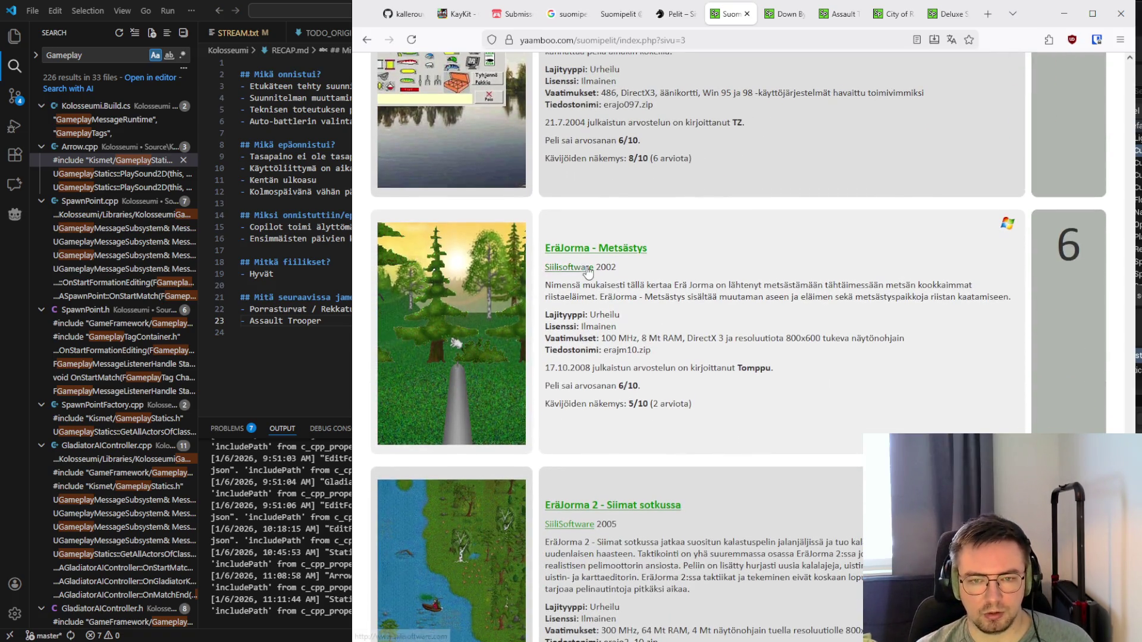
{"action": "scroll", "coordinate": [615, 262], "scroll_direction": "down", "scroll_amount": 1}
{"action": "scroll", "coordinate": [614, 262], "scroll_direction": "down", "scroll_amount": 3}
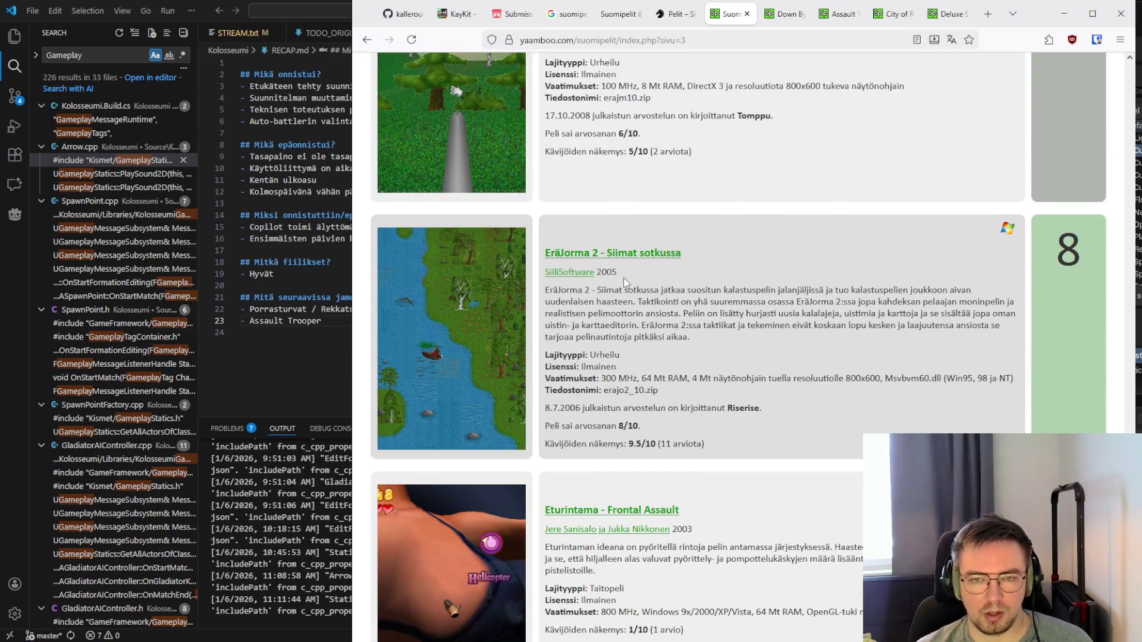
{"action": "scroll", "coordinate": [651, 344], "scroll_direction": "up", "scroll_amount": 5}
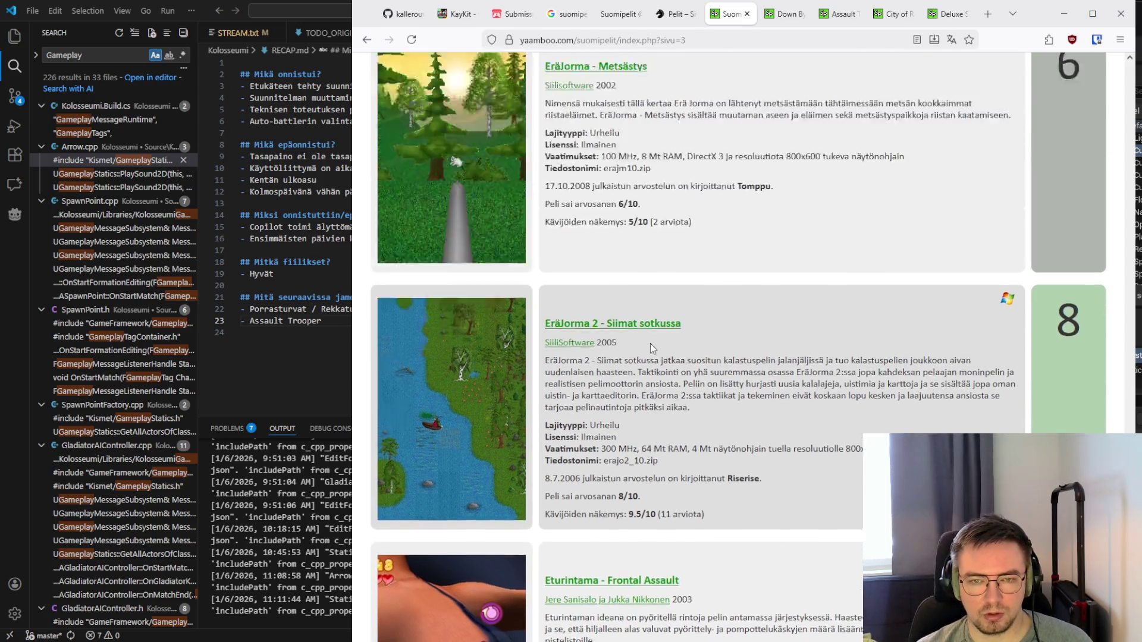
{"action": "scroll", "coordinate": [650, 344], "scroll_direction": "down", "scroll_amount": 6}
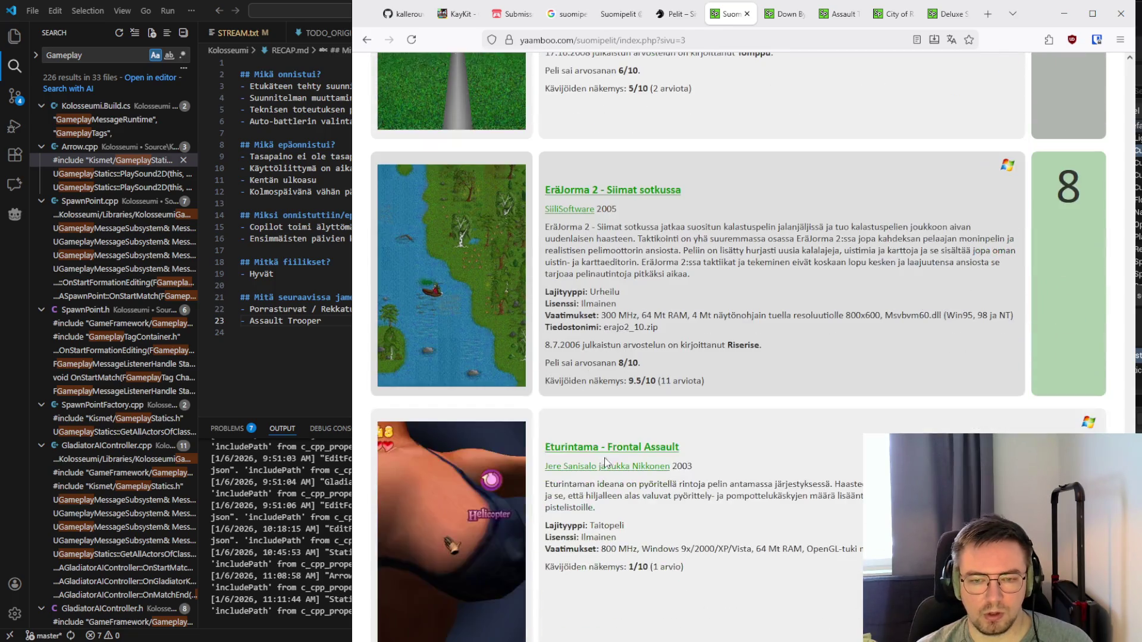
{"action": "scroll", "coordinate": [620, 257], "scroll_direction": "down", "scroll_amount": 3}
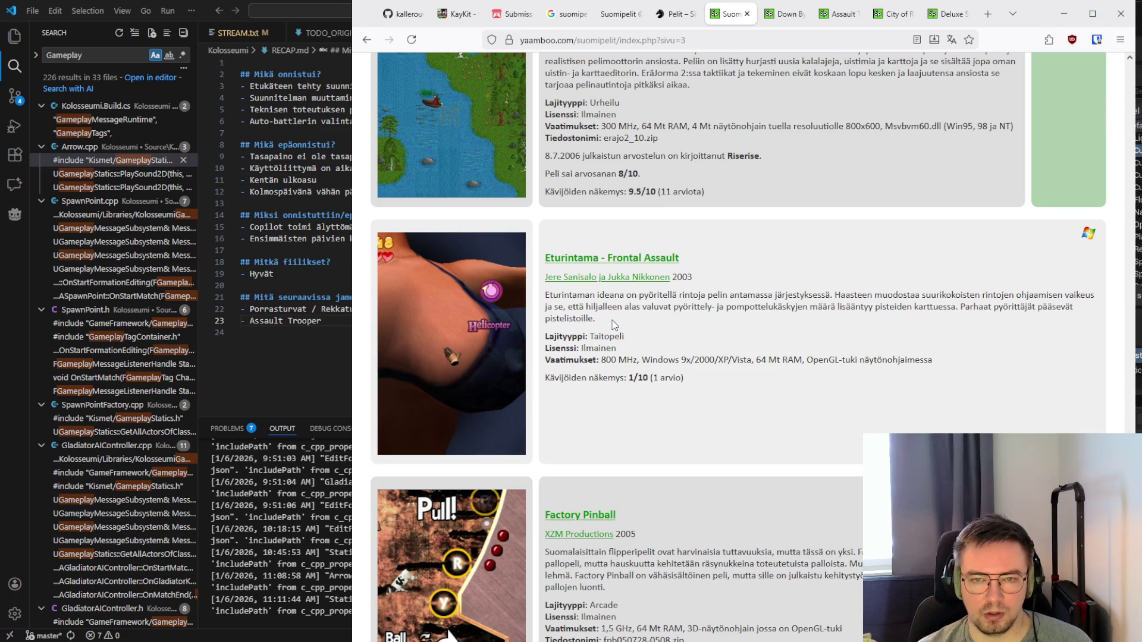
{"action": "scroll", "coordinate": [615, 324], "scroll_direction": "down", "scroll_amount": 1}
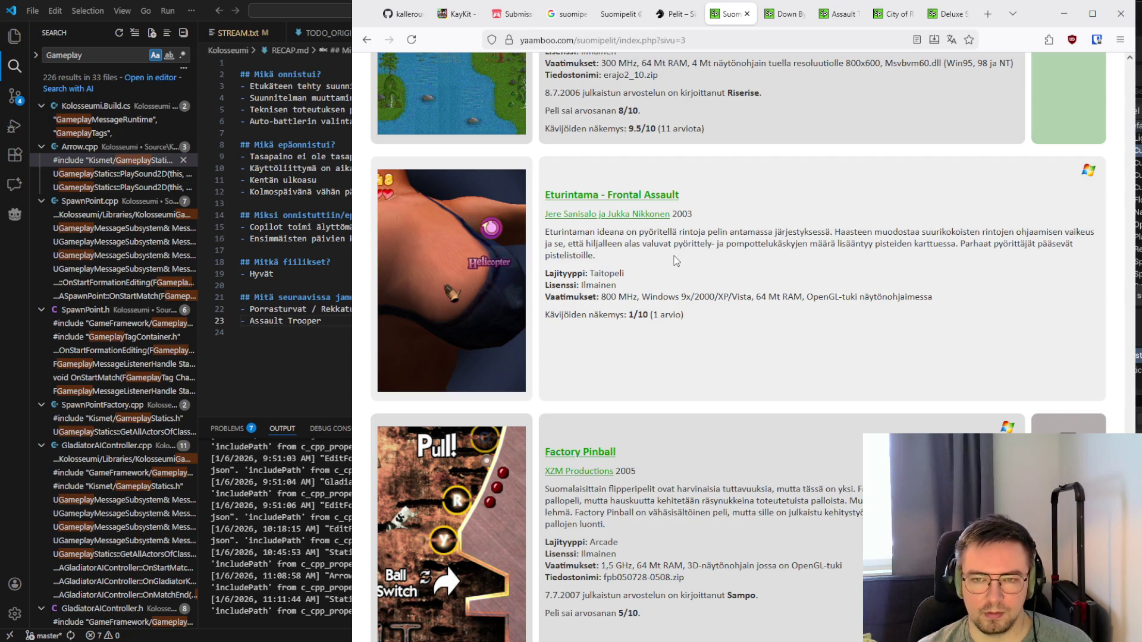
{"action": "scroll", "coordinate": [675, 261], "scroll_direction": "down", "scroll_amount": 5}
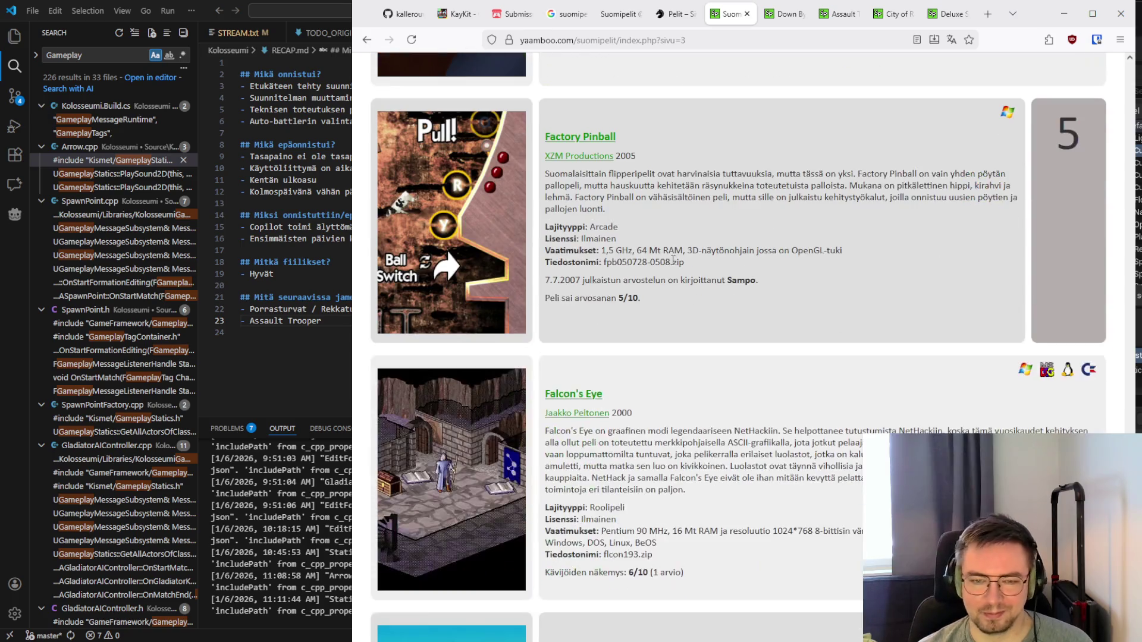
{"action": "scroll", "coordinate": [673, 260], "scroll_direction": "down", "scroll_amount": 3}
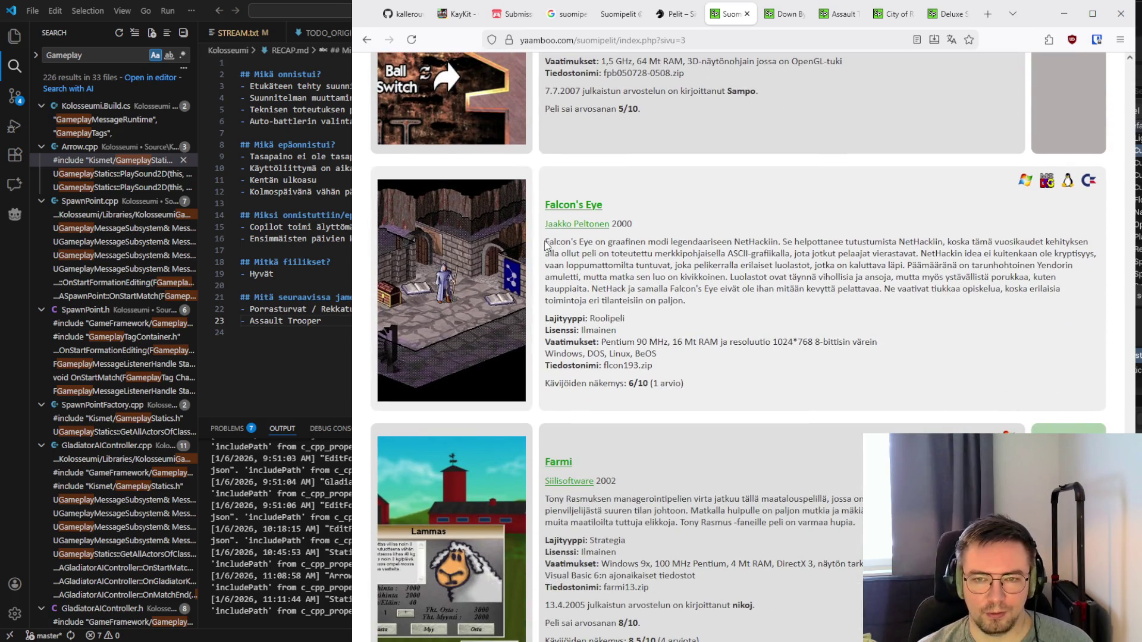
Highlight parts of the Falcon's Eye description, pass Farmi, and go to the F–H page
{"action": "mouse_move", "coordinate": [546, 242]}
{"action": "left_mouse_down"}
{"action": "mouse_move", "coordinate": [766, 253]}
{"action": "mouse_move", "coordinate": [778, 243]}
{"action": "left_mouse_up"}
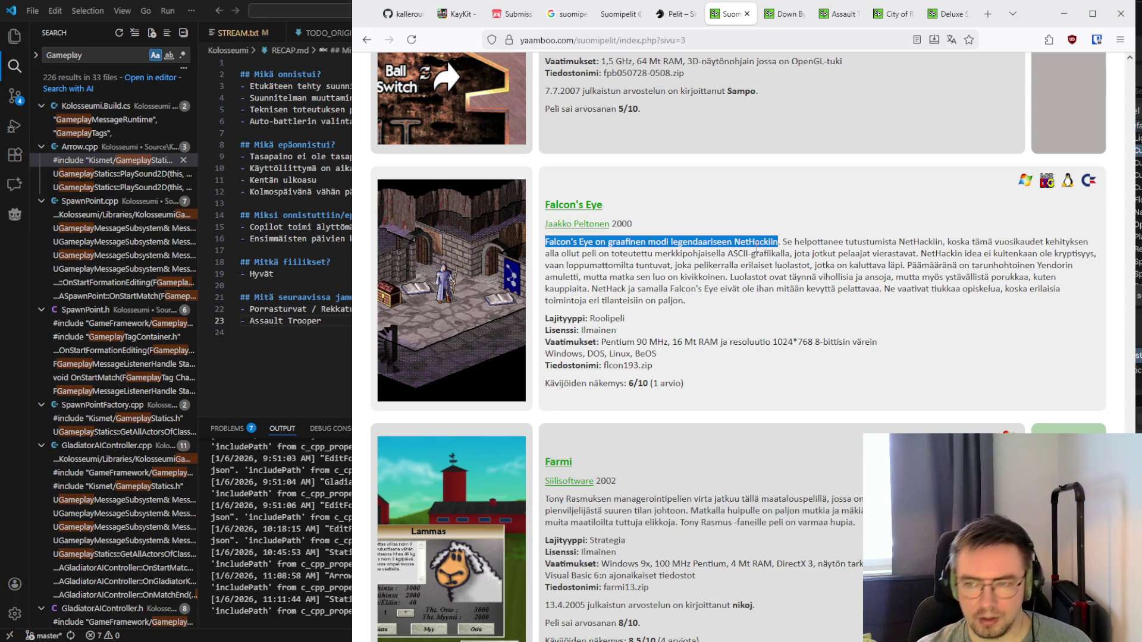
{"action": "left_click", "coordinate": [757, 247]}
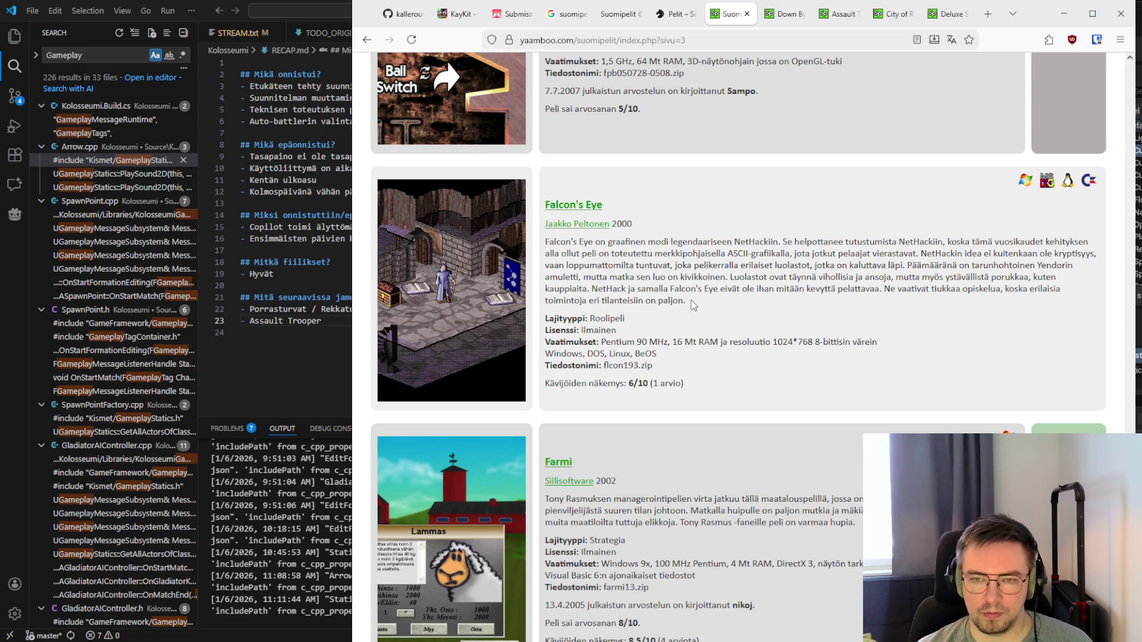
{"action": "left_click_drag", "start_coordinate": [694, 306], "coordinate": [544, 240]}
{"action": "left_click", "coordinate": [544, 240]}
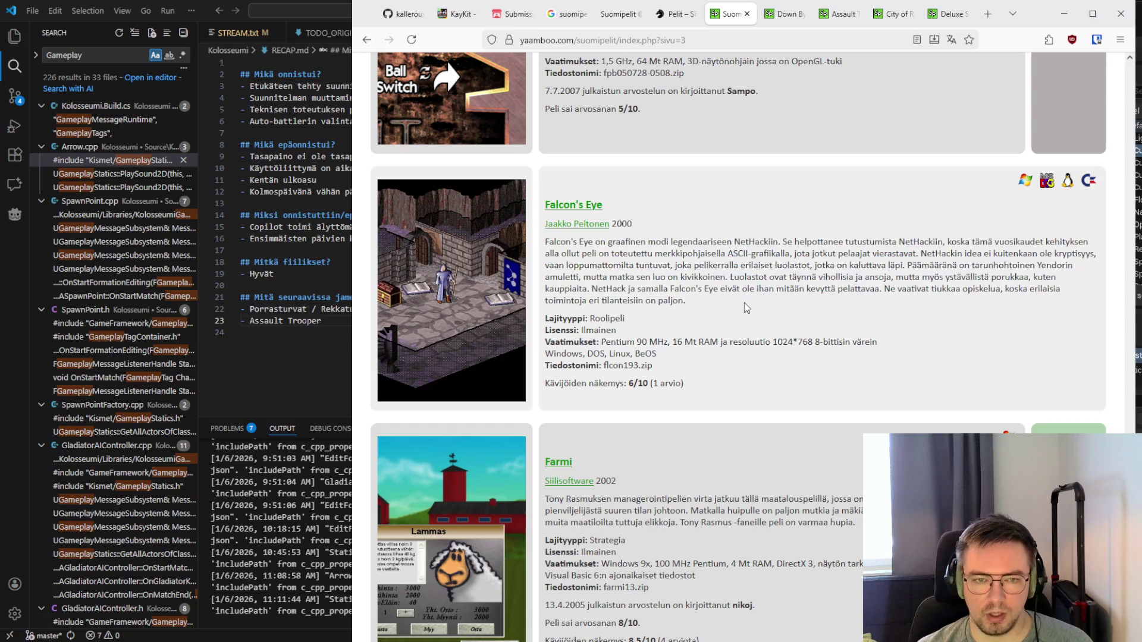
{"action": "scroll", "coordinate": [743, 324], "scroll_direction": "down", "scroll_amount": 3}
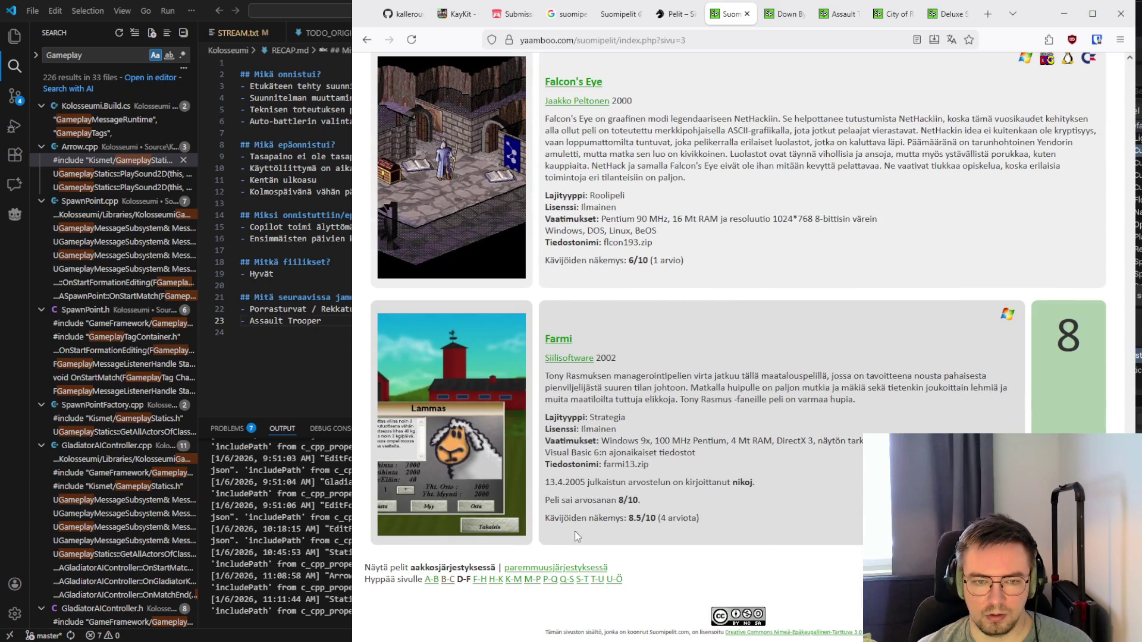
{"action": "left_click", "coordinate": [477, 580]}
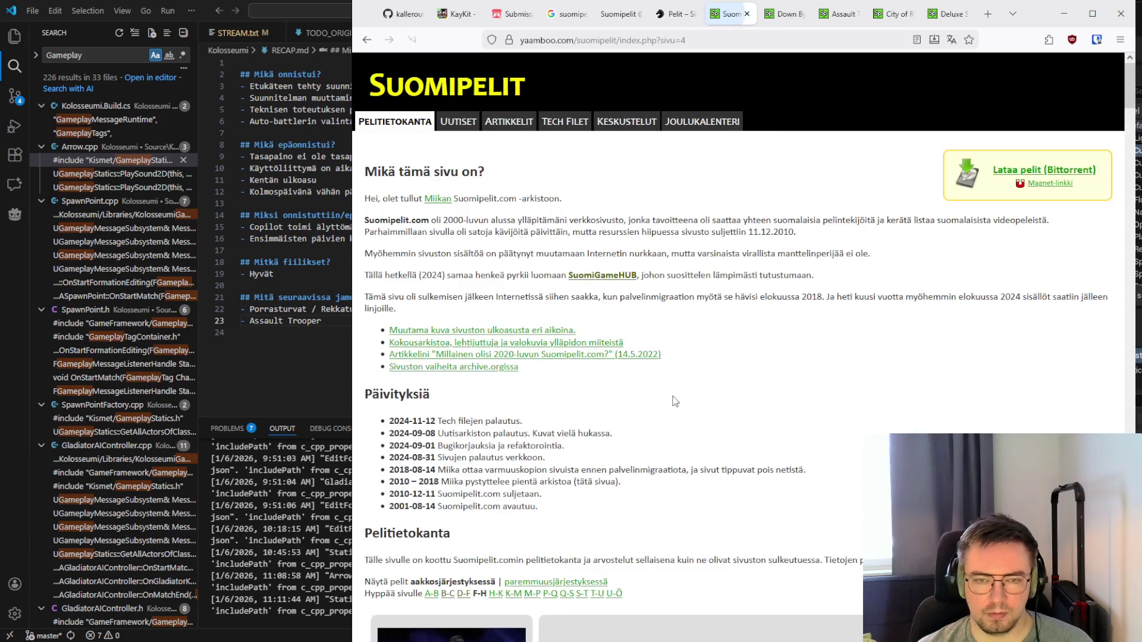
Read the first F–H reviews from Gerbera Quarry and briefly select a description passage
{"action": "scroll", "coordinate": [678, 410], "scroll_direction": "down", "scroll_amount": 15}
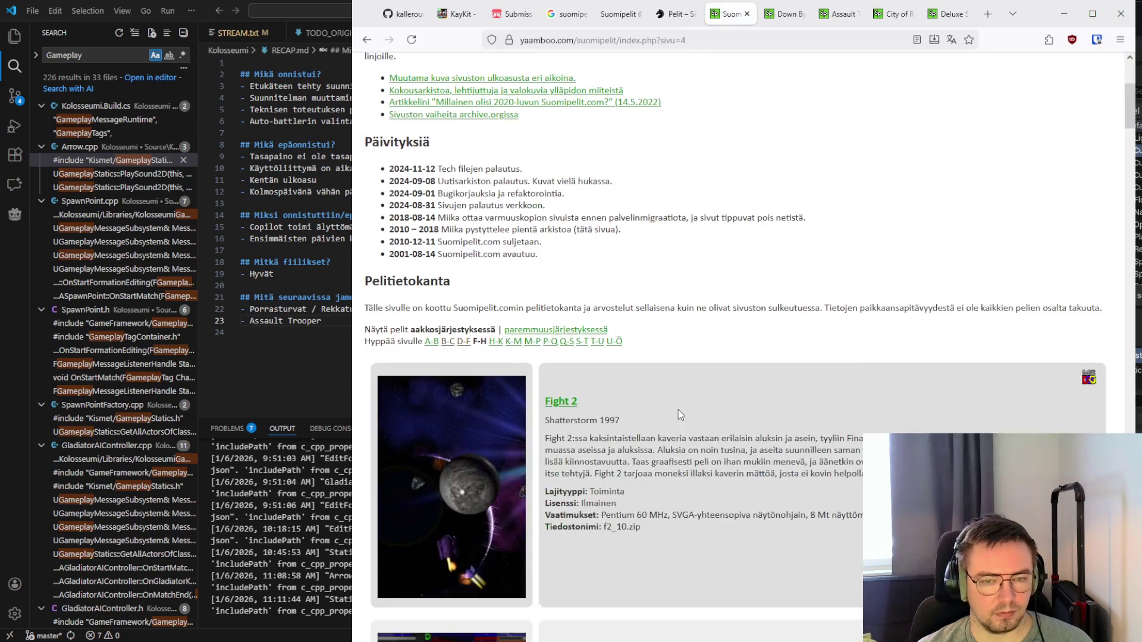
{"action": "scroll", "coordinate": [678, 409], "scroll_direction": "down", "scroll_amount": 10}
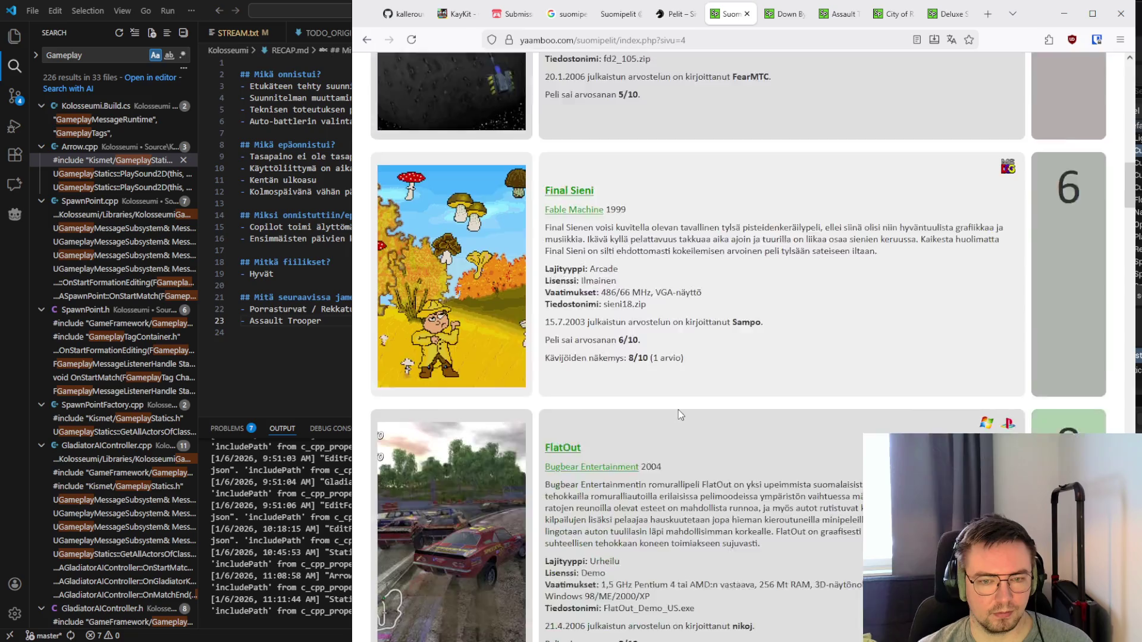
{"action": "scroll", "coordinate": [679, 412], "scroll_direction": "down", "scroll_amount": 12}
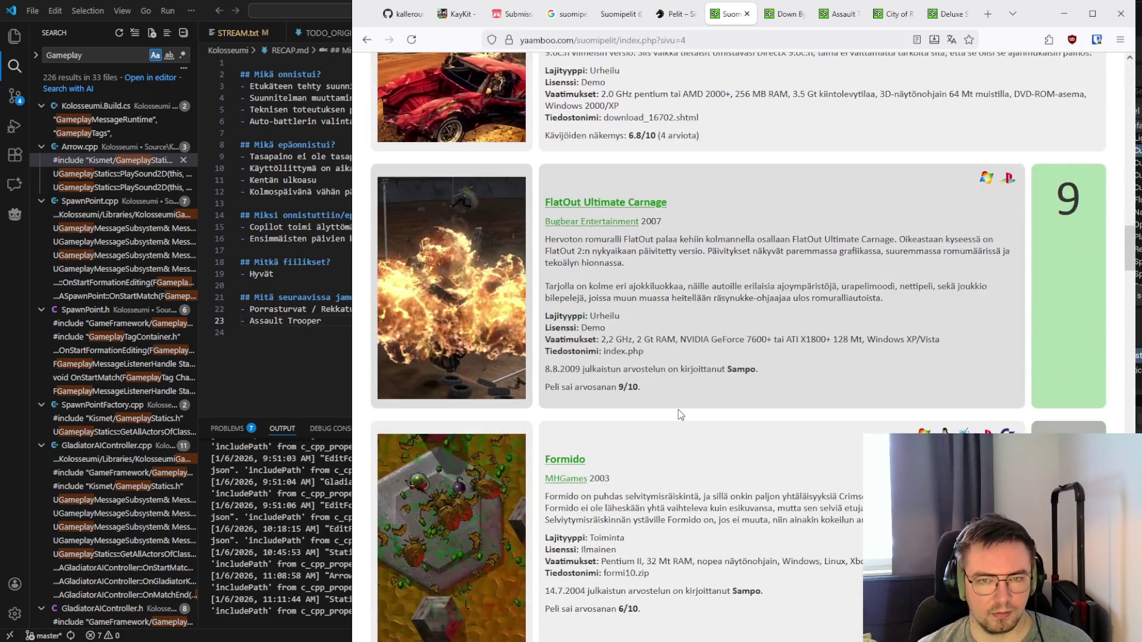
{"action": "scroll", "coordinate": [680, 414], "scroll_direction": "down", "scroll_amount": 10}
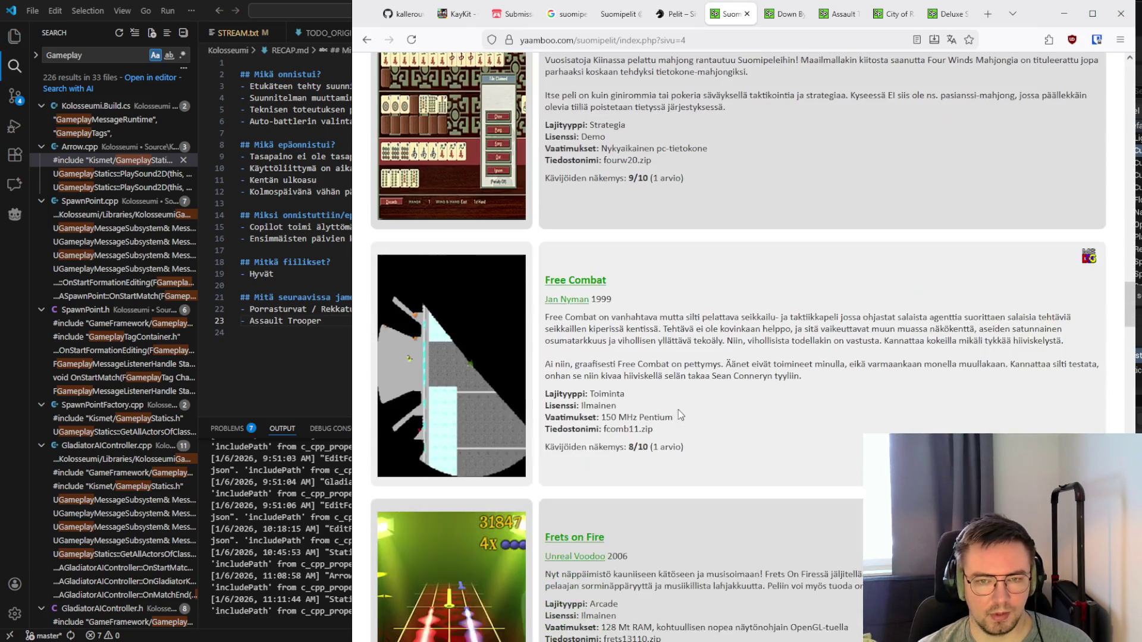
{"action": "scroll", "coordinate": [679, 413], "scroll_direction": "up", "scroll_amount": 1}
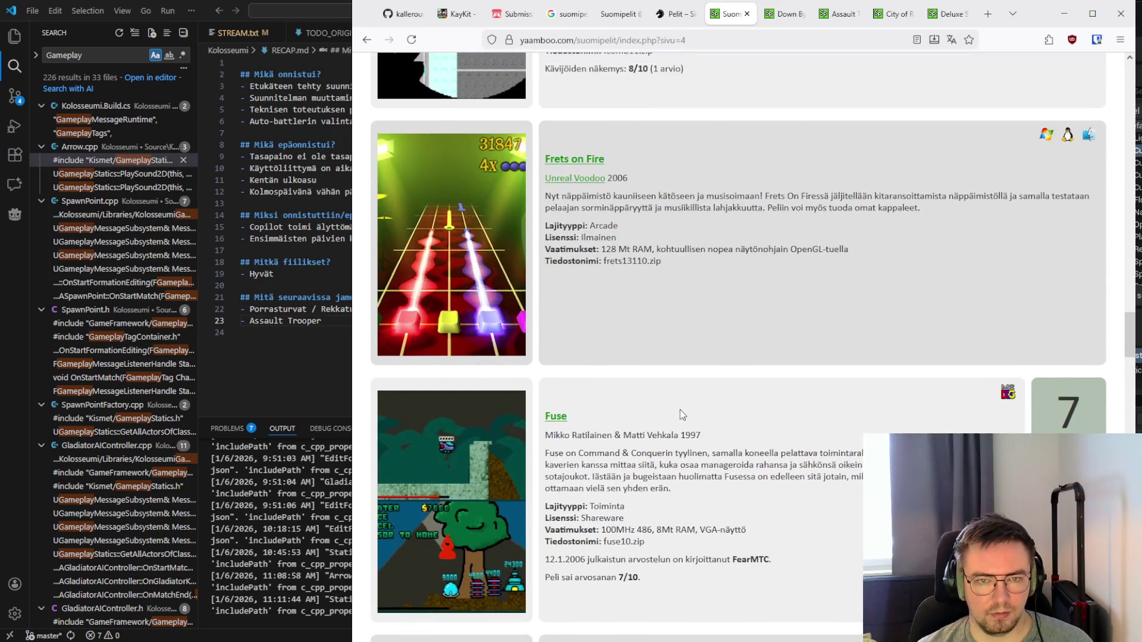
{"action": "left_click_drag", "start_coordinate": [545, 196], "coordinate": [620, 227]}
{"action": "left_click", "coordinate": [929, 226]}
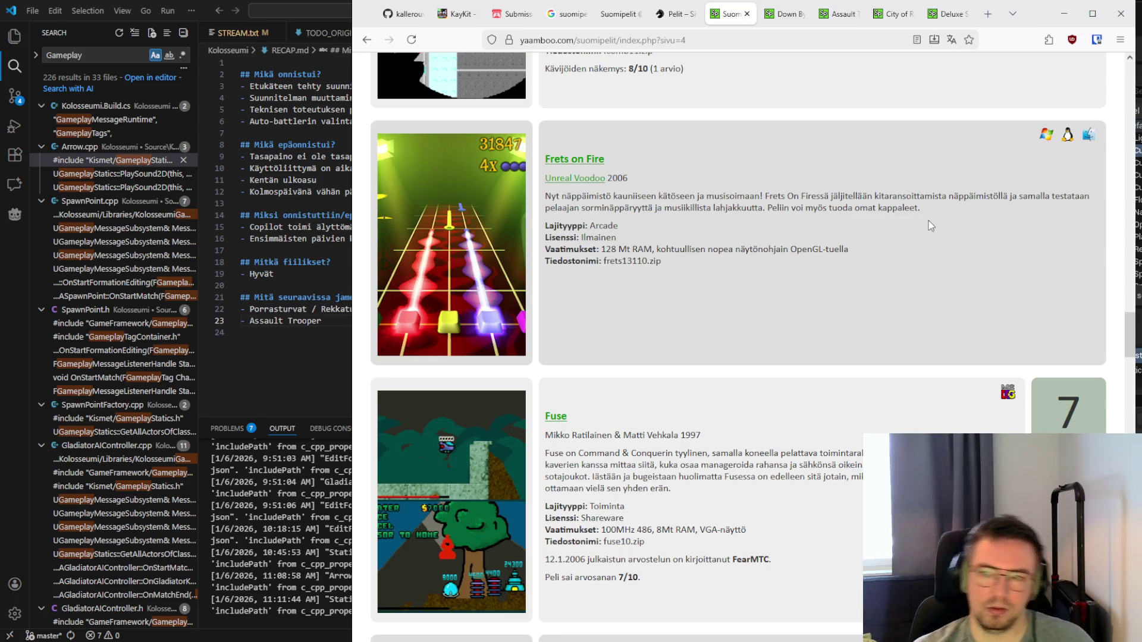
Read past Gladiator Manager, Great Nations and Helherron to Holiday Serpent, rated 6/10
{"action": "scroll", "coordinate": [805, 232], "scroll_direction": "down", "scroll_amount": 5}
{"action": "scroll", "coordinate": [776, 254], "scroll_direction": "down", "scroll_amount": 3}
{"action": "scroll", "coordinate": [776, 254], "scroll_direction": "down", "scroll_amount": 2}
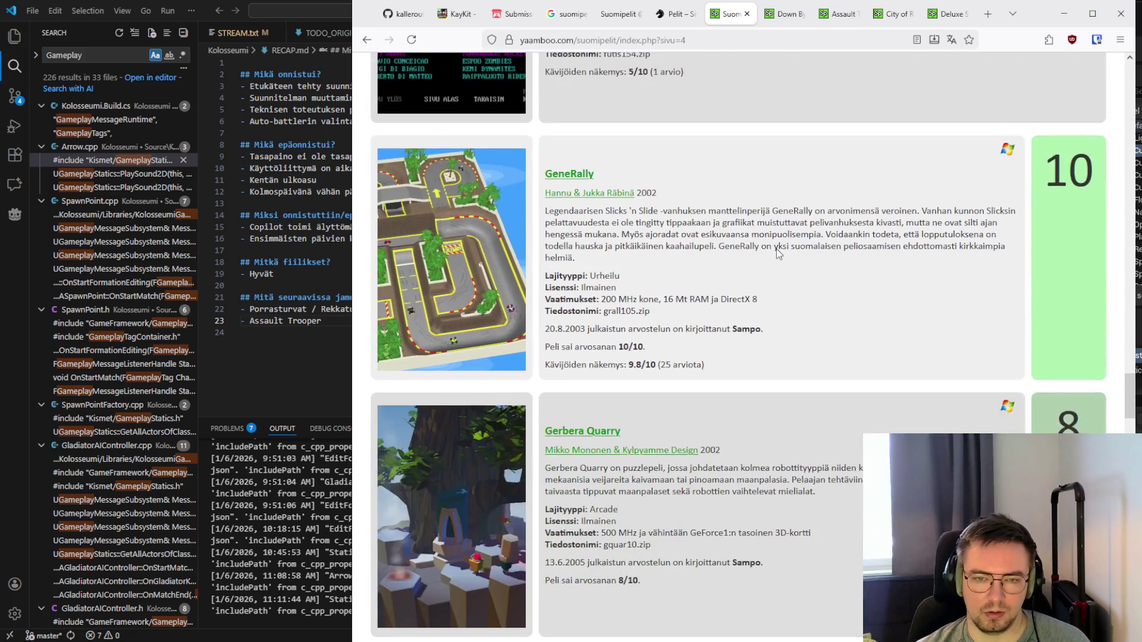
{"action": "scroll", "coordinate": [777, 249], "scroll_direction": "up", "scroll_amount": 3}
{"action": "scroll", "coordinate": [777, 249], "scroll_direction": "down", "scroll_amount": 7}
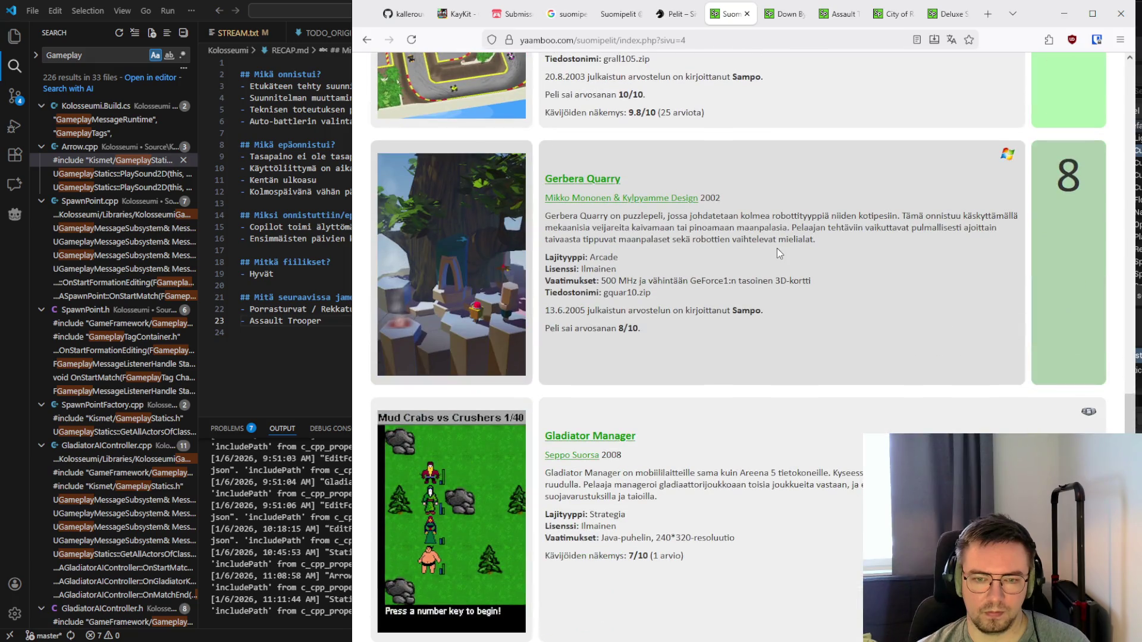
{"action": "scroll", "coordinate": [777, 249], "scroll_direction": "down", "scroll_amount": 2}
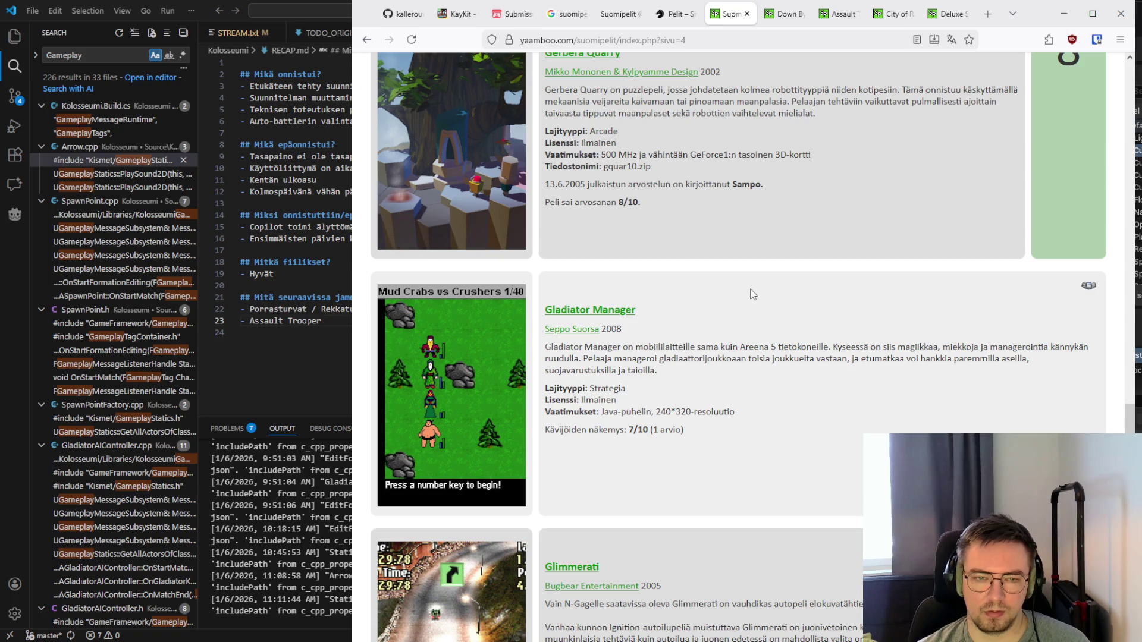
{"action": "scroll", "coordinate": [752, 294], "scroll_direction": "down", "scroll_amount": 1}
{"action": "scroll", "coordinate": [752, 294], "scroll_direction": "down", "scroll_amount": 1}
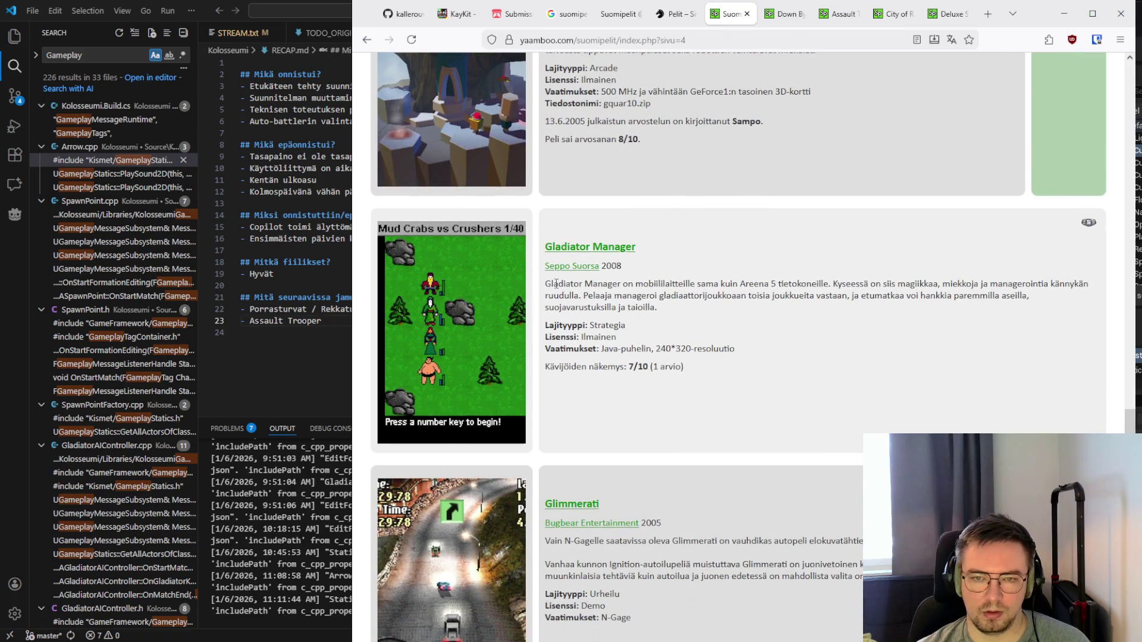
{"action": "scroll", "coordinate": [546, 283], "scroll_direction": "down", "scroll_amount": 5}
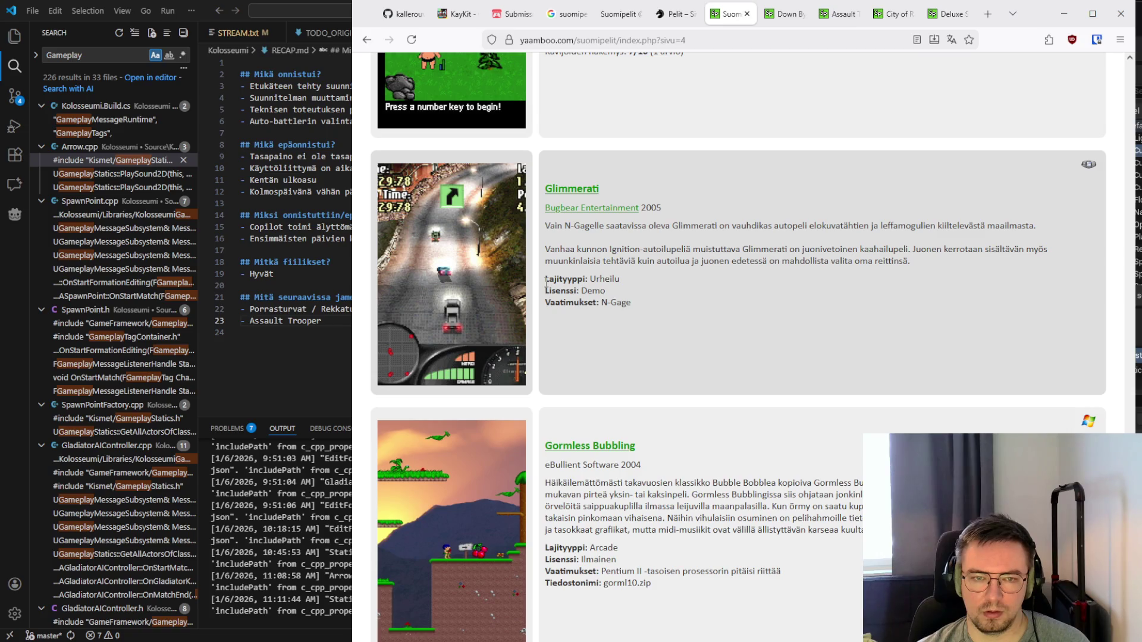
{"action": "scroll", "coordinate": [546, 283], "scroll_direction": "down", "scroll_amount": 5}
{"action": "scroll", "coordinate": [548, 286], "scroll_direction": "down", "scroll_amount": 4}
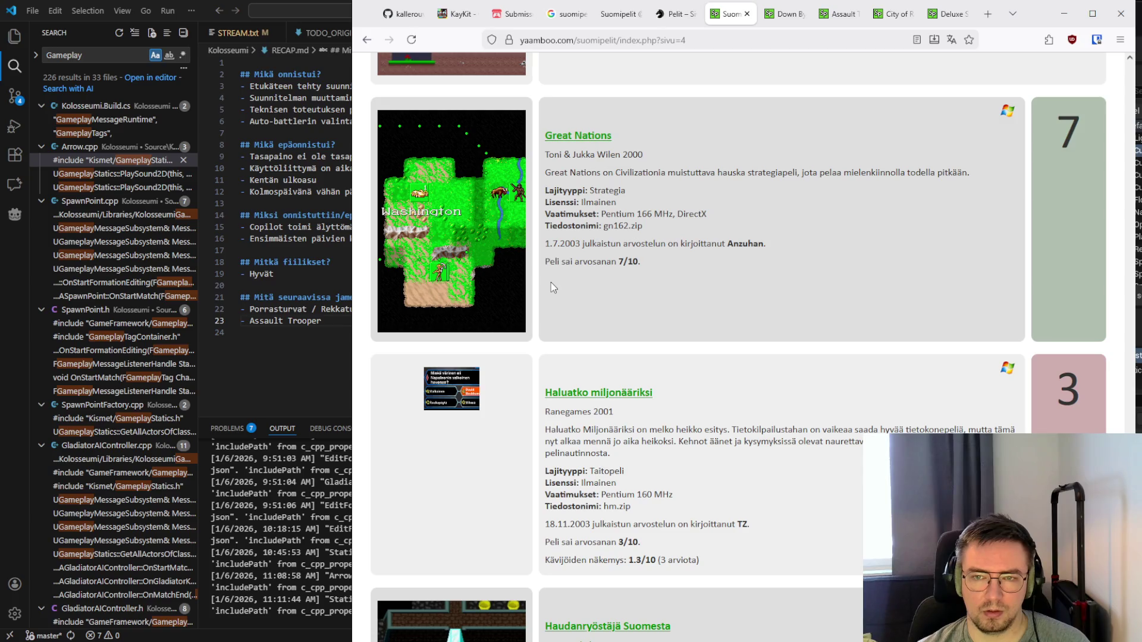
{"action": "scroll", "coordinate": [551, 282], "scroll_direction": "up", "scroll_amount": 1}
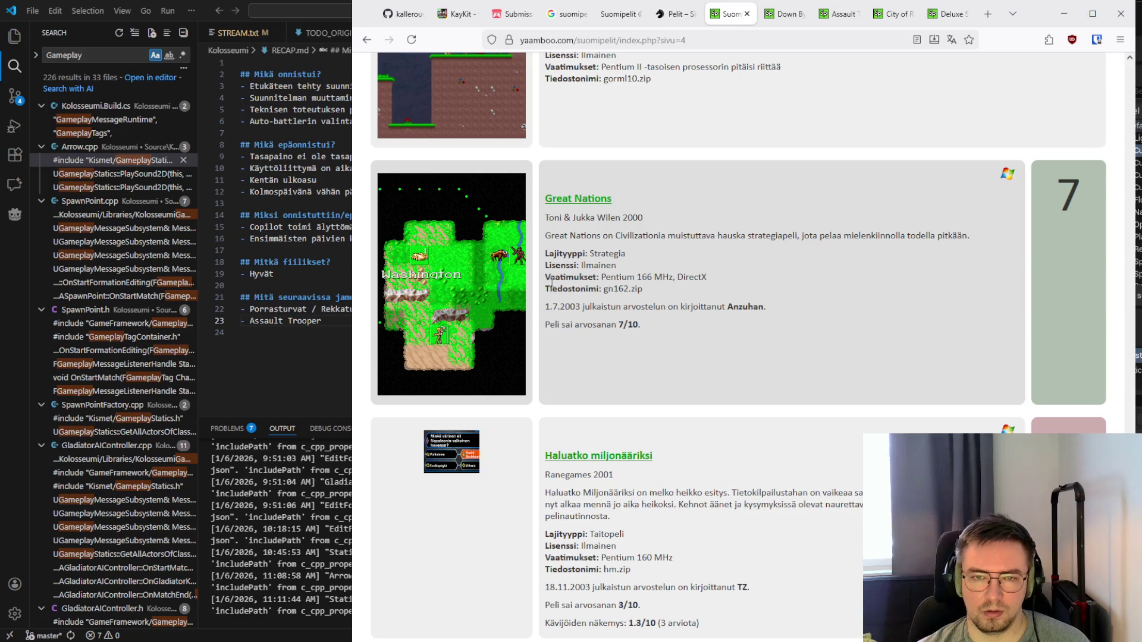
{"action": "scroll", "coordinate": [552, 283], "scroll_direction": "up", "scroll_amount": 4}
{"action": "scroll", "coordinate": [552, 283], "scroll_direction": "down", "scroll_amount": 13}
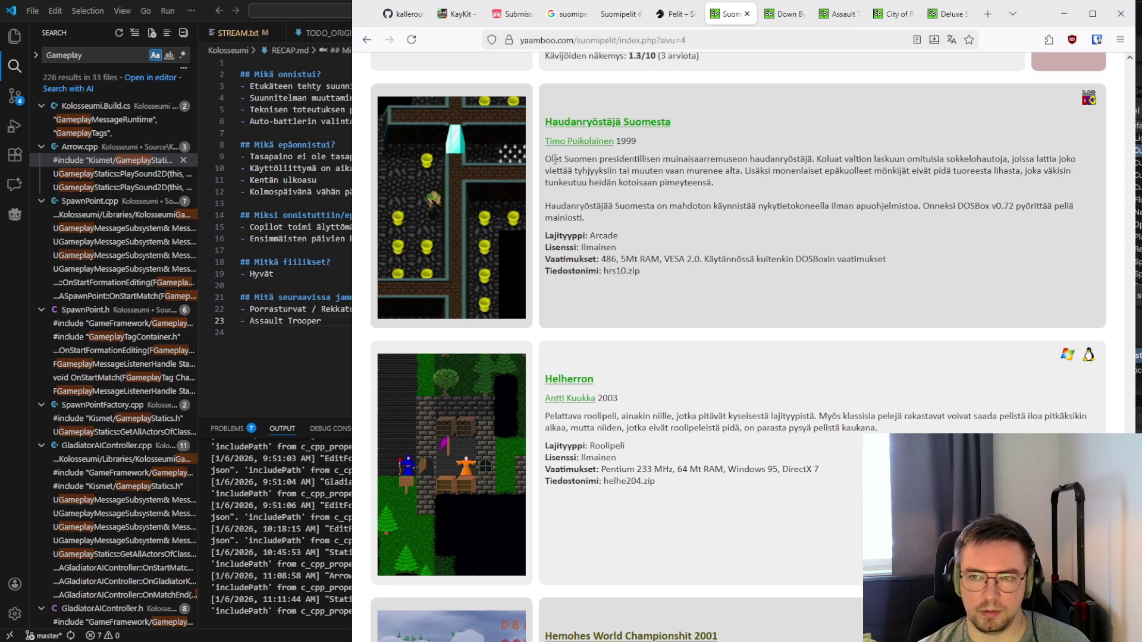
{"action": "scroll", "coordinate": [555, 158], "scroll_direction": "down", "scroll_amount": 7}
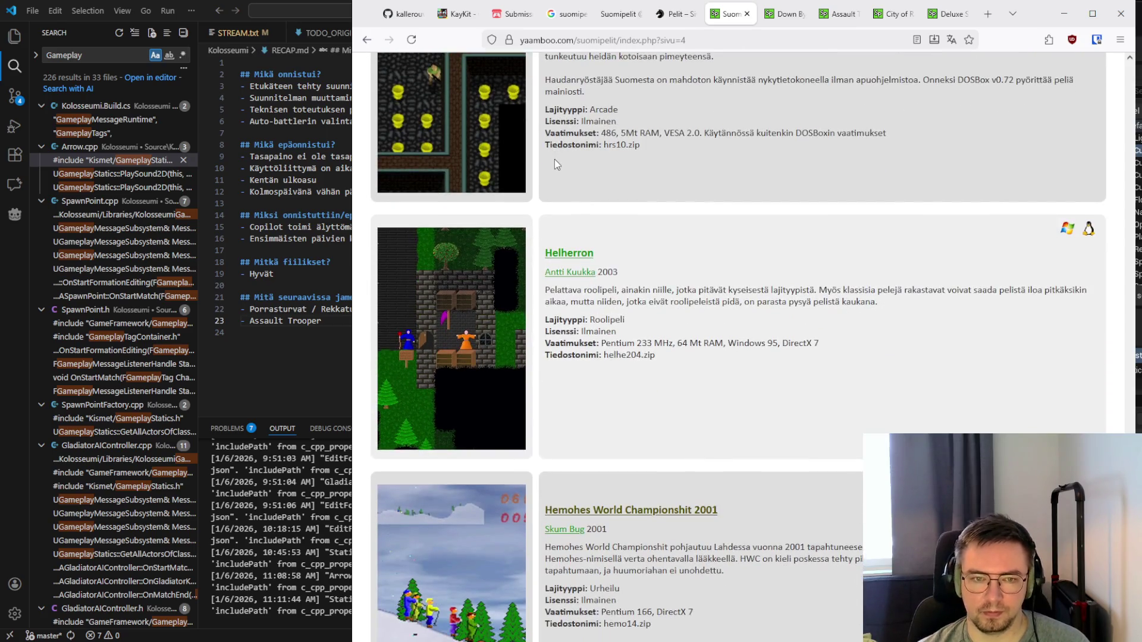
{"action": "scroll", "coordinate": [554, 159], "scroll_direction": "down", "scroll_amount": 7}
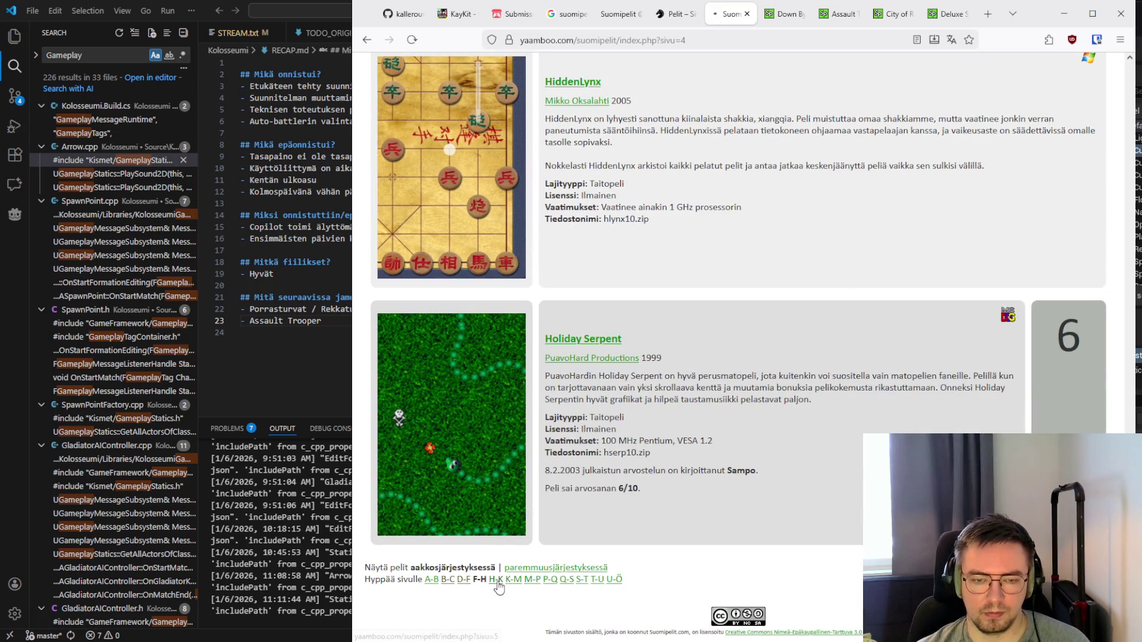
Go to the H–K page (sivu=5) and read down from Hotel Markets
{"action": "left_click", "coordinate": [496, 579]}
{"action": "scroll", "coordinate": [643, 388], "scroll_direction": "down", "scroll_amount": 8}
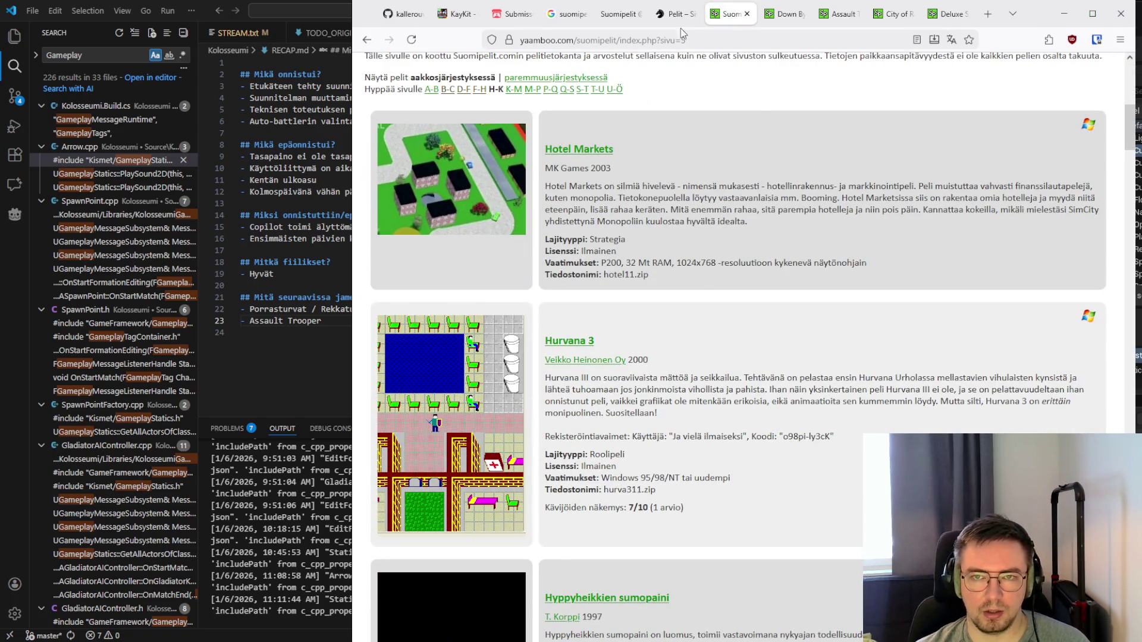
{"action": "scroll", "coordinate": [730, 283], "scroll_direction": "down", "scroll_amount": 2}
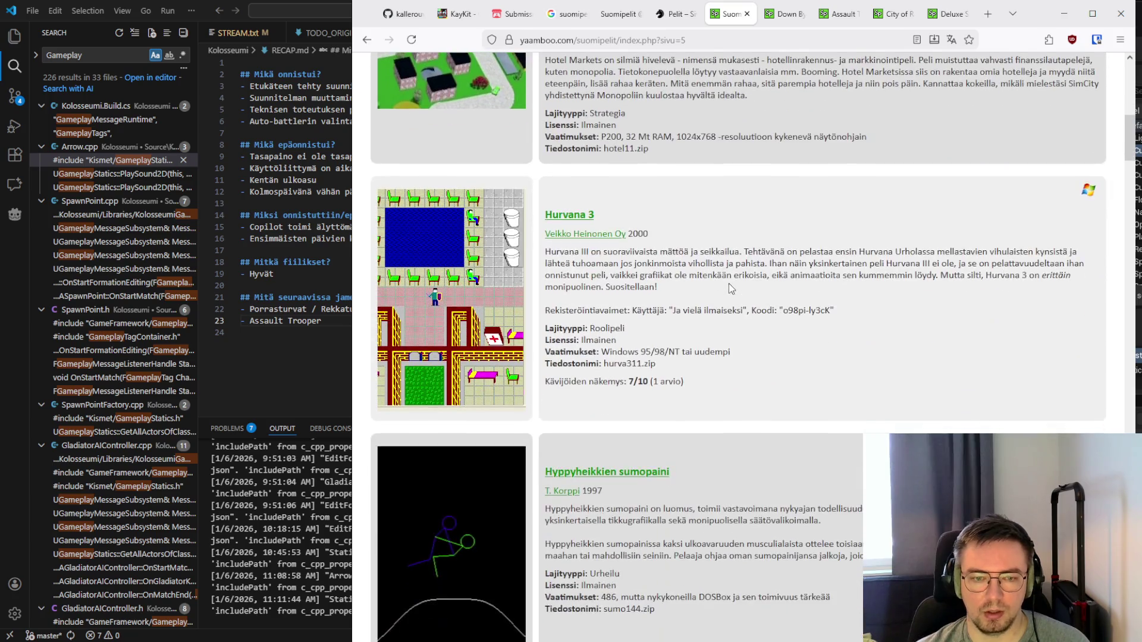
{"action": "scroll", "coordinate": [730, 284], "scroll_direction": "up", "scroll_amount": 2}
{"action": "scroll", "coordinate": [729, 282], "scroll_direction": "down", "scroll_amount": 3}
{"action": "scroll", "coordinate": [730, 282], "scroll_direction": "up", "scroll_amount": 1}
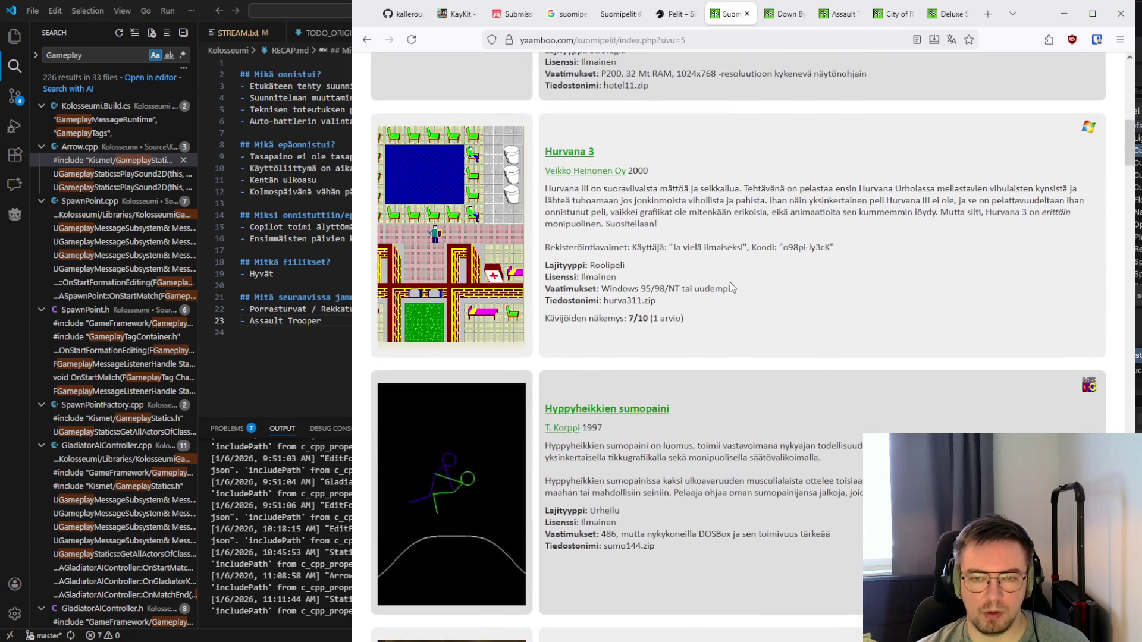
{"action": "scroll", "coordinate": [729, 282], "scroll_direction": "down", "scroll_amount": 3}
{"action": "scroll", "coordinate": [730, 282], "scroll_direction": "down", "scroll_amount": 3}
{"action": "scroll", "coordinate": [689, 261], "scroll_direction": "down", "scroll_amount": 3}
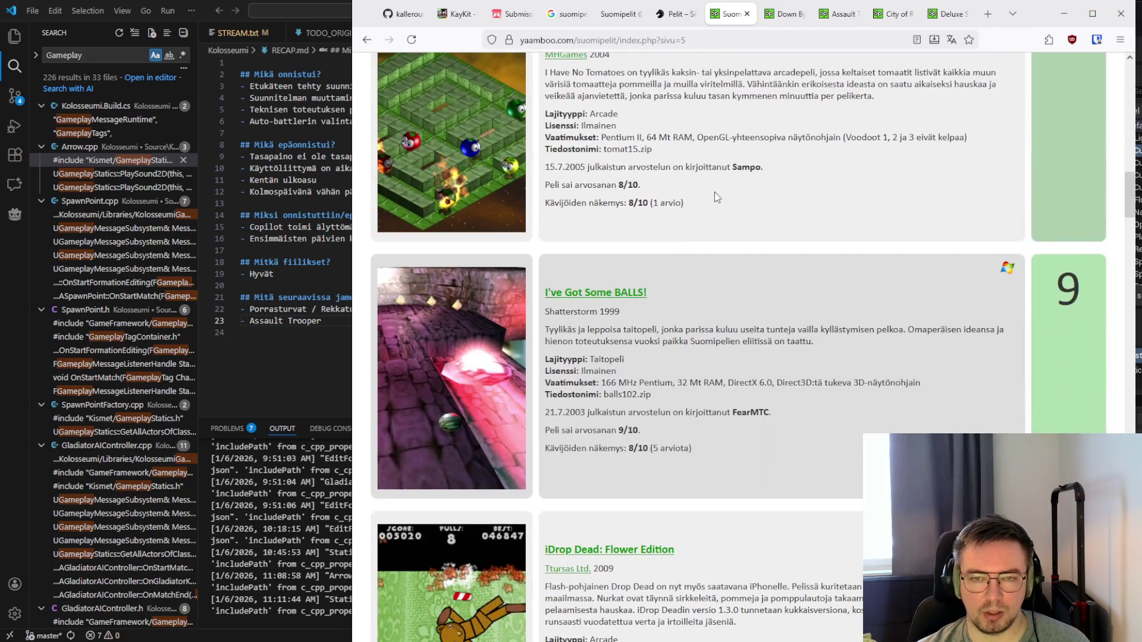
{"action": "scroll", "coordinate": [774, 321], "scroll_direction": "down", "scroll_amount": 3}
{"action": "scroll", "coordinate": [729, 242], "scroll_direction": "down", "scroll_amount": 3}
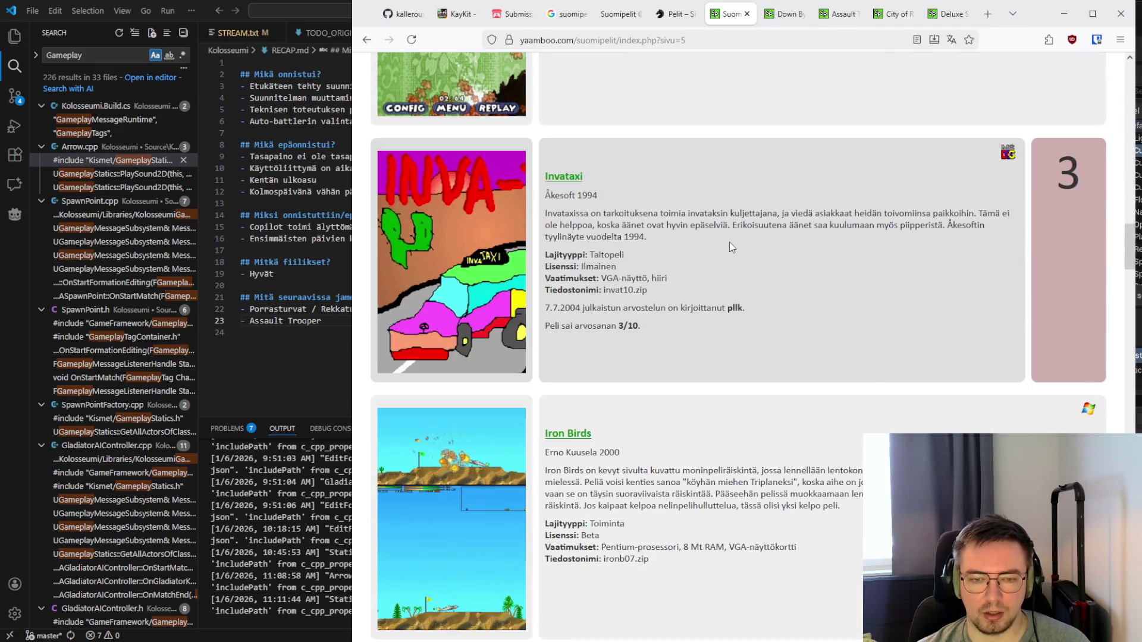
{"action": "scroll", "coordinate": [729, 241], "scroll_direction": "down", "scroll_amount": 3}
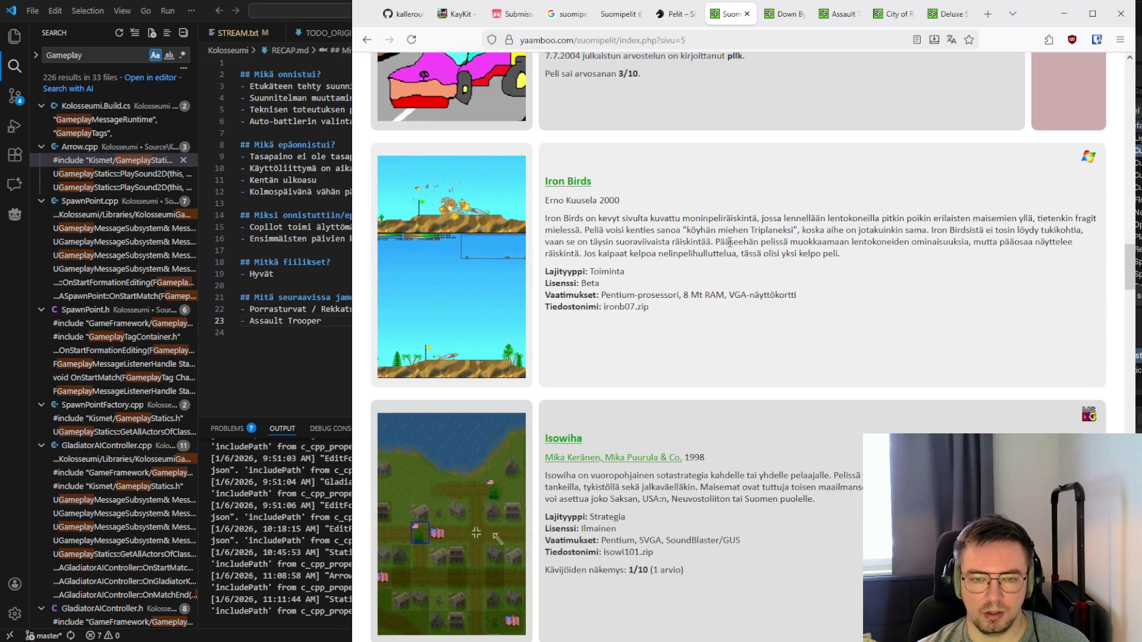
{"action": "scroll", "coordinate": [730, 242], "scroll_direction": "down", "scroll_amount": 3}
Read on to the last H–K entry, KoiraTappelu 2: Taistelumme, player-rated 9/10
{"action": "scroll", "coordinate": [730, 242], "scroll_direction": "up", "scroll_amount": 2}
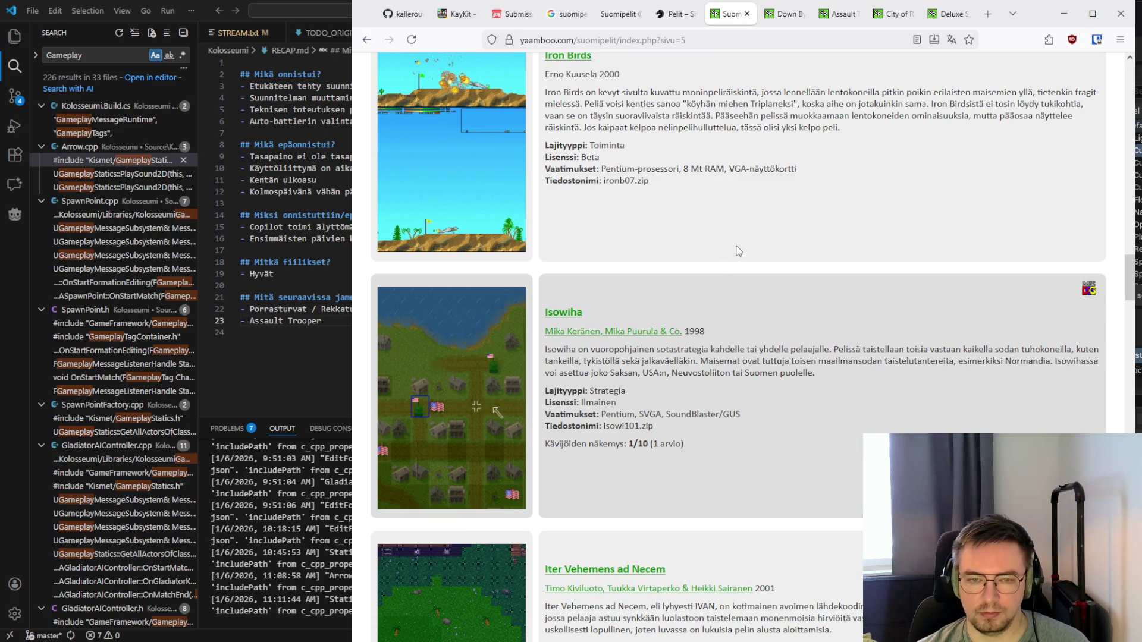
{"action": "scroll", "coordinate": [739, 251], "scroll_direction": "up", "scroll_amount": 1}
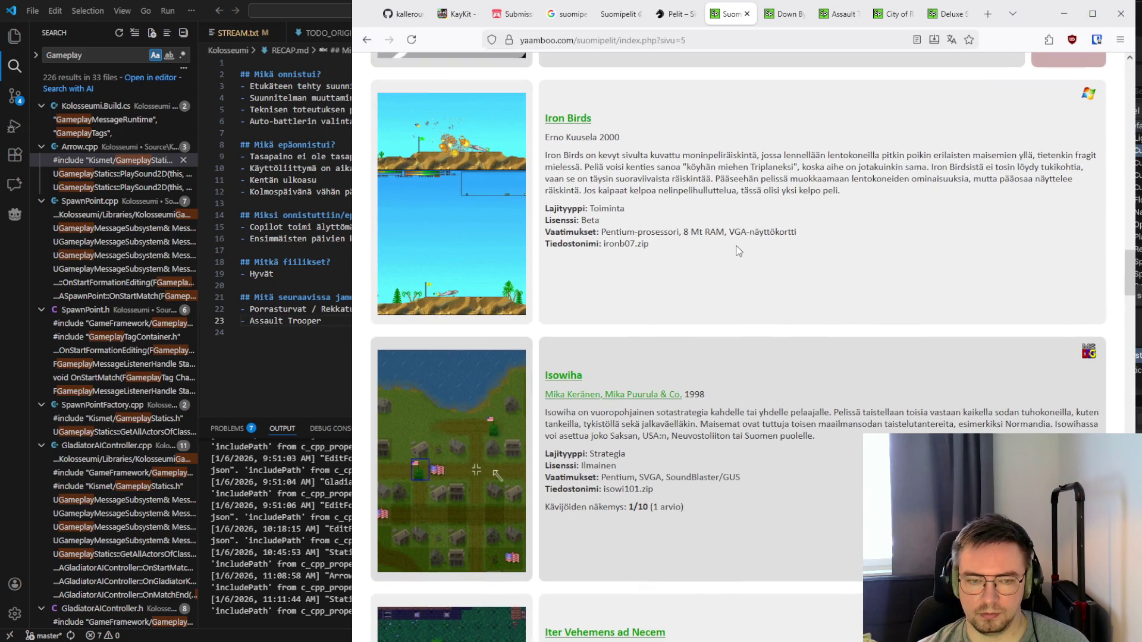
{"action": "scroll", "coordinate": [738, 251], "scroll_direction": "down", "scroll_amount": 6}
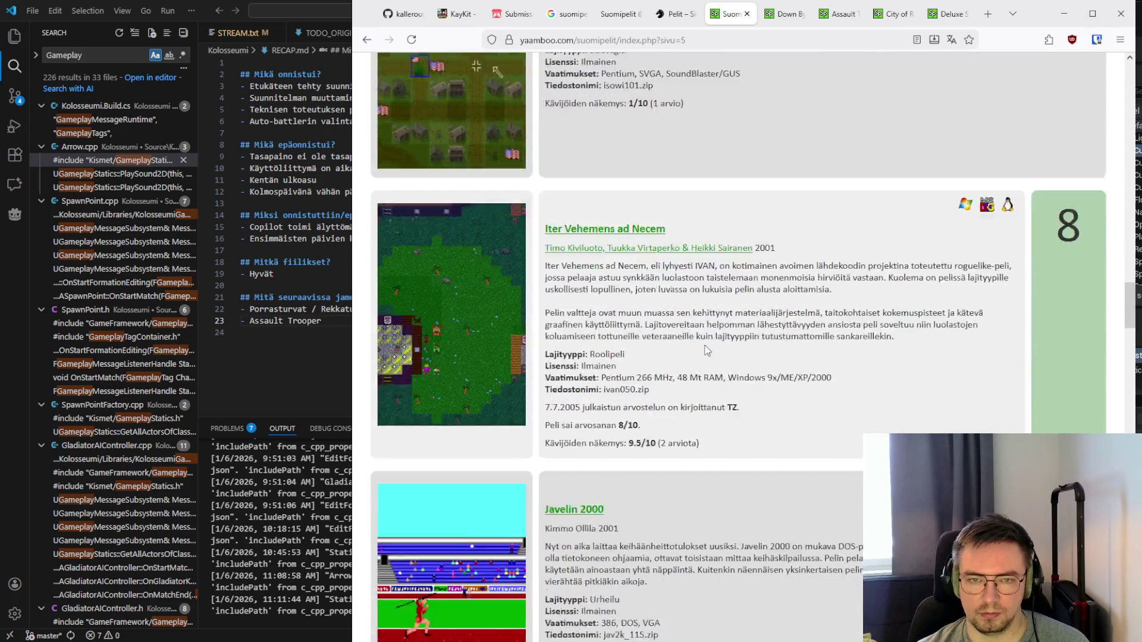
{"action": "scroll", "coordinate": [706, 351], "scroll_direction": "down", "scroll_amount": 4}
{"action": "scroll", "coordinate": [705, 344], "scroll_direction": "down", "scroll_amount": 20}
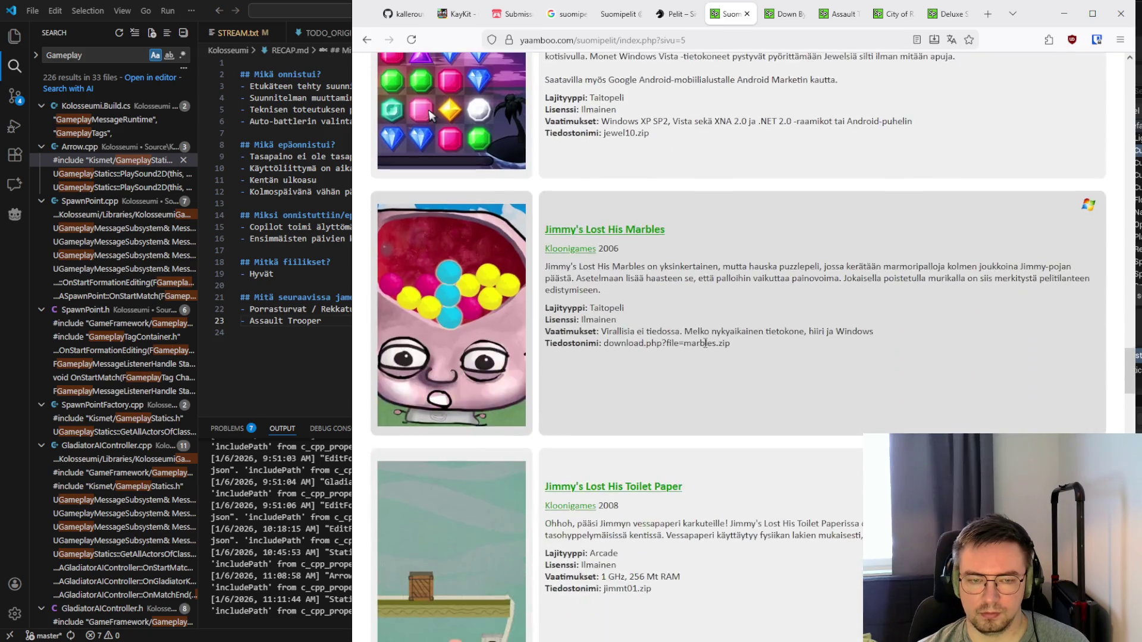
{"action": "scroll", "coordinate": [704, 343], "scroll_direction": "down", "scroll_amount": 10}
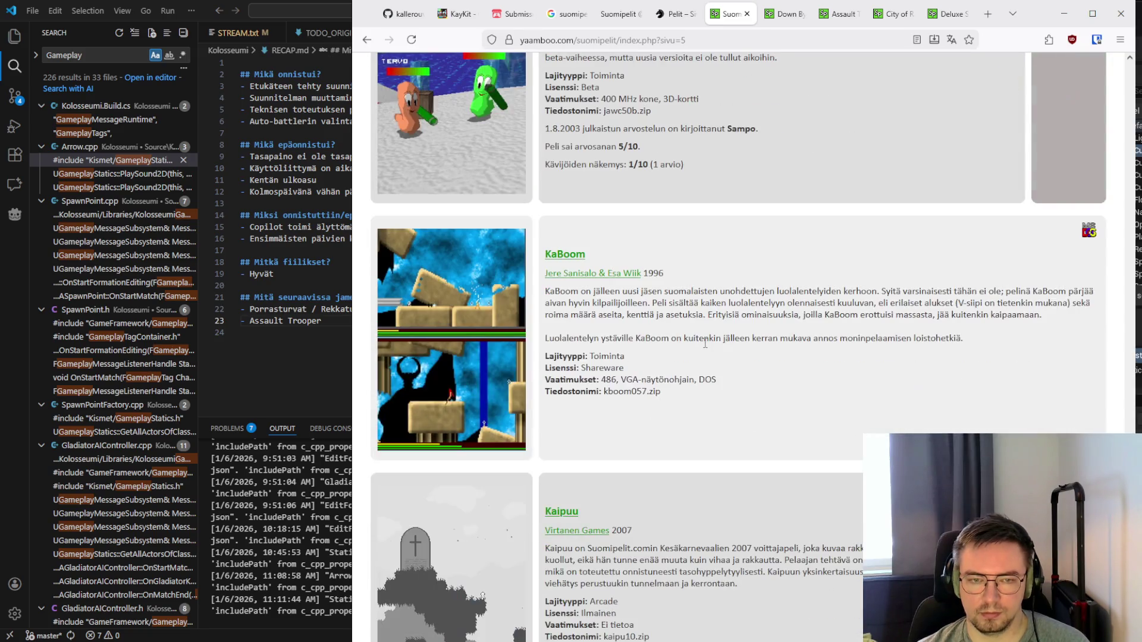
{"action": "scroll", "coordinate": [706, 348], "scroll_direction": "up", "scroll_amount": 2}
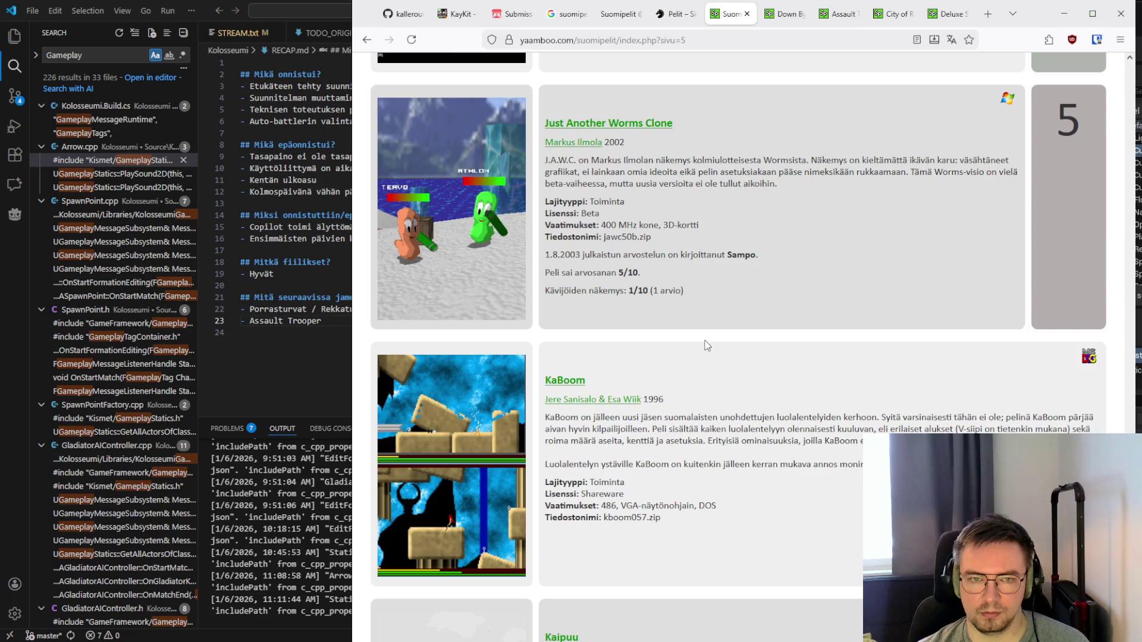
{"action": "scroll", "coordinate": [707, 339], "scroll_direction": "down", "scroll_amount": 6}
{"action": "scroll", "coordinate": [707, 338], "scroll_direction": "down", "scroll_amount": 4}
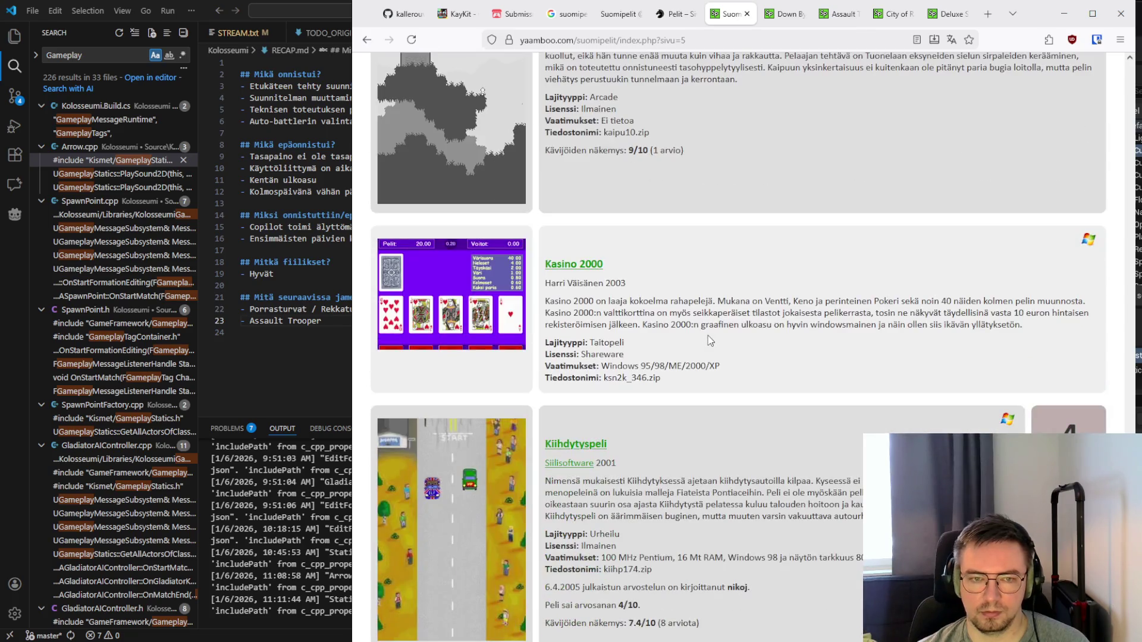
{"action": "scroll", "coordinate": [708, 338], "scroll_direction": "down", "scroll_amount": 5}
{"action": "scroll", "coordinate": [709, 337], "scroll_direction": "down", "scroll_amount": 8}
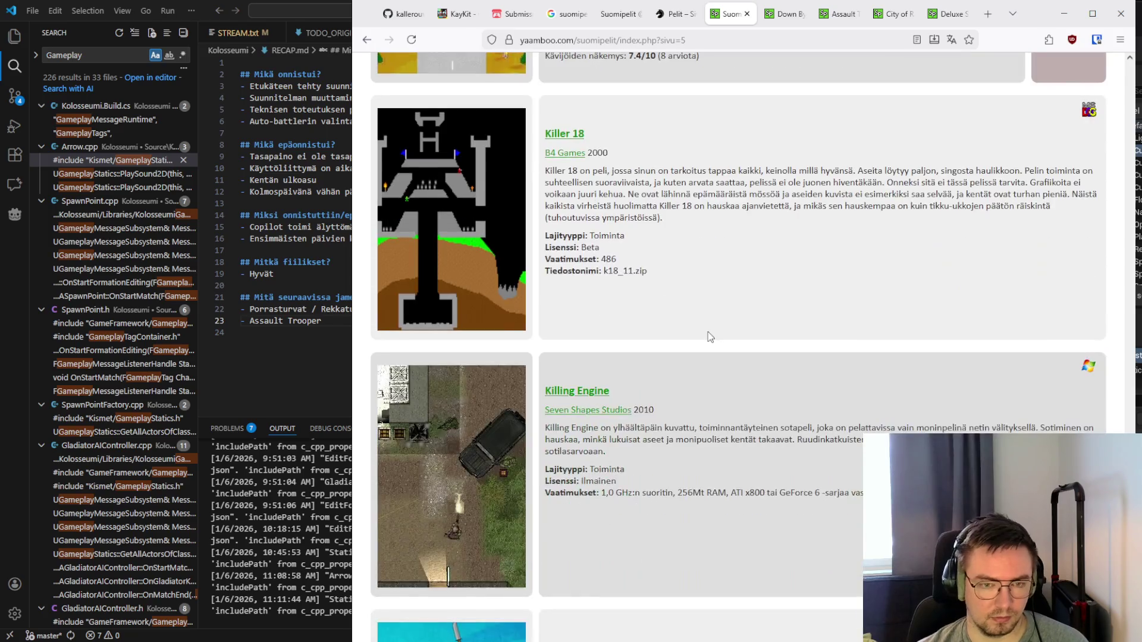
{"action": "scroll", "coordinate": [690, 407], "scroll_direction": "down", "scroll_amount": 5}
{"action": "scroll", "coordinate": [690, 407], "scroll_direction": "down", "scroll_amount": 2}
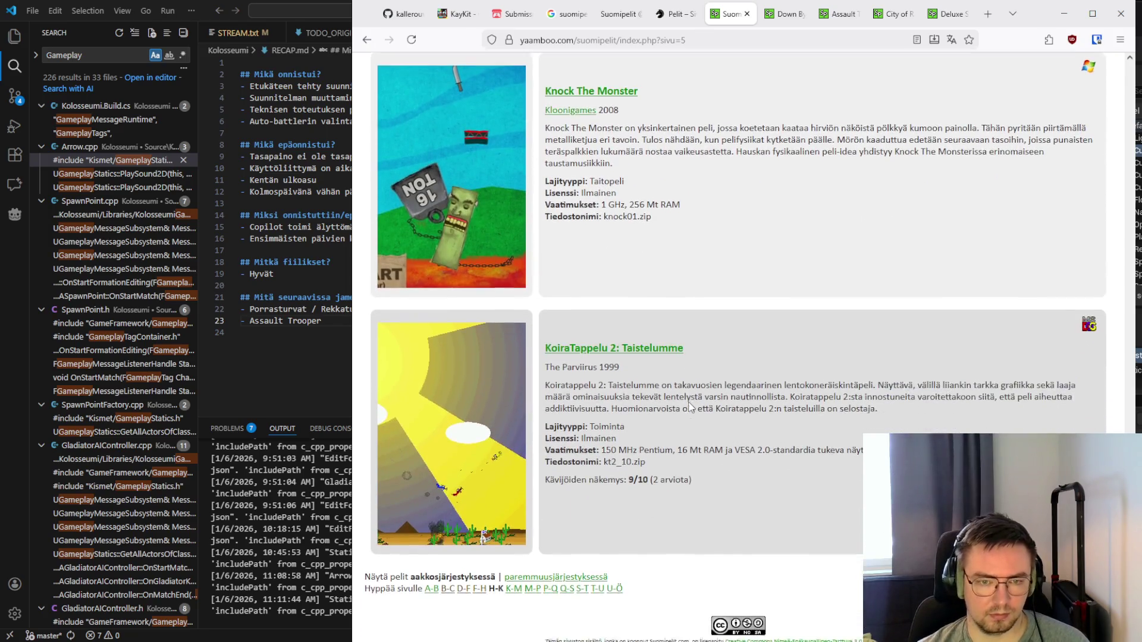
Go to the K–M page (sivu=6) and read down from Maagi and Magebane 2: Trinity
{"action": "left_click", "coordinate": [517, 582]}
{"action": "scroll", "coordinate": [595, 484], "scroll_direction": "down", "scroll_amount": 8}
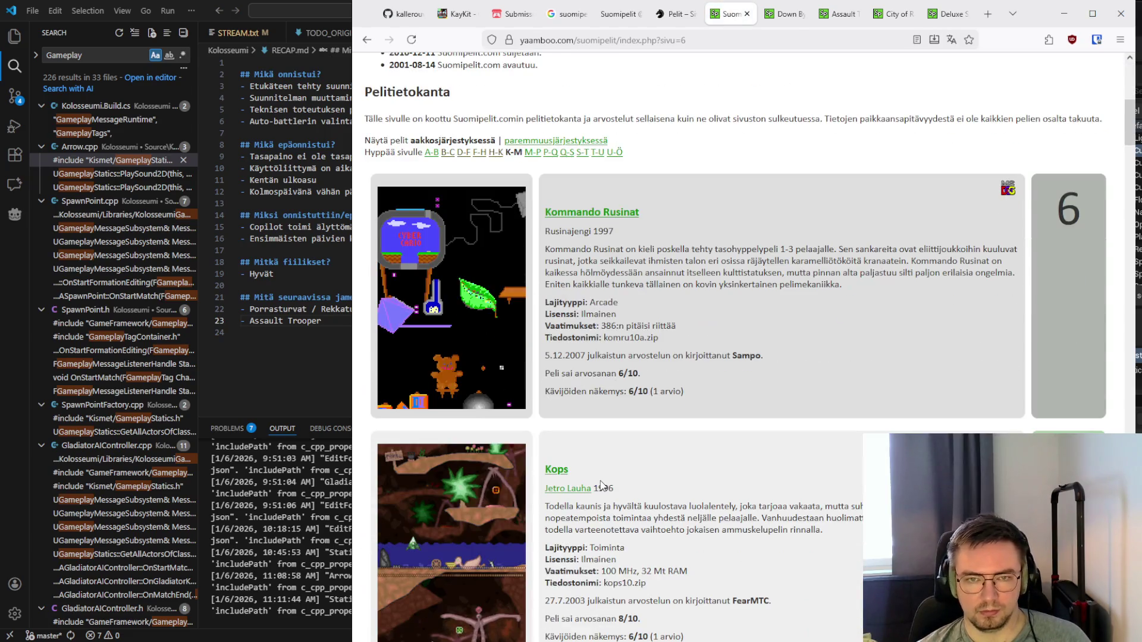
{"action": "scroll", "coordinate": [642, 463], "scroll_direction": "down", "scroll_amount": 1}
{"action": "scroll", "coordinate": [642, 464], "scroll_direction": "down", "scroll_amount": 7}
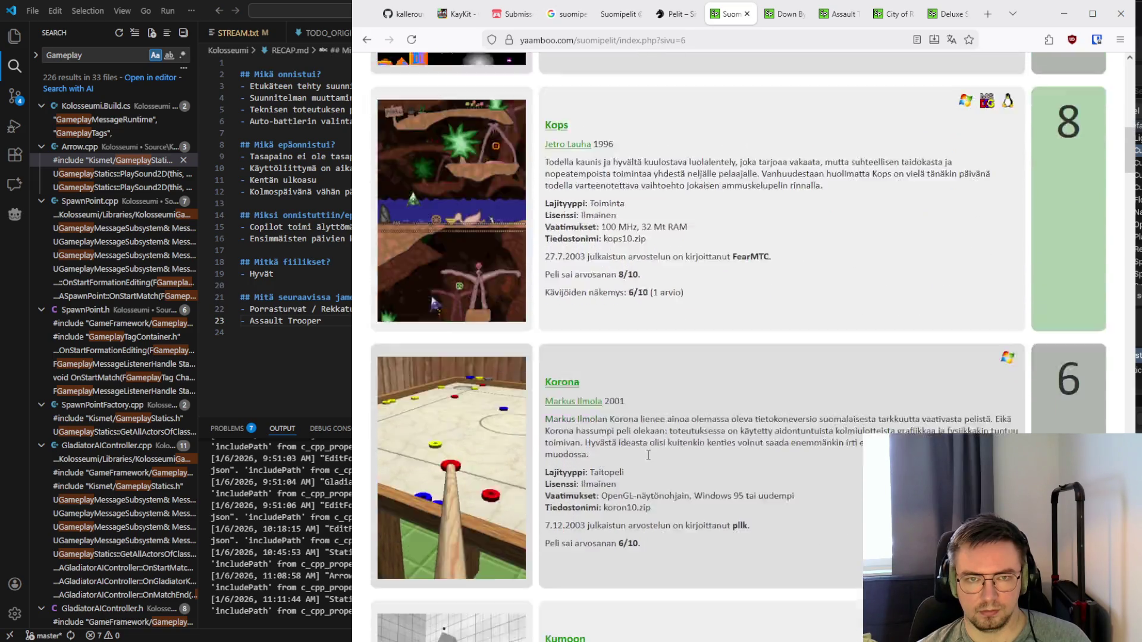
{"action": "scroll", "coordinate": [647, 454], "scroll_direction": "down", "scroll_amount": 12}
{"action": "scroll", "coordinate": [647, 454], "scroll_direction": "down", "scroll_amount": 10}
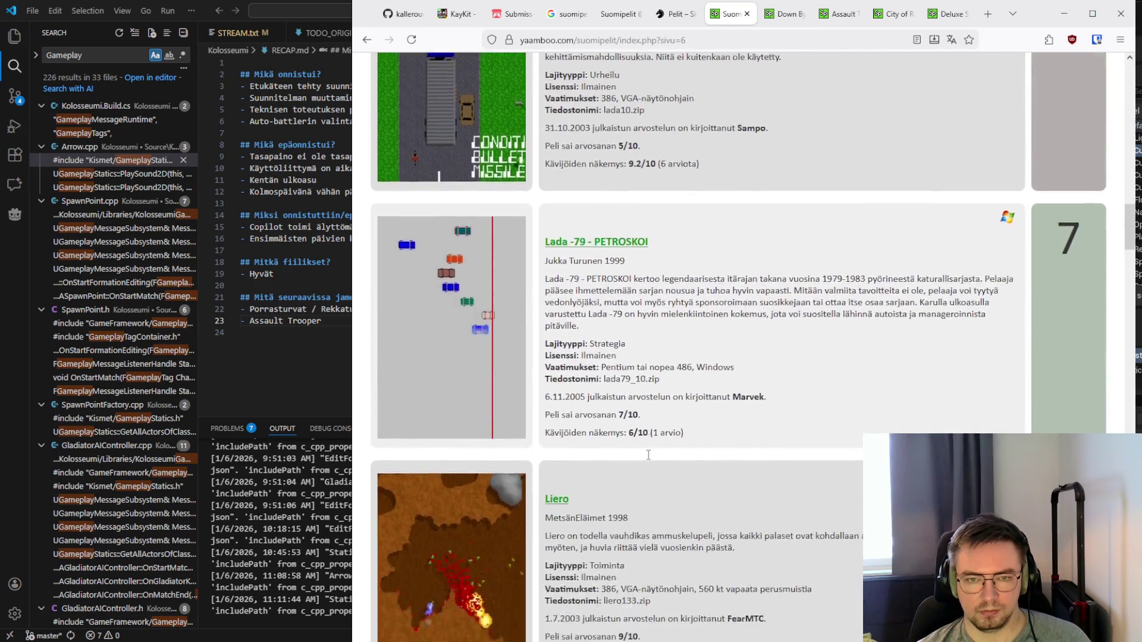
{"action": "scroll", "coordinate": [647, 454], "scroll_direction": "down", "scroll_amount": 15}
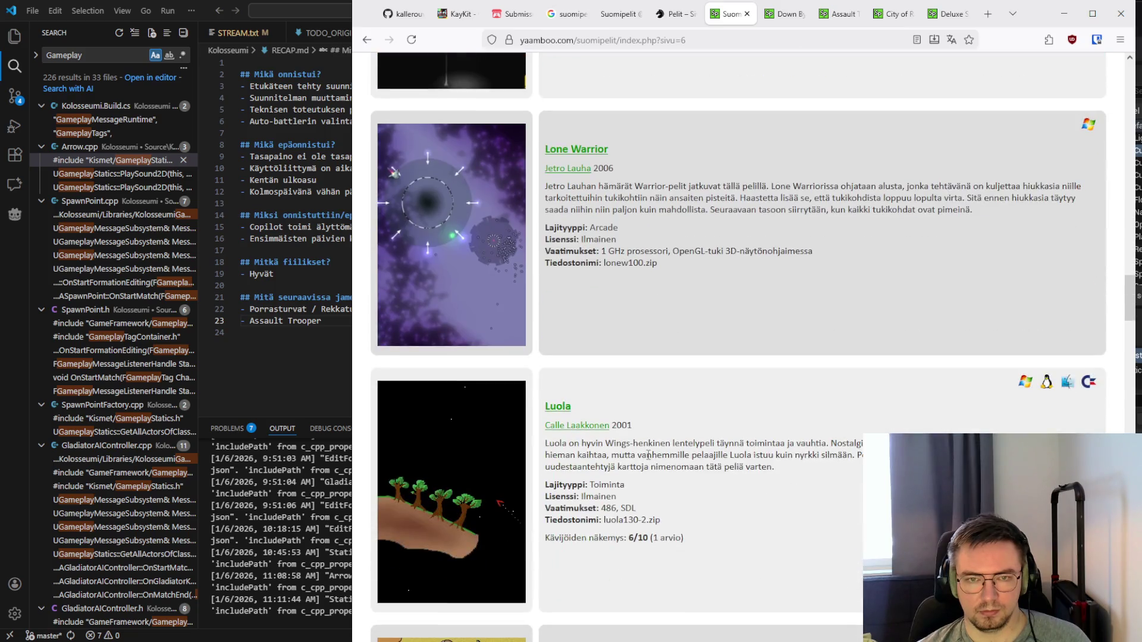
{"action": "scroll", "coordinate": [648, 455], "scroll_direction": "down", "scroll_amount": 5}
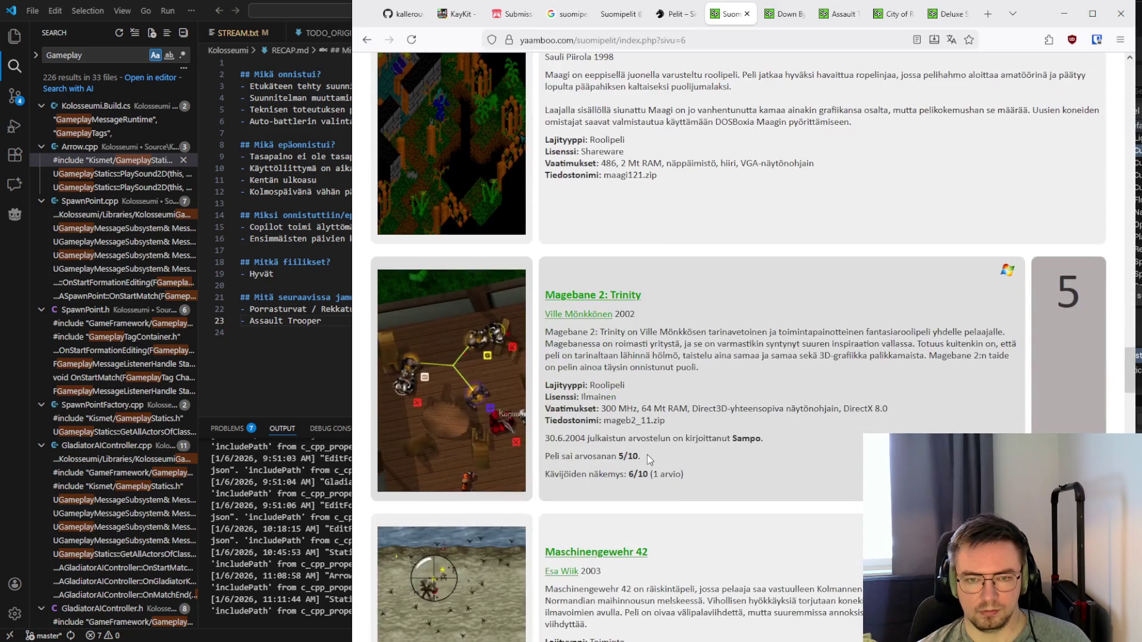
Read on past Max Payne (9/10) and Max Payne 2 until MClone and Mempuz 2 show
{"action": "scroll", "coordinate": [647, 455], "scroll_direction": "up", "scroll_amount": 2}
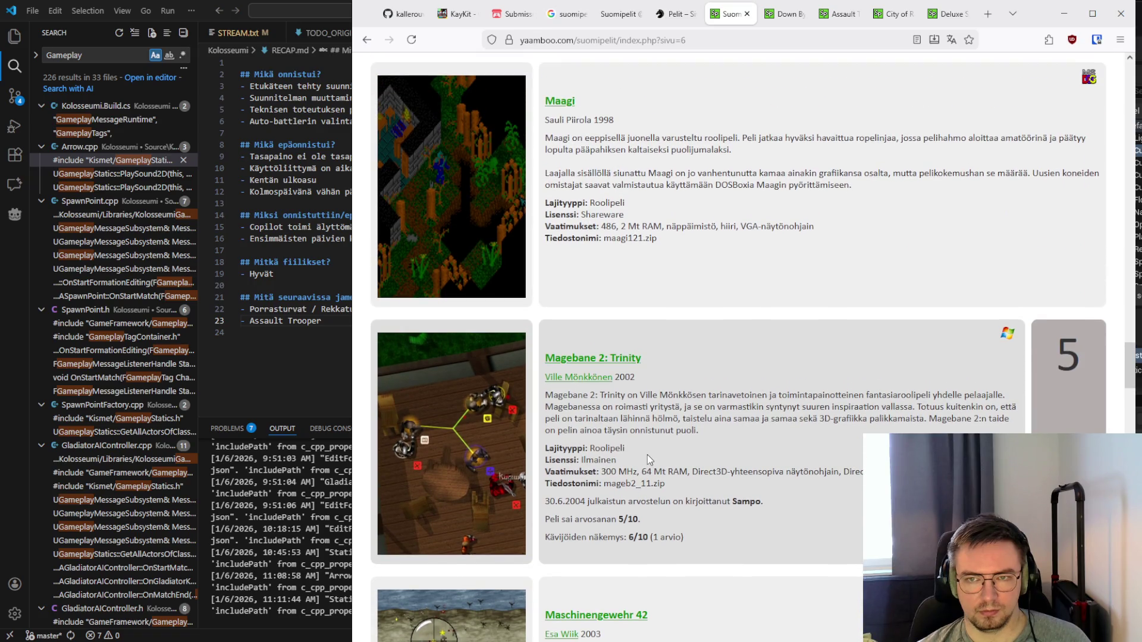
{"action": "scroll", "coordinate": [639, 458], "scroll_direction": "down", "scroll_amount": 5}
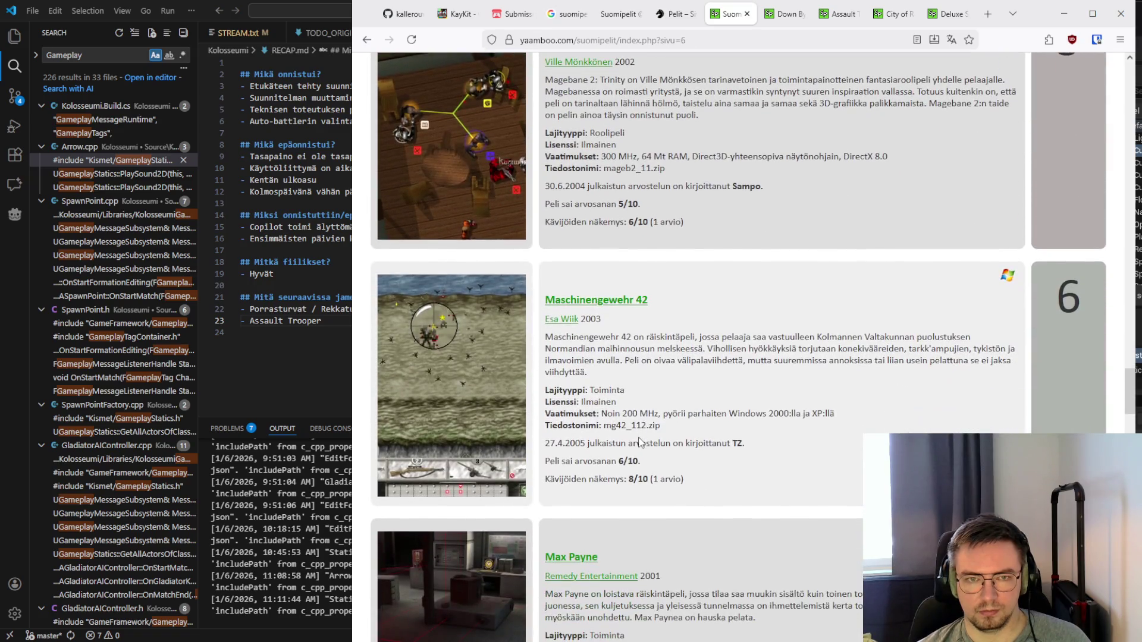
{"action": "scroll", "coordinate": [640, 442], "scroll_direction": "down", "scroll_amount": 5}
{"action": "scroll", "coordinate": [639, 442], "scroll_direction": "up", "scroll_amount": 4}
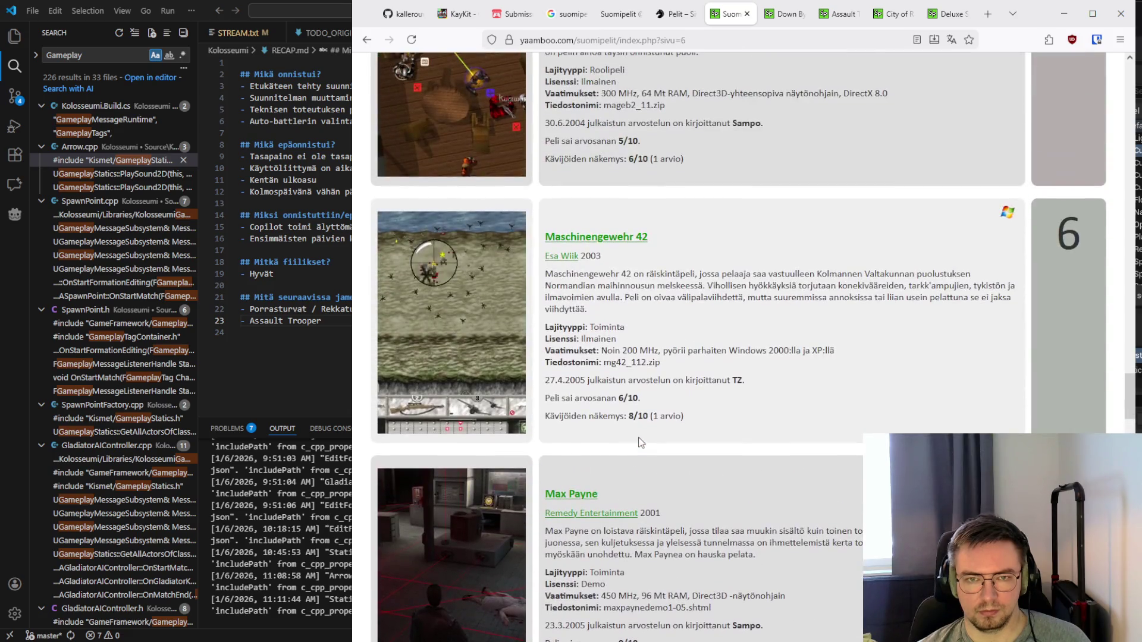
{"action": "scroll", "coordinate": [639, 442], "scroll_direction": "down", "scroll_amount": 4}
{"action": "scroll", "coordinate": [639, 442], "scroll_direction": "down", "scroll_amount": 4}
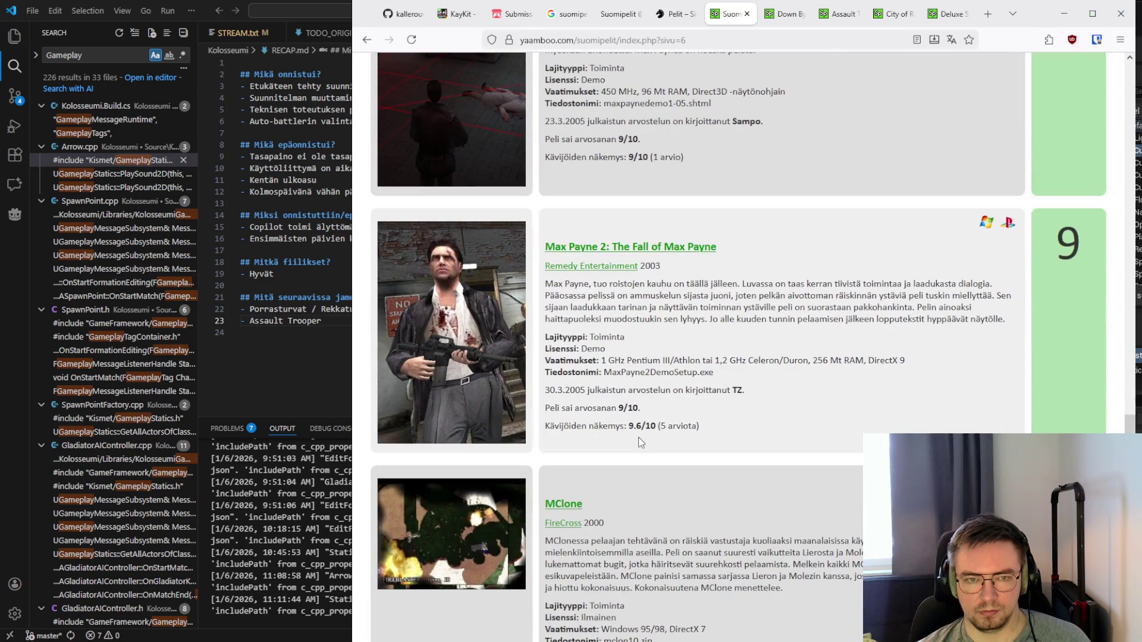
{"action": "scroll", "coordinate": [639, 439], "scroll_direction": "up", "scroll_amount": 1}
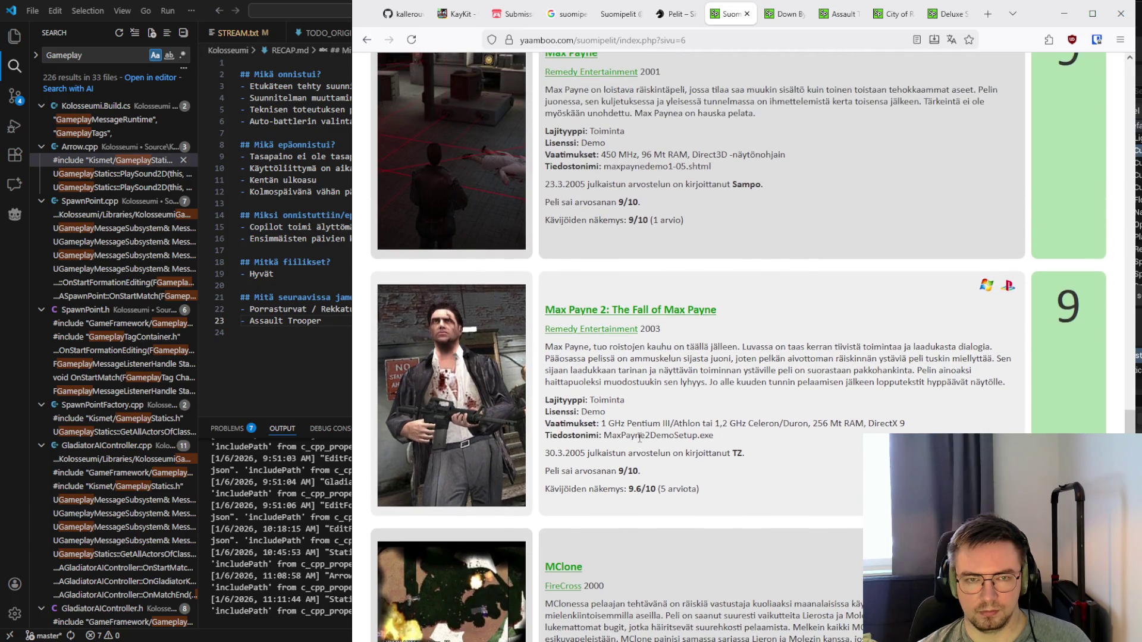
{"action": "scroll", "coordinate": [639, 439], "scroll_direction": "down", "scroll_amount": 5}
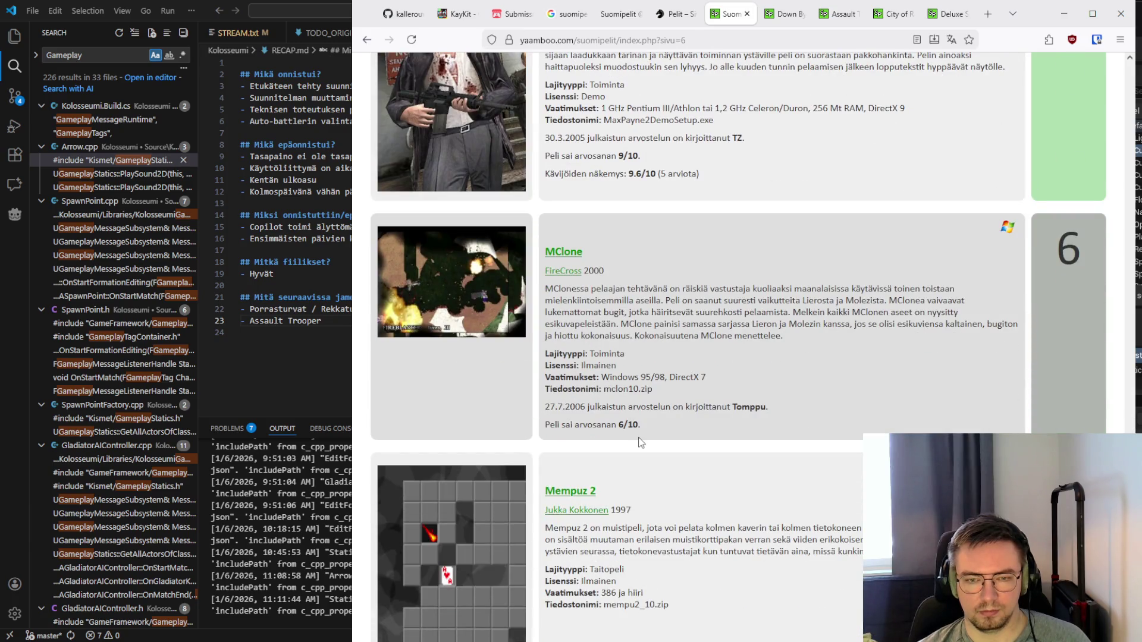
{"action": "scroll", "coordinate": [636, 434], "scroll_direction": "up", "scroll_amount": 8}
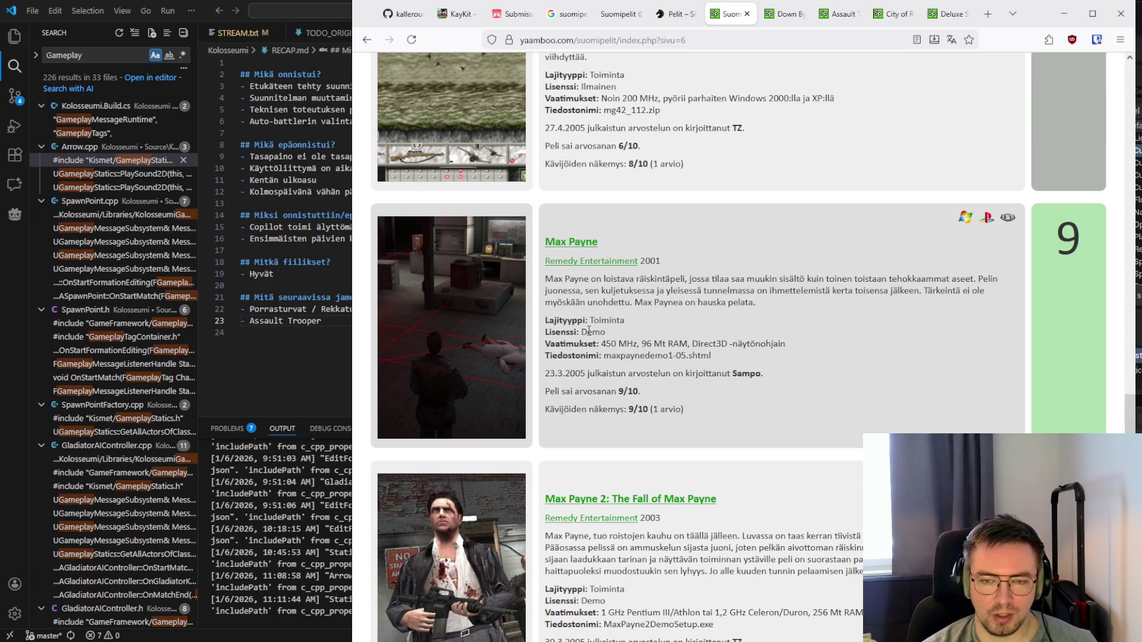
{"action": "scroll", "coordinate": [574, 287], "scroll_direction": "down", "scroll_amount": 5}
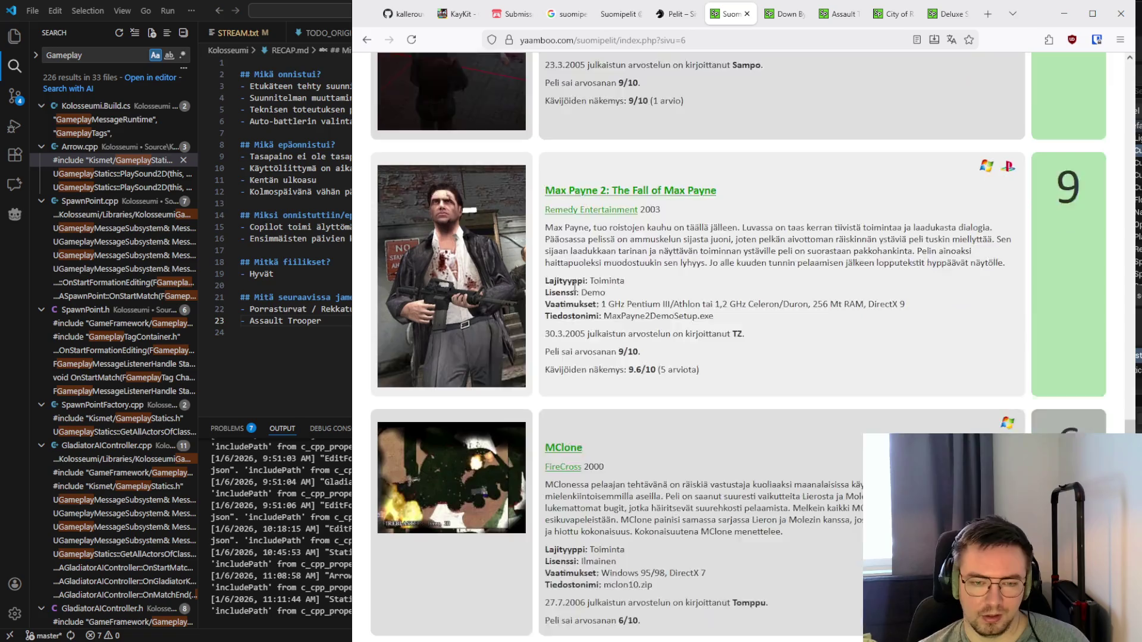
{"action": "scroll", "coordinate": [575, 286], "scroll_direction": "up", "scroll_amount": 5}
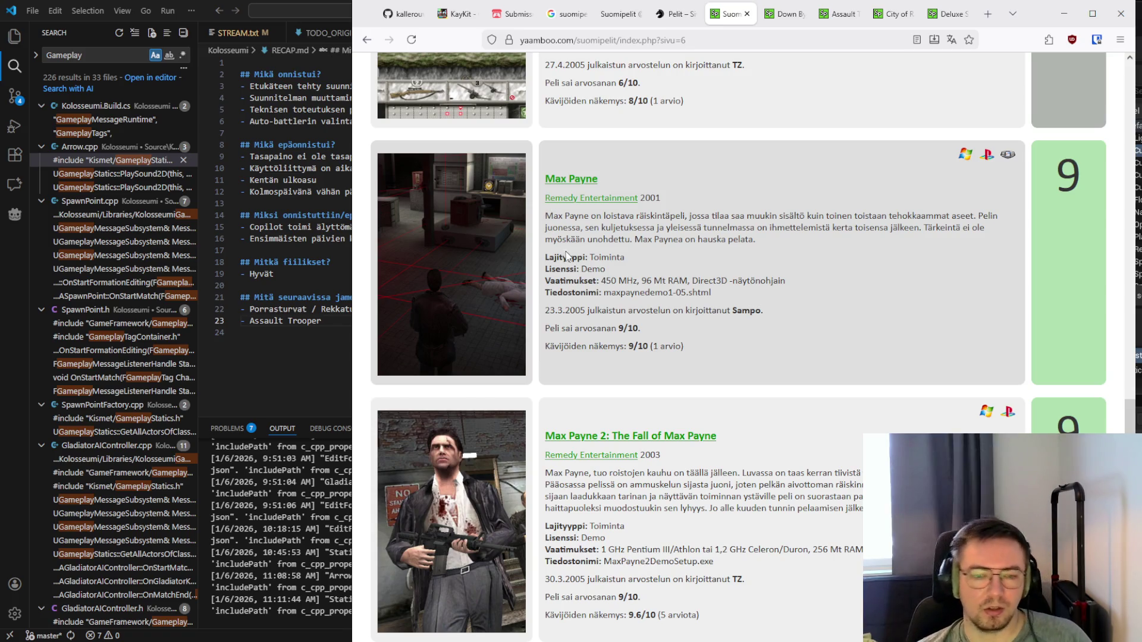
Read page 6 past MClone, Men in War and Mercenary Sniper to Minigore and Miniwar (5/10)
{"action": "scroll", "coordinate": [661, 214], "scroll_direction": "down", "scroll_amount": 6}
{"action": "scroll", "coordinate": [661, 214], "scroll_direction": "up", "scroll_amount": 6}
{"action": "scroll", "coordinate": [661, 214], "scroll_direction": "up", "scroll_amount": 1}
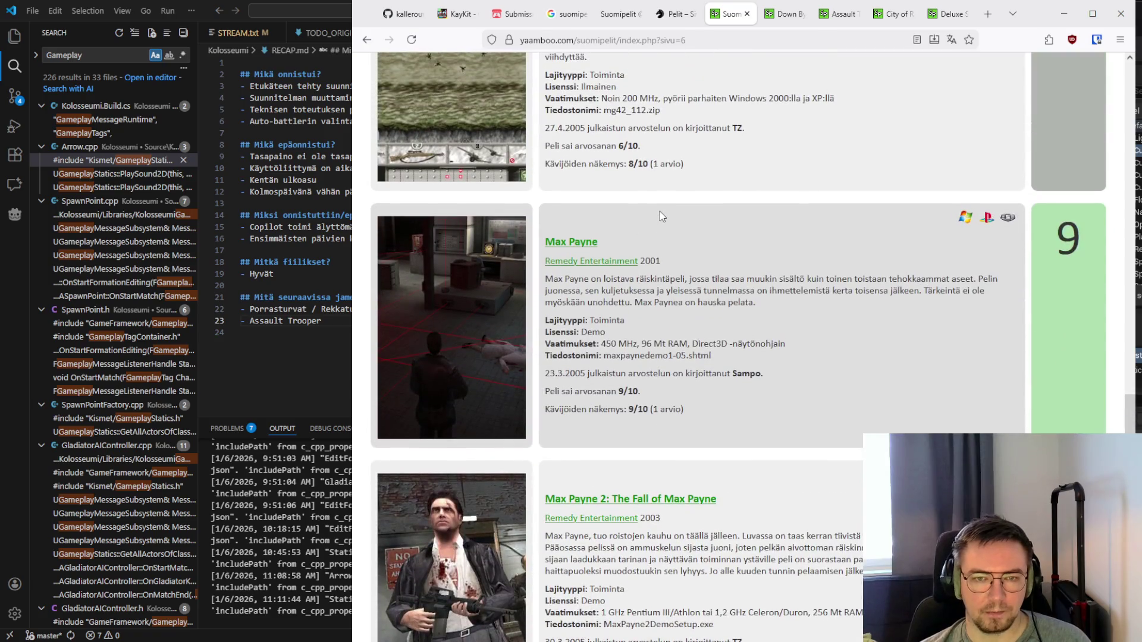
{"action": "scroll", "coordinate": [662, 215], "scroll_direction": "down", "scroll_amount": 7}
{"action": "scroll", "coordinate": [662, 216], "scroll_direction": "up", "scroll_amount": 7}
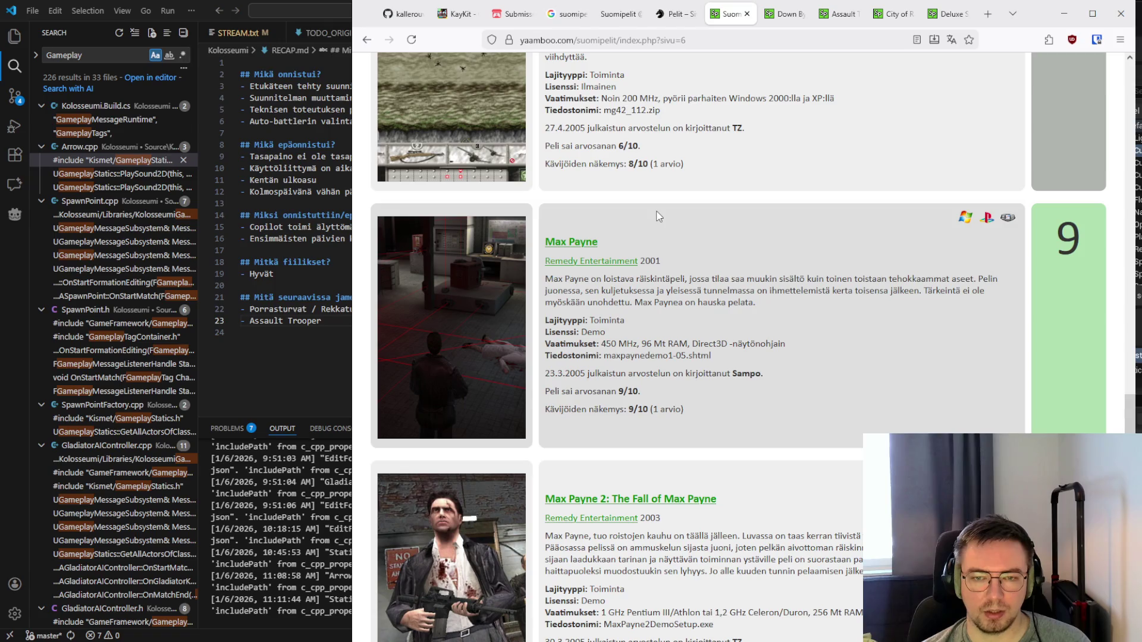
{"action": "scroll", "coordinate": [655, 216], "scroll_direction": "down", "scroll_amount": 4}
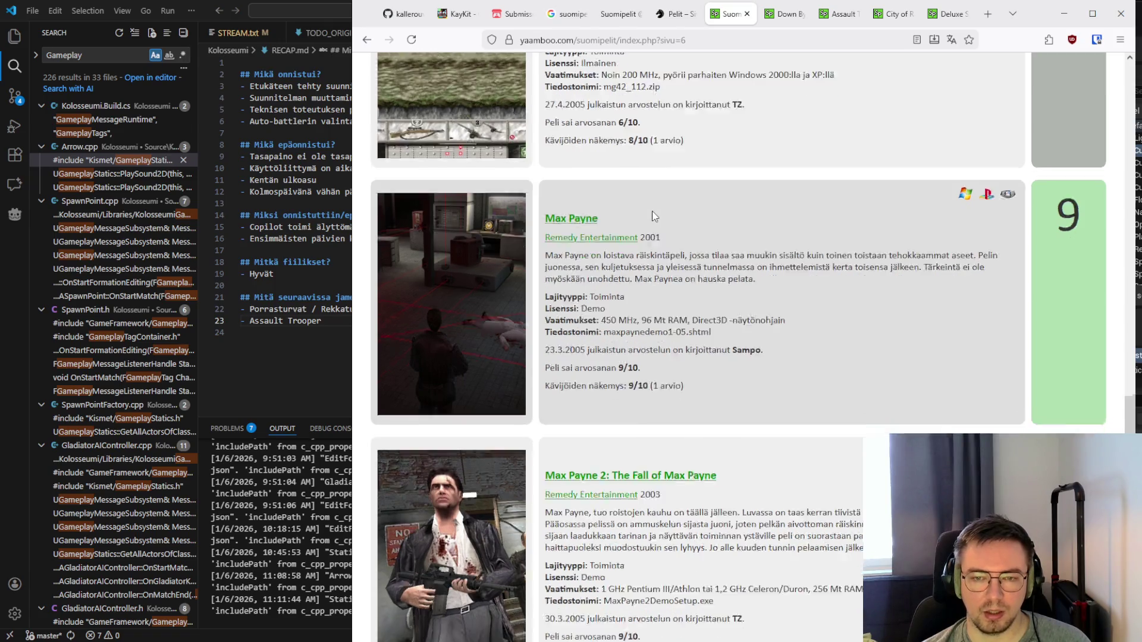
{"action": "scroll", "coordinate": [654, 216], "scroll_direction": "up", "scroll_amount": 4}
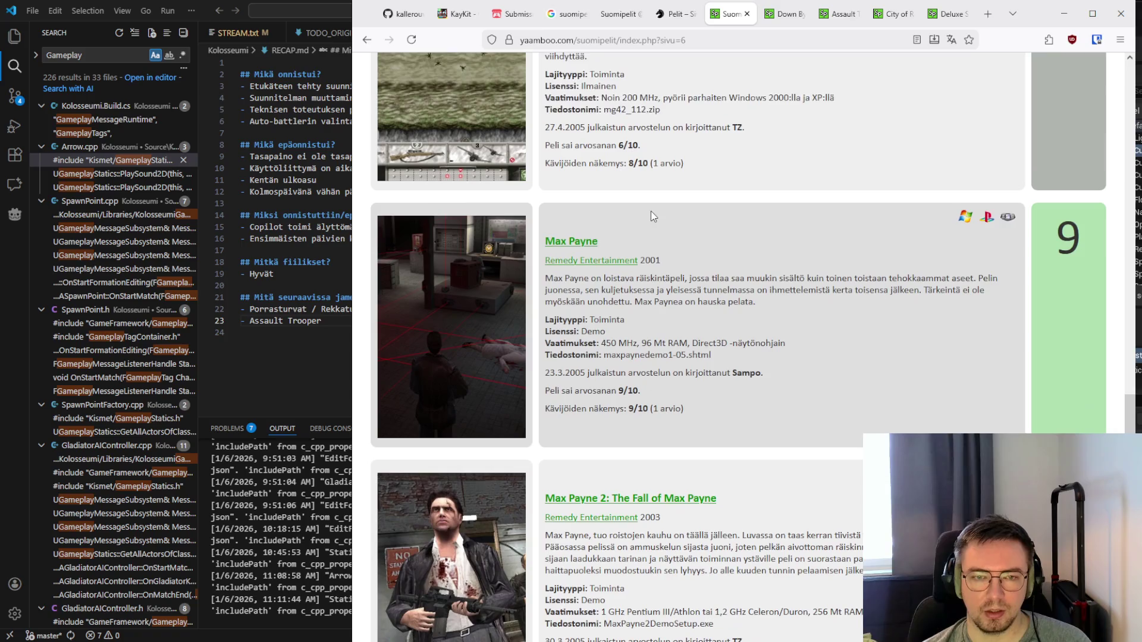
{"action": "scroll", "coordinate": [650, 212], "scroll_direction": "down", "scroll_amount": 6}
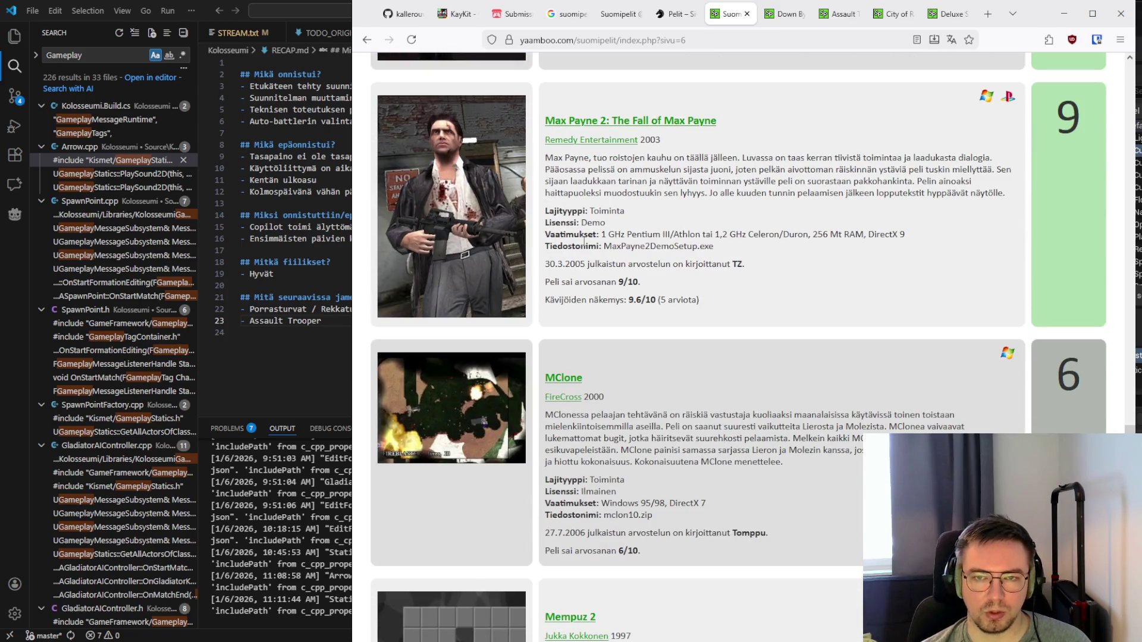
{"action": "scroll", "coordinate": [571, 274], "scroll_direction": "down", "scroll_amount": 6}
{"action": "scroll", "coordinate": [569, 273], "scroll_direction": "down", "scroll_amount": 10}
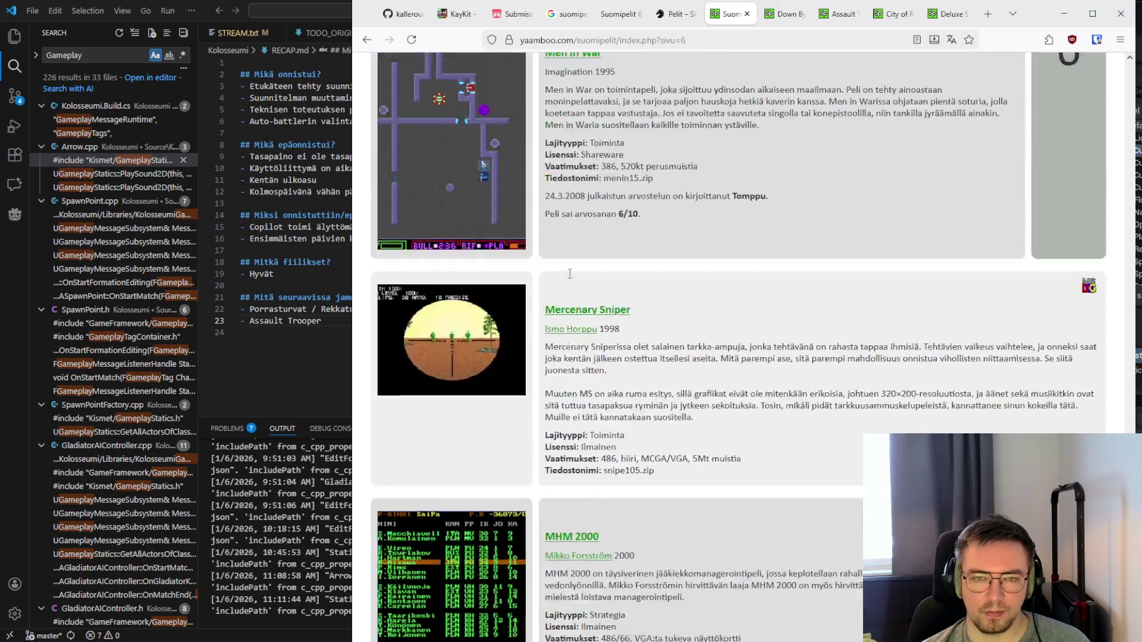
{"action": "scroll", "coordinate": [570, 274], "scroll_direction": "up", "scroll_amount": 6}
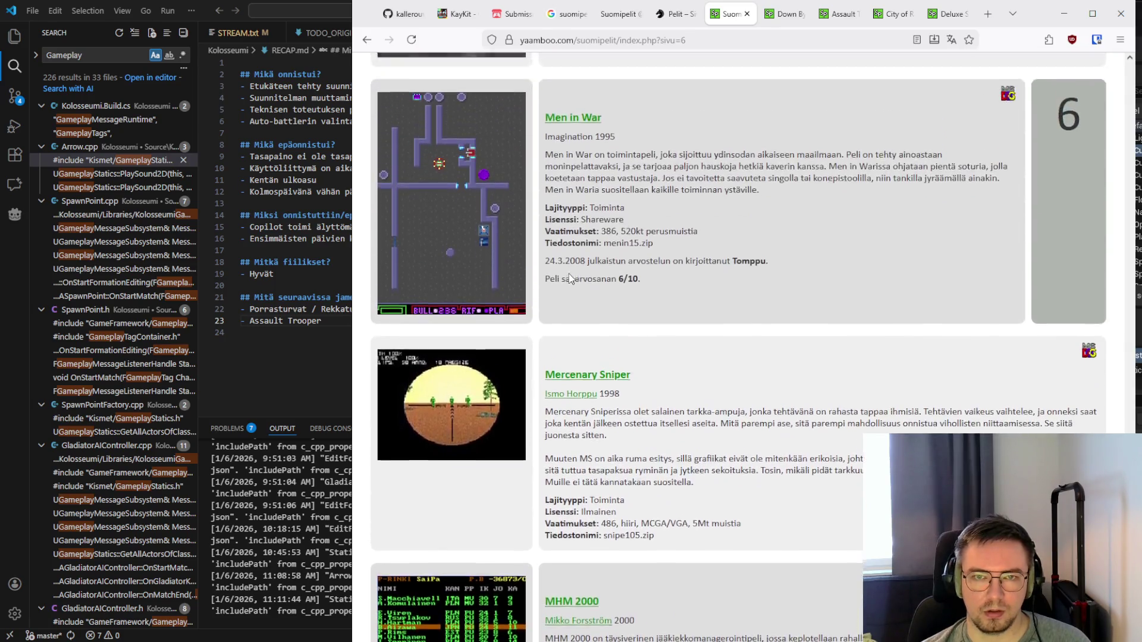
{"action": "scroll", "coordinate": [570, 274], "scroll_direction": "down", "scroll_amount": 13}
{"action": "scroll", "coordinate": [570, 274], "scroll_direction": "down", "scroll_amount": 8}
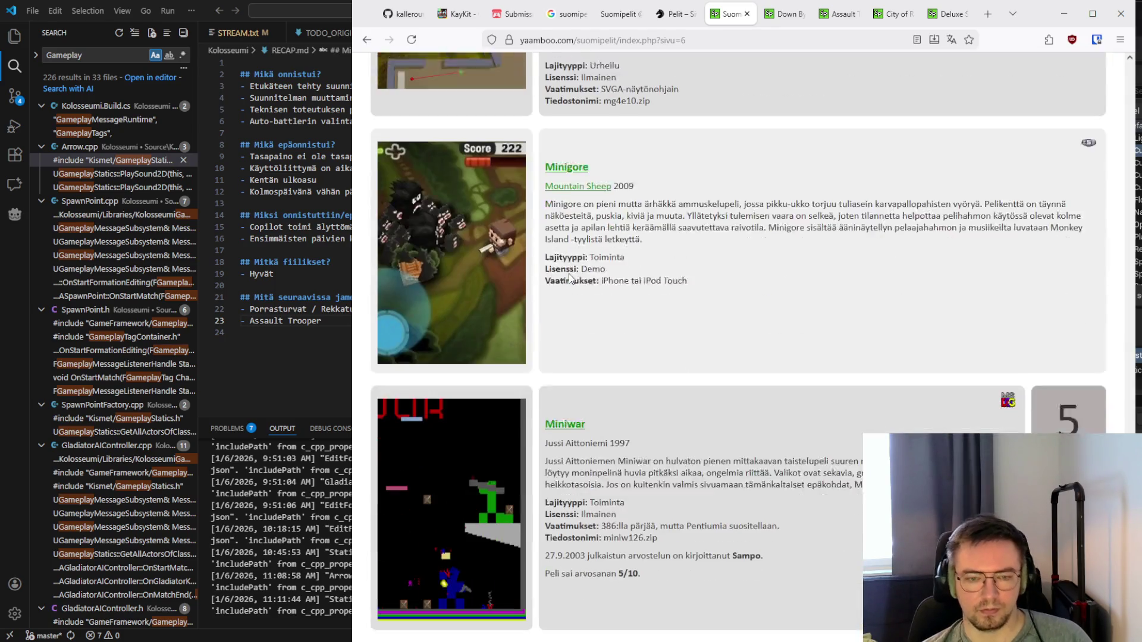
{"action": "left_click", "coordinate": [532, 579]}
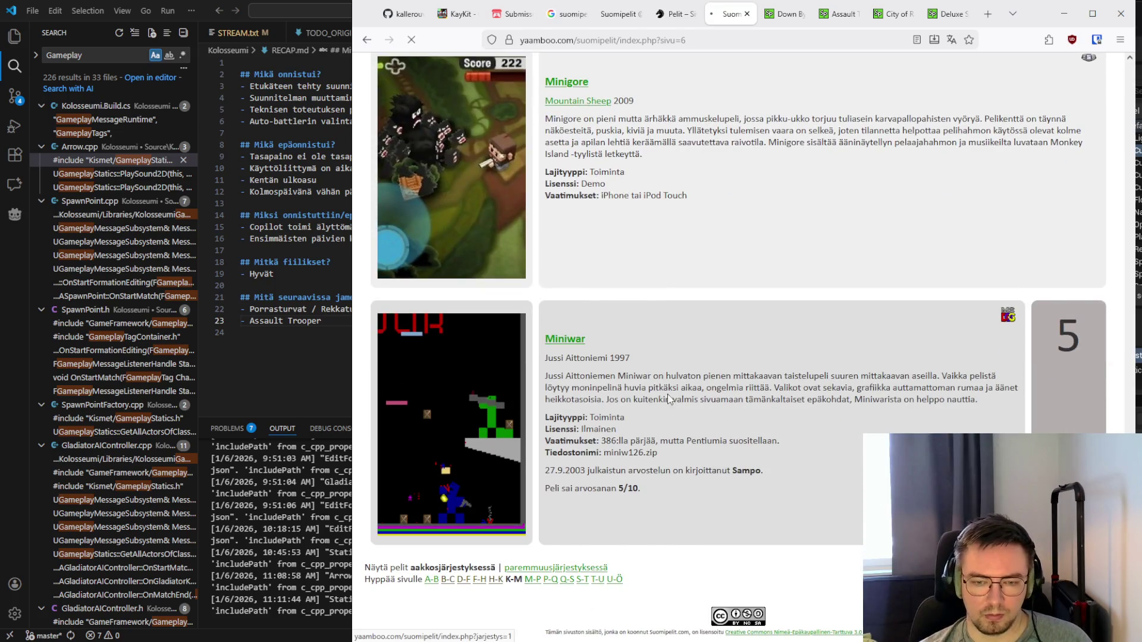
{"action": "scroll", "coordinate": [662, 339], "scroll_direction": "down", "scroll_amount": 7}
{"action": "scroll", "coordinate": [655, 343], "scroll_direction": "down", "scroll_amount": 10}
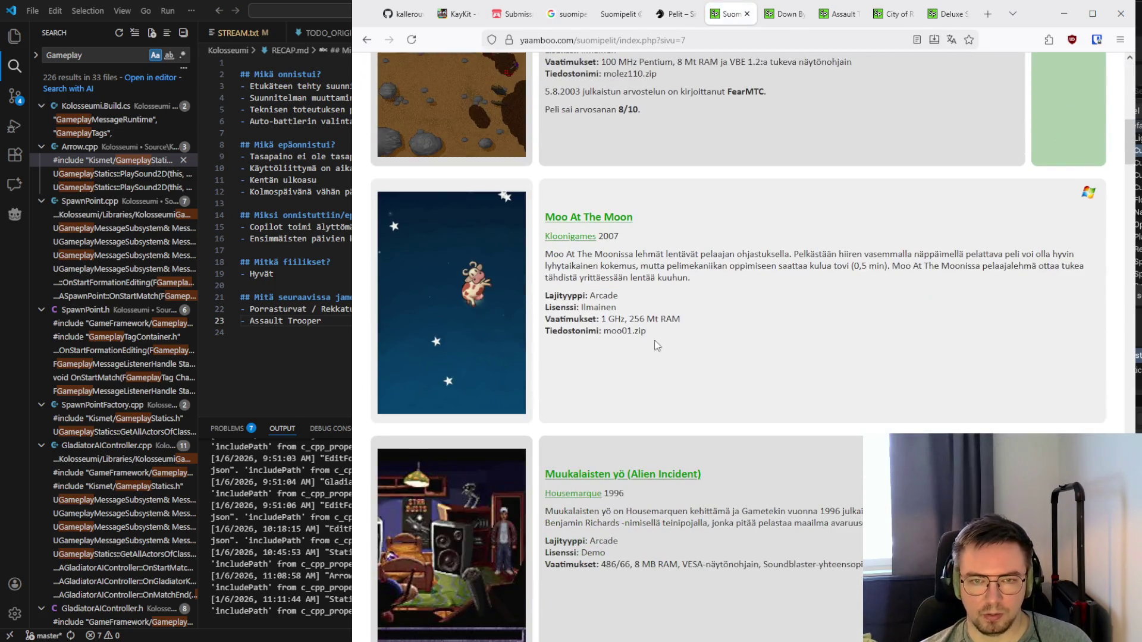
{"action": "scroll", "coordinate": [651, 347], "scroll_direction": "down", "scroll_amount": 12}
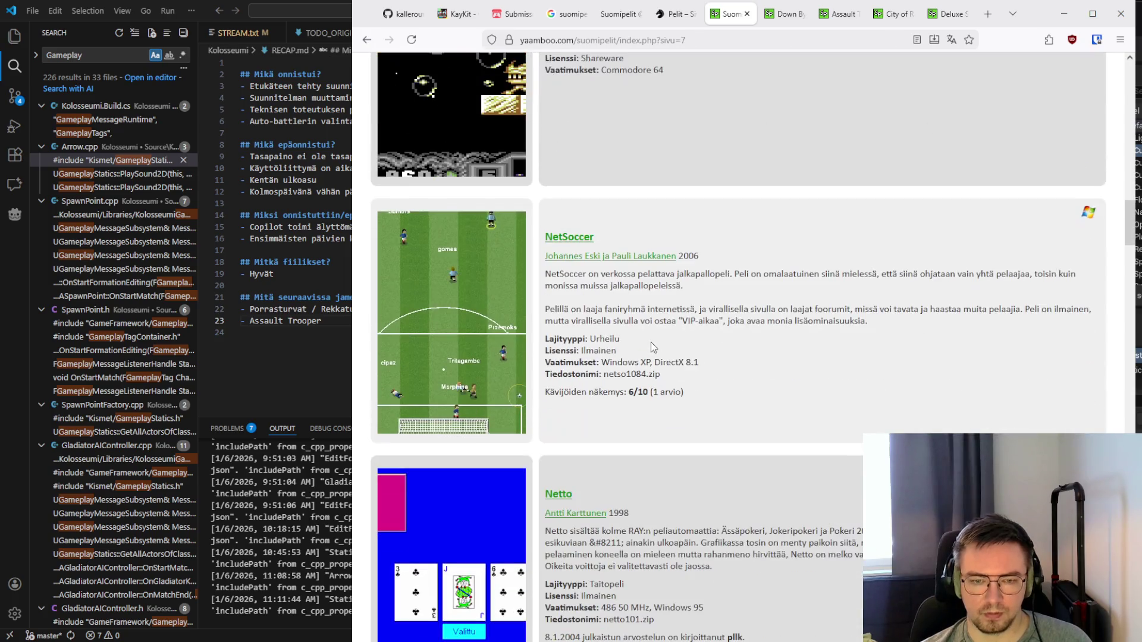
{"action": "scroll", "coordinate": [650, 341], "scroll_direction": "down", "scroll_amount": 2}
{"action": "scroll", "coordinate": [650, 341], "scroll_direction": "up", "scroll_amount": 3}
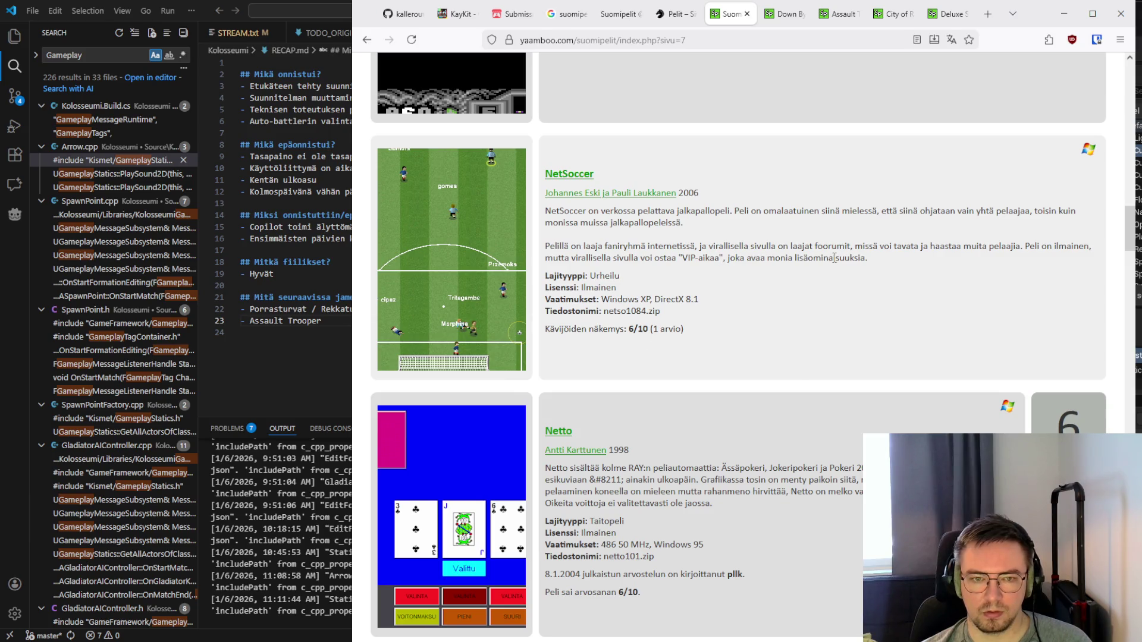
{"action": "scroll", "coordinate": [834, 257], "scroll_direction": "down", "scroll_amount": 1}
{"action": "scroll", "coordinate": [835, 262], "scroll_direction": "down", "scroll_amount": 10}
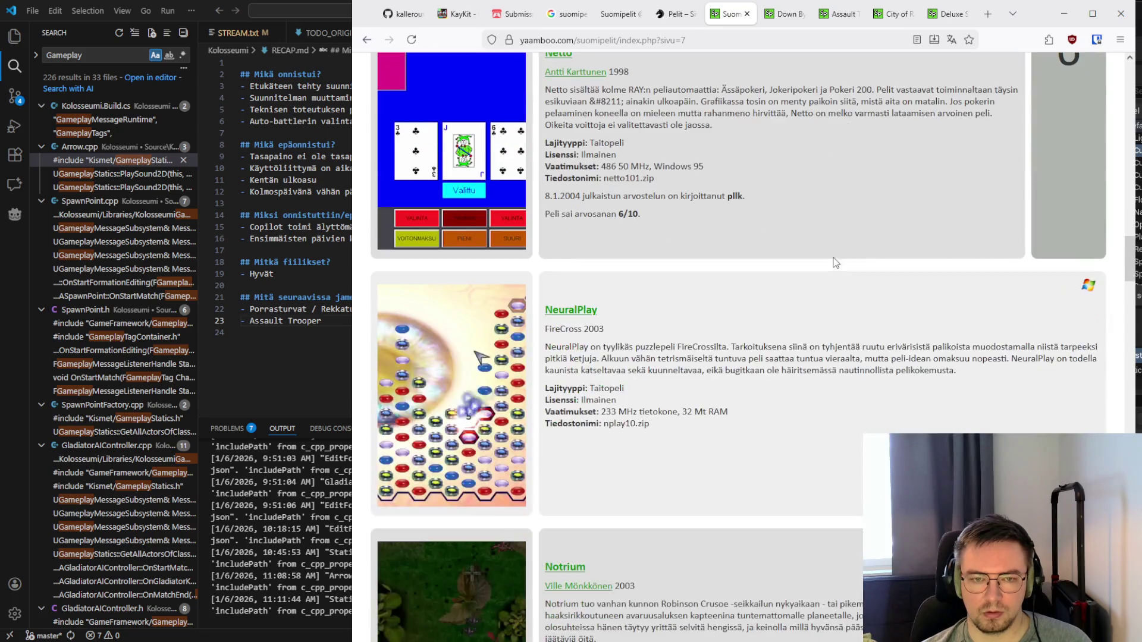
{"action": "scroll", "coordinate": [836, 263], "scroll_direction": "down", "scroll_amount": 10}
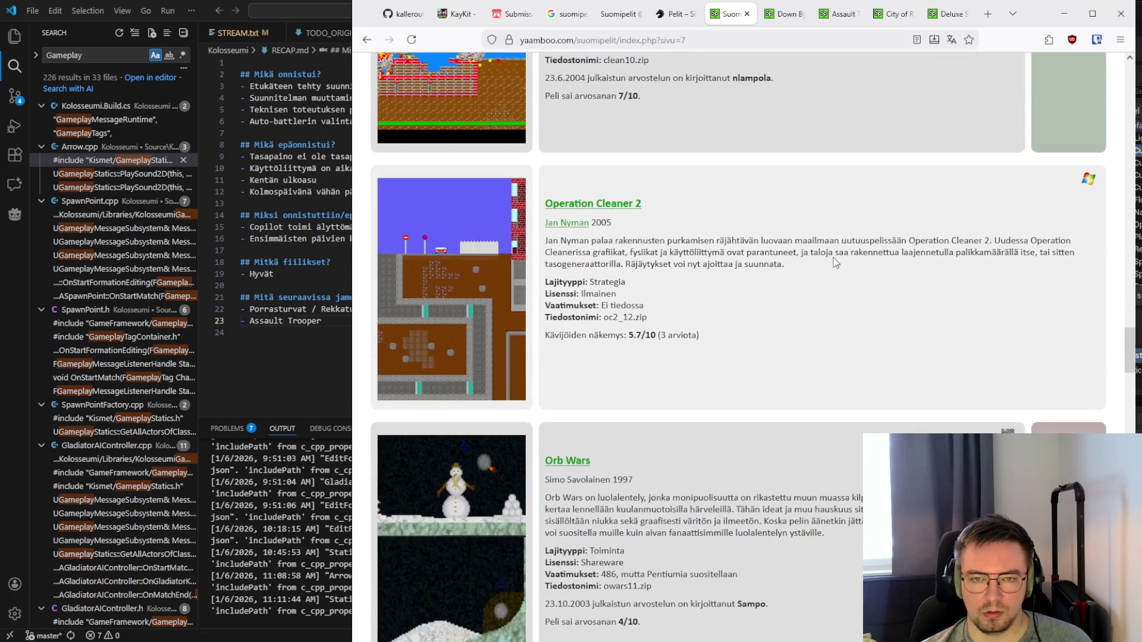
{"action": "scroll", "coordinate": [836, 262], "scroll_direction": "down", "scroll_amount": 5}
{"action": "scroll", "coordinate": [836, 262], "scroll_direction": "down", "scroll_amount": 8}
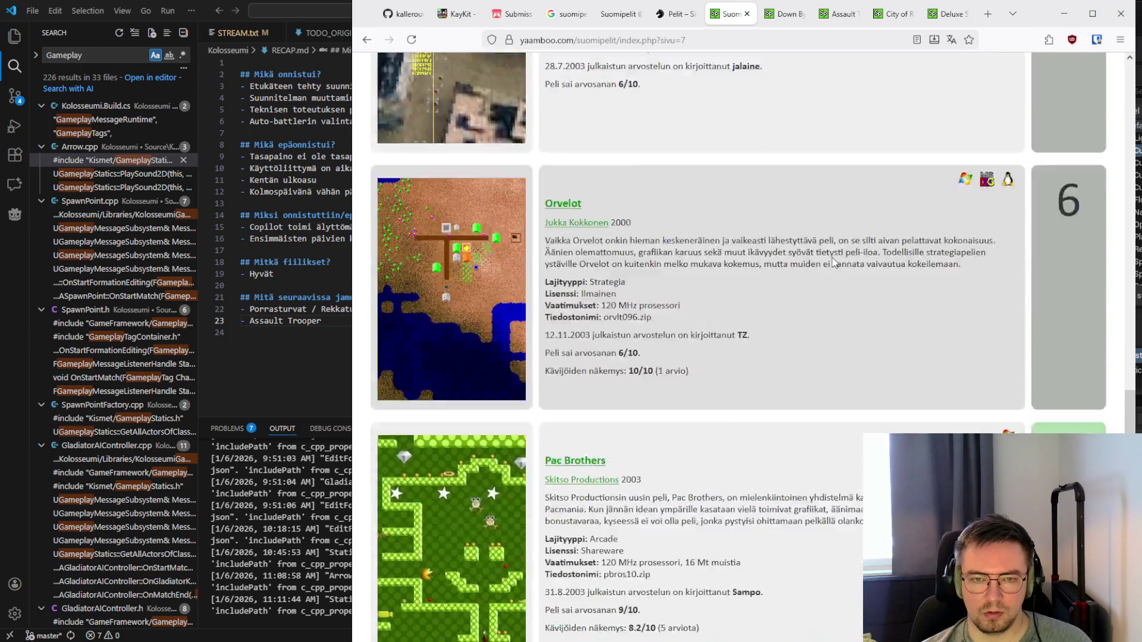
{"action": "scroll", "coordinate": [834, 262], "scroll_direction": "down", "scroll_amount": 6}
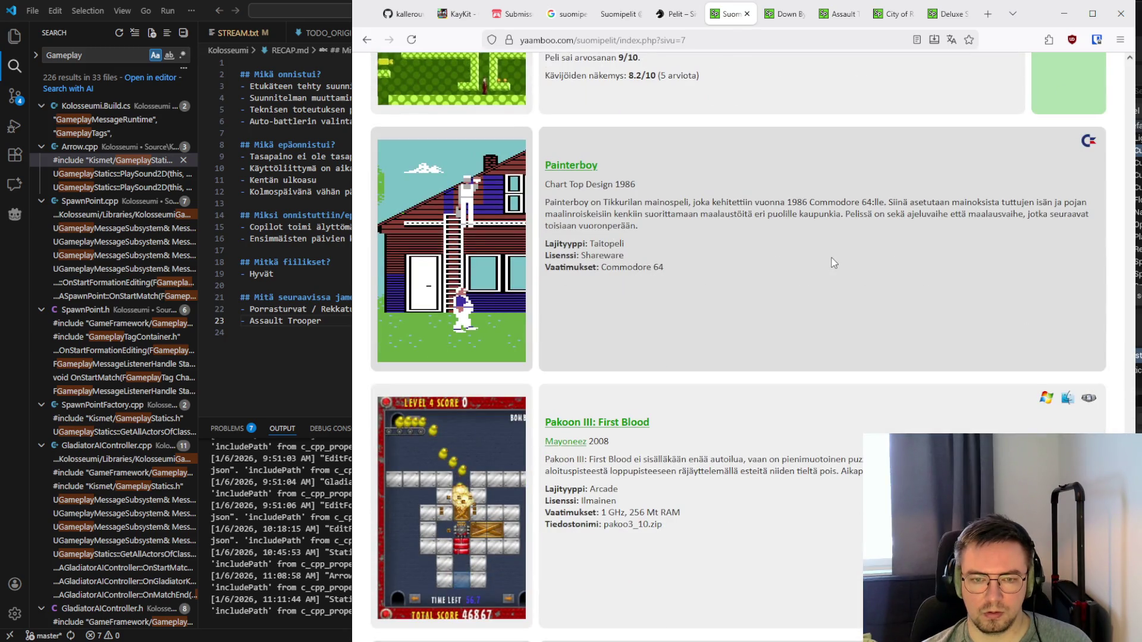
{"action": "scroll", "coordinate": [834, 263], "scroll_direction": "down", "scroll_amount": 4}
{"action": "scroll", "coordinate": [833, 263], "scroll_direction": "down", "scroll_amount": 10}
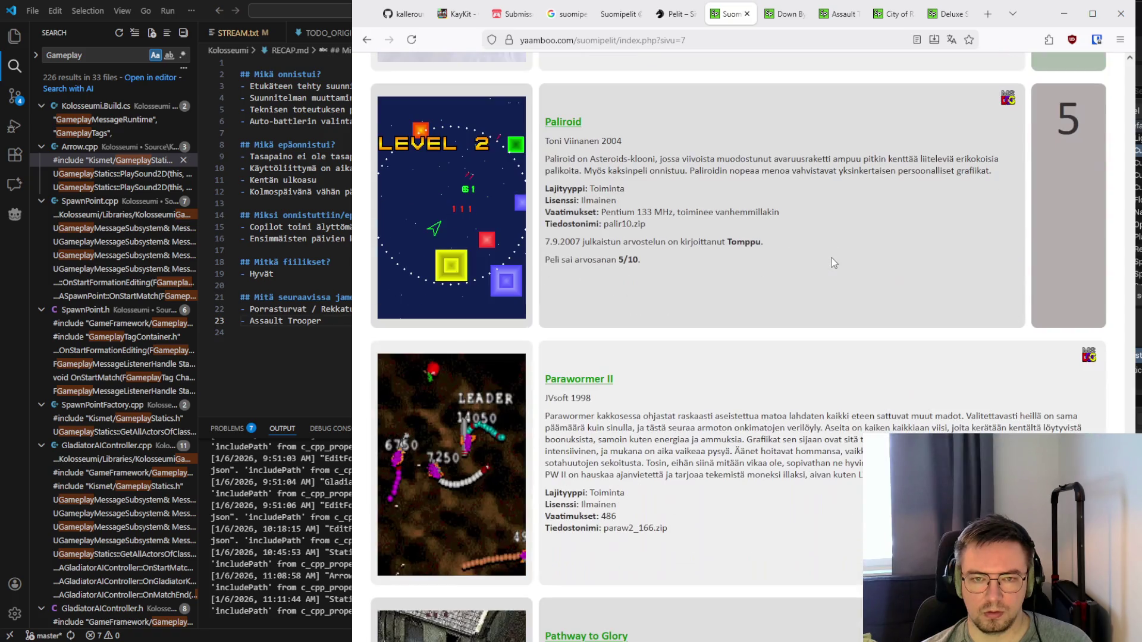
{"action": "scroll", "coordinate": [835, 262], "scroll_direction": "down", "scroll_amount": 5}
{"action": "scroll", "coordinate": [833, 262], "scroll_direction": "down", "scroll_amount": 2}
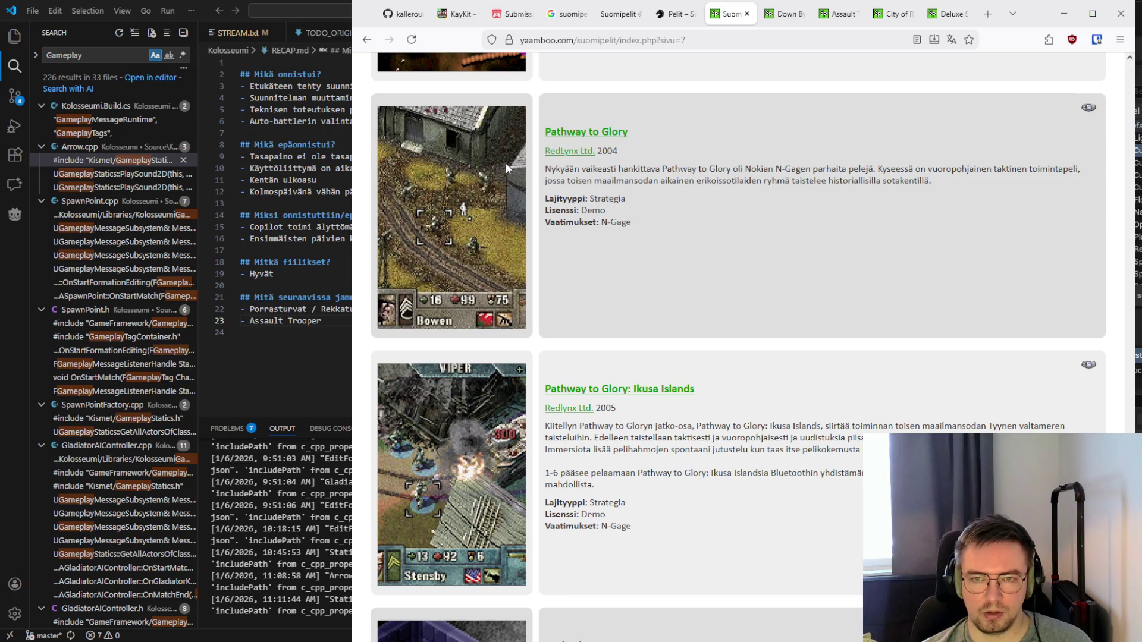
{"action": "left_click_drag", "start_coordinate": [951, 169], "coordinate": [994, 183]}
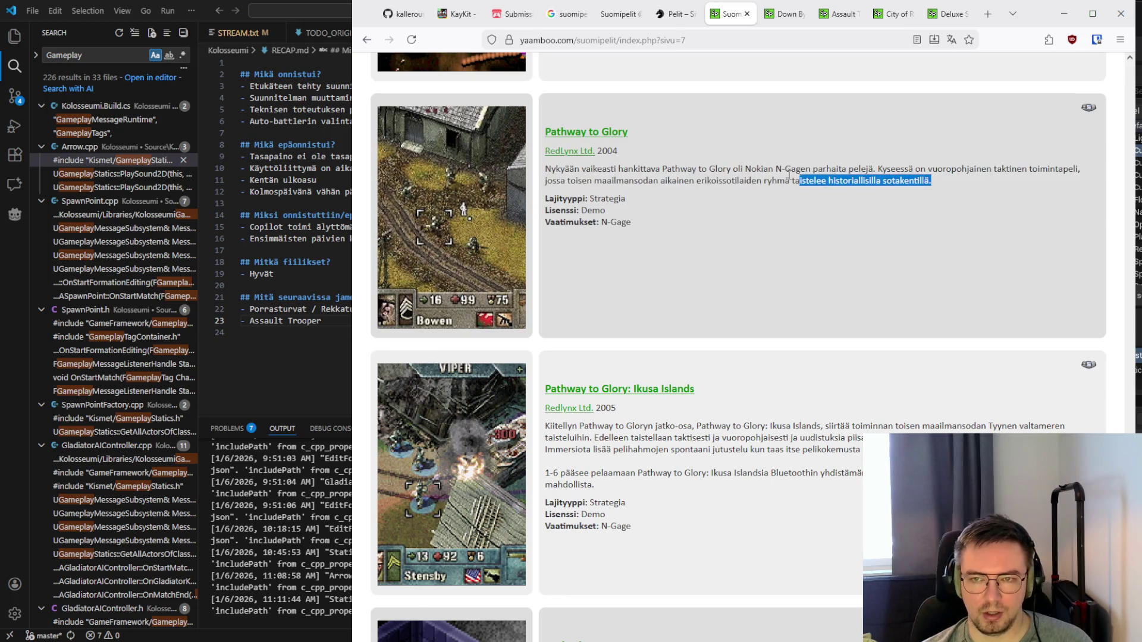
{"action": "left_click", "coordinate": [586, 338]}
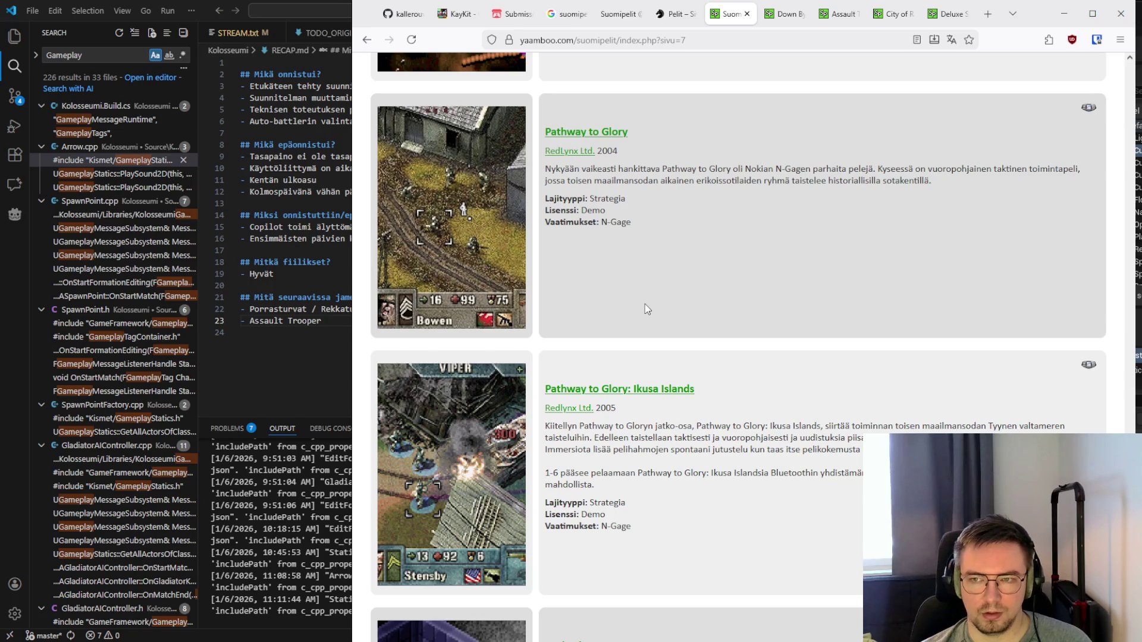
{"action": "scroll", "coordinate": [647, 309], "scroll_direction": "down", "scroll_amount": 4}
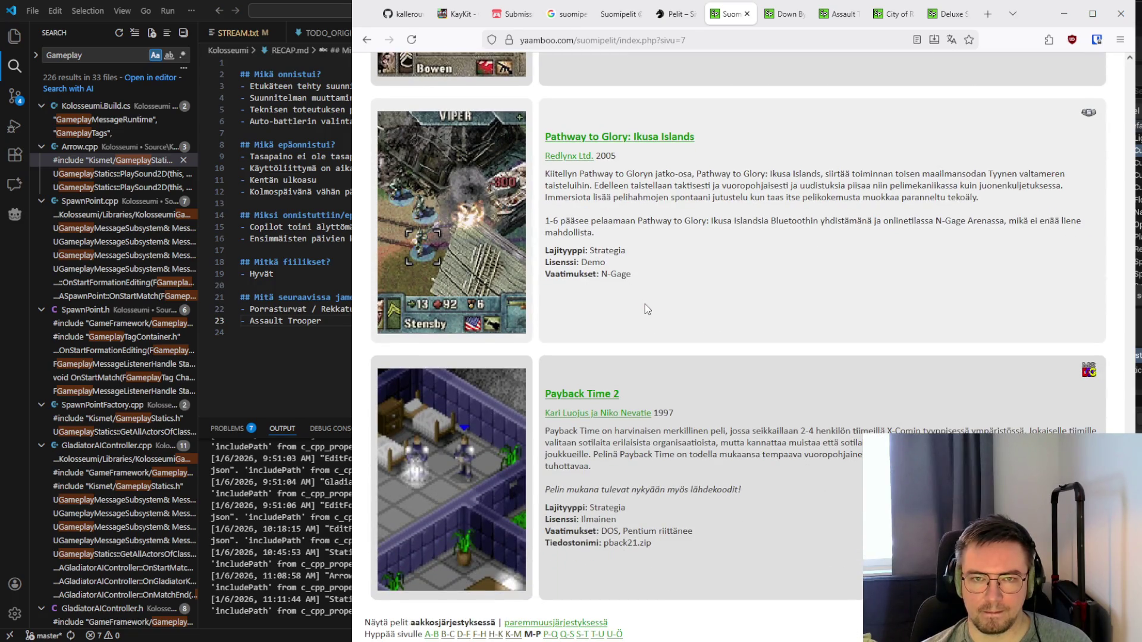
{"action": "scroll", "coordinate": [647, 309], "scroll_direction": "up", "scroll_amount": 5}
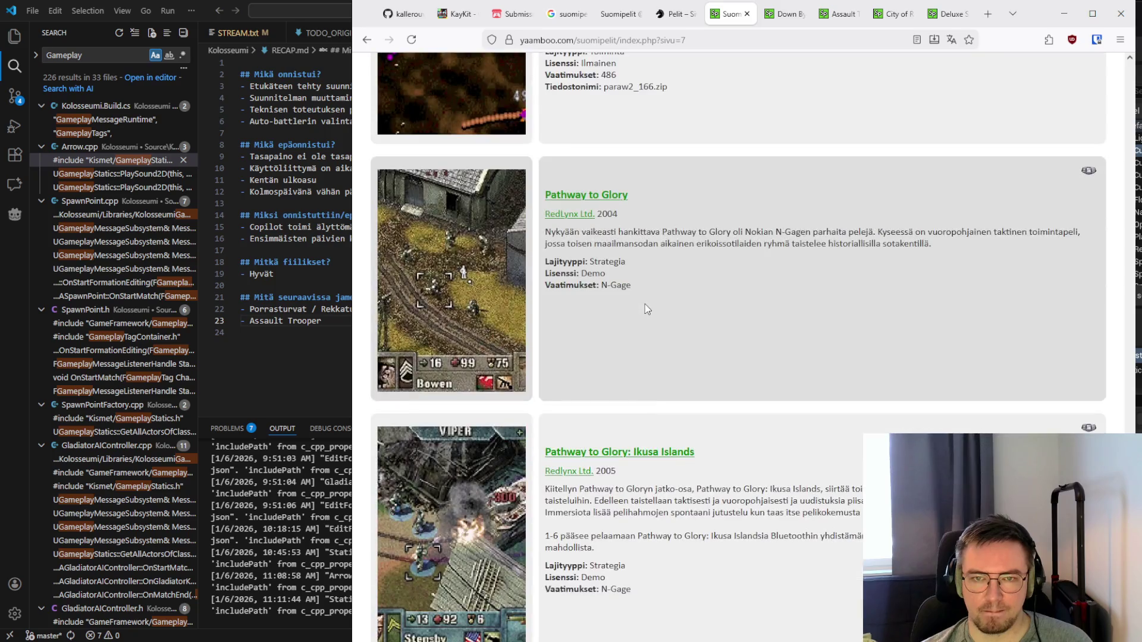
{"action": "scroll", "coordinate": [647, 309], "scroll_direction": "down", "scroll_amount": 3}
{"action": "left_click_drag", "start_coordinate": [598, 300], "coordinate": [762, 311]}
{"action": "left_click", "coordinate": [926, 329]}
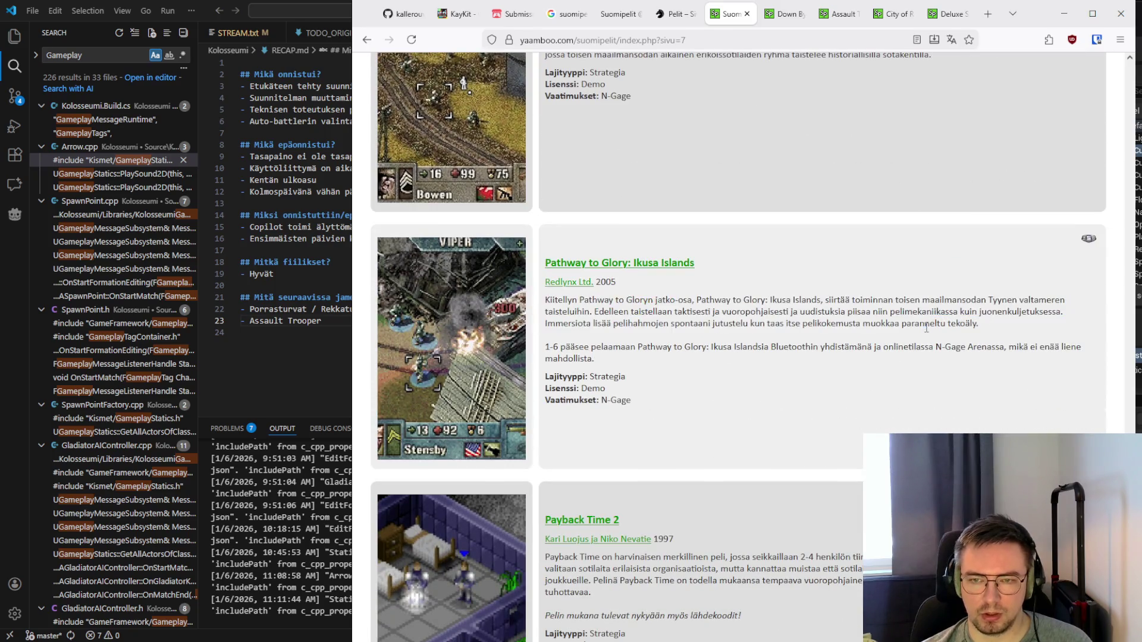
{"action": "scroll", "coordinate": [866, 318], "scroll_direction": "down", "scroll_amount": 3}
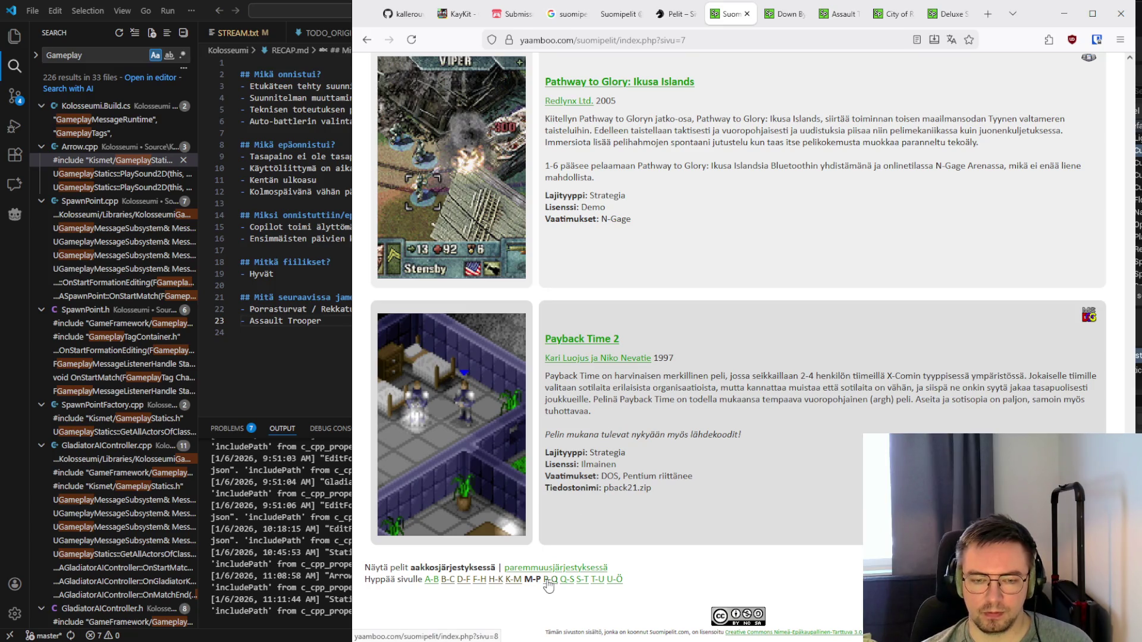
{"action": "scroll", "coordinate": [630, 373], "scroll_direction": "up", "scroll_amount": 5}
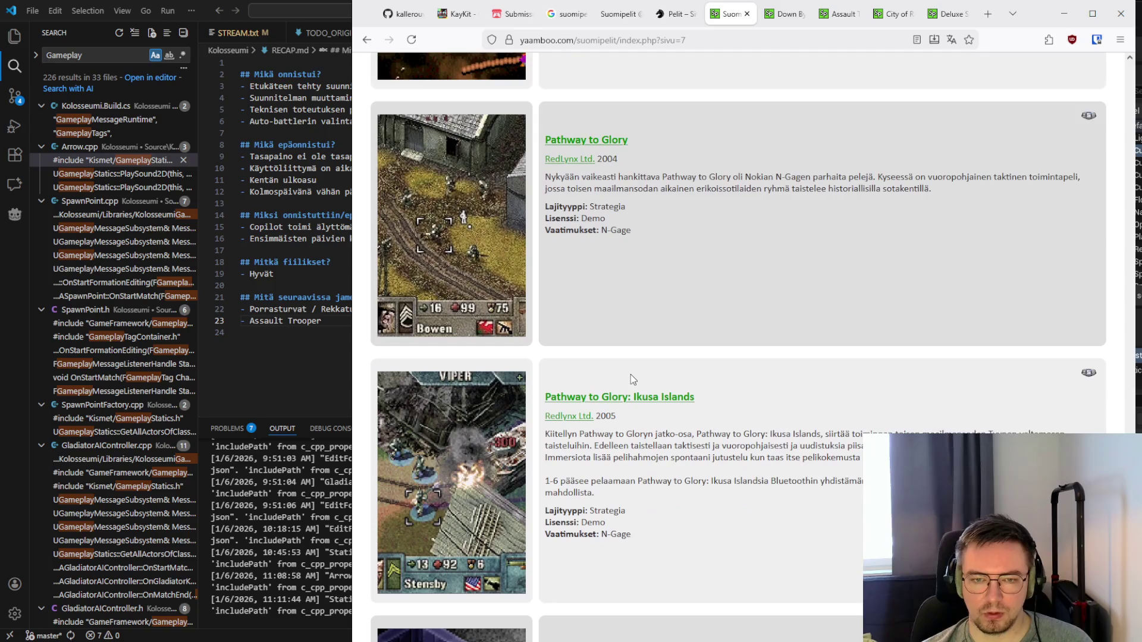
{"action": "mouse_move", "coordinate": [641, 233]}
{"action": "left_mouse_down"}
{"action": "mouse_move", "coordinate": [542, 178]}
{"action": "mouse_move", "coordinate": [681, 247]}
{"action": "left_mouse_up"}
{"action": "left_click", "coordinate": [547, 180]}
{"action": "left_click", "coordinate": [682, 247]}
{"action": "left_click", "coordinate": [544, 181]}
{"action": "left_click", "coordinate": [677, 250]}
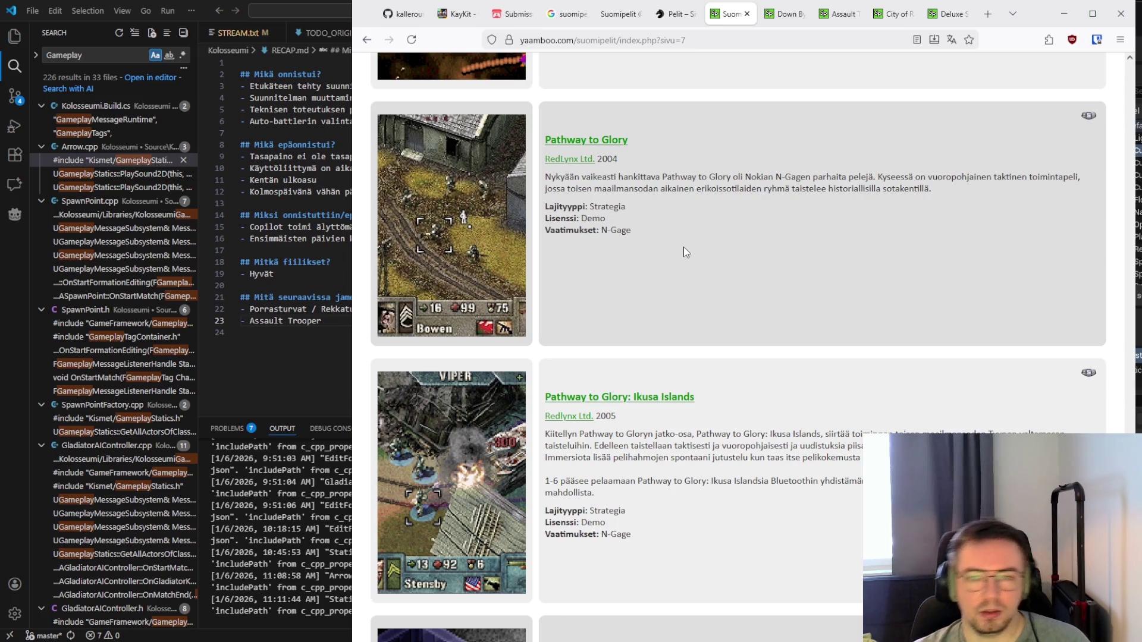
{"action": "scroll", "coordinate": [658, 242], "scroll_direction": "down", "scroll_amount": 2}
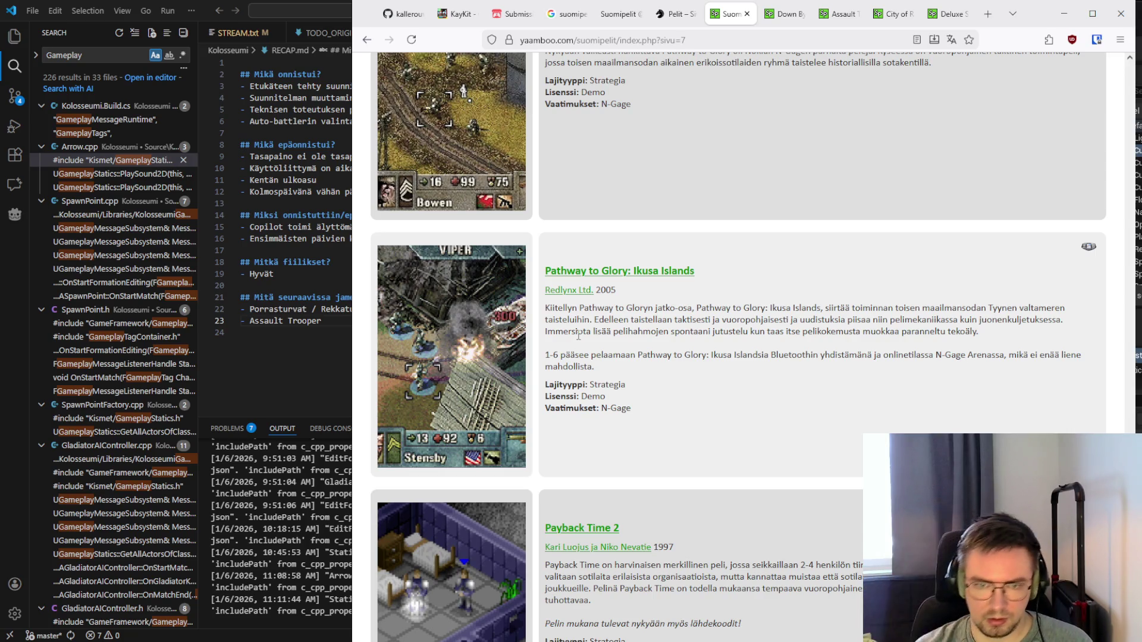
{"action": "scroll", "coordinate": [566, 333], "scroll_direction": "down", "scroll_amount": 1}
{"action": "scroll", "coordinate": [566, 333], "scroll_direction": "down", "scroll_amount": 3}
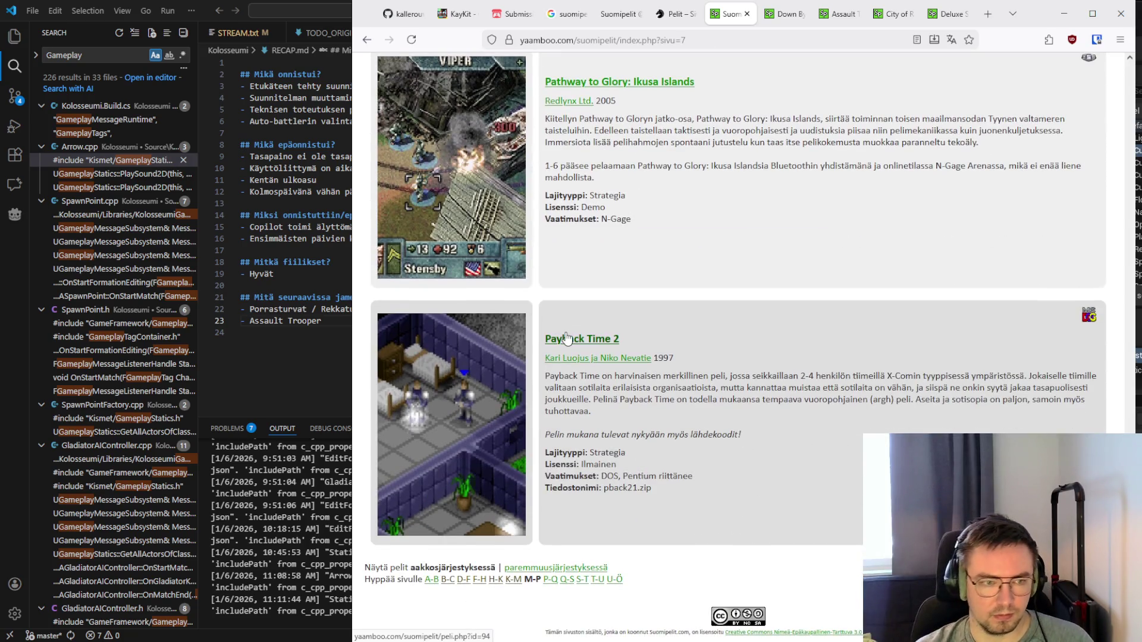
Go to the P–Q page and read down from Pekka Kana
{"action": "left_click", "coordinate": [547, 581]}
{"action": "scroll", "coordinate": [625, 457], "scroll_direction": "down", "scroll_amount": 10}
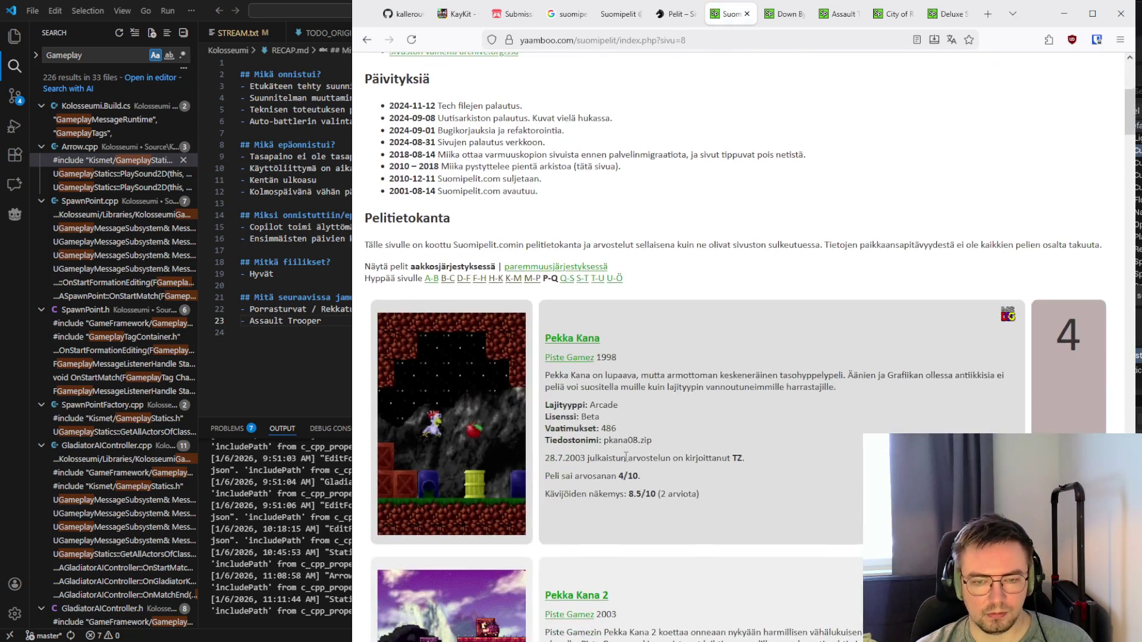
{"action": "scroll", "coordinate": [625, 457], "scroll_direction": "up", "scroll_amount": 2}
{"action": "scroll", "coordinate": [625, 457], "scroll_direction": "down", "scroll_amount": 10}
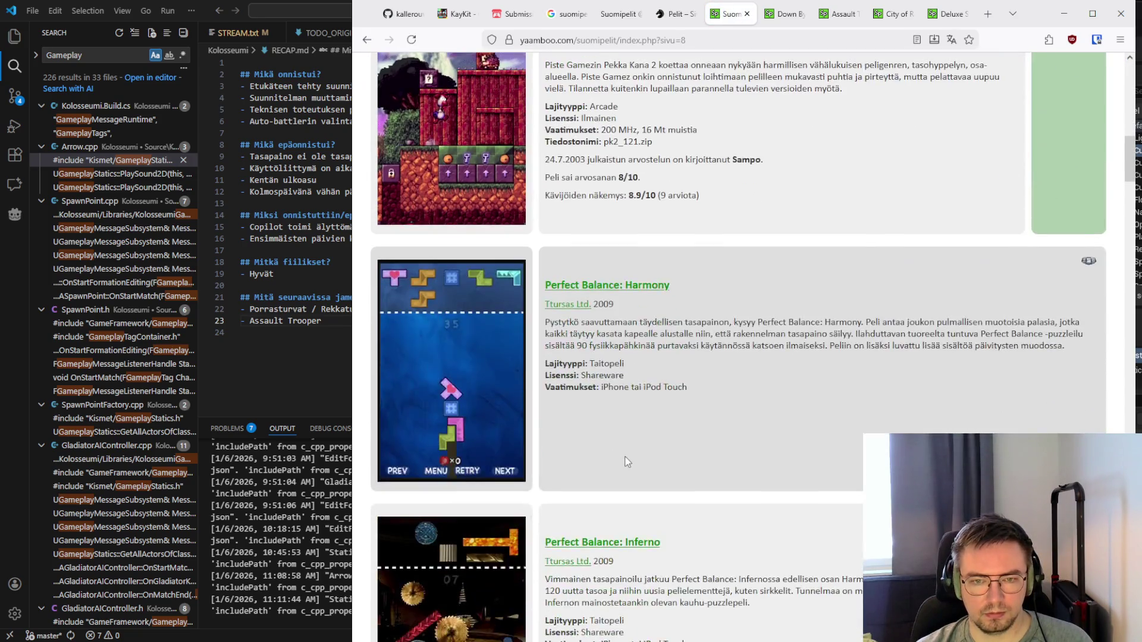
{"action": "scroll", "coordinate": [626, 456], "scroll_direction": "down", "scroll_amount": 12}
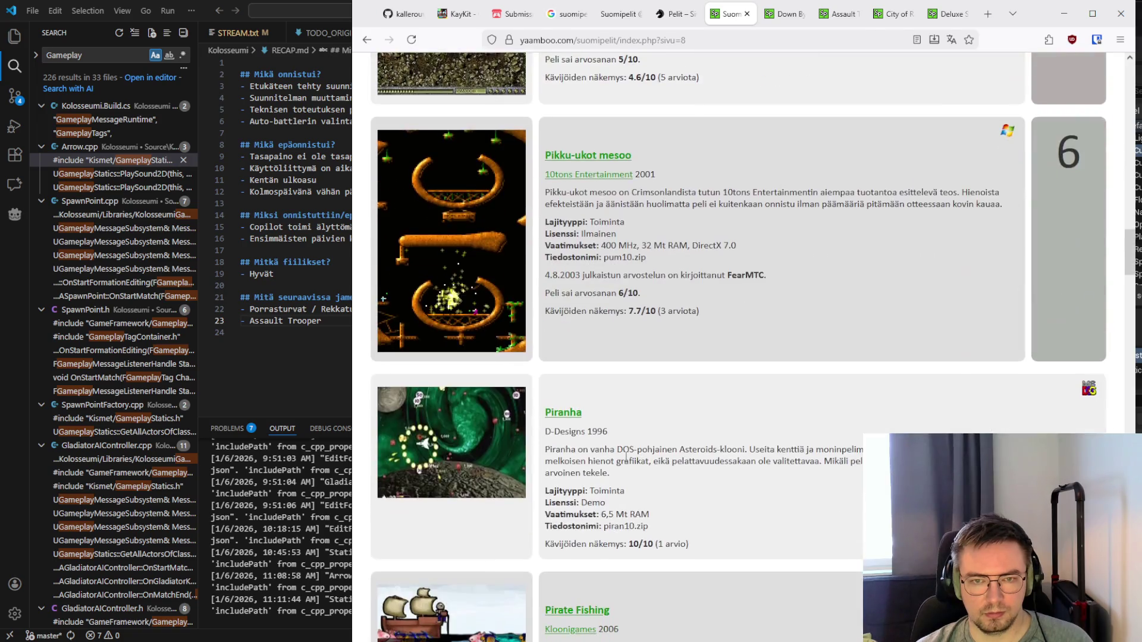
{"action": "scroll", "coordinate": [625, 457], "scroll_direction": "down", "scroll_amount": 6}
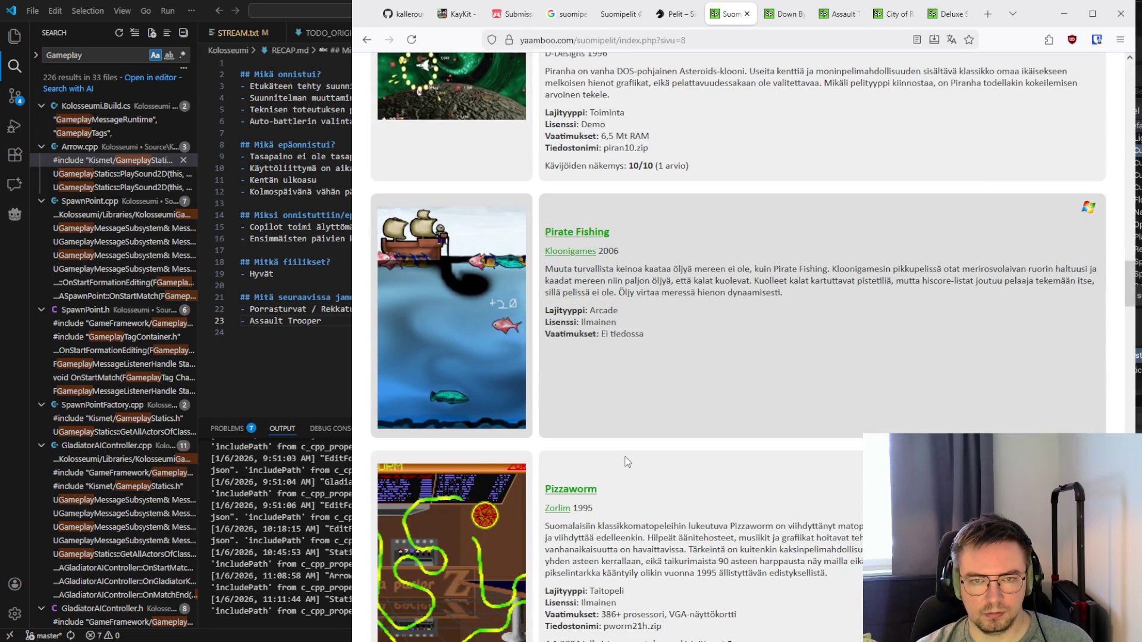
{"action": "scroll", "coordinate": [627, 461], "scroll_direction": "down", "scroll_amount": 6}
{"action": "scroll", "coordinate": [627, 461], "scroll_direction": "down", "scroll_amount": 15}
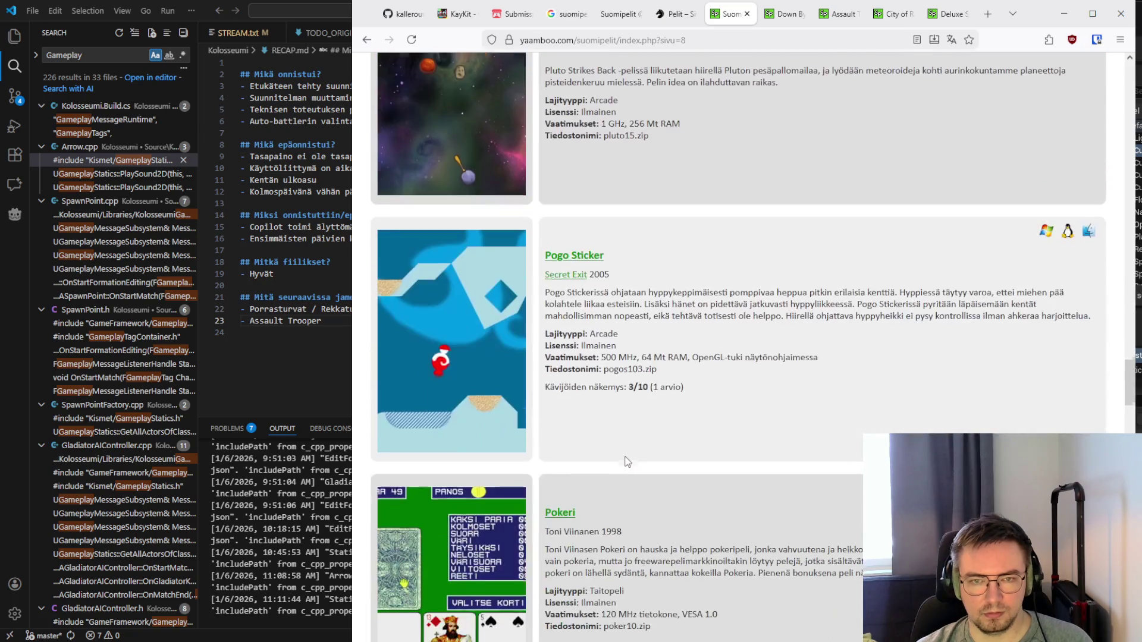
{"action": "scroll", "coordinate": [627, 461], "scroll_direction": "down", "scroll_amount": 9}
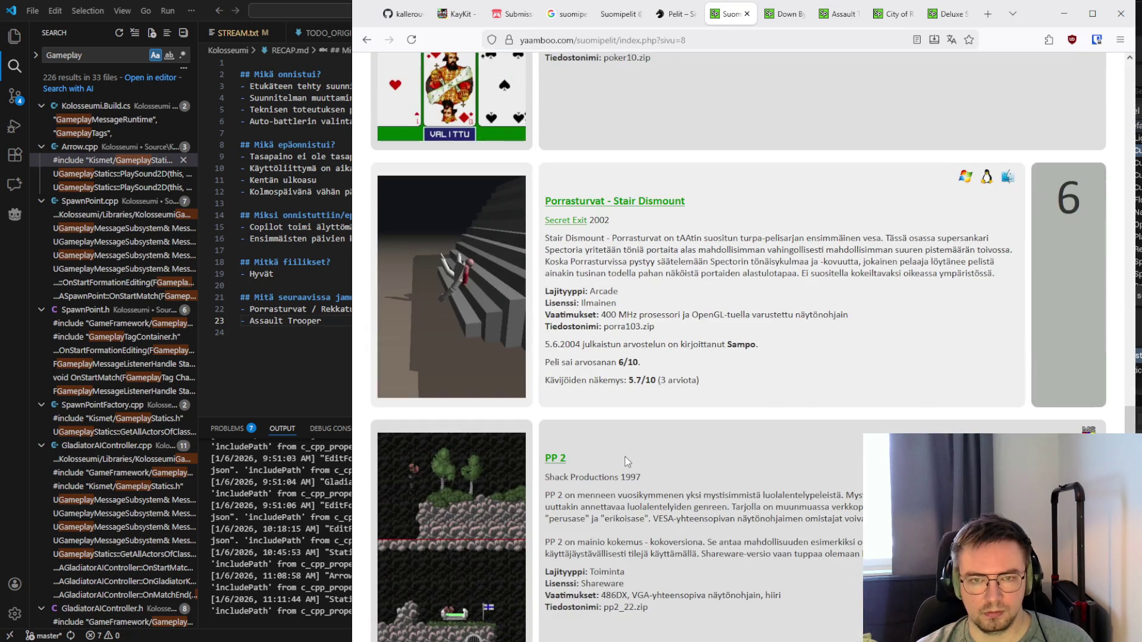
{"action": "scroll", "coordinate": [627, 462], "scroll_direction": "down", "scroll_amount": 4}
{"action": "scroll", "coordinate": [626, 461], "scroll_direction": "down", "scroll_amount": 8}
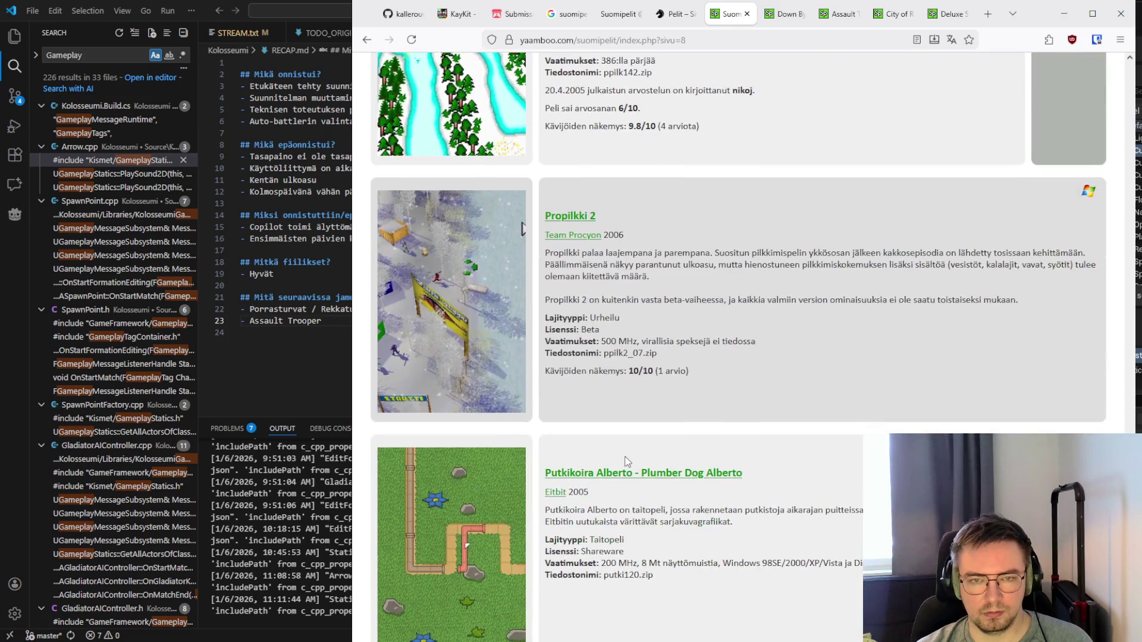
{"action": "scroll", "coordinate": [627, 461], "scroll_direction": "down", "scroll_amount": 3}
{"action": "scroll", "coordinate": [627, 462], "scroll_direction": "down", "scroll_amount": 8}
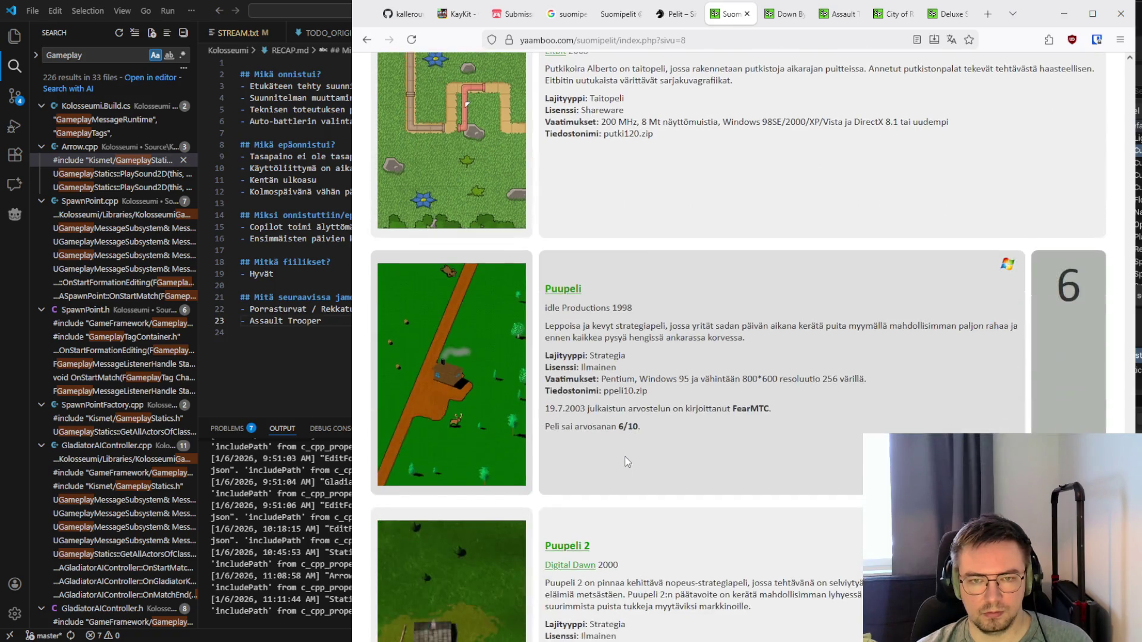
{"action": "scroll", "coordinate": [627, 462], "scroll_direction": "up", "scroll_amount": 3}
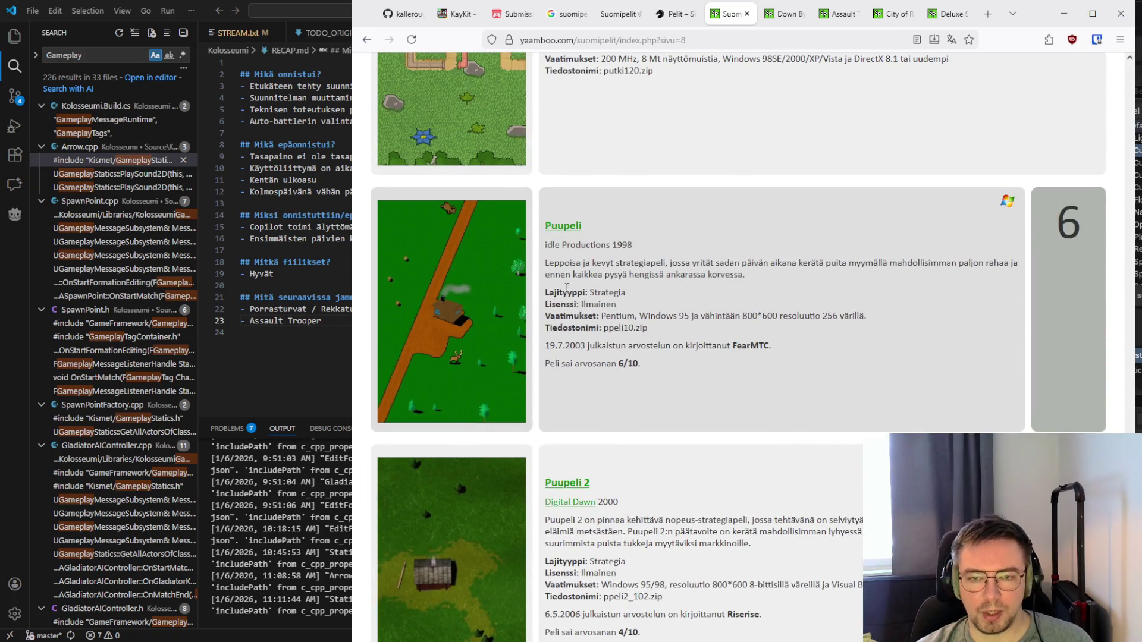
Select the Puupeli description, then read on to the last entry, Q-Lat3 (Piste Gamez, 2009)
{"action": "mouse_move", "coordinate": [545, 240]}
{"action": "left_mouse_down"}
{"action": "mouse_move", "coordinate": [778, 309]}
{"action": "mouse_move", "coordinate": [743, 370]}
{"action": "mouse_move", "coordinate": [711, 380]}
{"action": "mouse_move", "coordinate": [601, 265]}
{"action": "mouse_move", "coordinate": [538, 253]}
{"action": "left_mouse_up"}
{"action": "left_click_drag", "start_coordinate": [545, 249], "coordinate": [689, 375]}
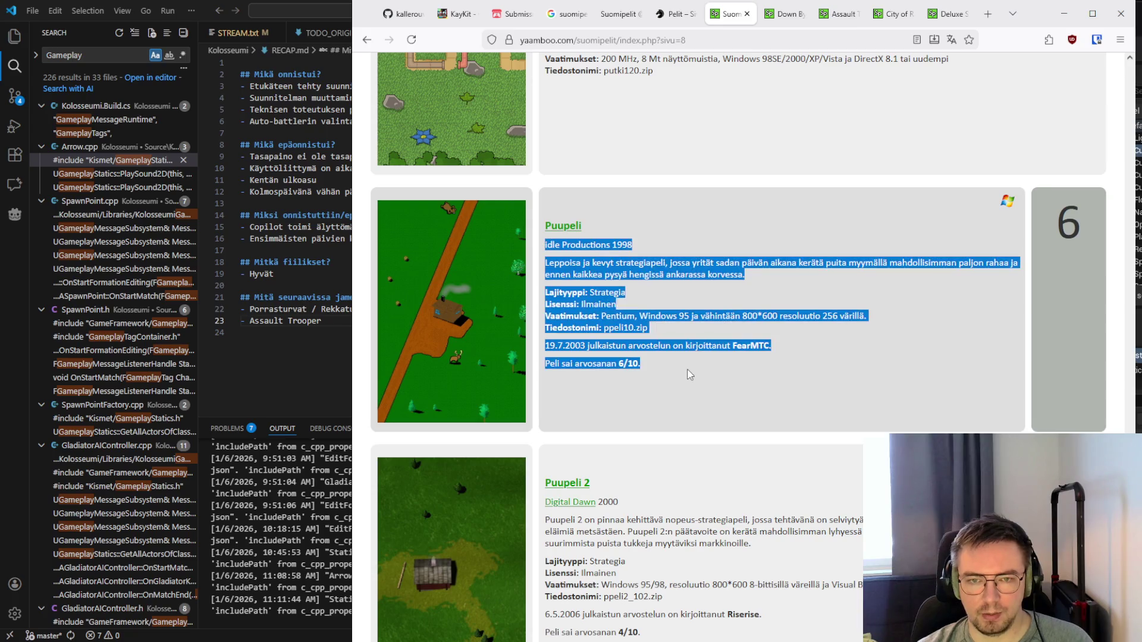
{"action": "left_click", "coordinate": [689, 375]}
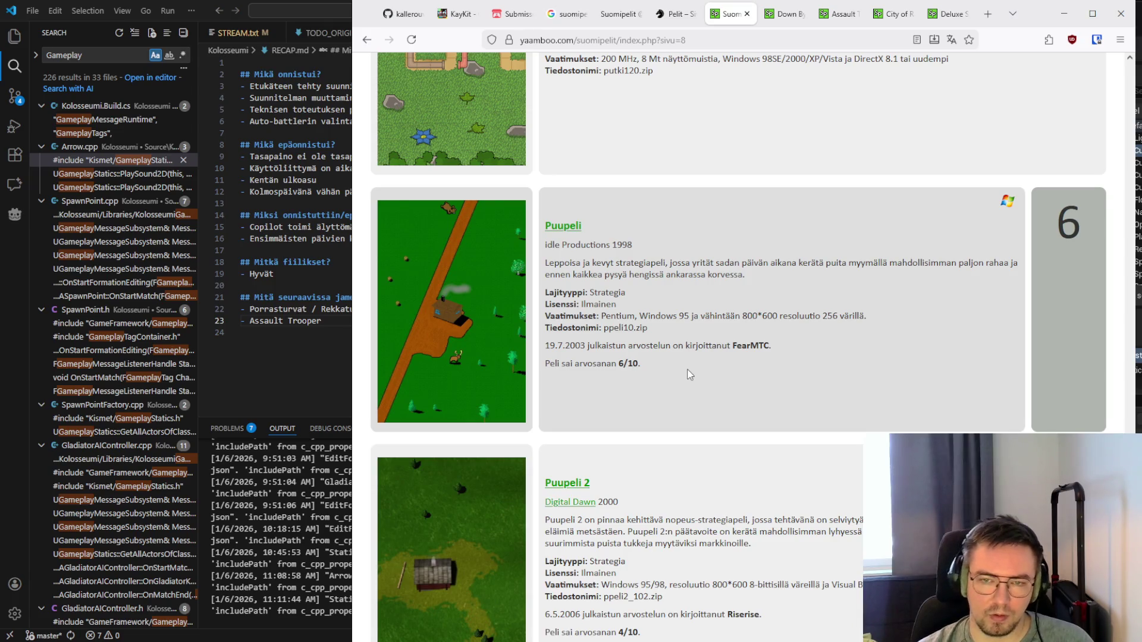
{"action": "scroll", "coordinate": [669, 292], "scroll_direction": "down", "scroll_amount": 5}
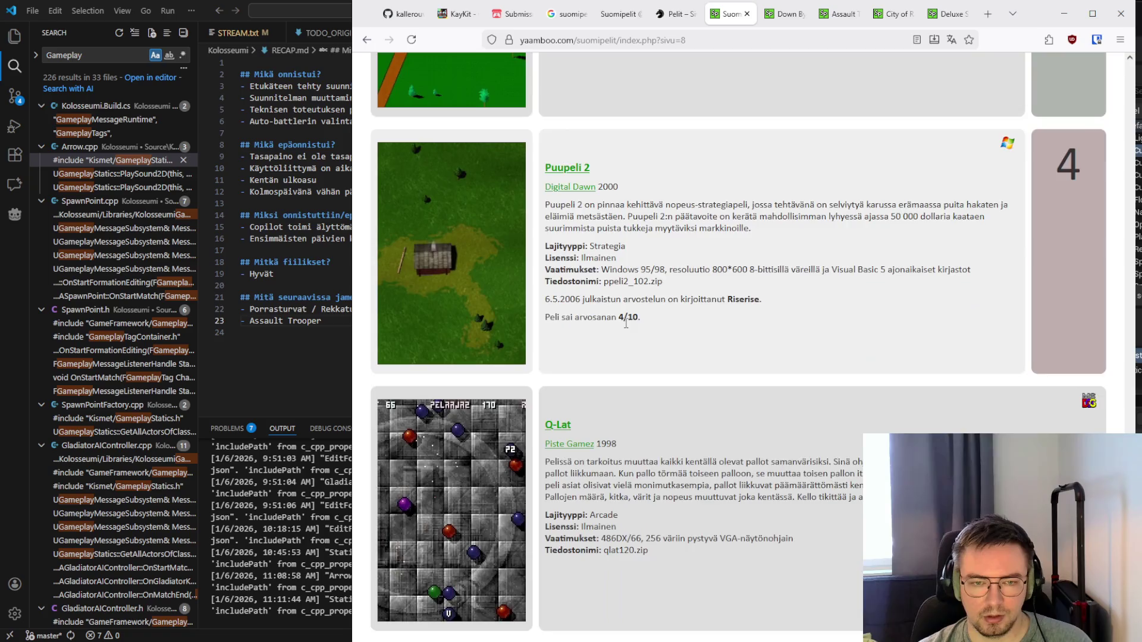
{"action": "scroll", "coordinate": [626, 324], "scroll_direction": "down", "scroll_amount": 10}
{"action": "scroll", "coordinate": [623, 328], "scroll_direction": "up", "scroll_amount": 9}
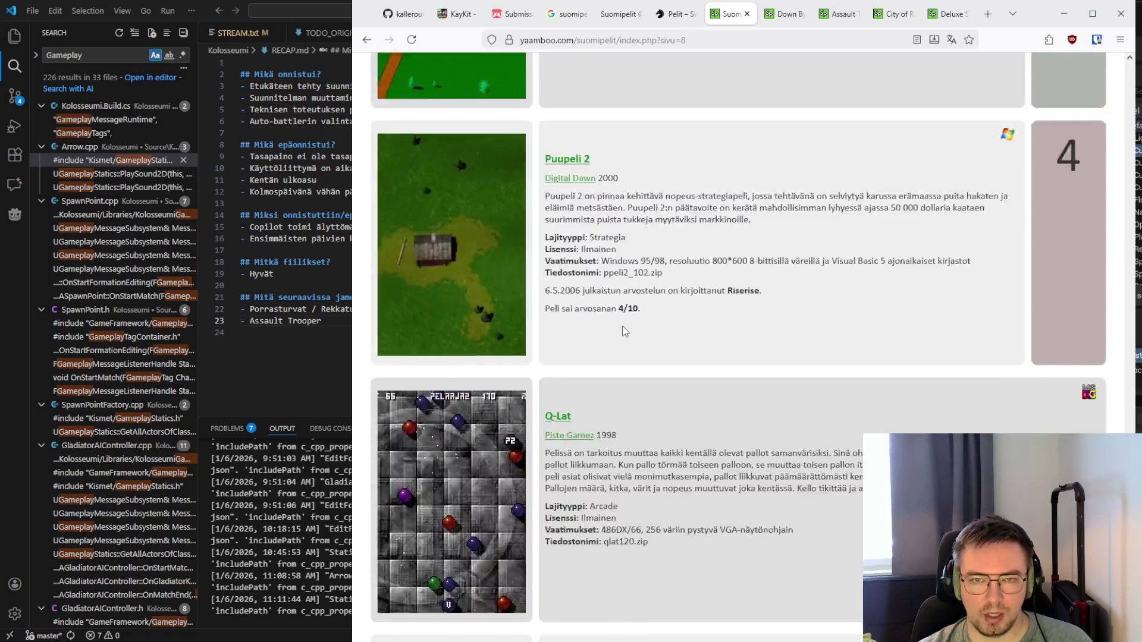
{"action": "scroll", "coordinate": [625, 331], "scroll_direction": "up", "scroll_amount": 6}
{"action": "scroll", "coordinate": [625, 331], "scroll_direction": "down", "scroll_amount": 11}
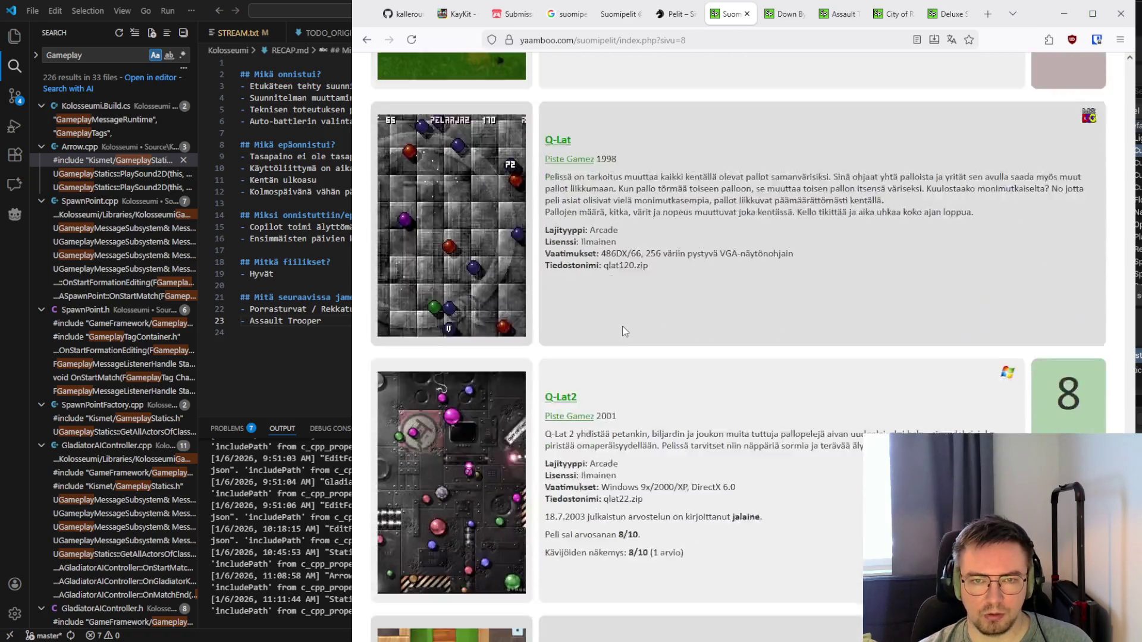
{"action": "scroll", "coordinate": [622, 331], "scroll_direction": "down", "scroll_amount": 5}
Open the Q–S games page and open Rally-Sport in a new tab
{"action": "left_click", "coordinate": [576, 564]}
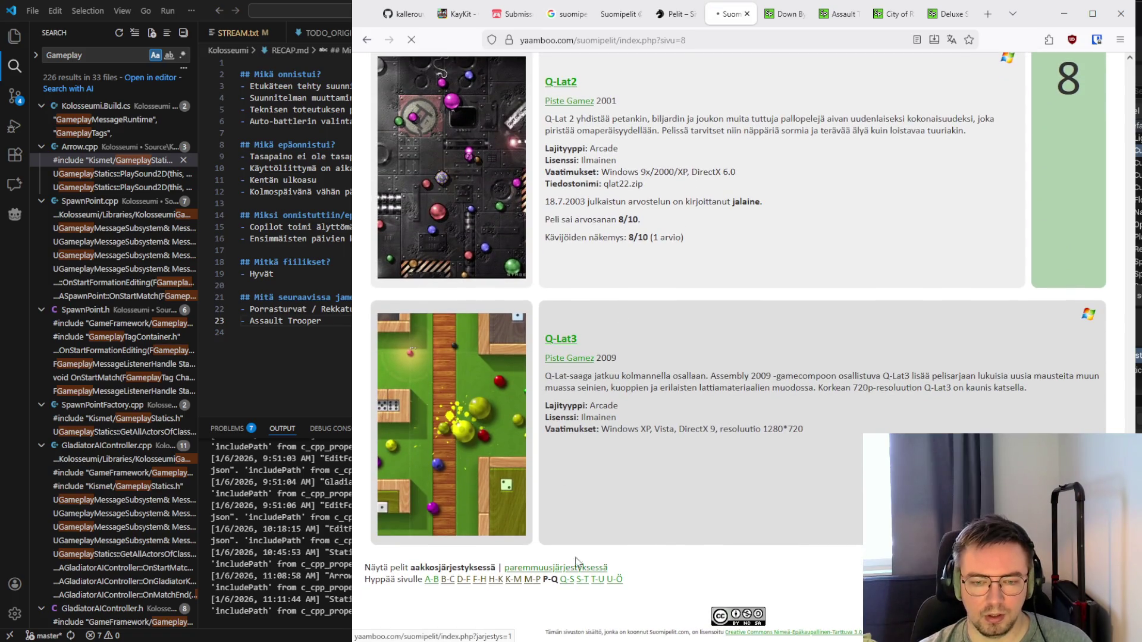
{"action": "scroll", "coordinate": [629, 300], "scroll_direction": "down", "scroll_amount": 15}
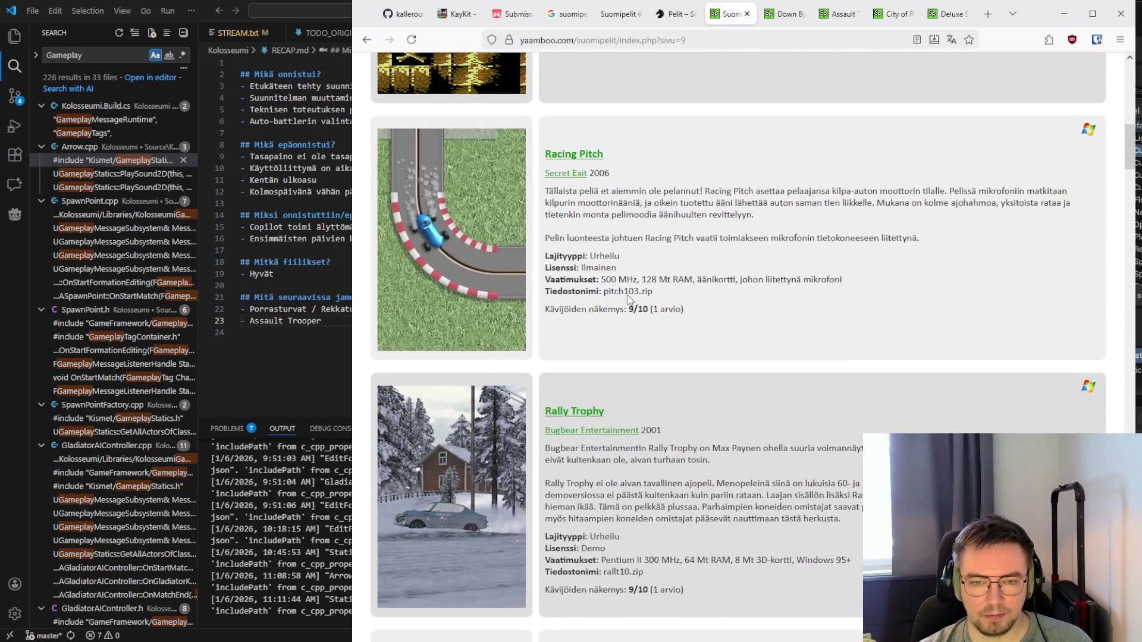
{"action": "scroll", "coordinate": [630, 301], "scroll_direction": "down", "scroll_amount": 6}
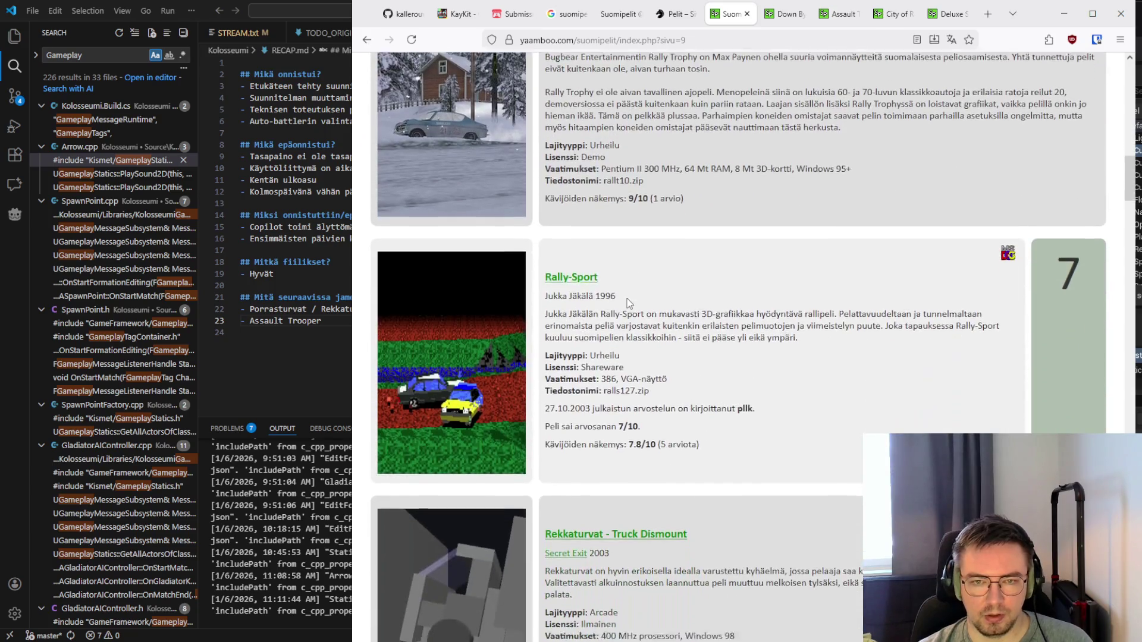
{"action": "scroll", "coordinate": [628, 304], "scroll_direction": "down", "scroll_amount": 1}
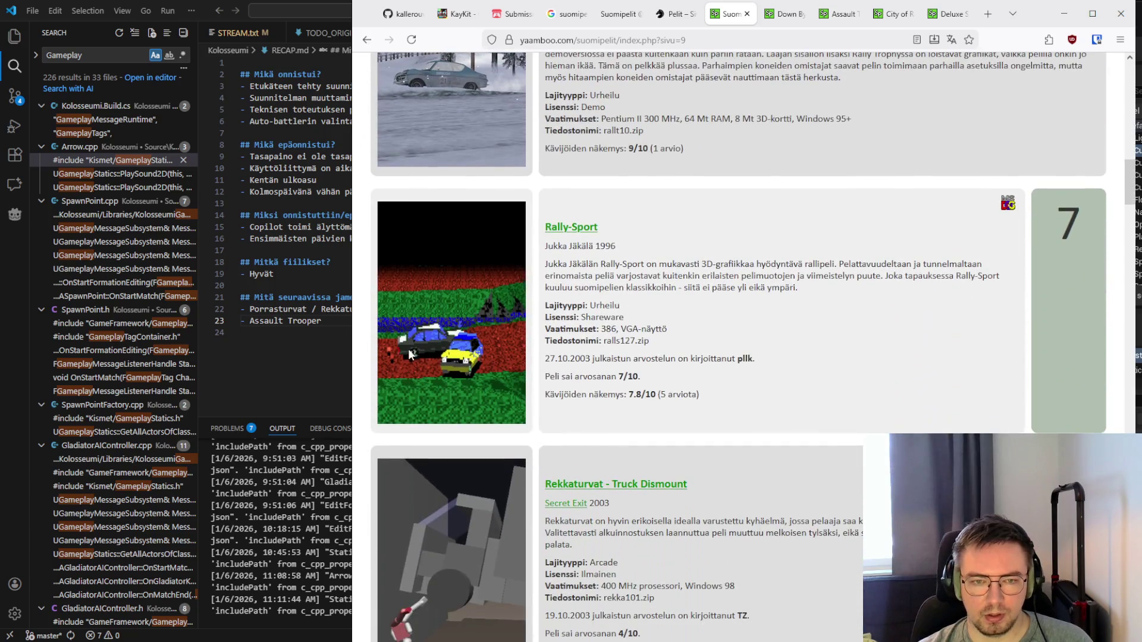
{"action": "middle_click", "coordinate": [569, 229]}
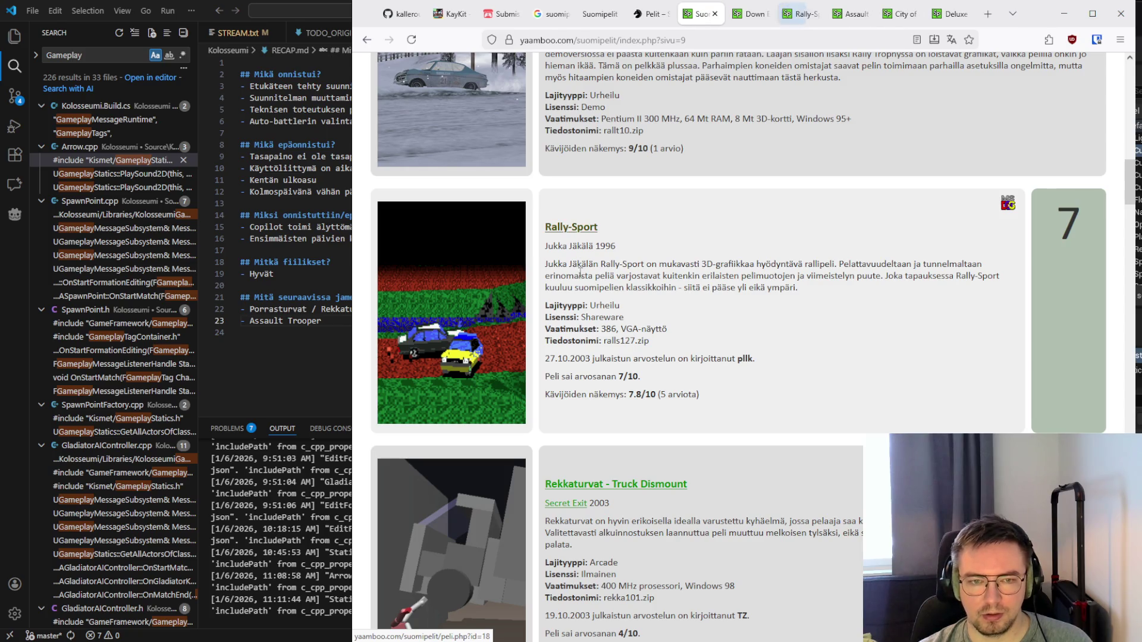
Read down the Q–S list past Shadowgrounds, SimpleWar and SPiN to Stair Dismount
{"action": "scroll", "coordinate": [550, 271], "scroll_direction": "up", "scroll_amount": 3}
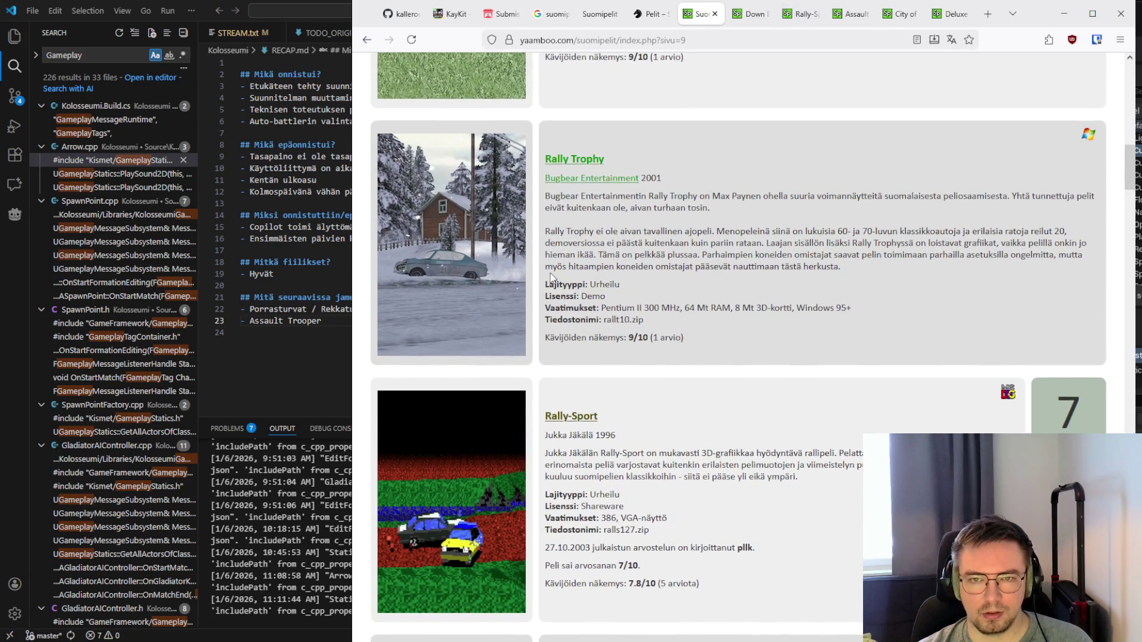
{"action": "scroll", "coordinate": [551, 277], "scroll_direction": "down", "scroll_amount": 7}
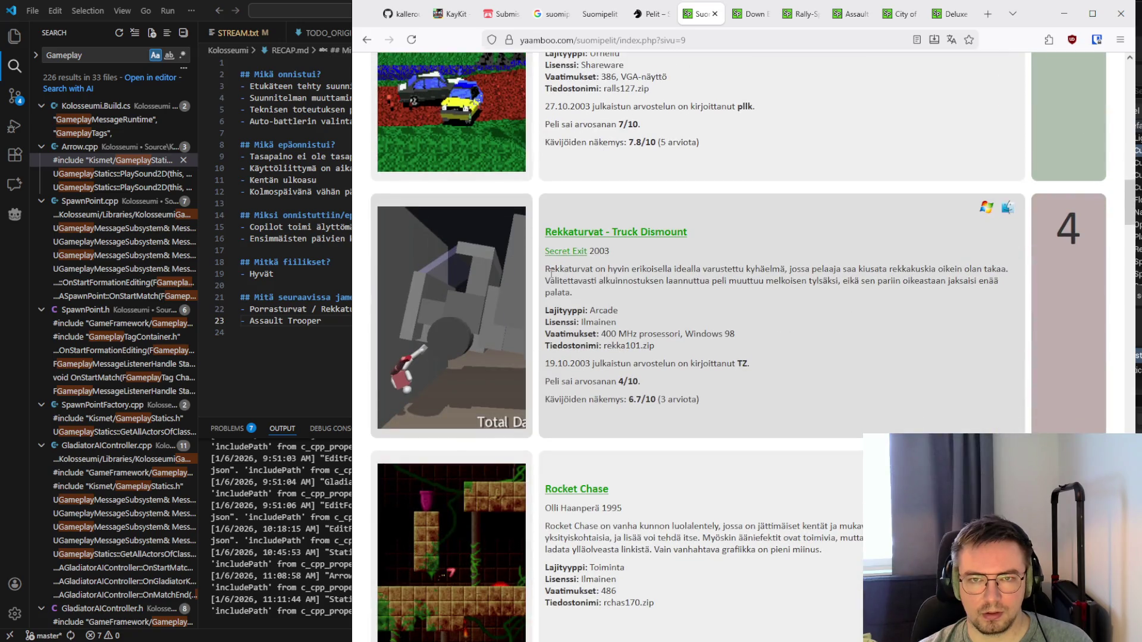
{"action": "scroll", "coordinate": [550, 273], "scroll_direction": "down", "scroll_amount": 10}
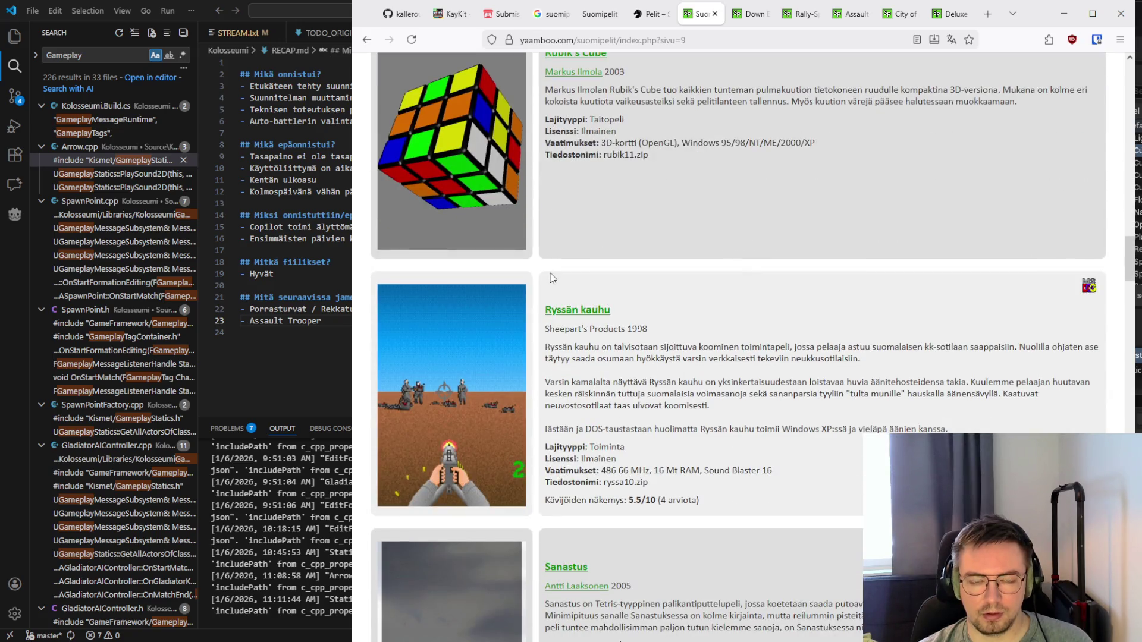
{"action": "scroll", "coordinate": [552, 278], "scroll_direction": "down", "scroll_amount": 14}
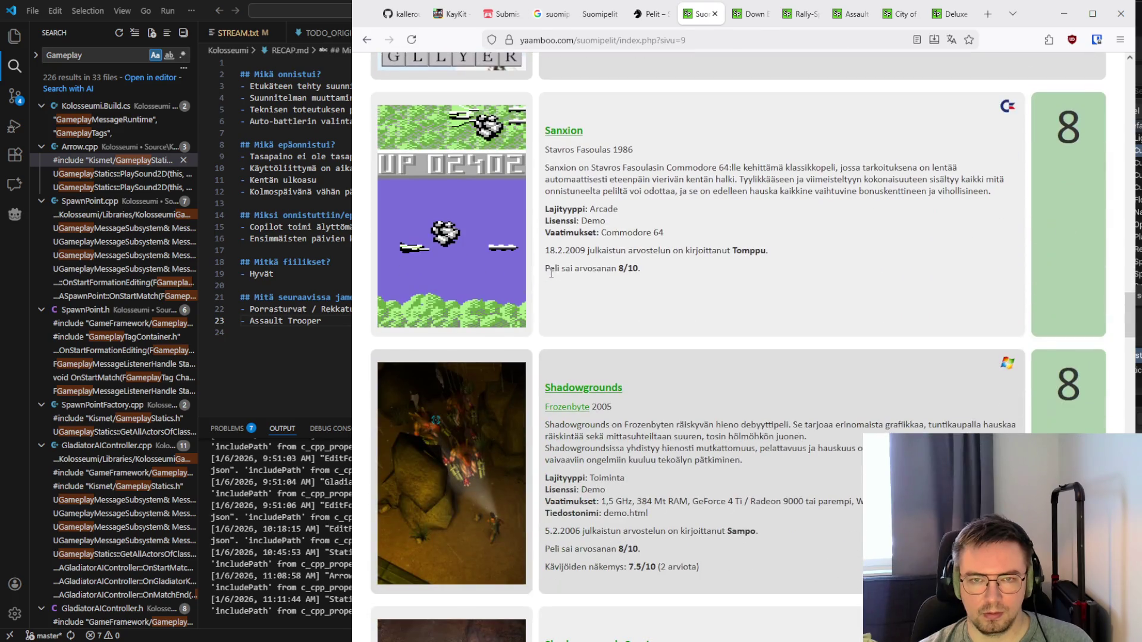
{"action": "scroll", "coordinate": [551, 272], "scroll_direction": "down", "scroll_amount": 15}
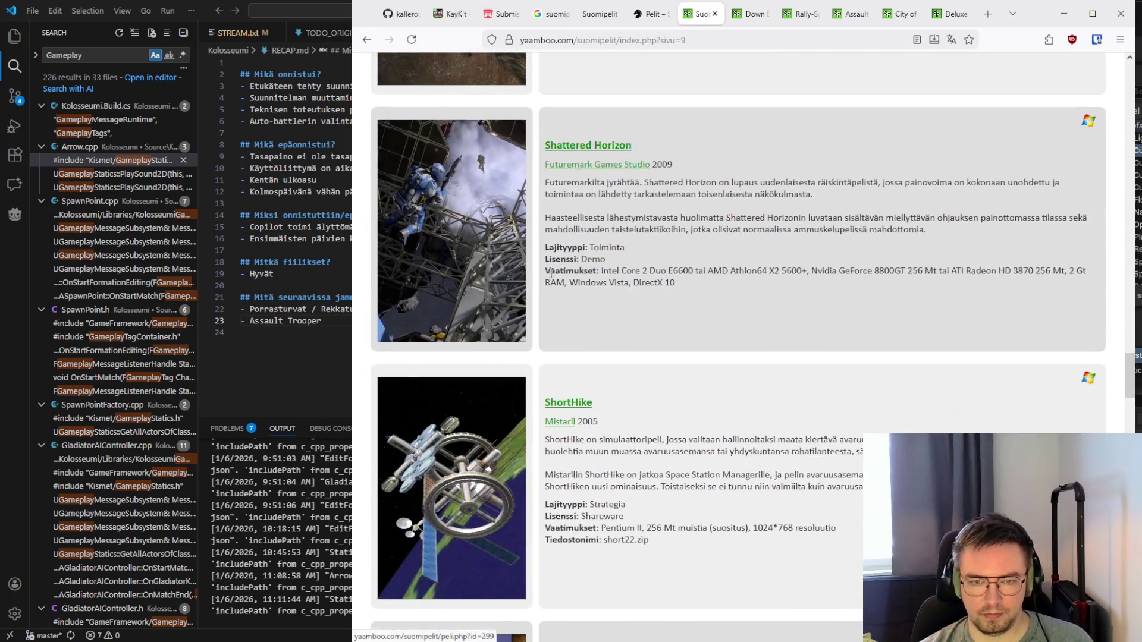
{"action": "scroll", "coordinate": [552, 278], "scroll_direction": "down", "scroll_amount": 5}
{"action": "scroll", "coordinate": [551, 274], "scroll_direction": "up", "scroll_amount": 6}
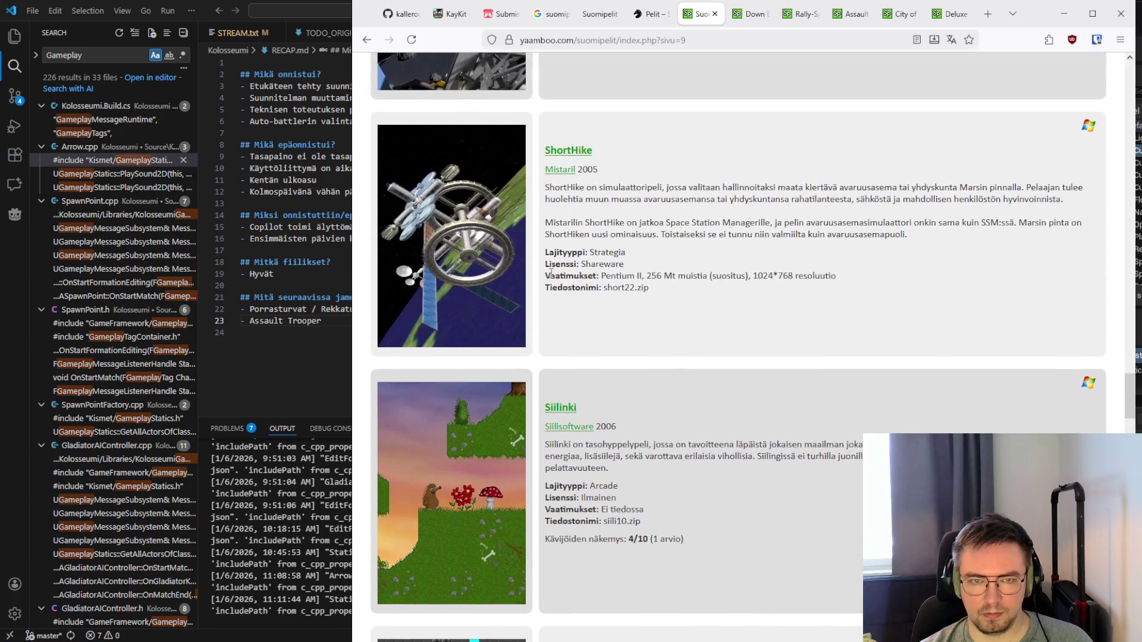
{"action": "scroll", "coordinate": [551, 273], "scroll_direction": "down", "scroll_amount": 5}
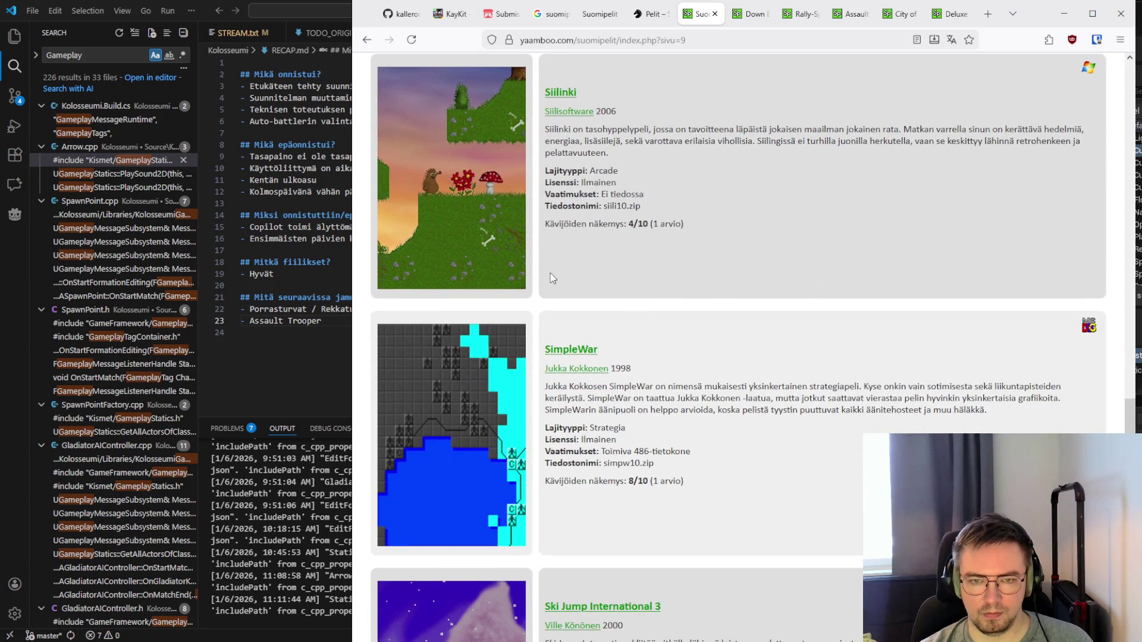
{"action": "scroll", "coordinate": [552, 277], "scroll_direction": "down", "scroll_amount": 7}
{"action": "scroll", "coordinate": [552, 274], "scroll_direction": "up", "scroll_amount": 9}
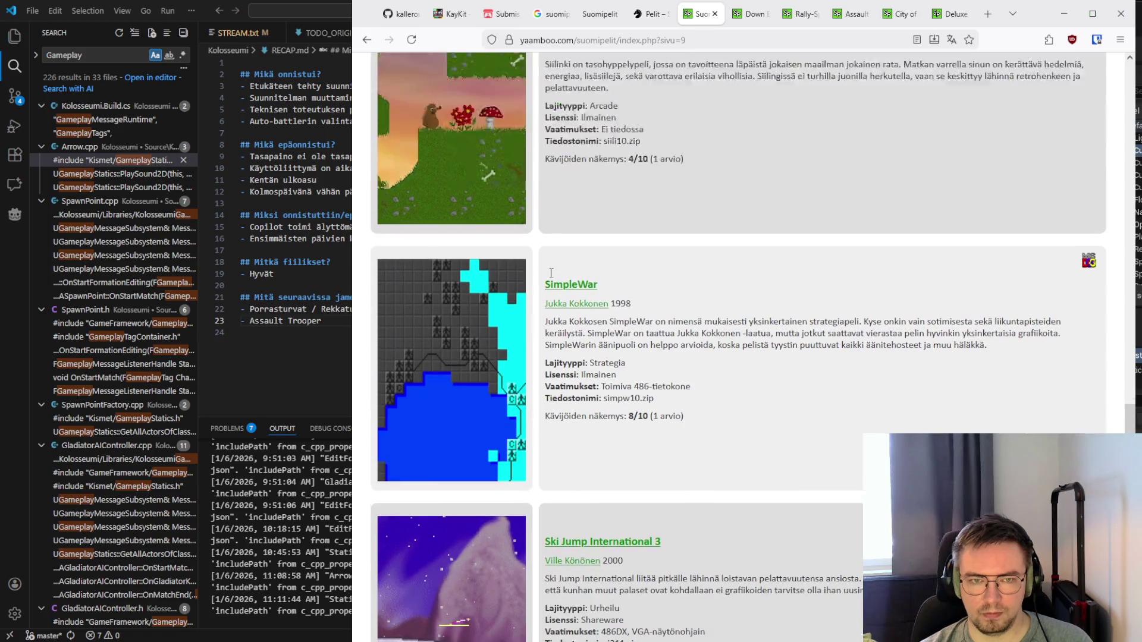
{"action": "scroll", "coordinate": [551, 273], "scroll_direction": "down", "scroll_amount": 12}
{"action": "scroll", "coordinate": [551, 273], "scroll_direction": "down", "scroll_amount": 9}
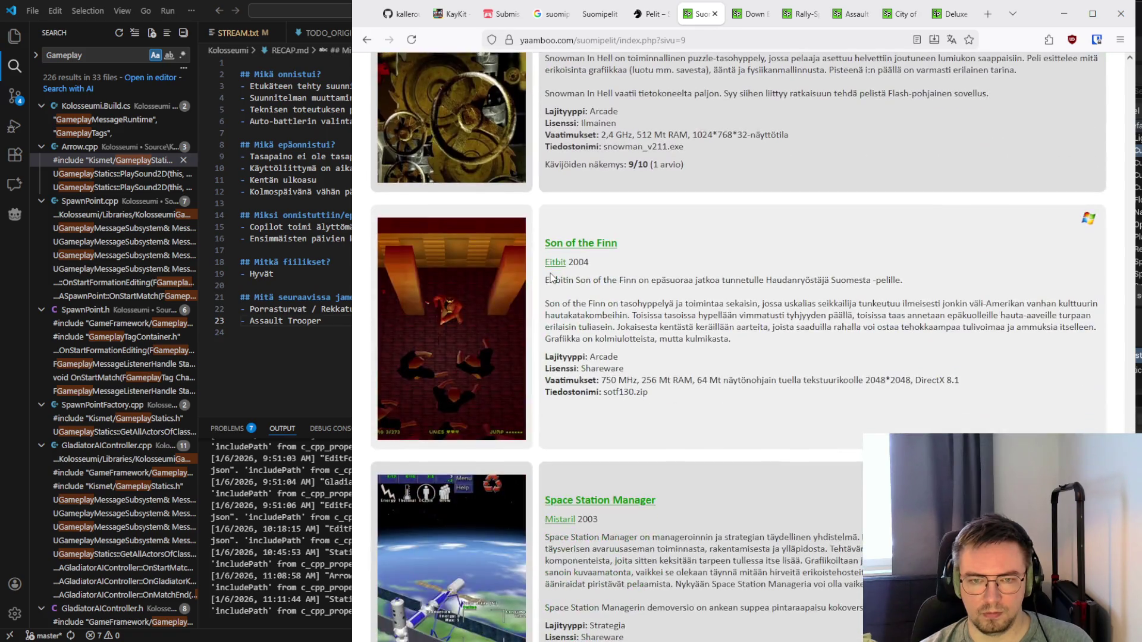
{"action": "scroll", "coordinate": [578, 337], "scroll_direction": "down", "scroll_amount": 12}
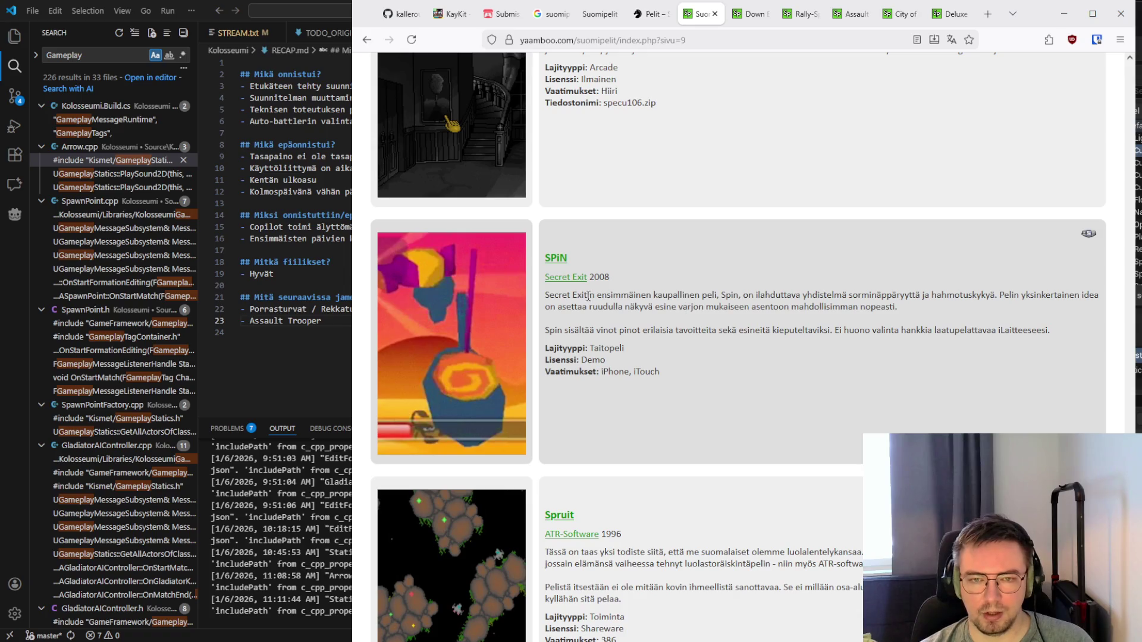
{"action": "scroll", "coordinate": [549, 292], "scroll_direction": "down", "scroll_amount": 5}
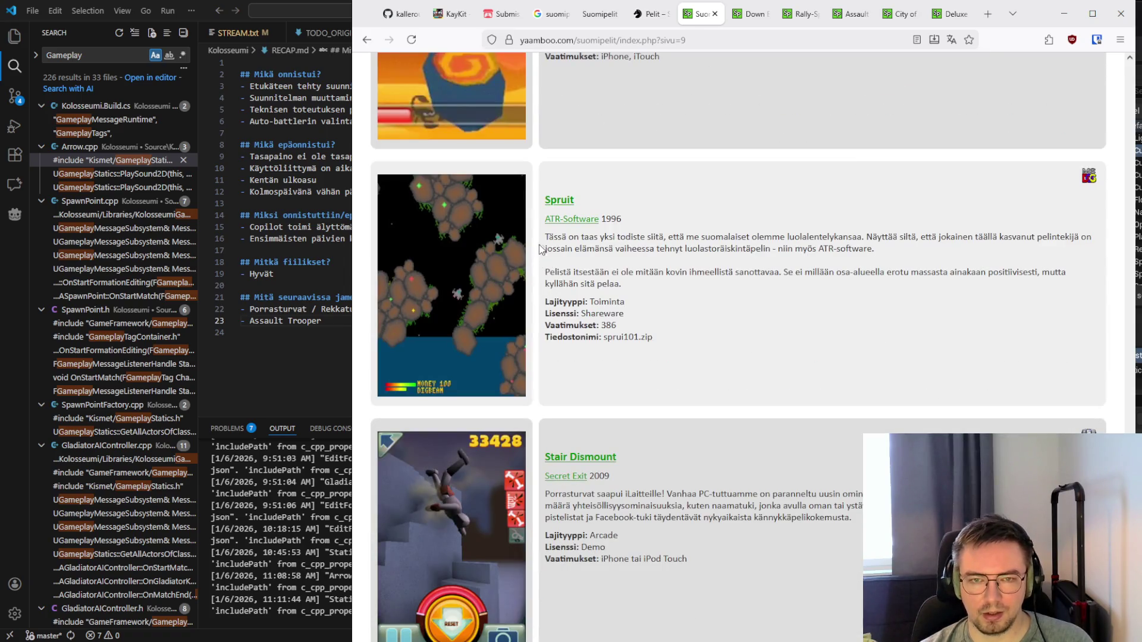
{"action": "scroll", "coordinate": [545, 238], "scroll_direction": "down", "scroll_amount": 2}
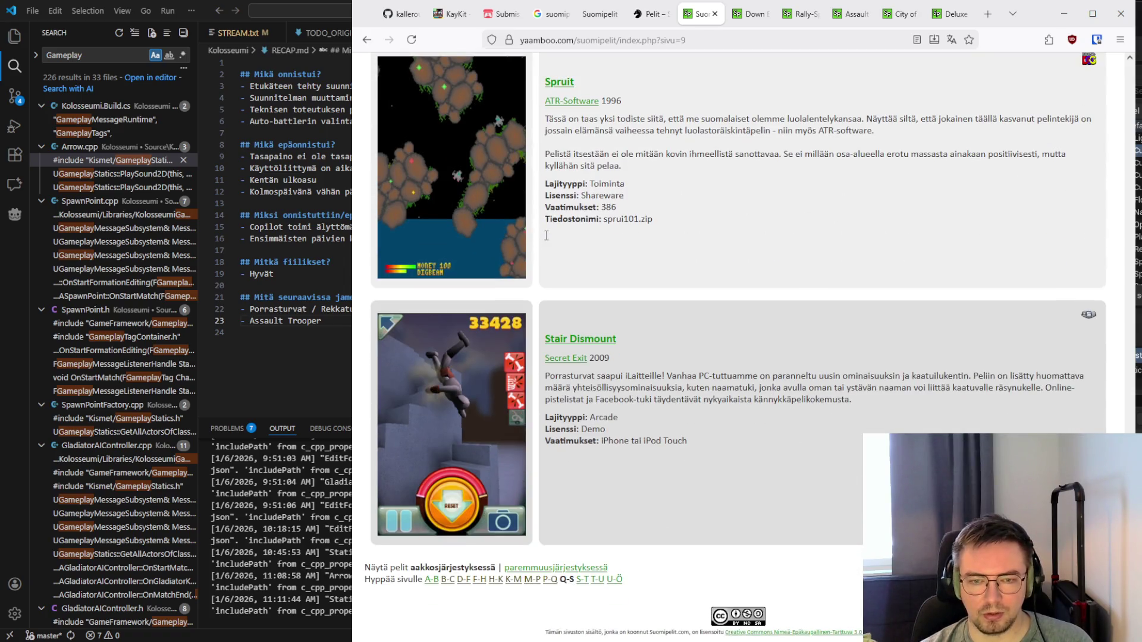
Open the S–T games page and read the StarFight III and StarFight IV descriptions
{"action": "left_click", "coordinate": [582, 580]}
{"action": "scroll", "coordinate": [687, 324], "scroll_direction": "down", "scroll_amount": 6}
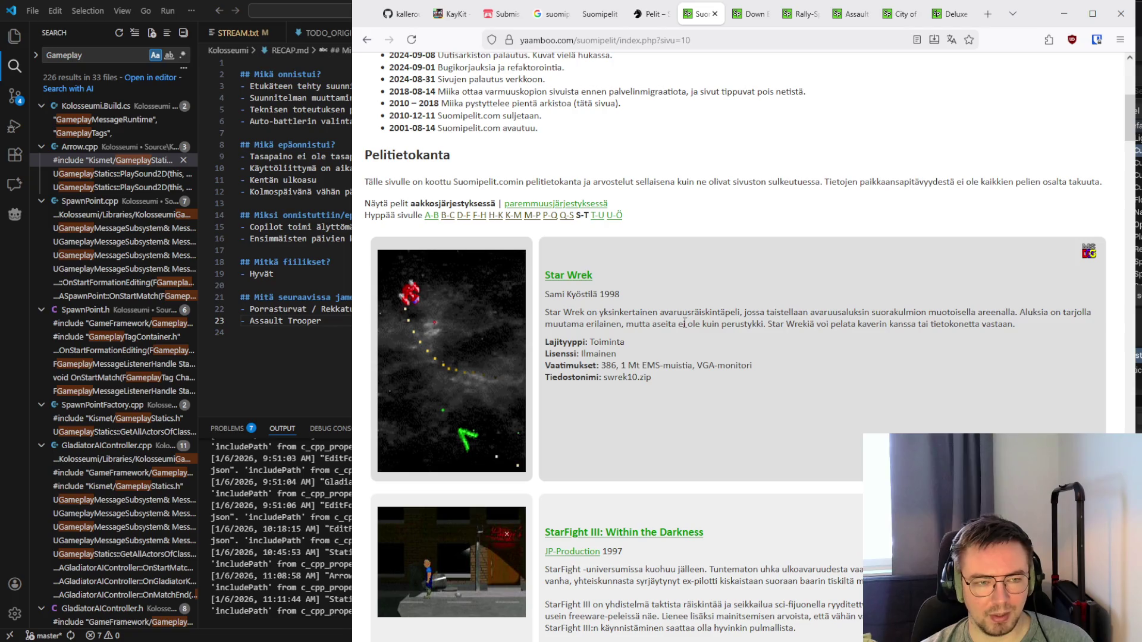
{"action": "scroll", "coordinate": [676, 323], "scroll_direction": "down", "scroll_amount": 5}
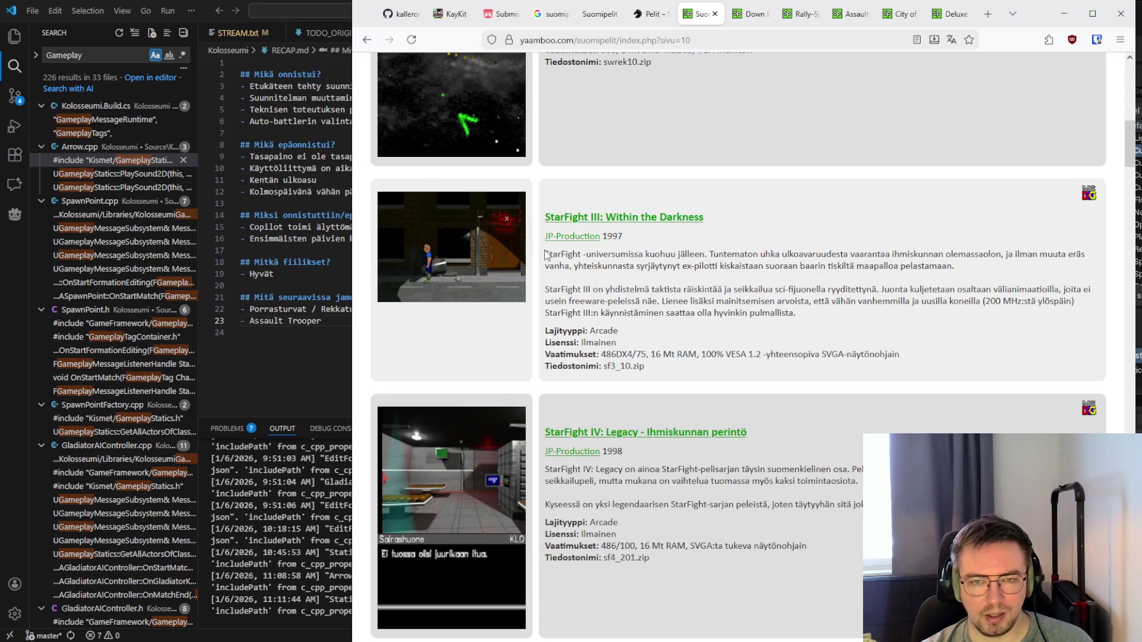
{"action": "mouse_move", "coordinate": [544, 255]}
{"action": "left_mouse_down"}
{"action": "mouse_move", "coordinate": [809, 316]}
{"action": "mouse_move", "coordinate": [591, 280]}
{"action": "mouse_move", "coordinate": [544, 255]}
{"action": "mouse_move", "coordinate": [800, 316]}
{"action": "left_mouse_up"}
{"action": "left_click", "coordinate": [838, 324]}
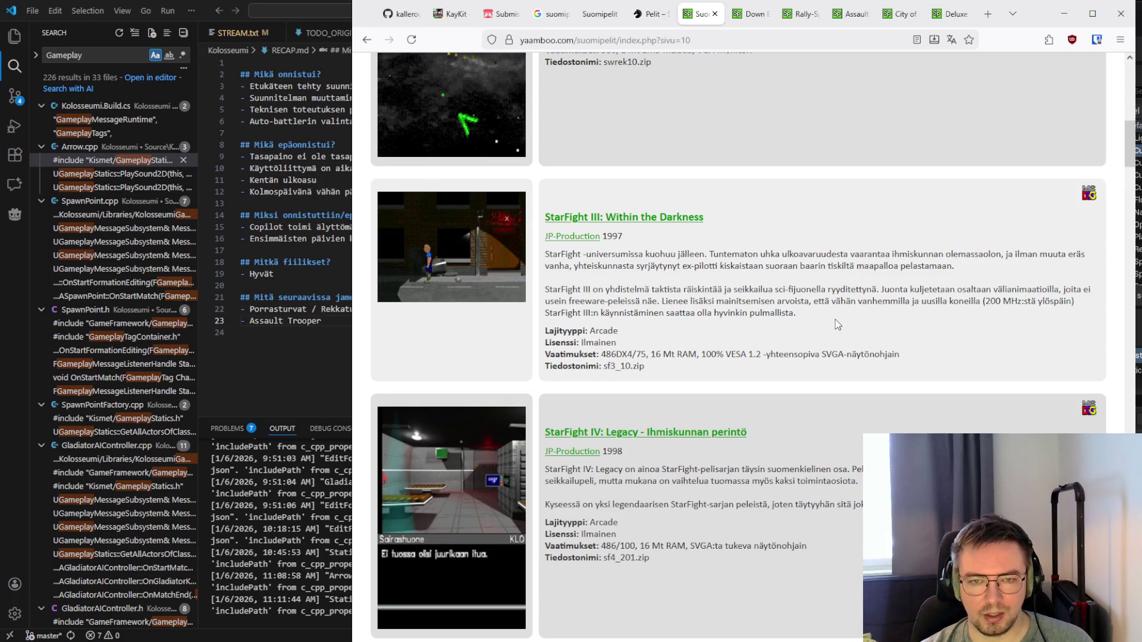
{"action": "scroll", "coordinate": [837, 324], "scroll_direction": "down", "scroll_amount": 5}
{"action": "scroll", "coordinate": [552, 316], "scroll_direction": "up", "scroll_amount": 4}
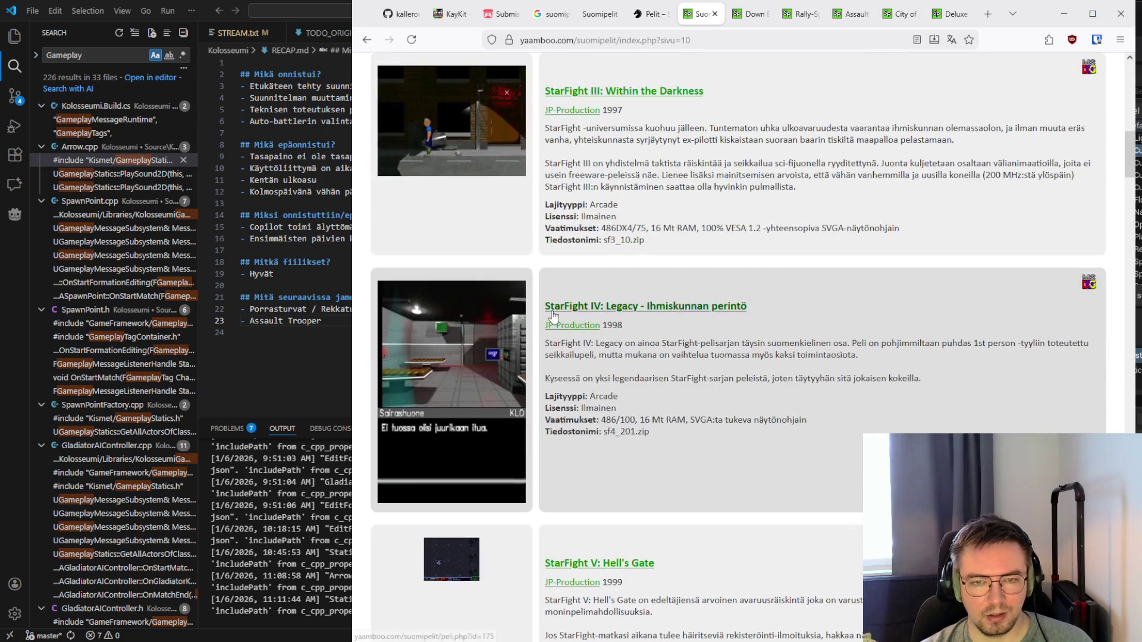
{"action": "left_click_drag", "start_coordinate": [544, 339], "coordinate": [922, 380]}
{"action": "left_click", "coordinate": [865, 396]}
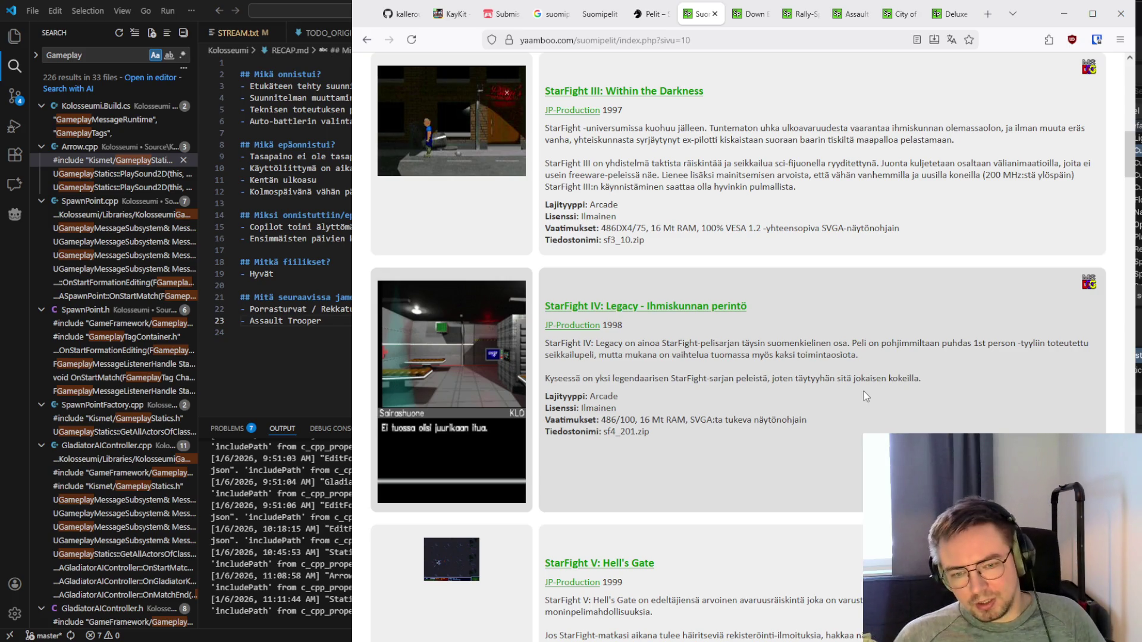
Read down the S–T list to its final entry, The Forge (2000, 6/10)
{"action": "scroll", "coordinate": [866, 396], "scroll_direction": "down", "scroll_amount": 15}
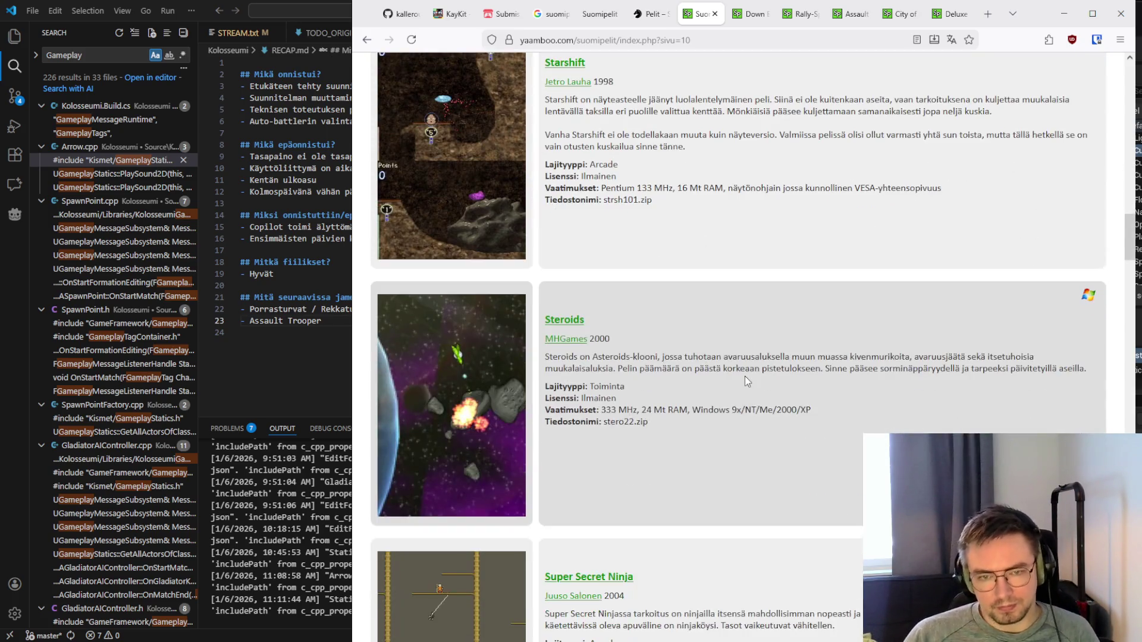
{"action": "scroll", "coordinate": [747, 380], "scroll_direction": "down", "scroll_amount": 3}
{"action": "scroll", "coordinate": [747, 374], "scroll_direction": "down", "scroll_amount": 8}
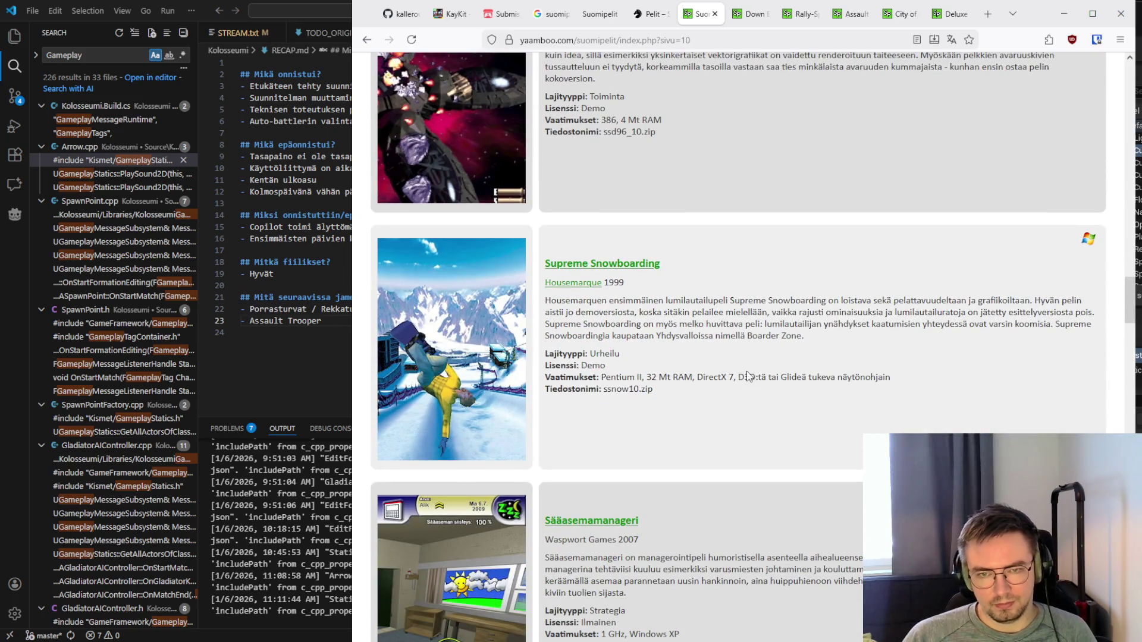
{"action": "scroll", "coordinate": [748, 375], "scroll_direction": "down", "scroll_amount": 5}
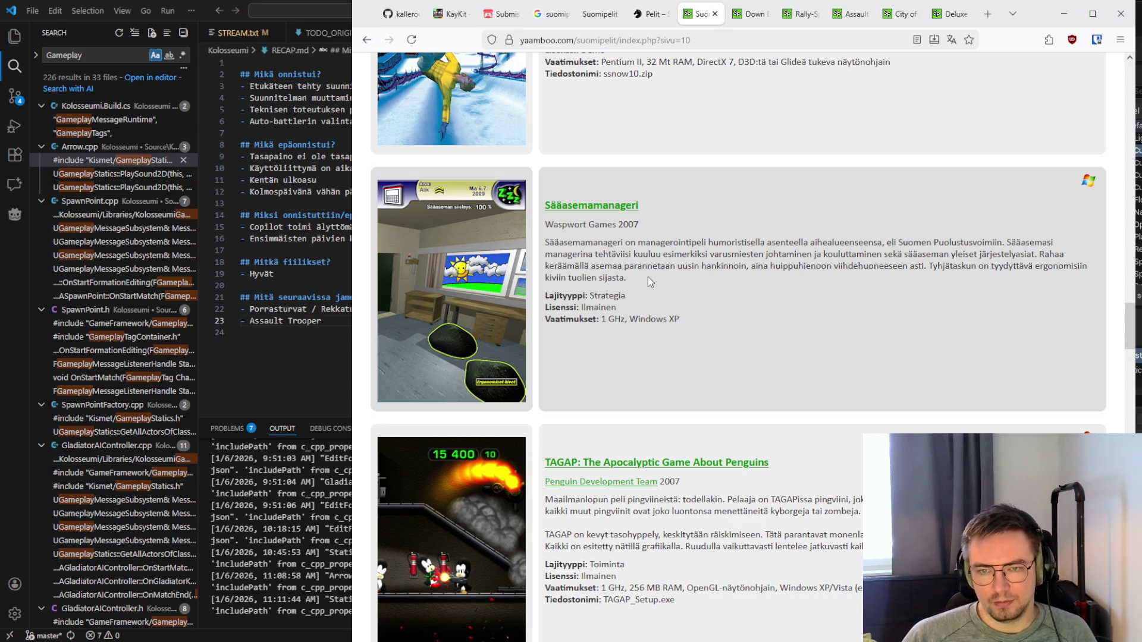
{"action": "scroll", "coordinate": [647, 277], "scroll_direction": "down", "scroll_amount": 10}
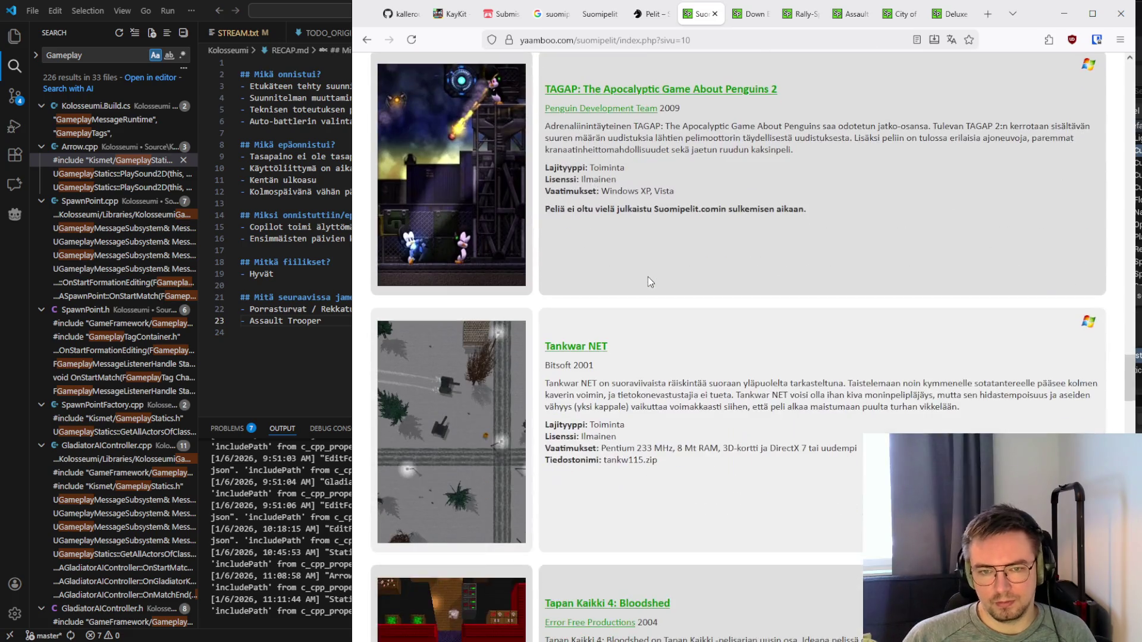
{"action": "scroll", "coordinate": [648, 276], "scroll_direction": "down", "scroll_amount": 9}
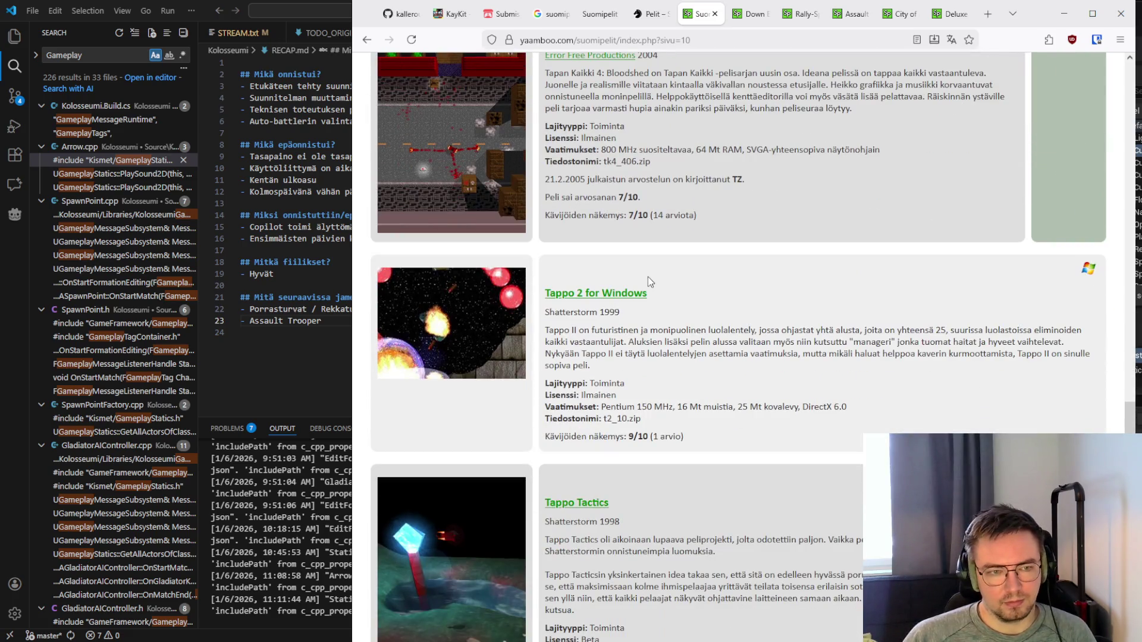
{"action": "scroll", "coordinate": [648, 277], "scroll_direction": "down", "scroll_amount": 5}
{"action": "scroll", "coordinate": [648, 277], "scroll_direction": "up", "scroll_amount": 2}
{"action": "scroll", "coordinate": [647, 276], "scroll_direction": "down", "scroll_amount": 2}
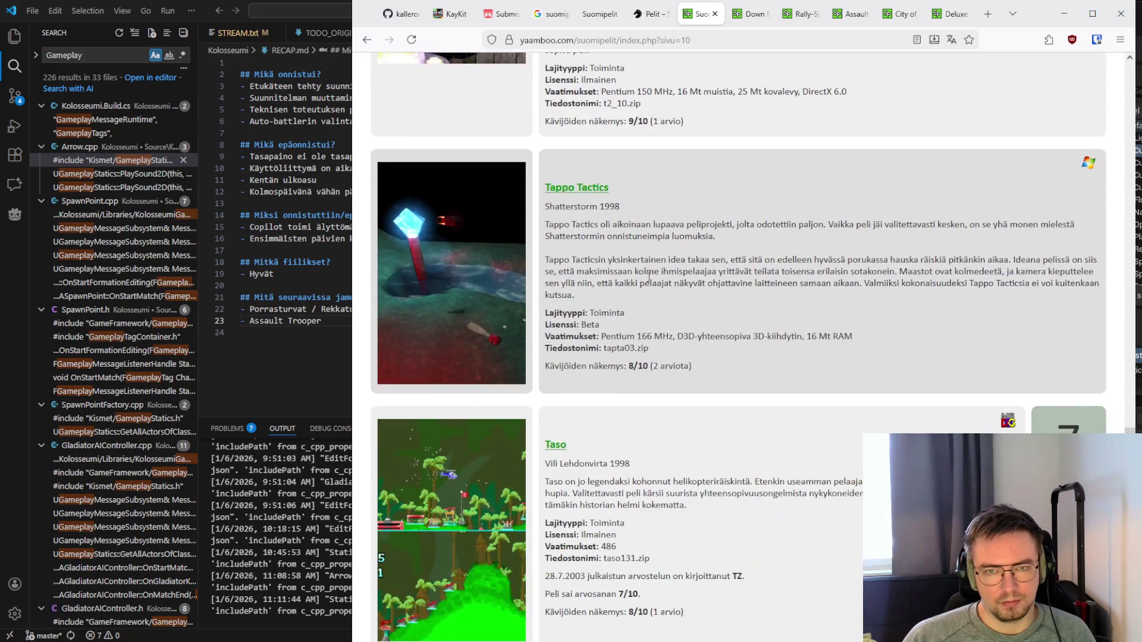
{"action": "scroll", "coordinate": [647, 276], "scroll_direction": "down", "scroll_amount": 6}
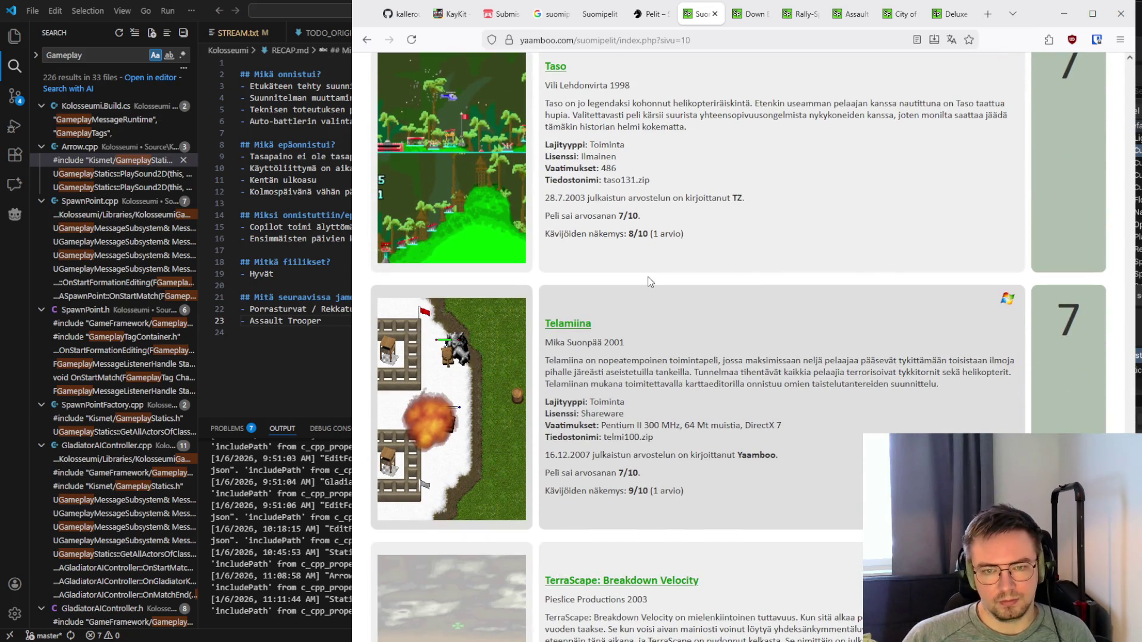
{"action": "scroll", "coordinate": [647, 277], "scroll_direction": "down", "scroll_amount": 3}
{"action": "scroll", "coordinate": [647, 276], "scroll_direction": "down", "scroll_amount": 7}
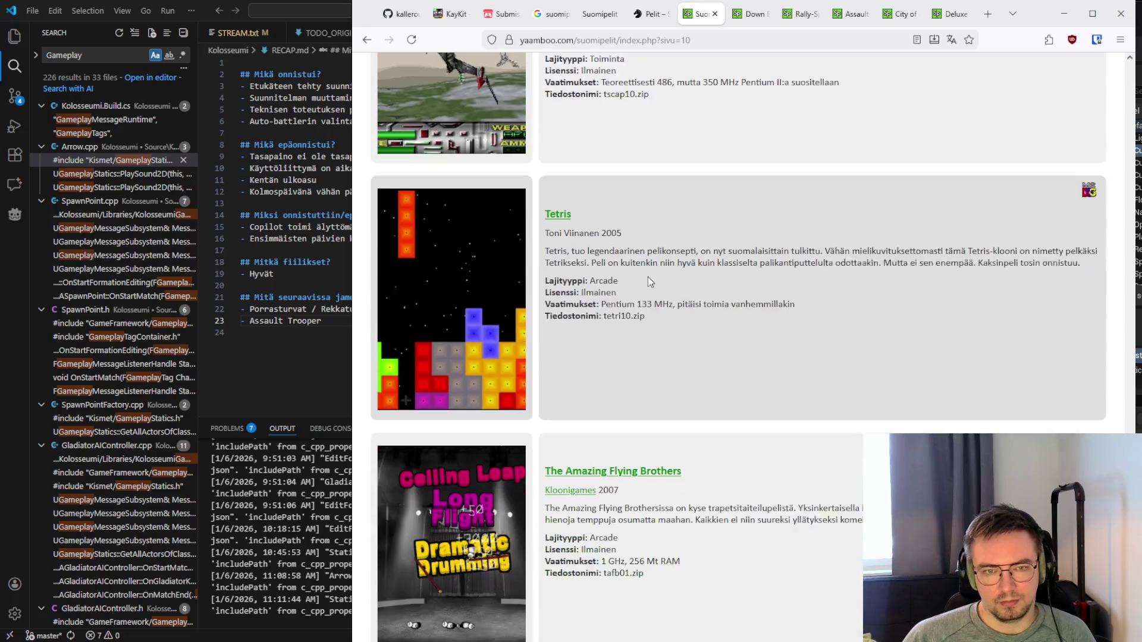
{"action": "scroll", "coordinate": [648, 276], "scroll_direction": "down", "scroll_amount": 13}
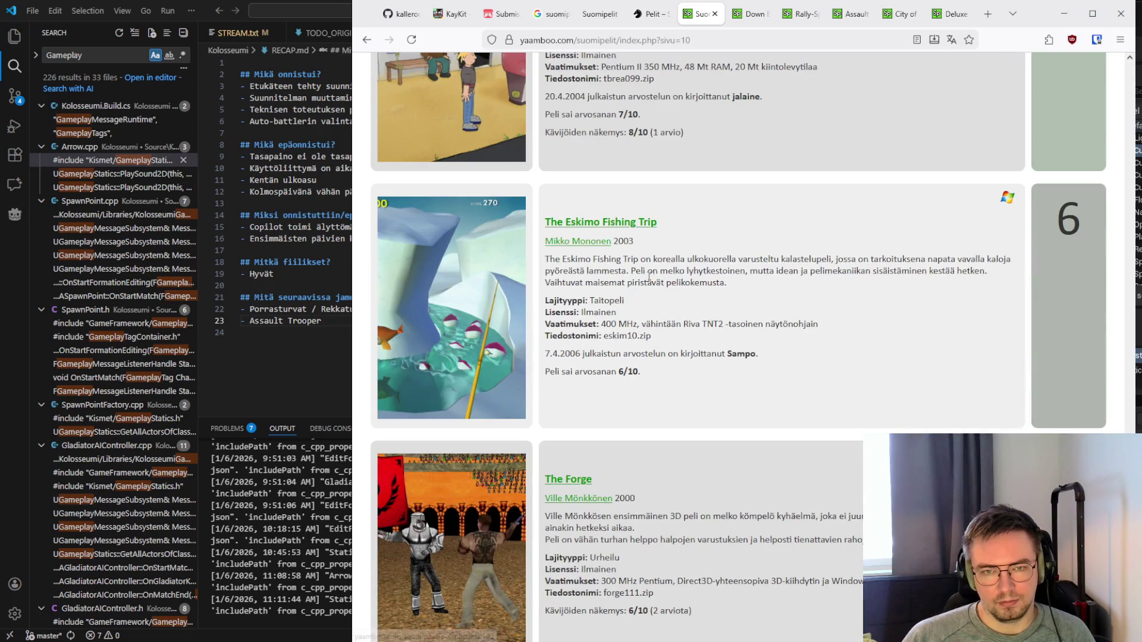
{"action": "scroll", "coordinate": [648, 277], "scroll_direction": "down", "scroll_amount": 3}
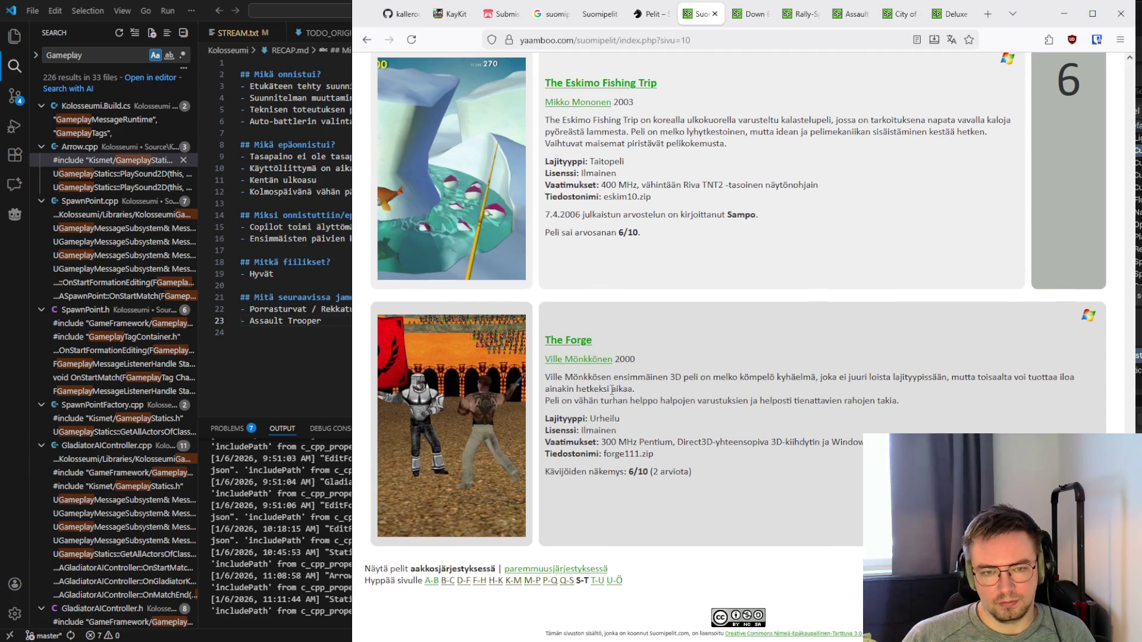
Go to the T–U games page and scroll down its list
{"action": "left_click", "coordinate": [597, 581]}
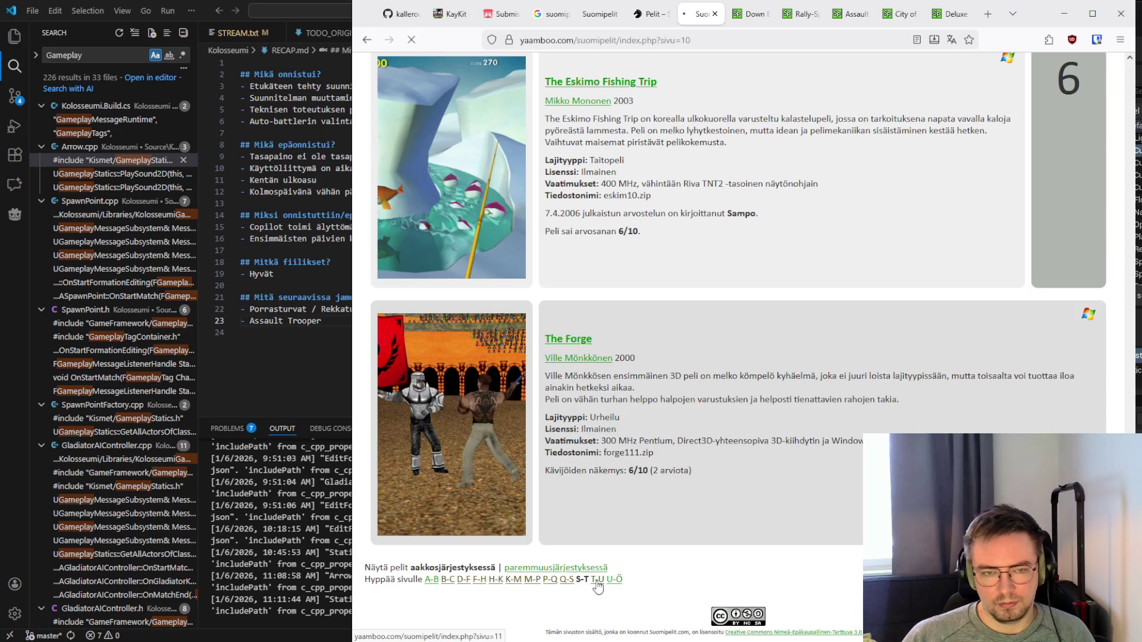
{"action": "scroll", "coordinate": [664, 395], "scroll_direction": "down", "scroll_amount": 10}
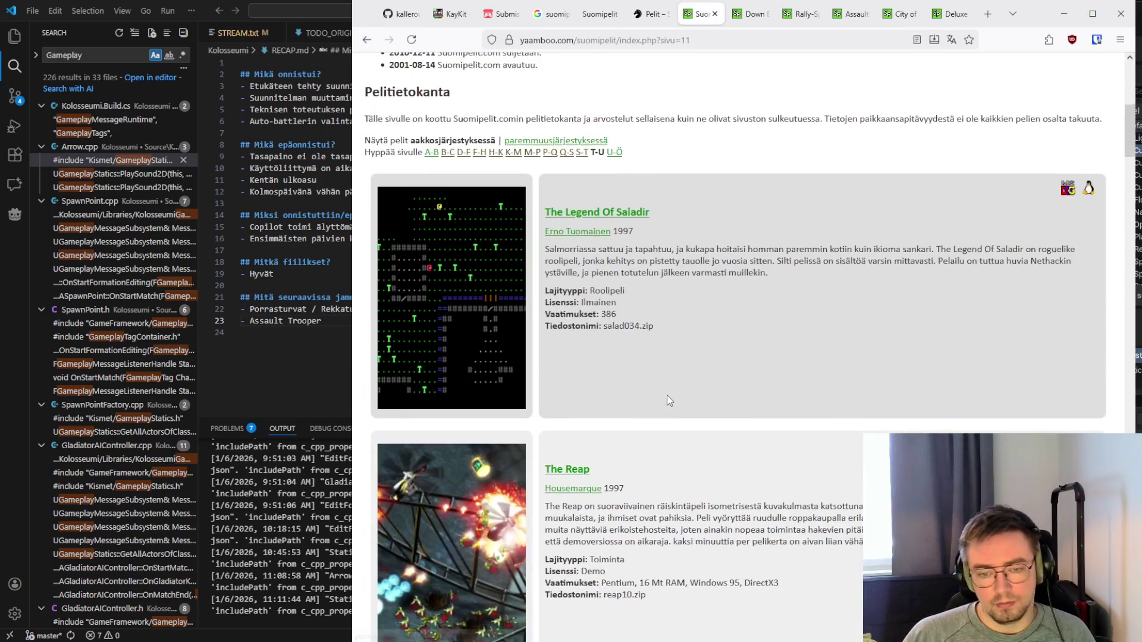
{"action": "scroll", "coordinate": [664, 397], "scroll_direction": "down", "scroll_amount": 1}
{"action": "scroll", "coordinate": [663, 400], "scroll_direction": "down", "scroll_amount": 6}
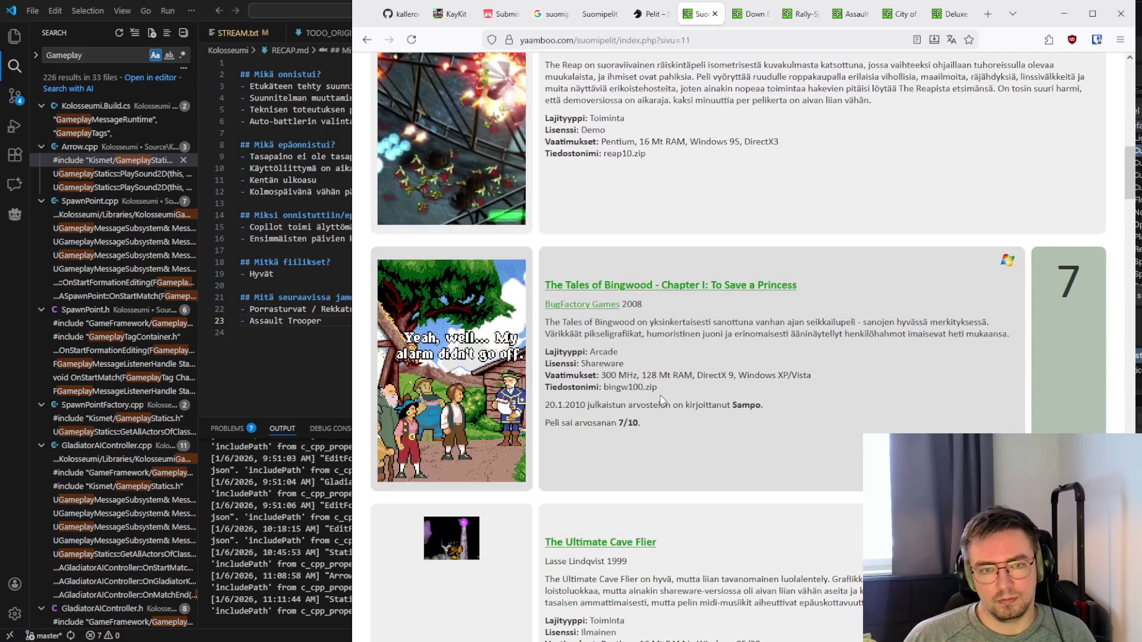
{"action": "scroll", "coordinate": [660, 400], "scroll_direction": "down", "scroll_amount": 5}
{"action": "scroll", "coordinate": [650, 390], "scroll_direction": "up", "scroll_amount": 3}
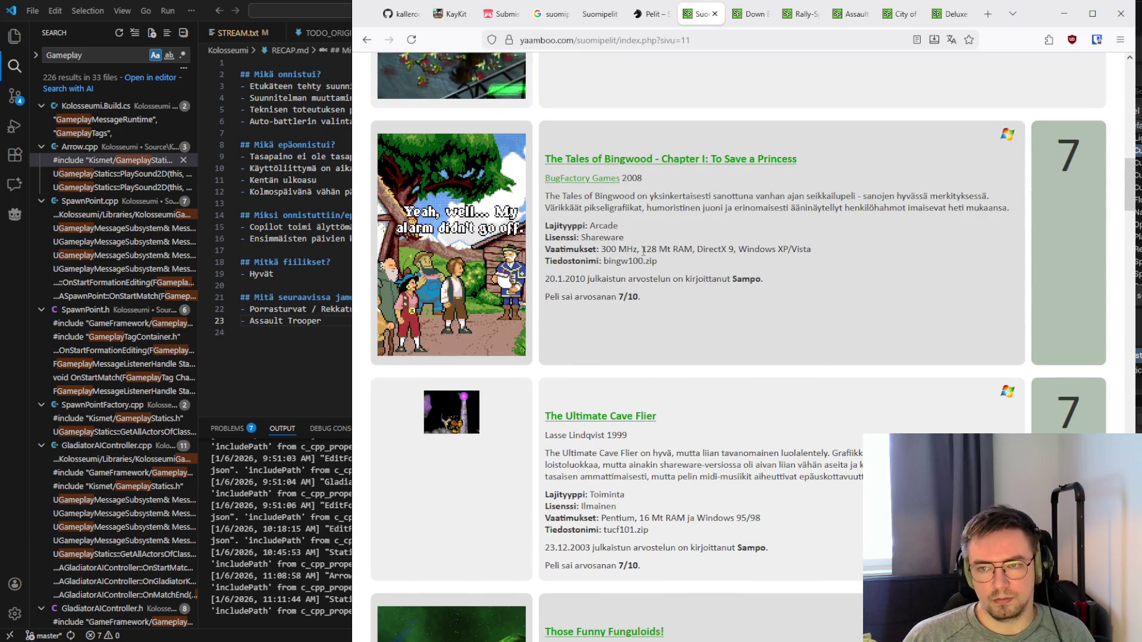
{"action": "scroll", "coordinate": [643, 250], "scroll_direction": "down", "scroll_amount": 5}
{"action": "scroll", "coordinate": [644, 254], "scroll_direction": "down", "scroll_amount": 7}
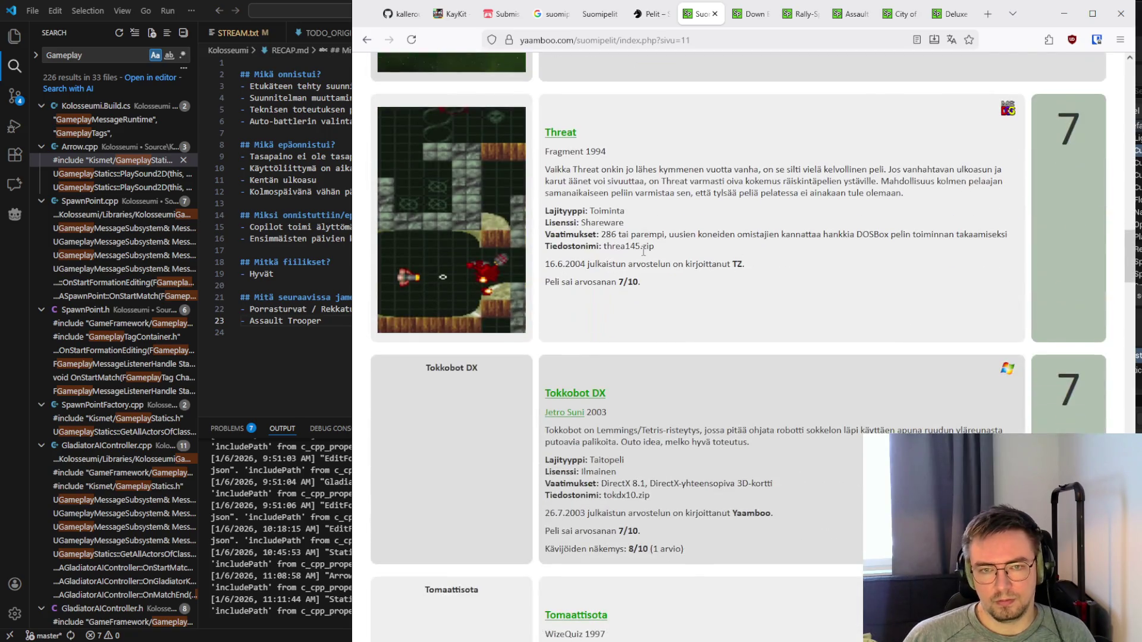
{"action": "scroll", "coordinate": [644, 251], "scroll_direction": "down", "scroll_amount": 8}
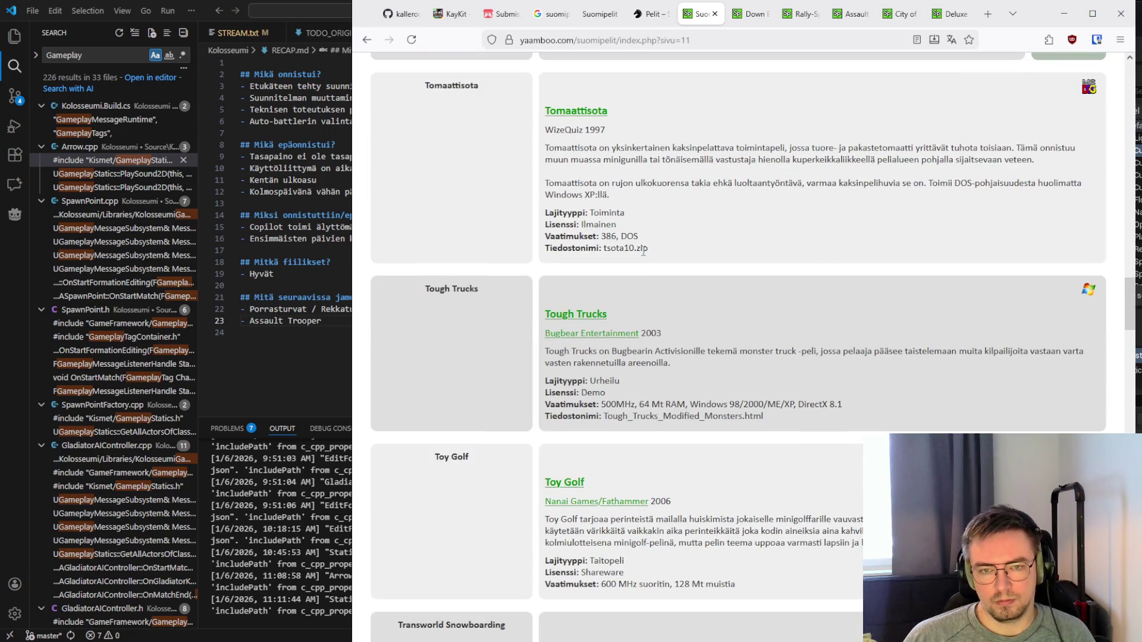
{"action": "scroll", "coordinate": [643, 251], "scroll_direction": "down", "scroll_amount": 5}
{"action": "scroll", "coordinate": [643, 252], "scroll_direction": "down", "scroll_amount": 7}
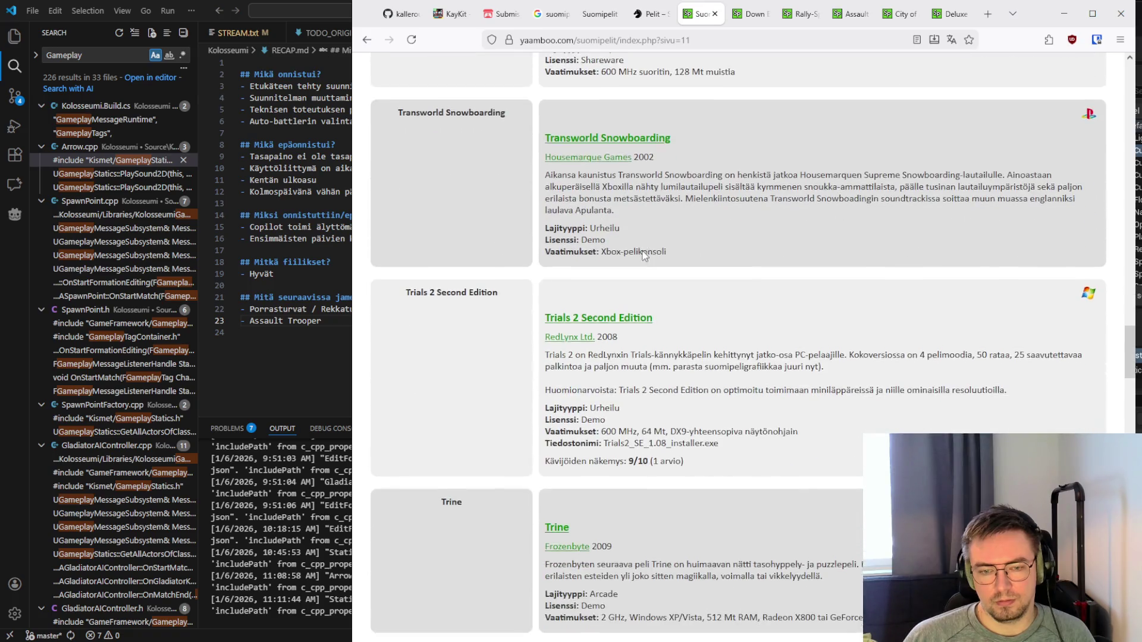
{"action": "scroll", "coordinate": [644, 256], "scroll_direction": "down", "scroll_amount": 5}
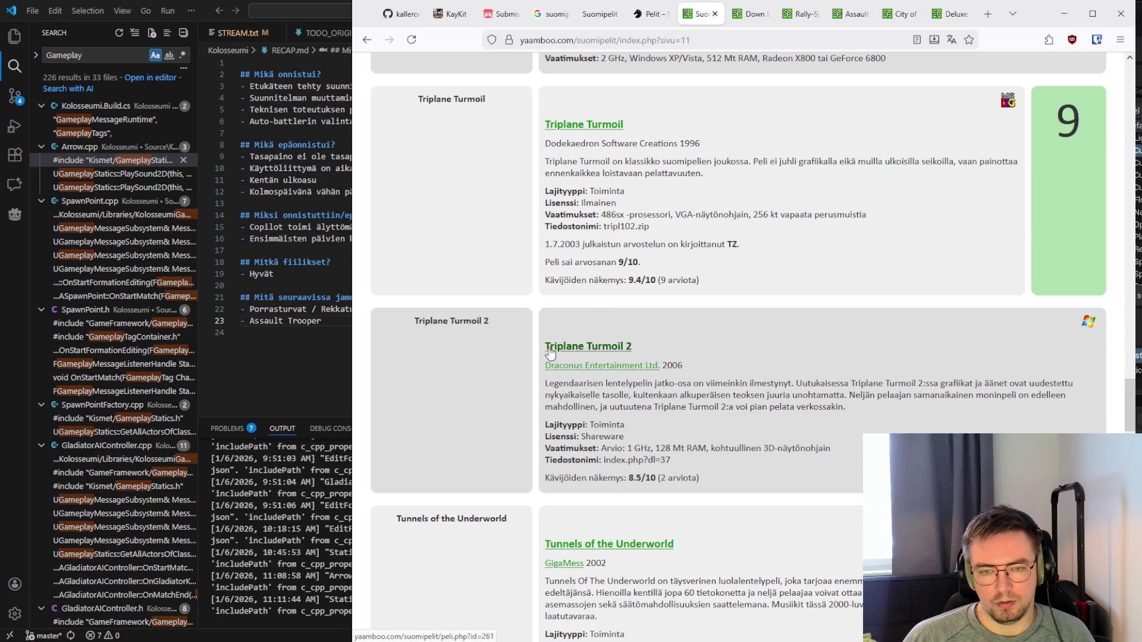
Open Triplane Turmoil 2 (2006) in a background tab and read on to Ultimate Tapan Kaikki
{"action": "middle_click", "coordinate": [603, 349]}
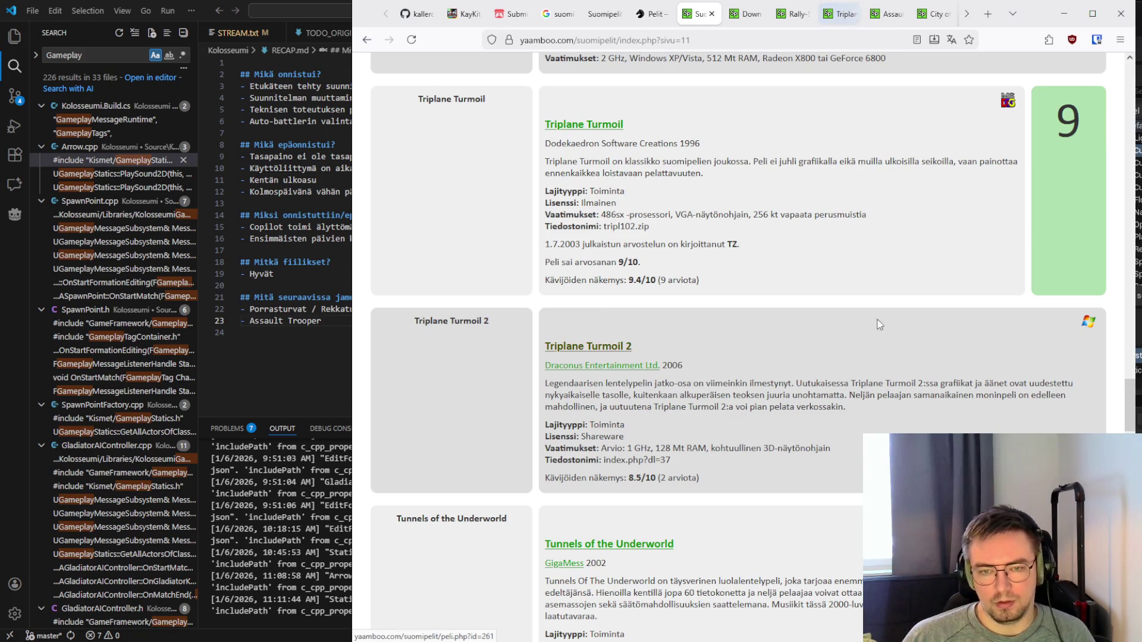
{"action": "scroll", "coordinate": [763, 323], "scroll_direction": "down", "scroll_amount": 1}
{"action": "scroll", "coordinate": [763, 323], "scroll_direction": "up", "scroll_amount": 2}
{"action": "double_click", "coordinate": [675, 428]}
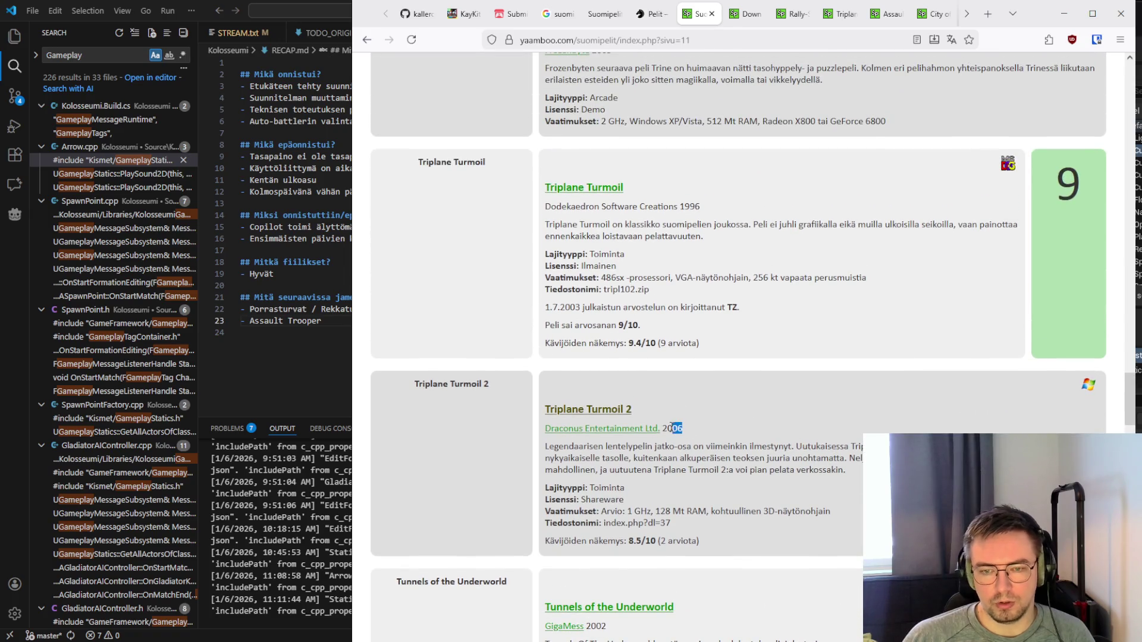
{"action": "left_click", "coordinate": [665, 429]}
{"action": "scroll", "coordinate": [584, 348], "scroll_direction": "down", "scroll_amount": 3}
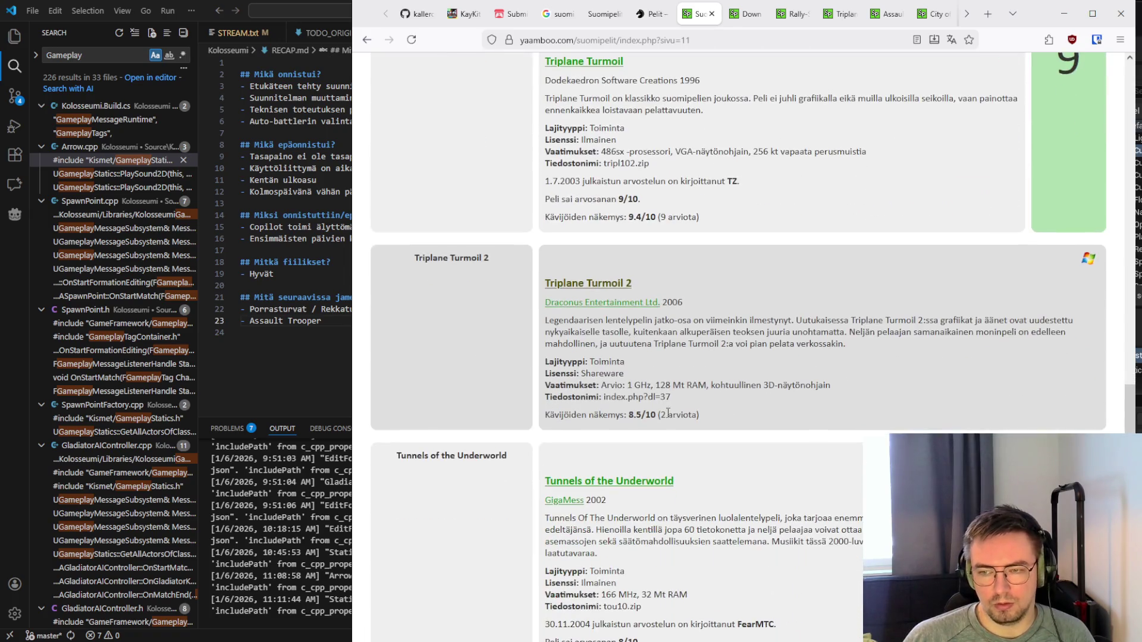
{"action": "scroll", "coordinate": [583, 345], "scroll_direction": "up", "scroll_amount": 3}
{"action": "scroll", "coordinate": [583, 328], "scroll_direction": "down", "scroll_amount": 15}
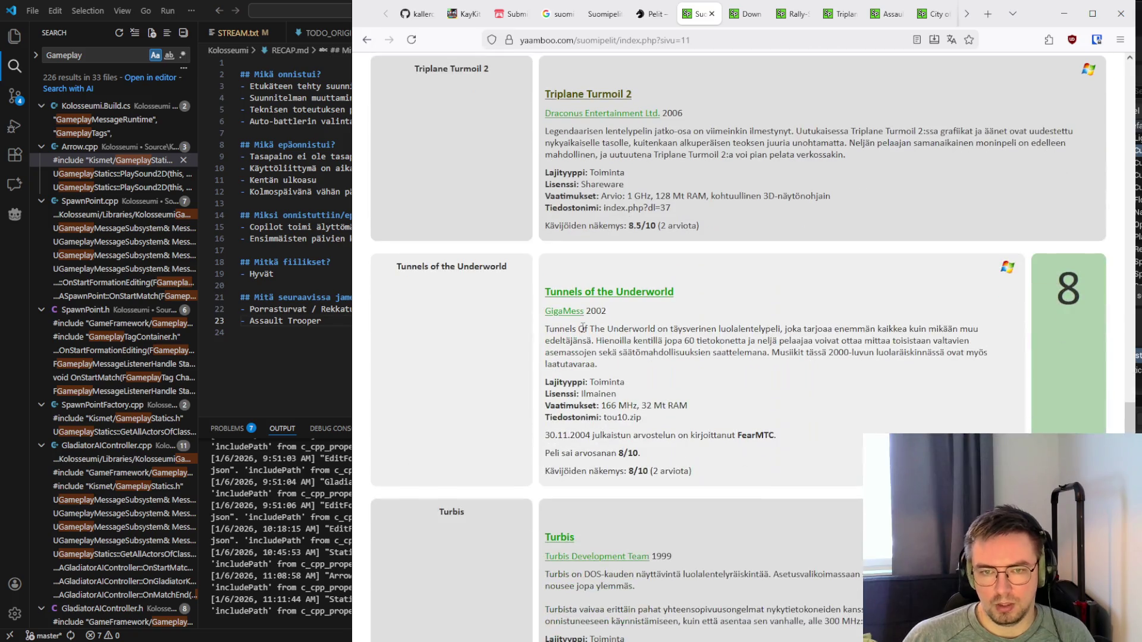
{"action": "scroll", "coordinate": [584, 327], "scroll_direction": "down", "scroll_amount": 14}
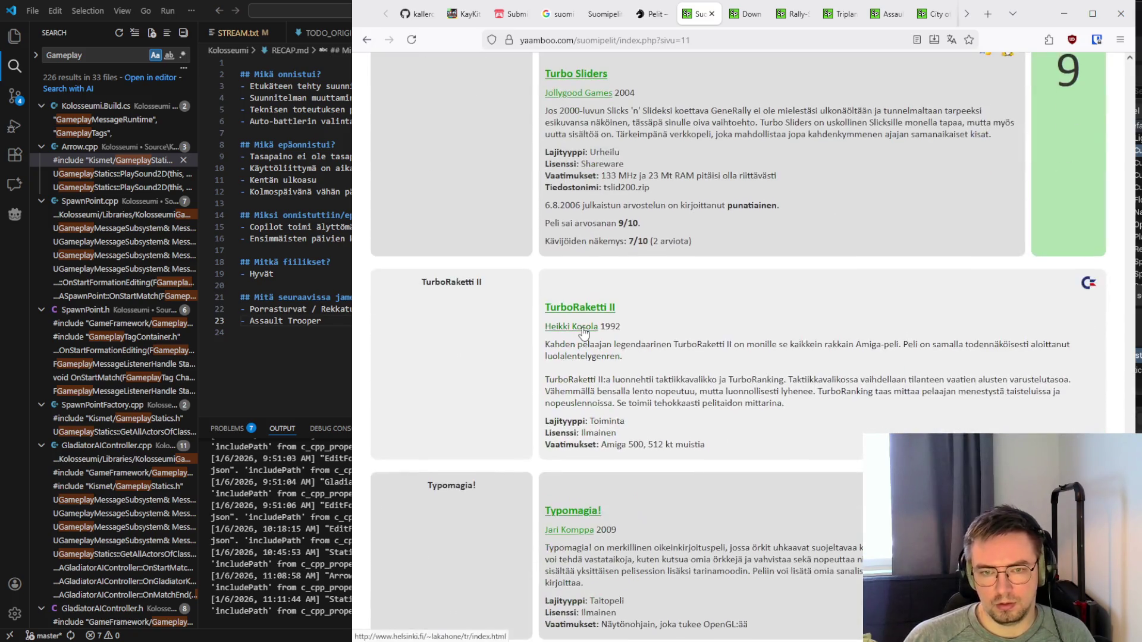
{"action": "scroll", "coordinate": [583, 327], "scroll_direction": "down", "scroll_amount": 9}
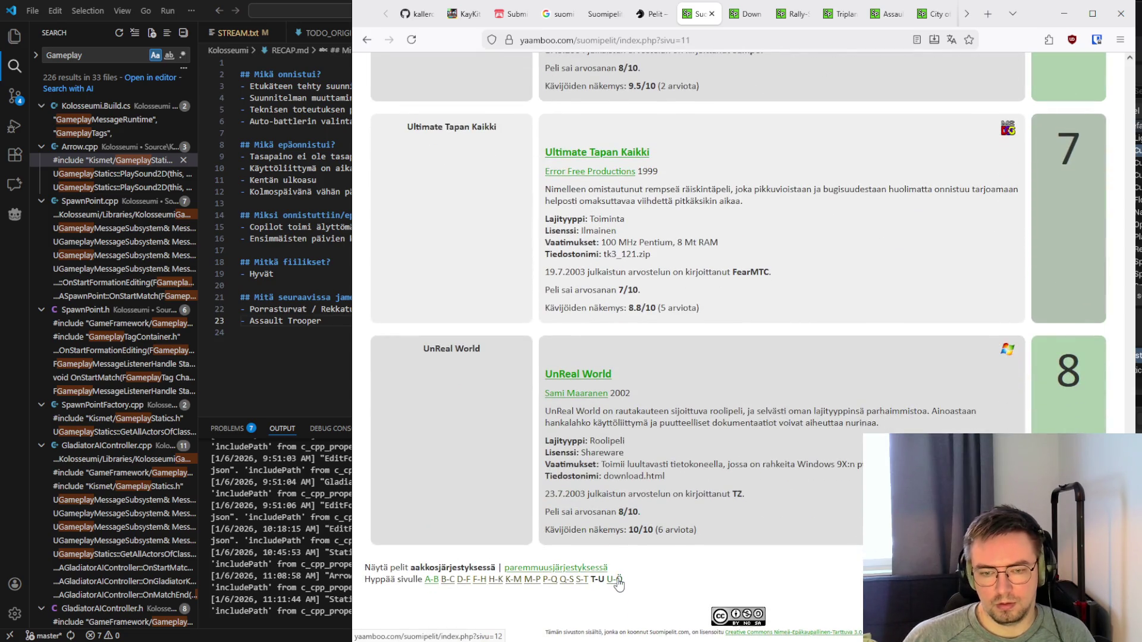
Open the U–Ö games page and check the War entry's score of 4
{"action": "left_click", "coordinate": [615, 579]}
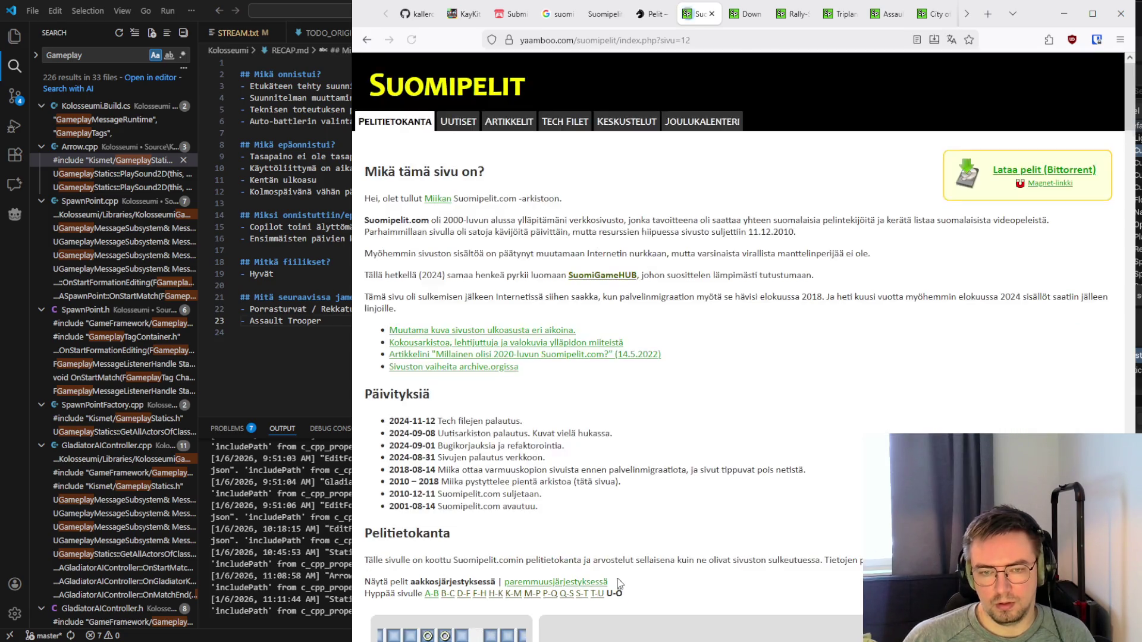
{"action": "scroll", "coordinate": [631, 511], "scroll_direction": "down", "scroll_amount": 8}
{"action": "scroll", "coordinate": [643, 445], "scroll_direction": "down", "scroll_amount": 13}
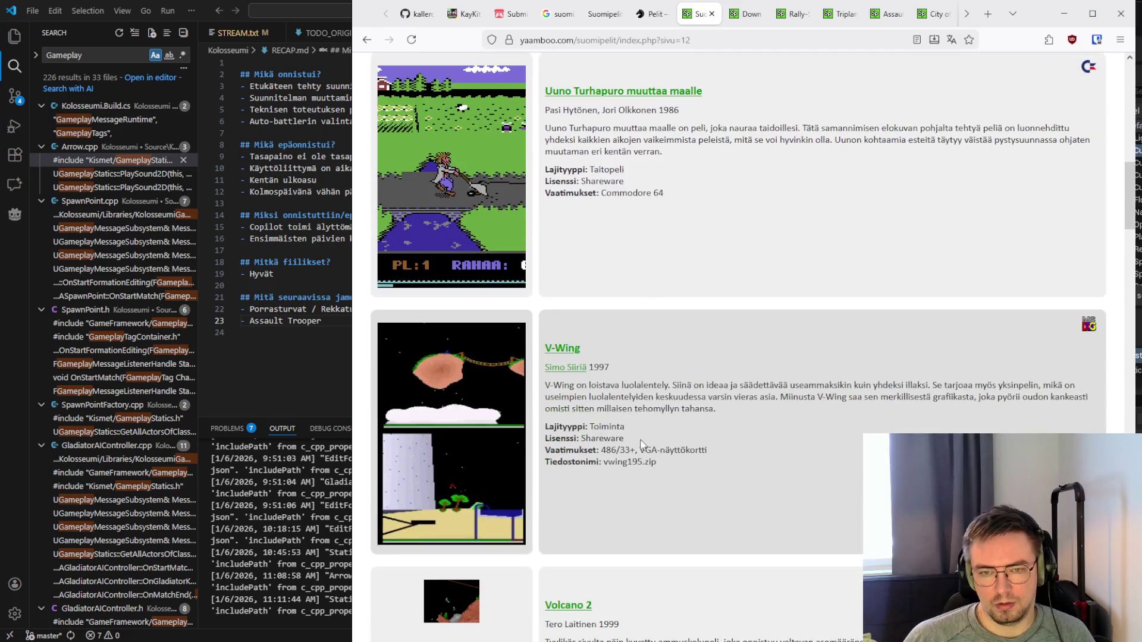
{"action": "scroll", "coordinate": [641, 440], "scroll_direction": "down", "scroll_amount": 2}
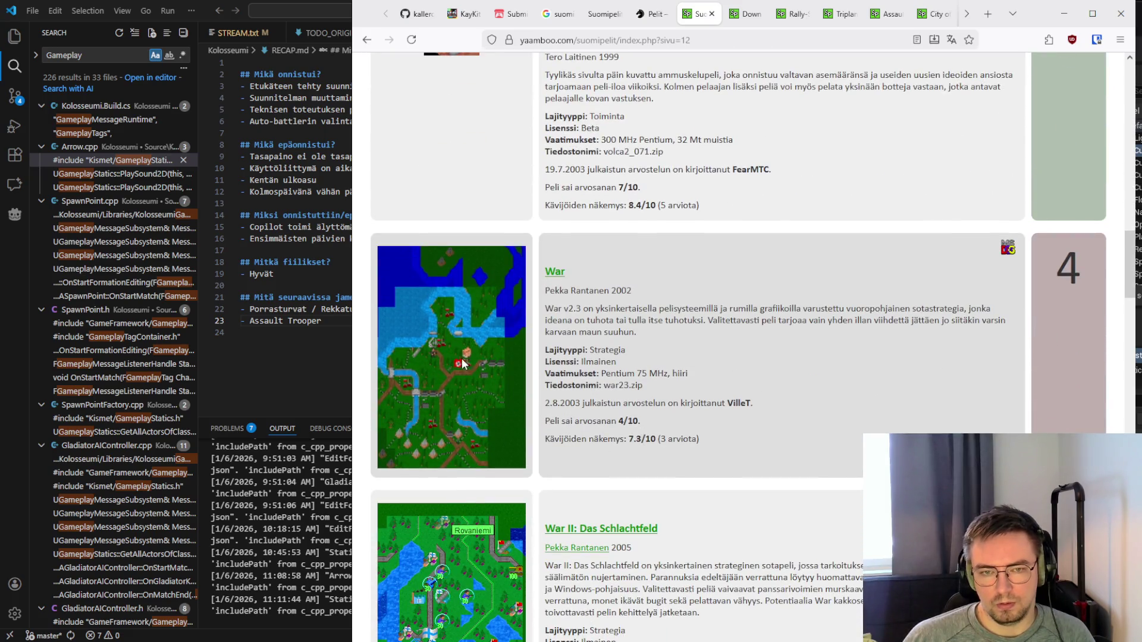
{"action": "scroll", "coordinate": [508, 357], "scroll_direction": "down", "scroll_amount": 3}
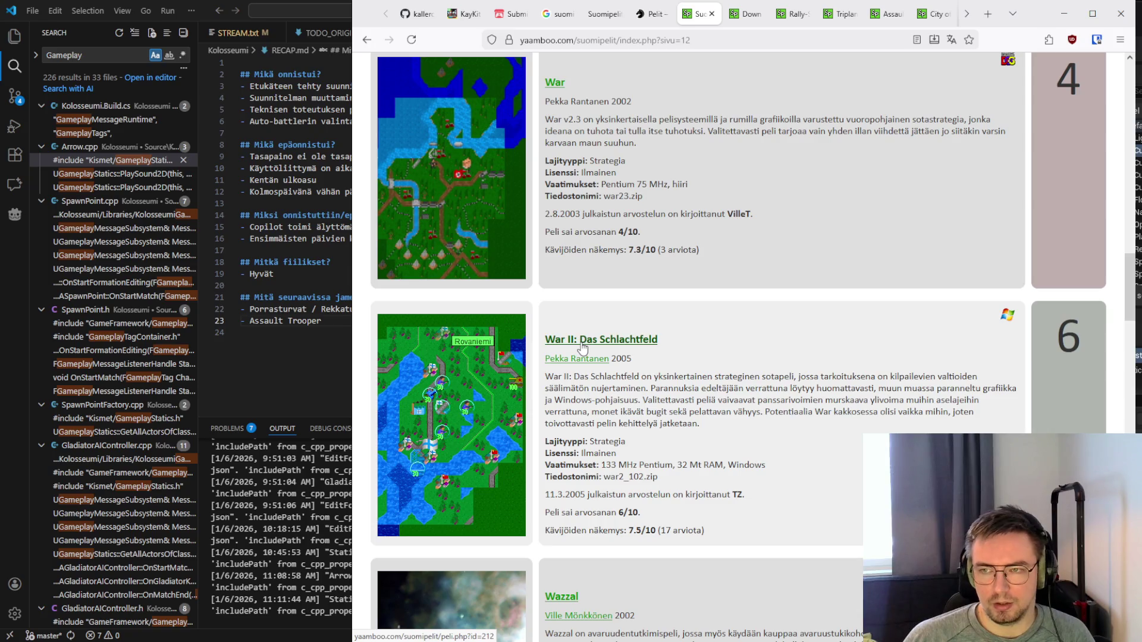
{"action": "scroll", "coordinate": [849, 265], "scroll_direction": "up", "scroll_amount": 2}
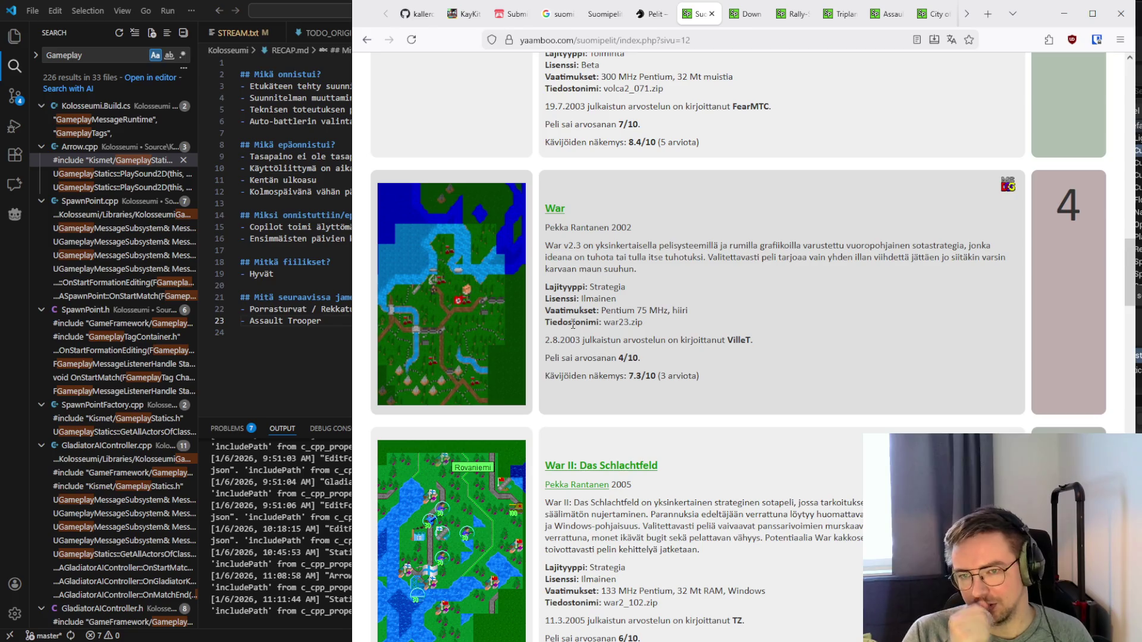
{"action": "scroll", "coordinate": [544, 230], "scroll_direction": "down", "scroll_amount": 1}
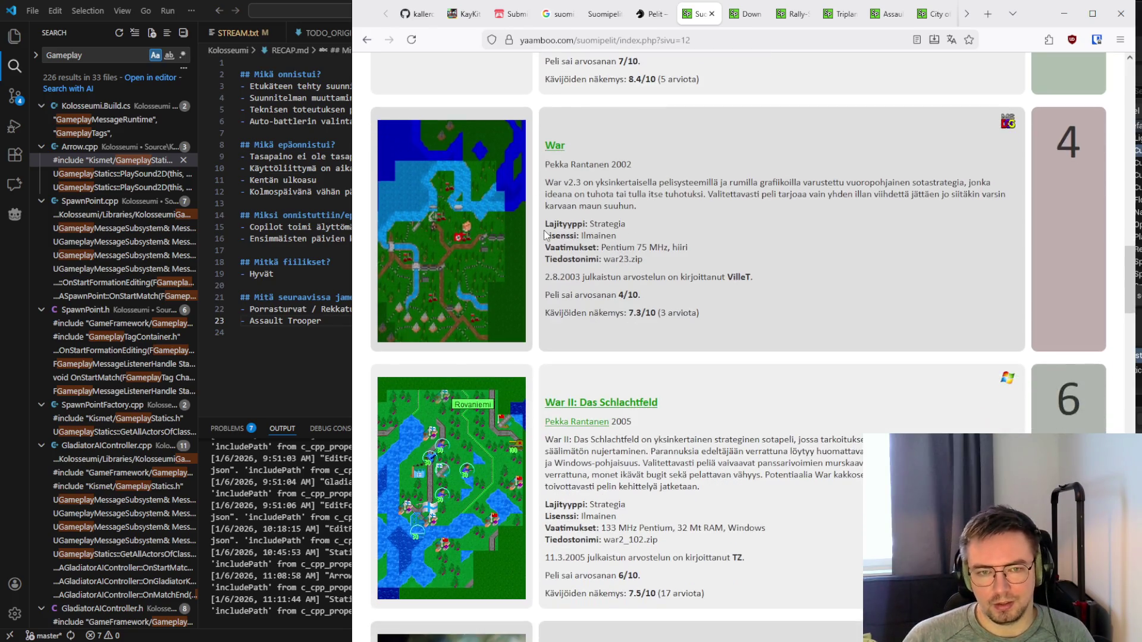
{"action": "left_click_drag", "start_coordinate": [1049, 145], "coordinate": [1098, 139]}
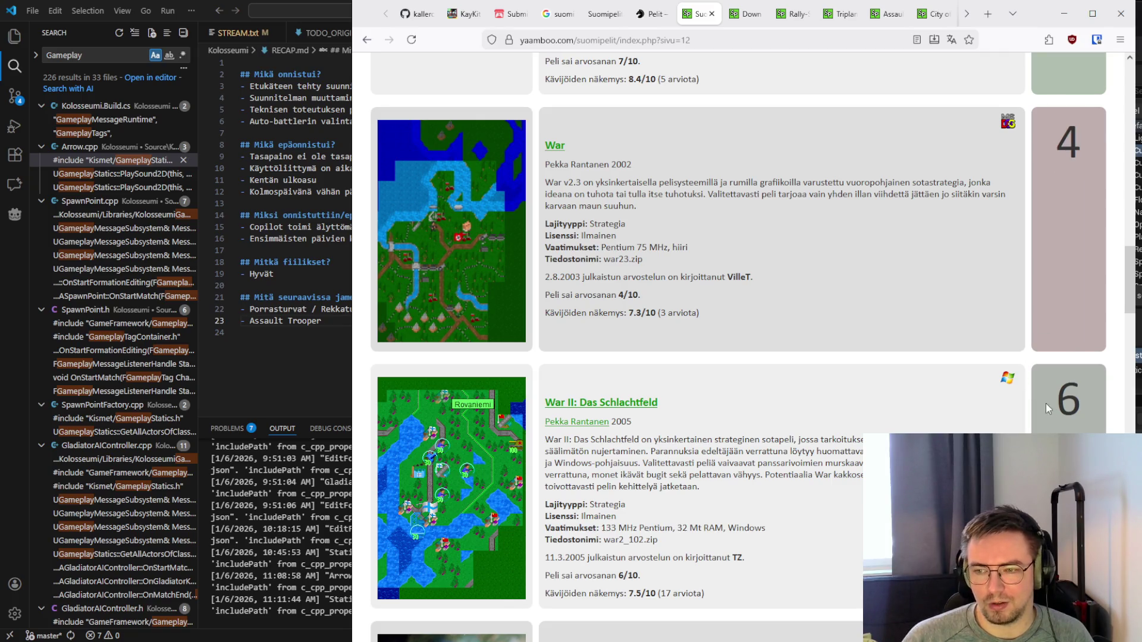
{"action": "left_click", "coordinate": [797, 463]}
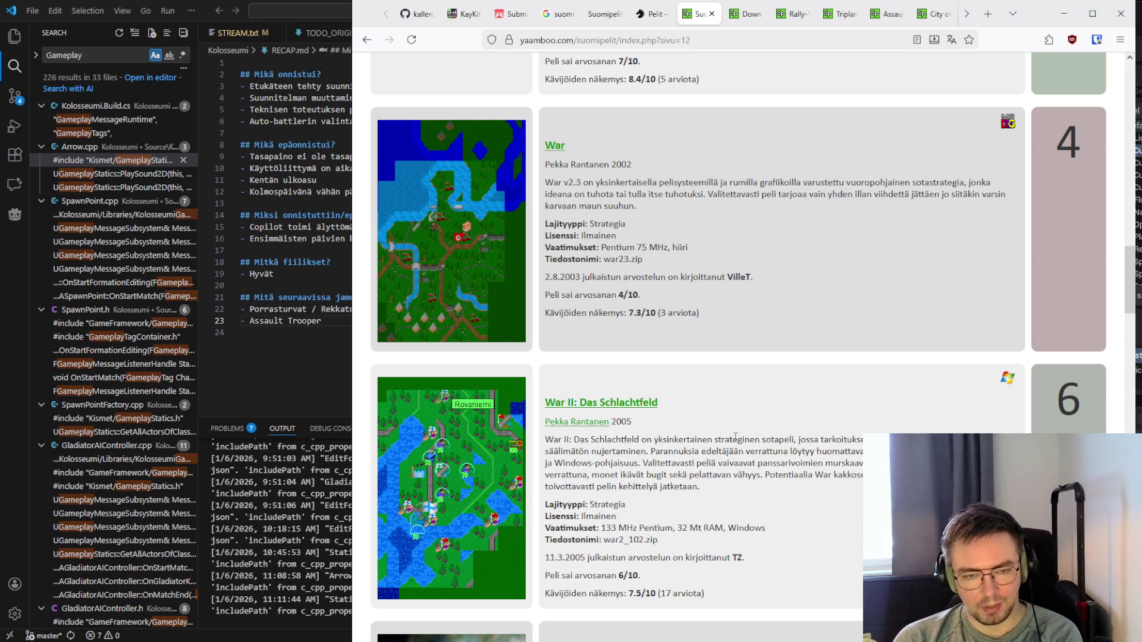
Open War II: Das Schlachtfeld in a background tab and read down to Zen Bound
{"action": "middle_click", "coordinate": [622, 410]}
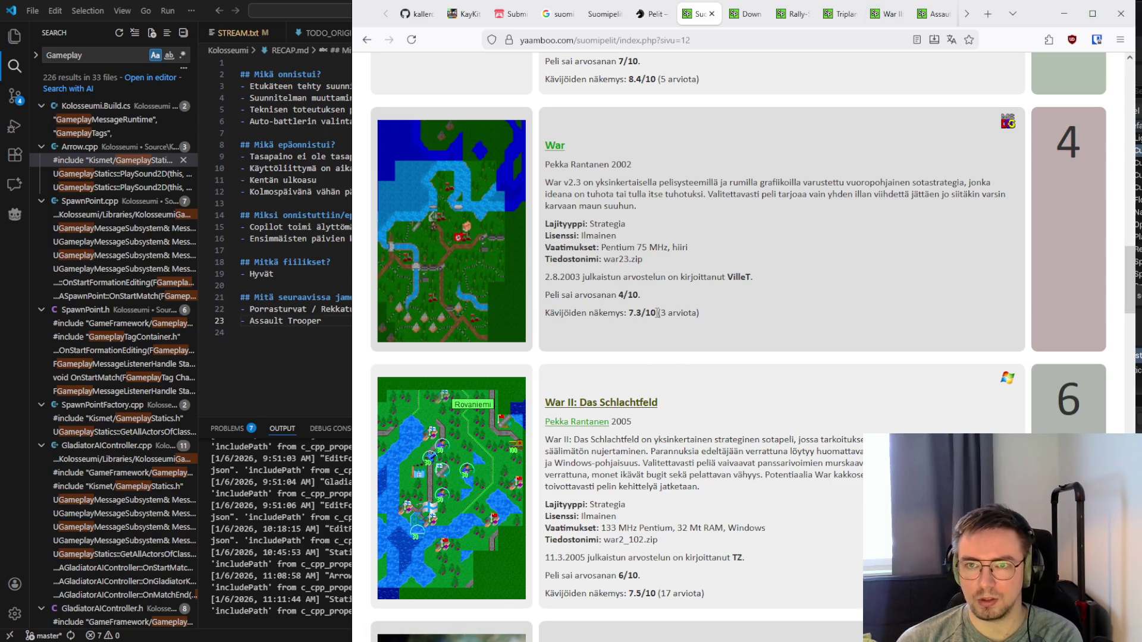
{"action": "scroll", "coordinate": [658, 313], "scroll_direction": "down", "scroll_amount": 15}
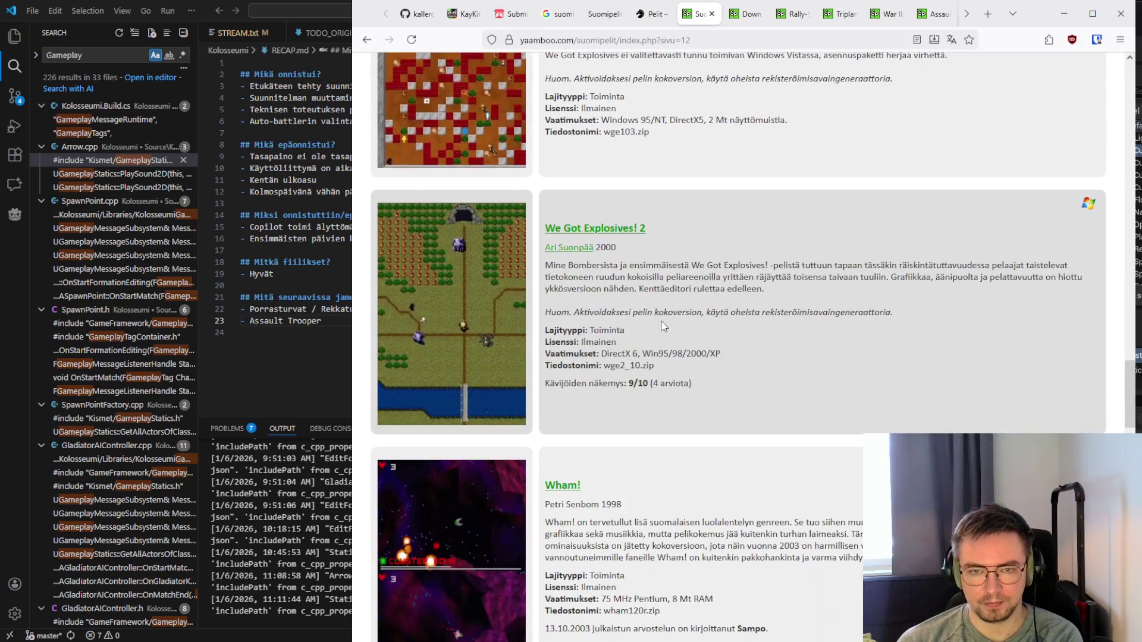
{"action": "scroll", "coordinate": [664, 327], "scroll_direction": "down", "scroll_amount": 5}
{"action": "scroll", "coordinate": [664, 326], "scroll_direction": "down", "scroll_amount": 13}
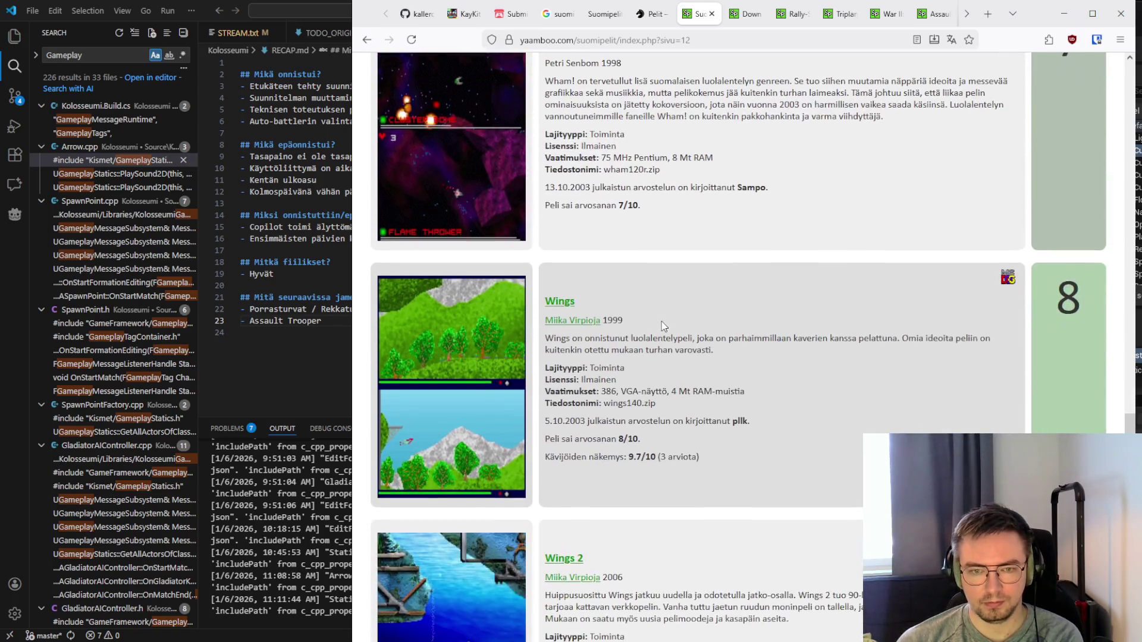
{"action": "scroll", "coordinate": [664, 326], "scroll_direction": "down", "scroll_amount": 2}
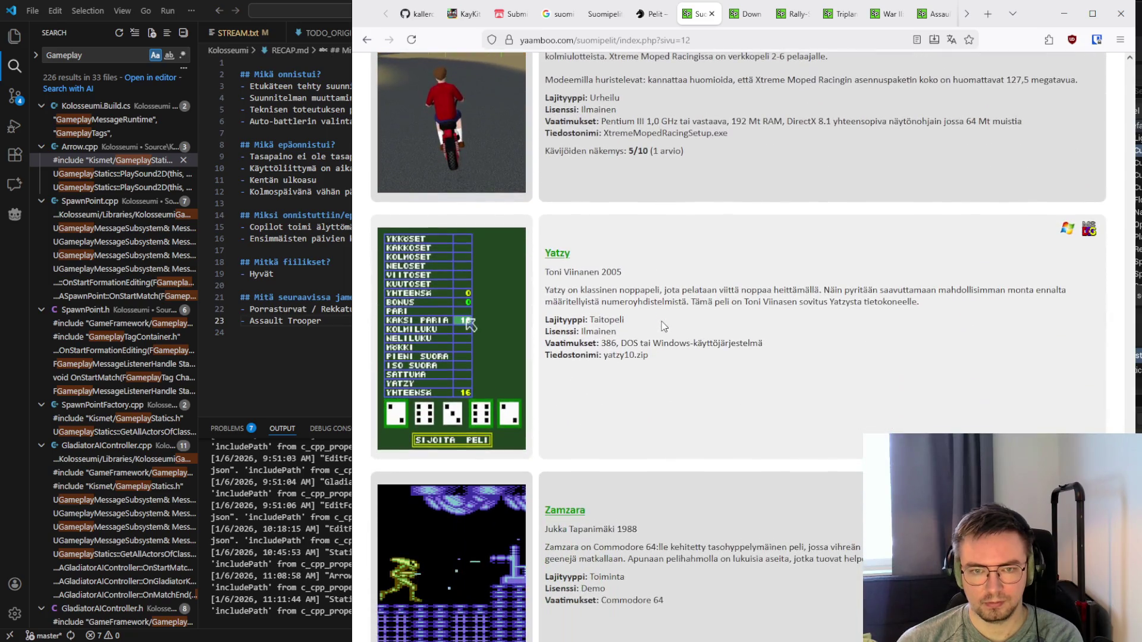
{"action": "scroll", "coordinate": [664, 327], "scroll_direction": "up", "scroll_amount": 2}
{"action": "scroll", "coordinate": [664, 327], "scroll_direction": "down", "scroll_amount": 6}
{"action": "scroll", "coordinate": [664, 327], "scroll_direction": "down", "scroll_amount": 3}
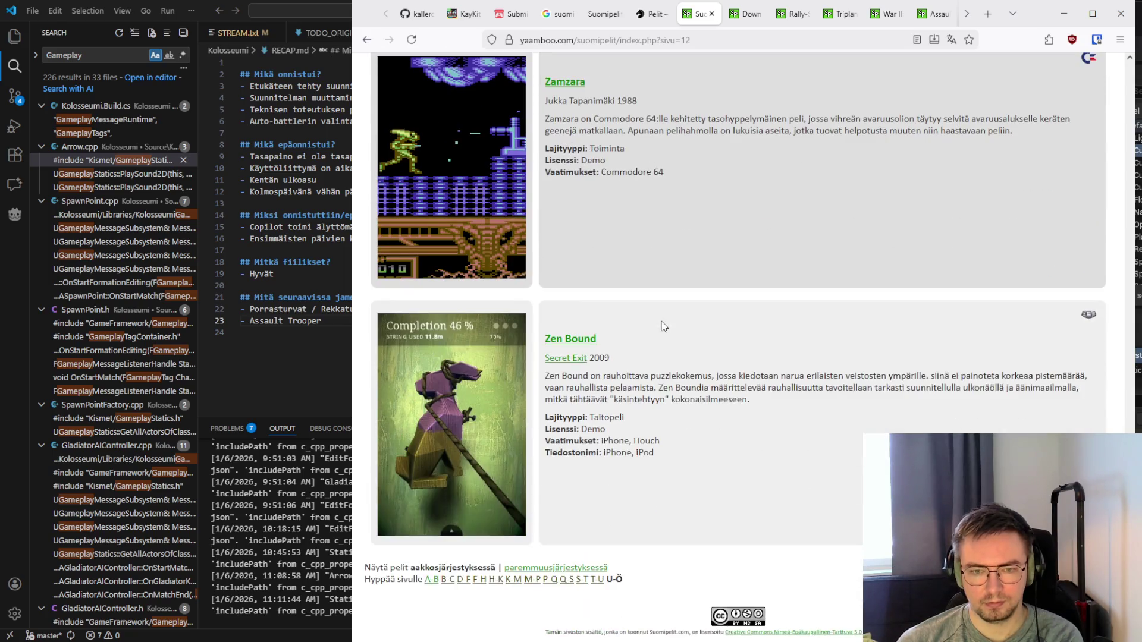
{"action": "left_click", "coordinate": [711, 14]}
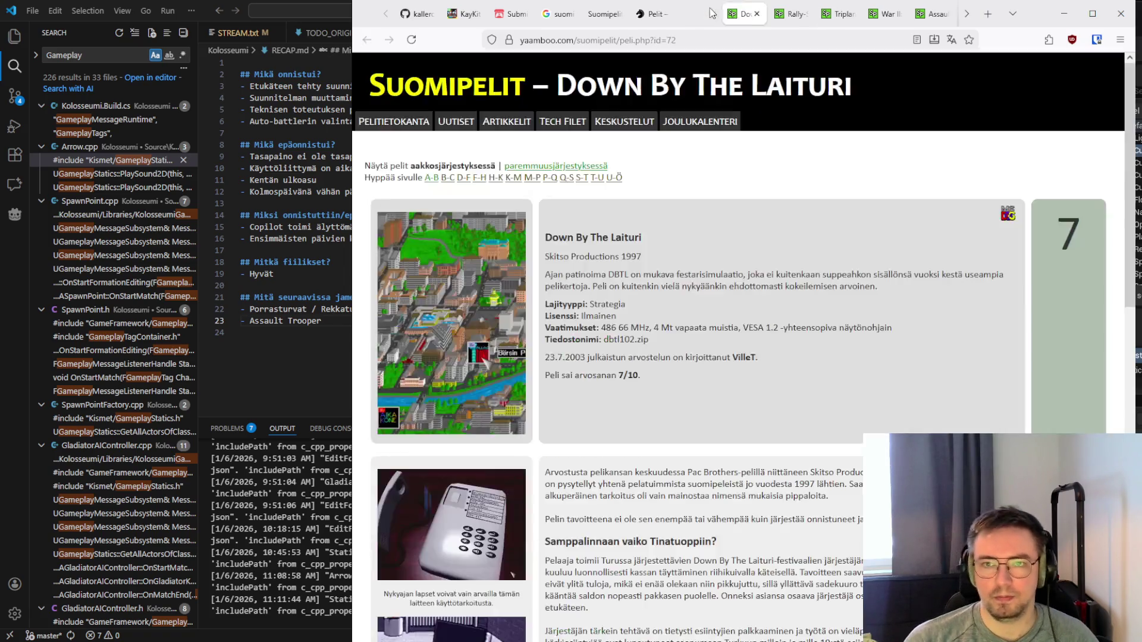
{"action": "scroll", "coordinate": [600, 262], "scroll_direction": "down", "scroll_amount": 4}
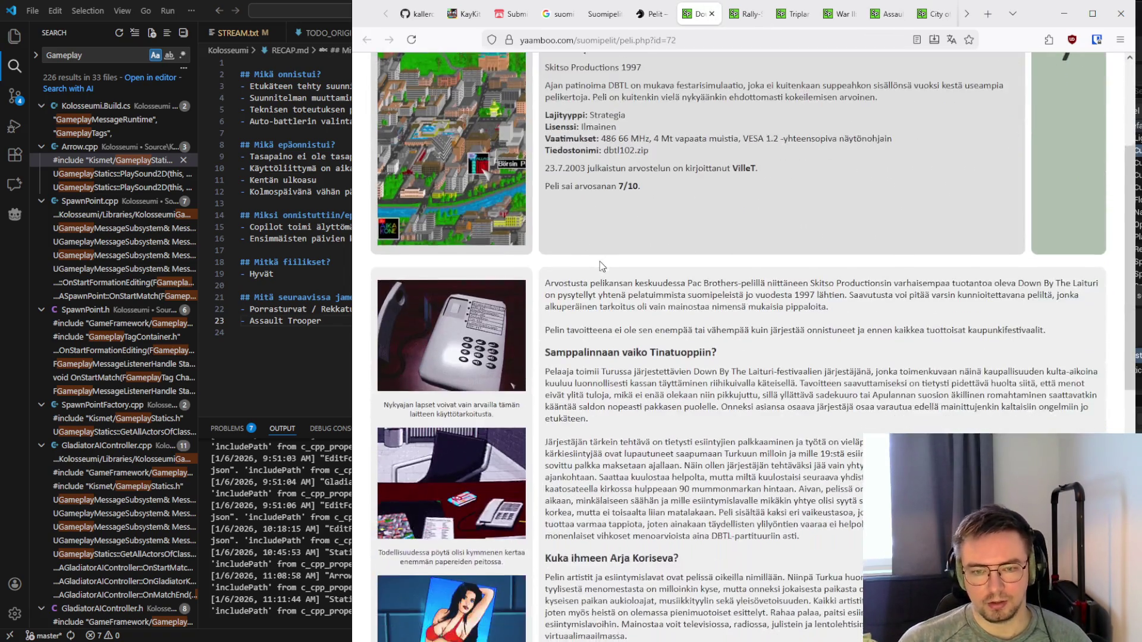
{"action": "scroll", "coordinate": [600, 262], "scroll_direction": "up", "scroll_amount": 4}
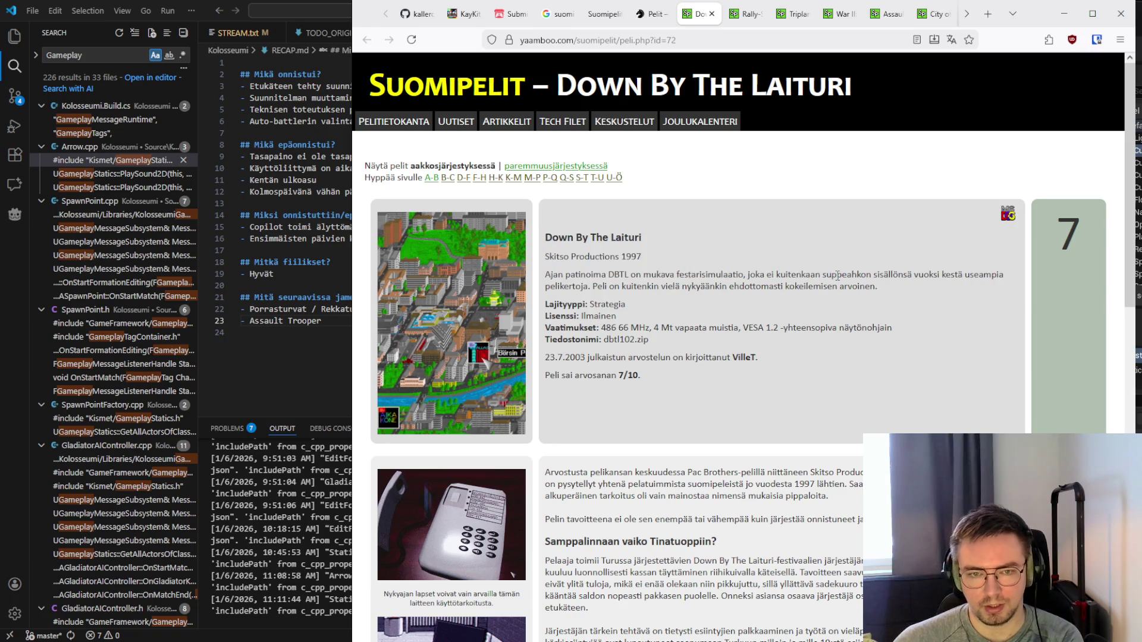
{"action": "mouse_move", "coordinate": [901, 291]}
{"action": "left_mouse_down"}
{"action": "mouse_move", "coordinate": [553, 256]}
{"action": "mouse_move", "coordinate": [547, 232]}
{"action": "mouse_move", "coordinate": [890, 302]}
{"action": "mouse_move", "coordinate": [910, 293]}
{"action": "mouse_move", "coordinate": [574, 256]}
{"action": "mouse_move", "coordinate": [544, 238]}
{"action": "left_mouse_up"}
{"action": "left_click", "coordinate": [547, 231]}
{"action": "left_click", "coordinate": [912, 293]}
{"action": "left_click", "coordinate": [546, 230]}
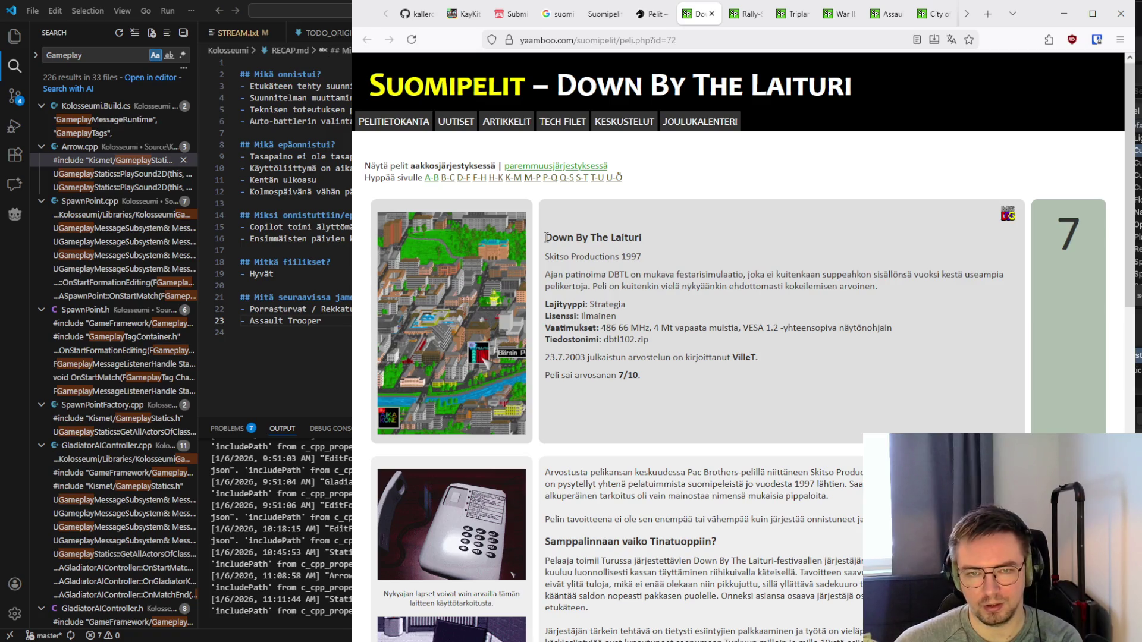
{"action": "mouse_move", "coordinate": [546, 237]}
{"action": "left_mouse_down"}
{"action": "mouse_move", "coordinate": [910, 294]}
{"action": "mouse_move", "coordinate": [793, 286]}
{"action": "mouse_move", "coordinate": [546, 236]}
{"action": "left_mouse_up"}
{"action": "left_click", "coordinate": [911, 294]}
{"action": "left_click", "coordinate": [547, 240]}
{"action": "scroll", "coordinate": [547, 239], "scroll_direction": "down", "scroll_amount": 1}
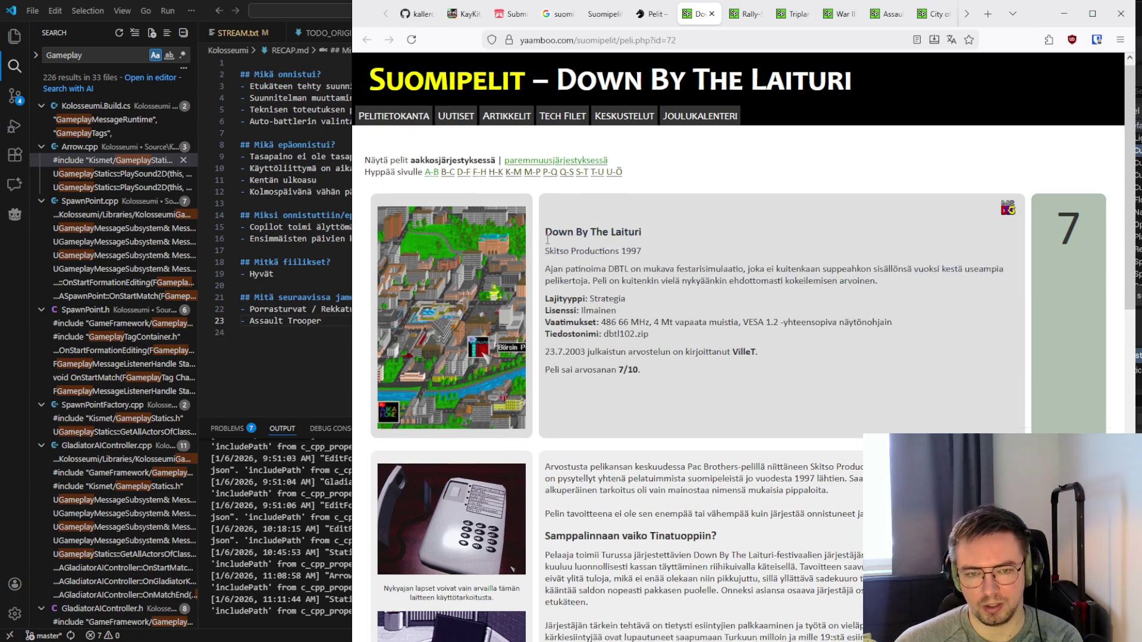
{"action": "scroll", "coordinate": [547, 240], "scroll_direction": "down", "scroll_amount": 4}
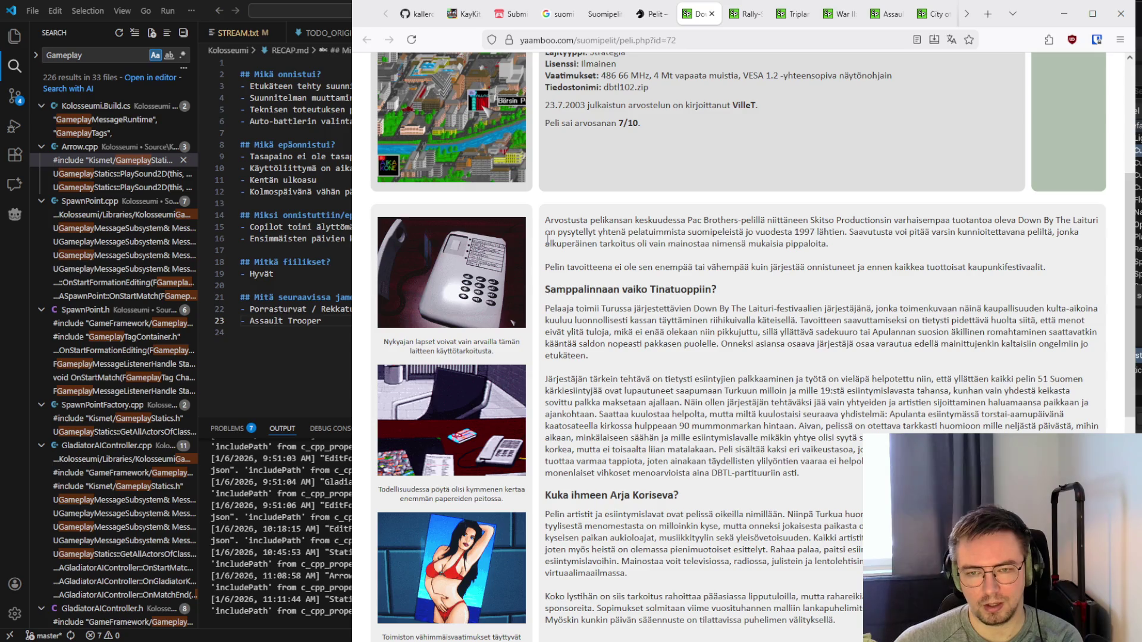
{"action": "scroll", "coordinate": [548, 240], "scroll_direction": "down", "scroll_amount": 1}
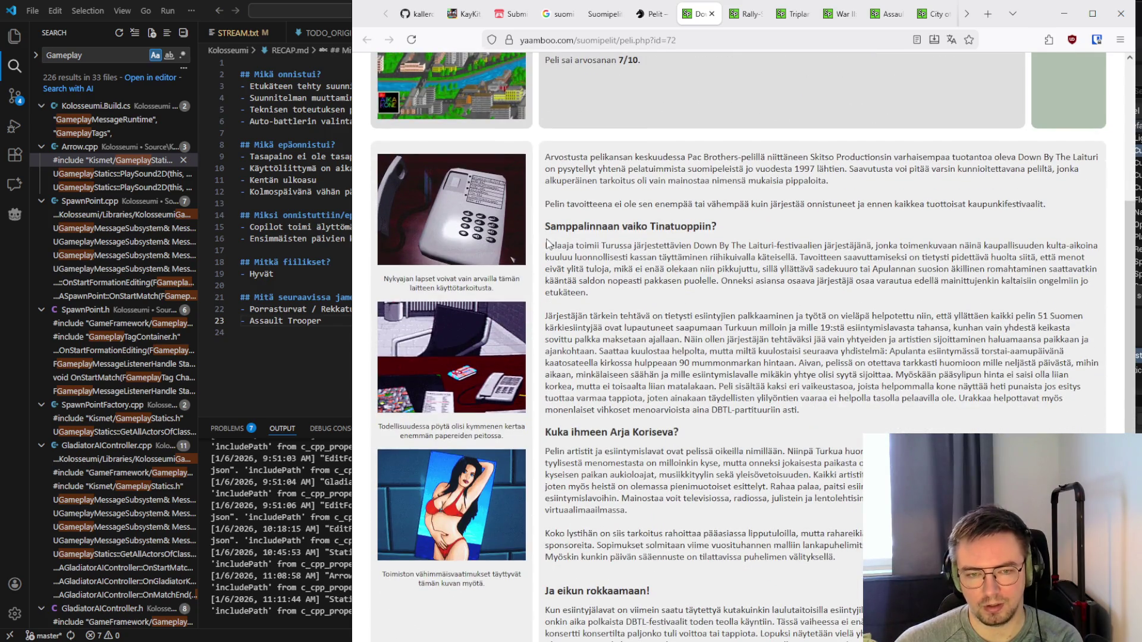
{"action": "scroll", "coordinate": [547, 243], "scroll_direction": "down", "scroll_amount": 3}
{"action": "scroll", "coordinate": [547, 241], "scroll_direction": "down", "scroll_amount": 2}
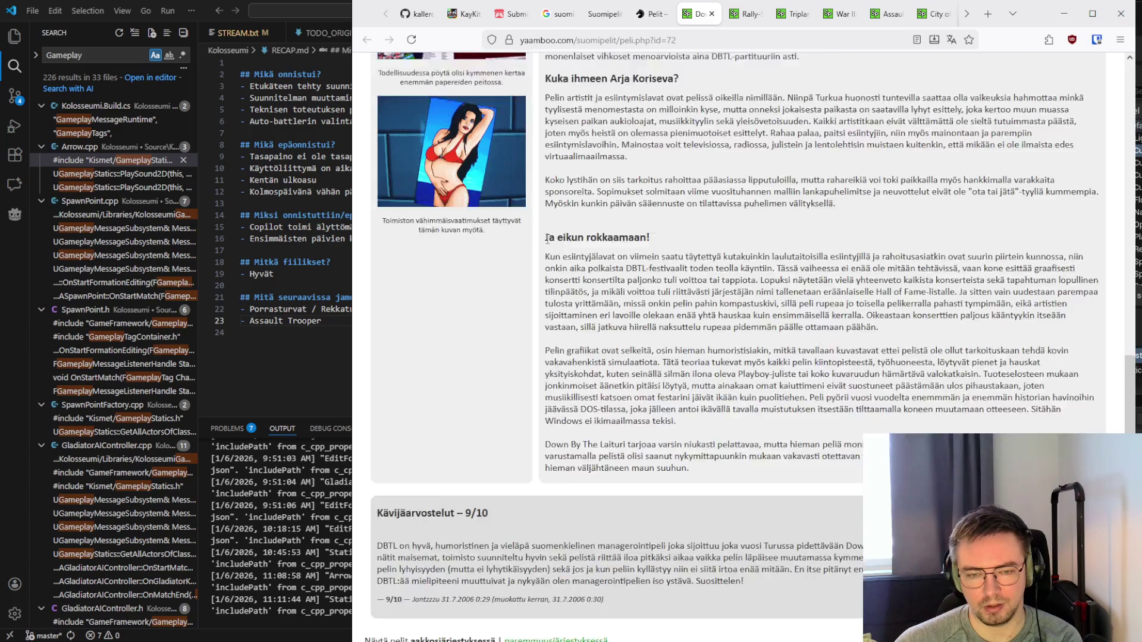
{"action": "scroll", "coordinate": [548, 244], "scroll_direction": "up", "scroll_amount": 2}
{"action": "scroll", "coordinate": [548, 244], "scroll_direction": "down", "scroll_amount": 3}
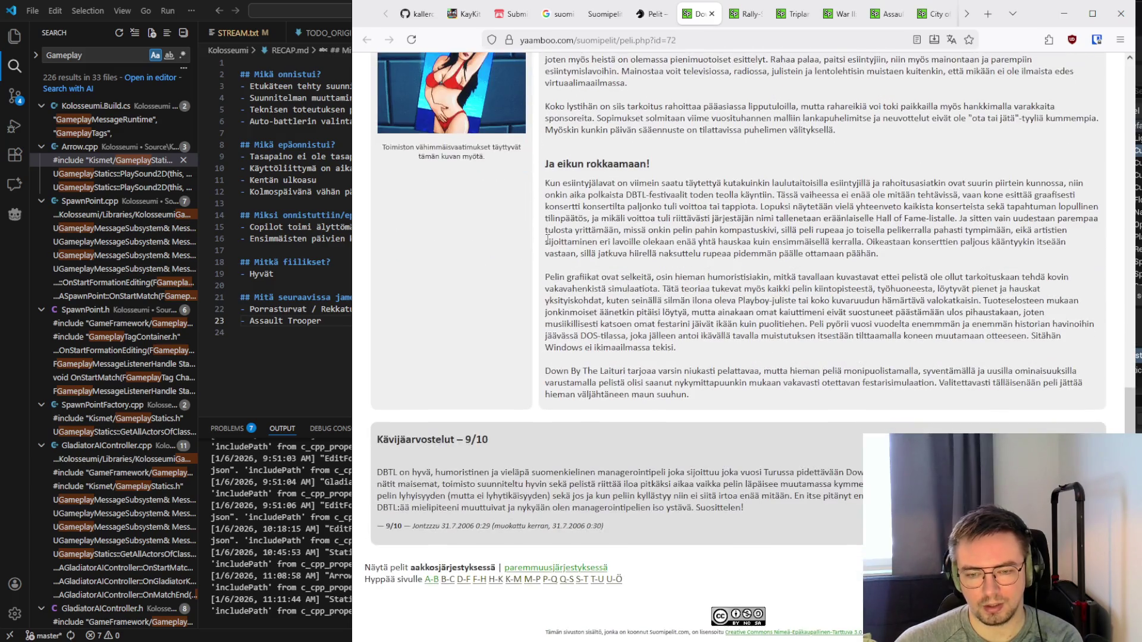
{"action": "scroll", "coordinate": [548, 244], "scroll_direction": "up", "scroll_amount": 1}
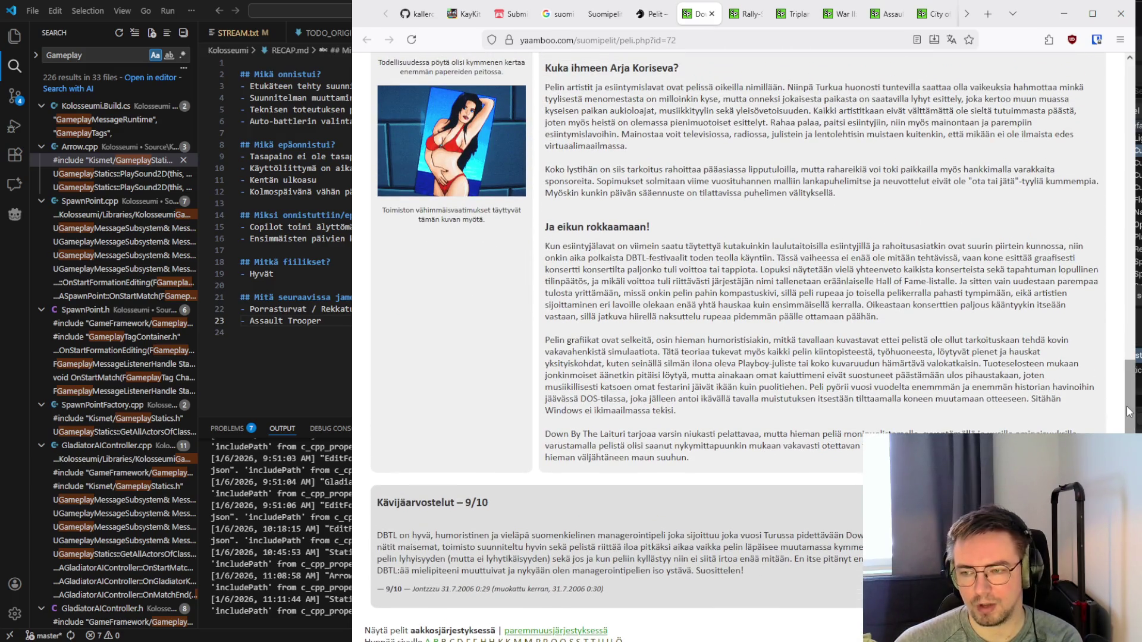
{"action": "scroll", "coordinate": [737, 297], "scroll_direction": "down", "scroll_amount": 1}
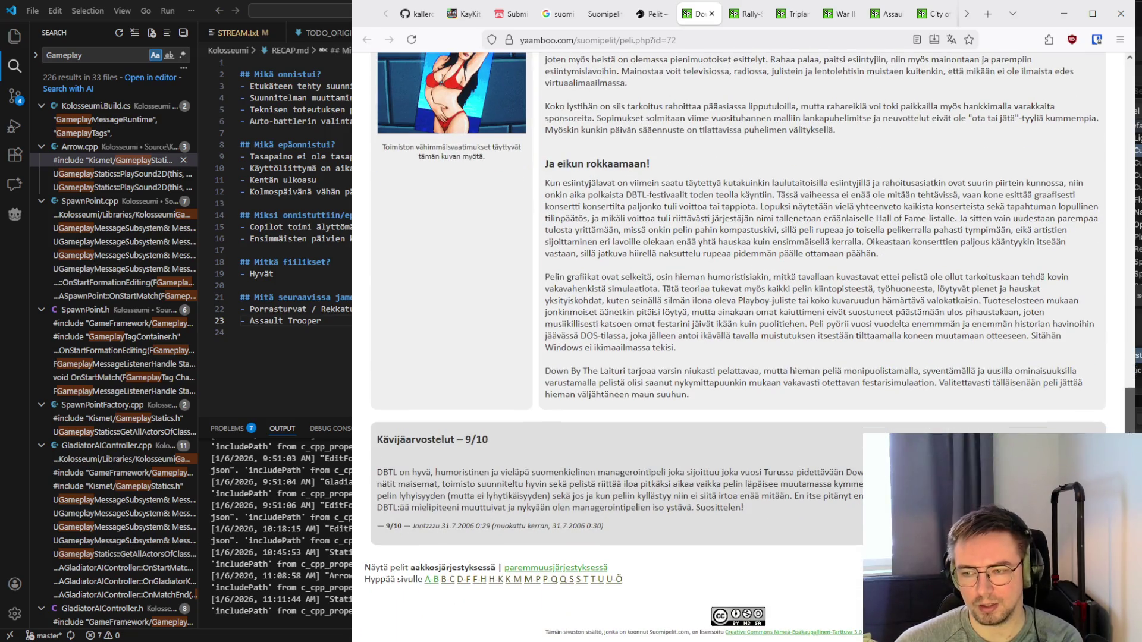
{"action": "scroll", "coordinate": [1132, 400], "scroll_direction": "up", "scroll_amount": 1}
{"action": "scroll", "coordinate": [1132, 400], "scroll_direction": "up", "scroll_amount": 2}
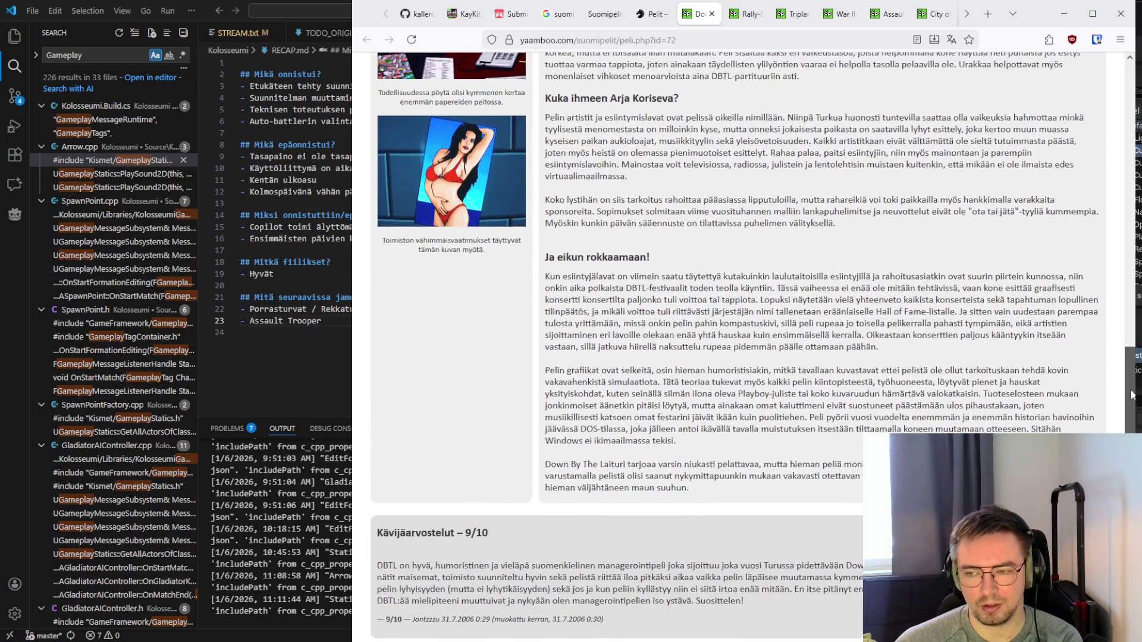
{"action": "mouse_move", "coordinate": [1134, 340]}
{"action": "left_mouse_down"}
{"action": "mouse_move", "coordinate": [1133, 377]}
{"action": "mouse_move", "coordinate": [1132, 205]}
{"action": "mouse_move", "coordinate": [1132, 218]}
{"action": "left_mouse_up"}
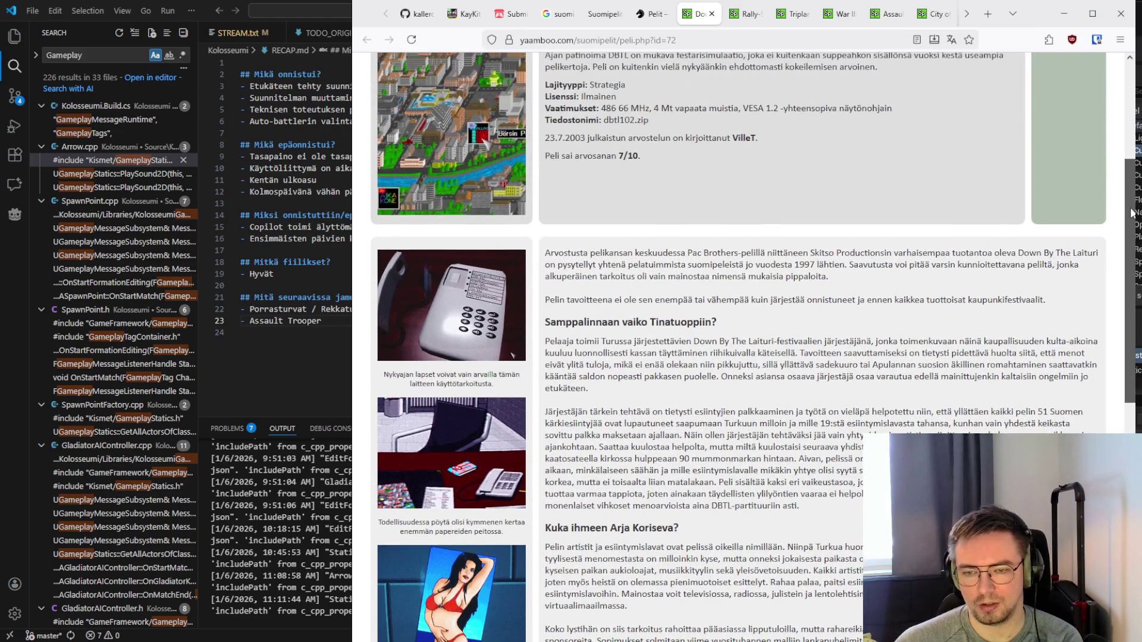
{"action": "scroll", "coordinate": [851, 252], "scroll_direction": "up", "scroll_amount": 5}
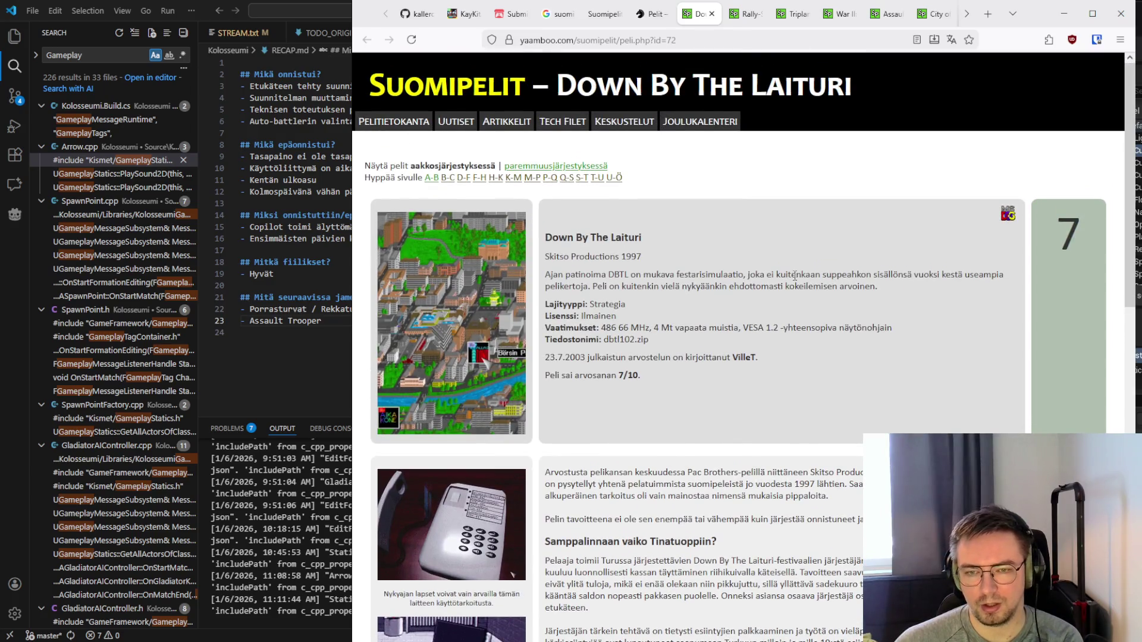
{"action": "scroll", "coordinate": [740, 277], "scroll_direction": "down", "scroll_amount": 10}
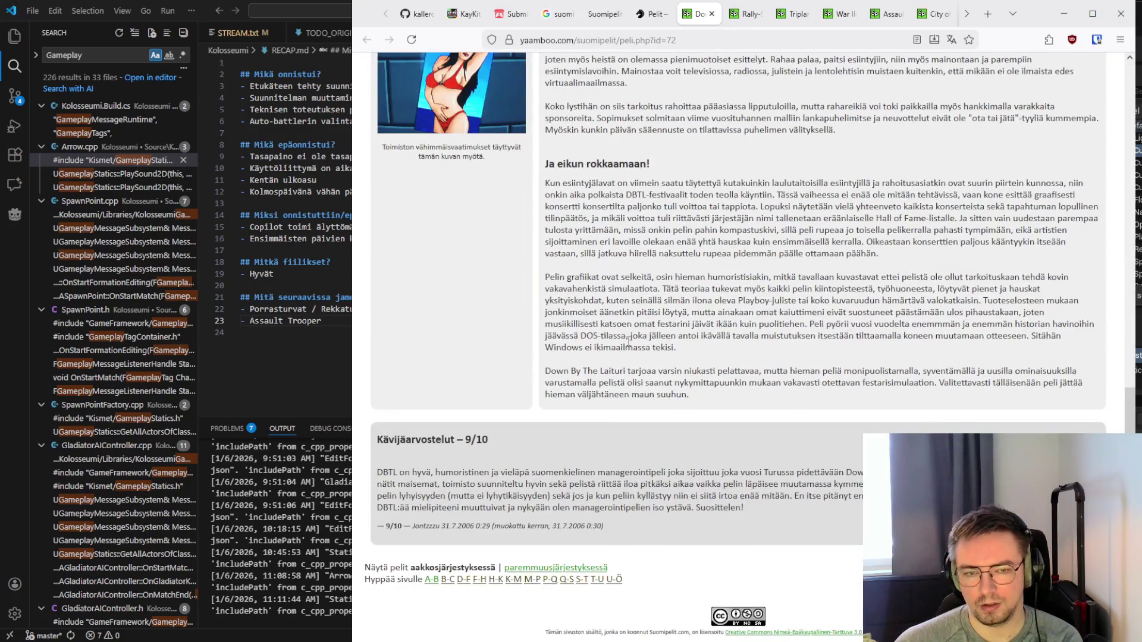
{"action": "scroll", "coordinate": [629, 341], "scroll_direction": "up", "scroll_amount": 10}
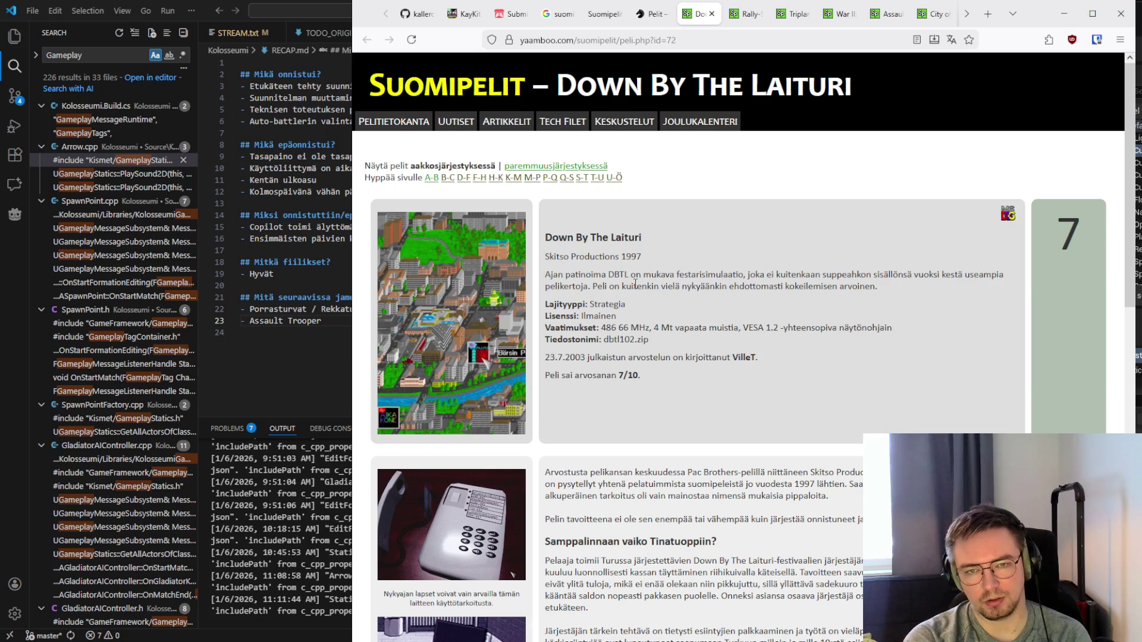
Read the Rally-Sport review (7/10) and close its tab
{"action": "left_click", "coordinate": [743, 14]}
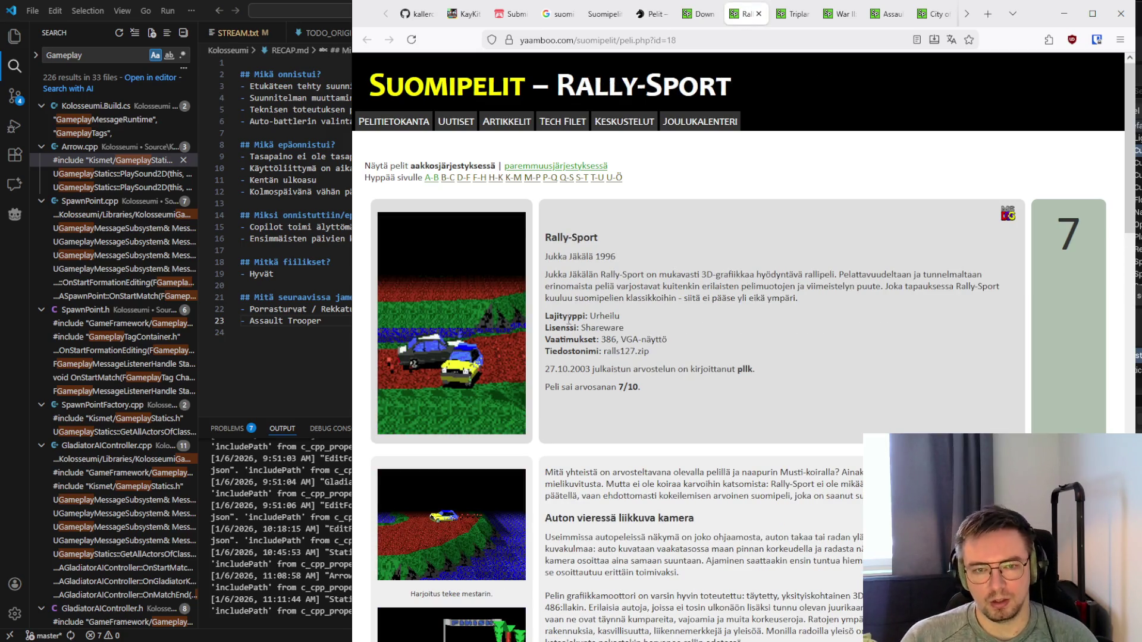
{"action": "scroll", "coordinate": [569, 315], "scroll_direction": "down", "scroll_amount": 1}
{"action": "scroll", "coordinate": [569, 316], "scroll_direction": "down", "scroll_amount": 2}
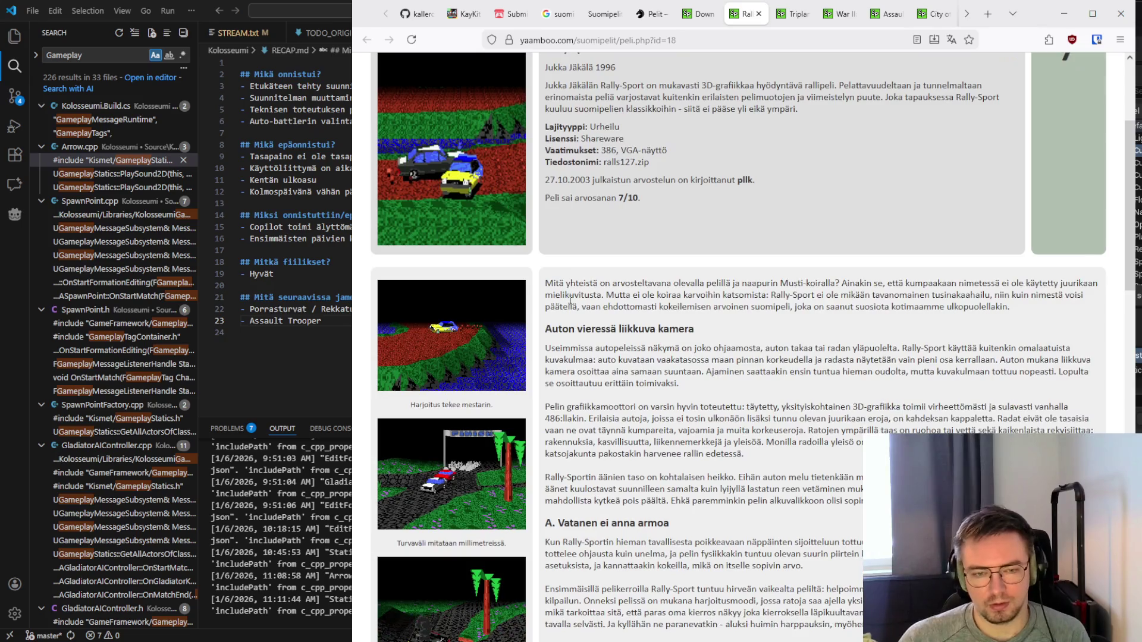
{"action": "scroll", "coordinate": [570, 299], "scroll_direction": "up", "scroll_amount": 2}
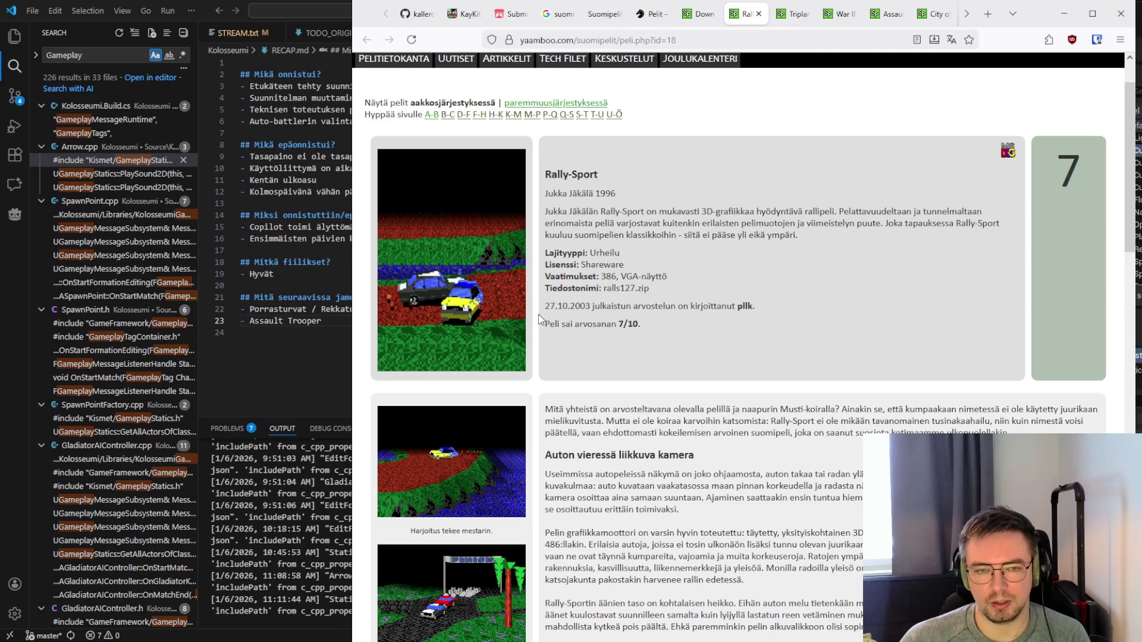
{"action": "scroll", "coordinate": [539, 303], "scroll_direction": "down", "scroll_amount": 2}
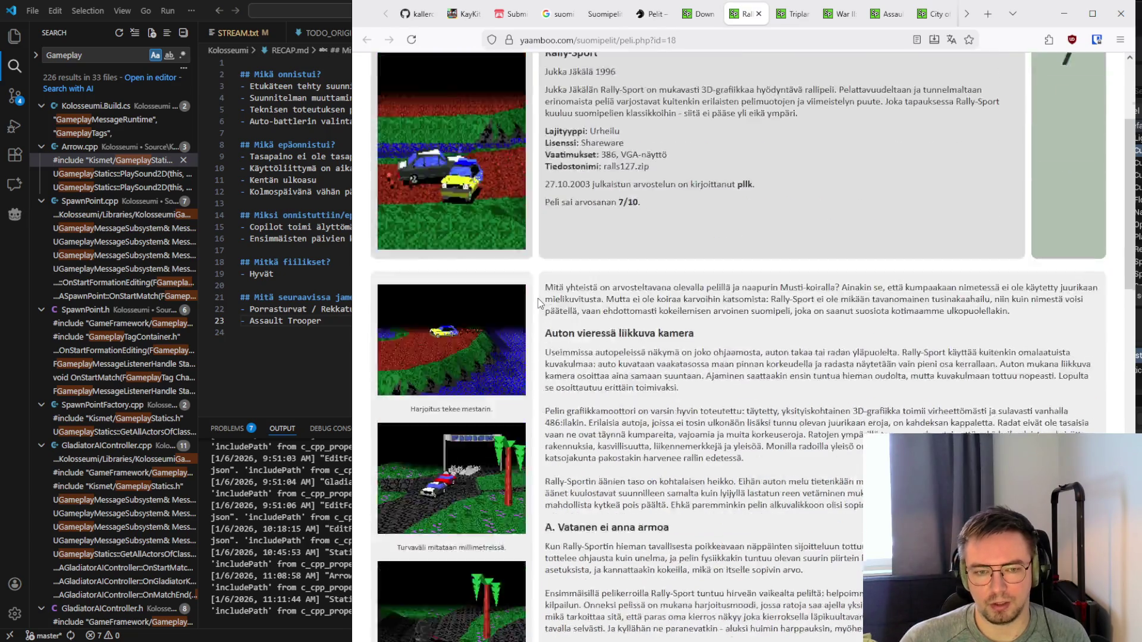
{"action": "scroll", "coordinate": [538, 302], "scroll_direction": "down", "scroll_amount": 12}
{"action": "scroll", "coordinate": [553, 306], "scroll_direction": "up", "scroll_amount": 11}
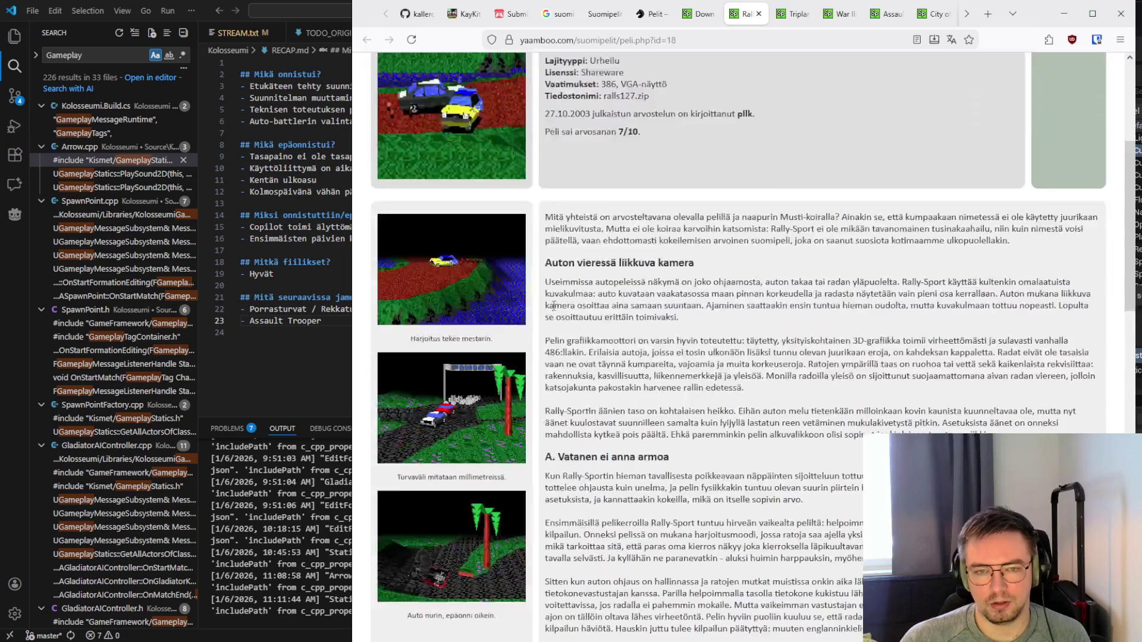
{"action": "scroll", "coordinate": [553, 306], "scroll_direction": "up", "scroll_amount": 4}
{"action": "key", "text": "ctrl+w"}
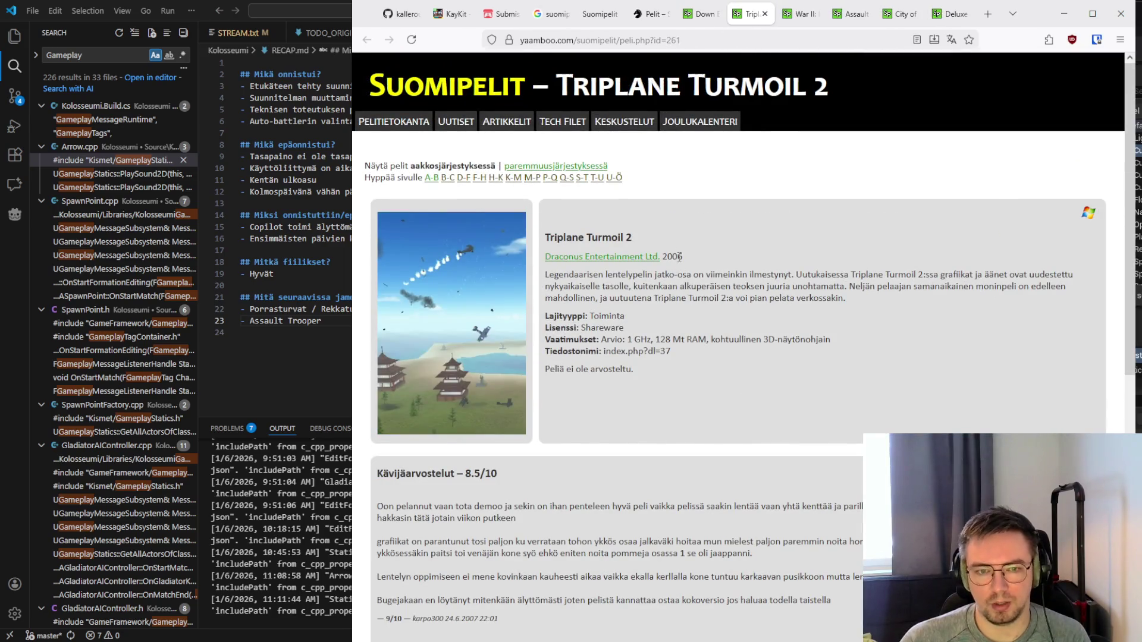
Scroll through the Triplane Turmoil 2 page, player-rated 8.5/10
{"action": "scroll", "coordinate": [654, 244], "scroll_direction": "down", "scroll_amount": 1}
{"action": "scroll", "coordinate": [556, 215], "scroll_direction": "down", "scroll_amount": 8}
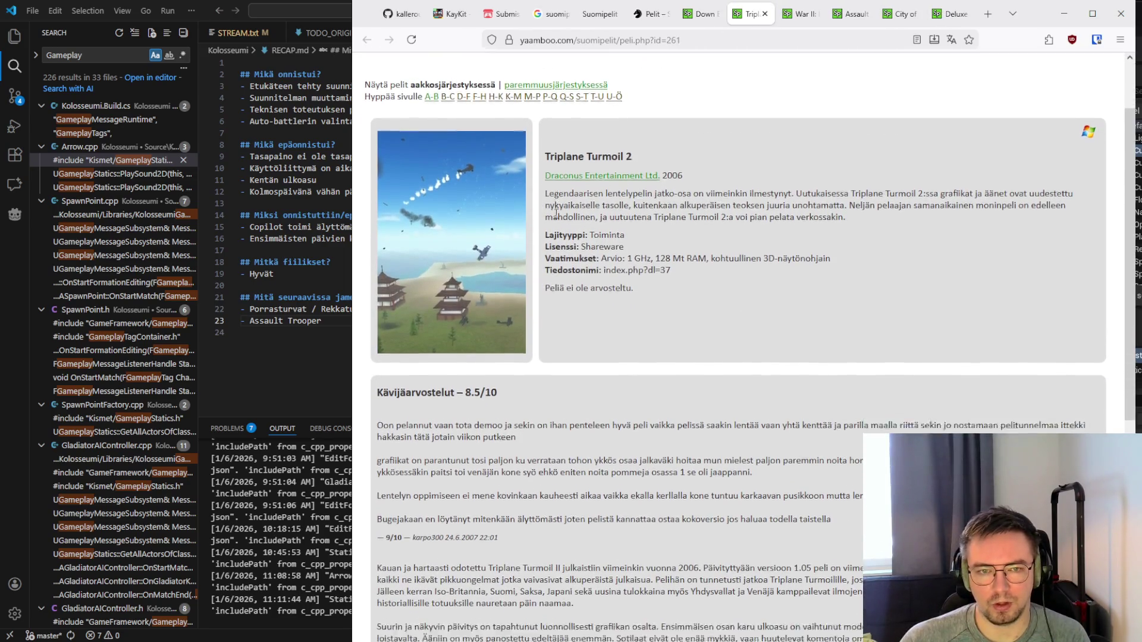
{"action": "scroll", "coordinate": [556, 212], "scroll_direction": "up", "scroll_amount": 8}
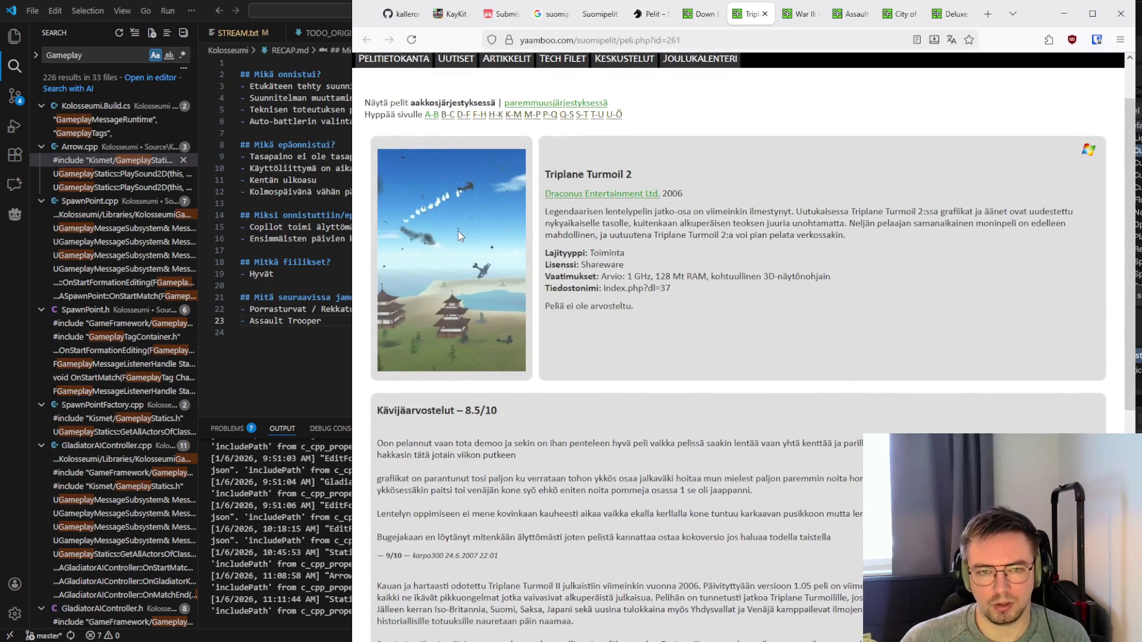
Add '- Triplane Turmoil 2' on a new line below Assault Trooper in RECAP.md
{"action": "left_click", "coordinate": [331, 321]}
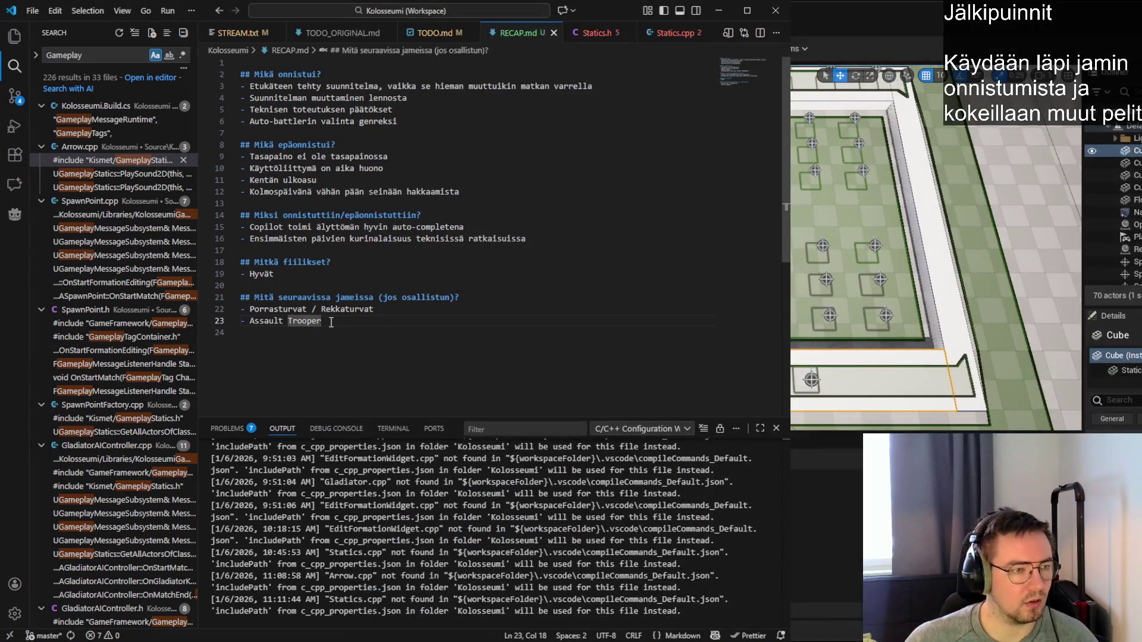
{"action": "key", "text": "Return"}
{"action": "type", "text": "- Tripl"}
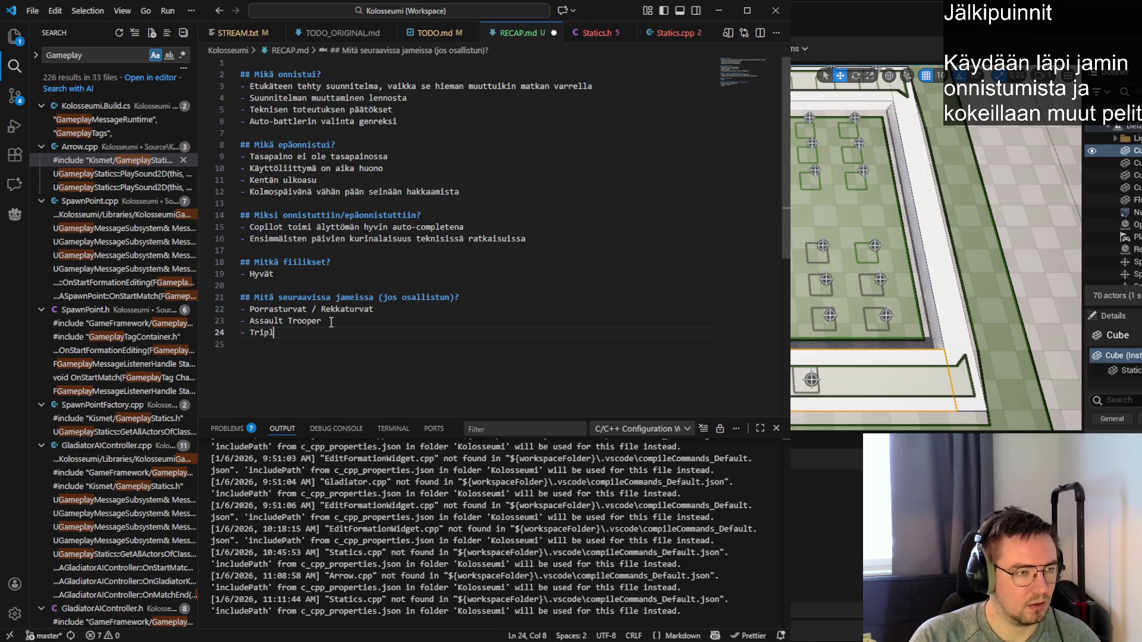
{"action": "type", "text": "ane Turmoil 2"}
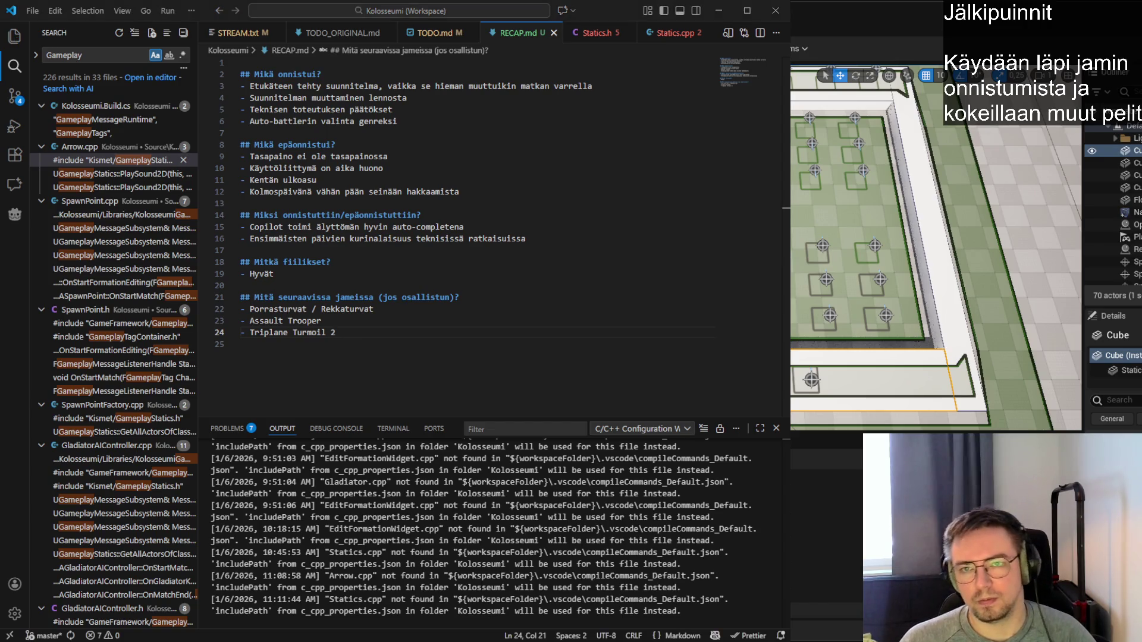
{"action": "key", "text": "alt+Tab"}
Close the Triplane Turmoil 2 review and read the War II description
{"action": "left_click", "coordinate": [765, 14]}
{"action": "scroll", "coordinate": [570, 318], "scroll_direction": "down", "scroll_amount": 4}
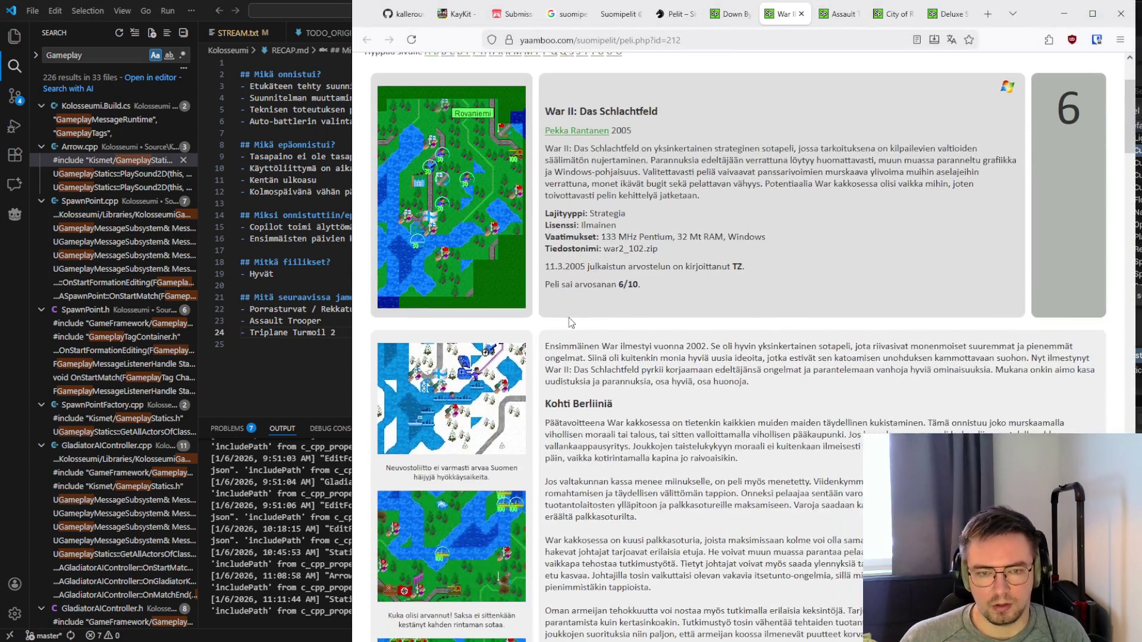
{"action": "scroll", "coordinate": [570, 319], "scroll_direction": "down", "scroll_amount": 3}
{"action": "scroll", "coordinate": [569, 316], "scroll_direction": "up", "scroll_amount": 7}
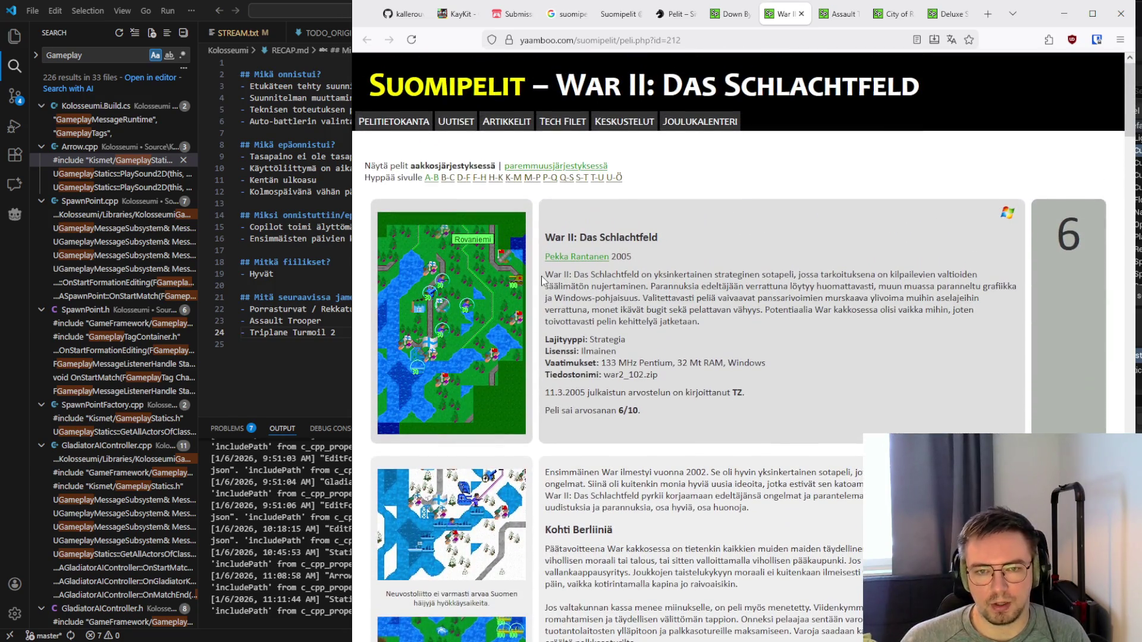
{"action": "mouse_move", "coordinate": [543, 279]}
{"action": "left_mouse_down"}
{"action": "mouse_move", "coordinate": [684, 289]}
{"action": "mouse_move", "coordinate": [760, 329]}
{"action": "mouse_move", "coordinate": [546, 275]}
{"action": "left_mouse_up"}
{"action": "left_click", "coordinate": [760, 329]}
{"action": "left_click", "coordinate": [546, 274]}
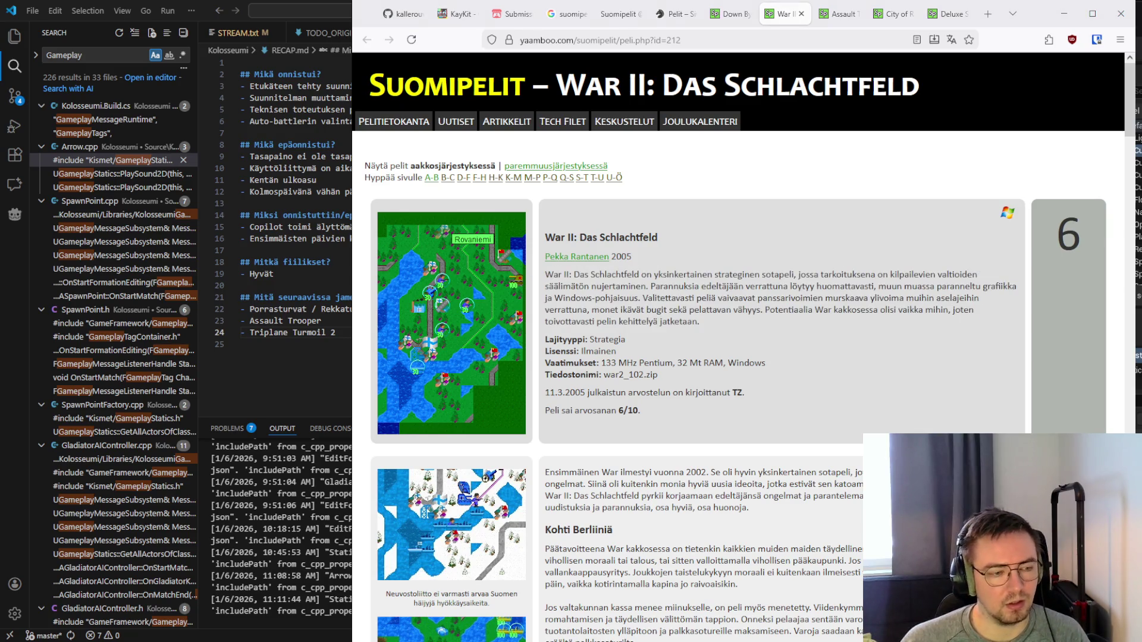
{"action": "mouse_move", "coordinate": [543, 275]}
{"action": "left_mouse_down"}
{"action": "mouse_move", "coordinate": [749, 316]}
{"action": "mouse_move", "coordinate": [546, 275]}
{"action": "left_mouse_up"}
{"action": "left_click", "coordinate": [748, 317]}
{"action": "left_click", "coordinate": [546, 275]}
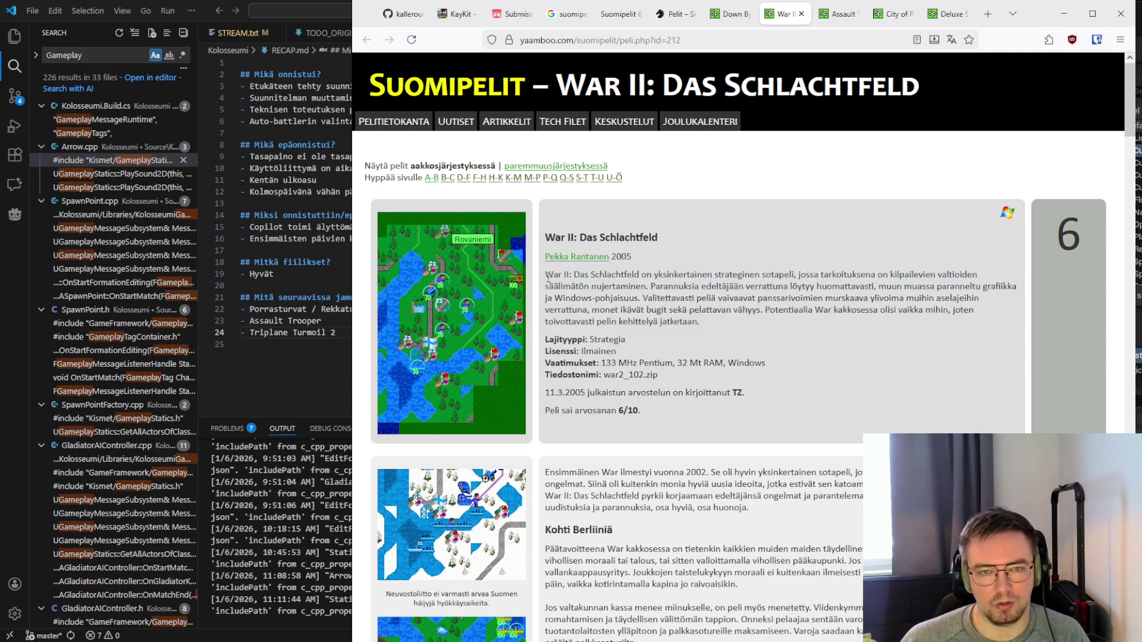
Read through the rest of the War II: Das Schlachtfeld review
{"action": "scroll", "coordinate": [544, 491], "scroll_direction": "down", "scroll_amount": 4}
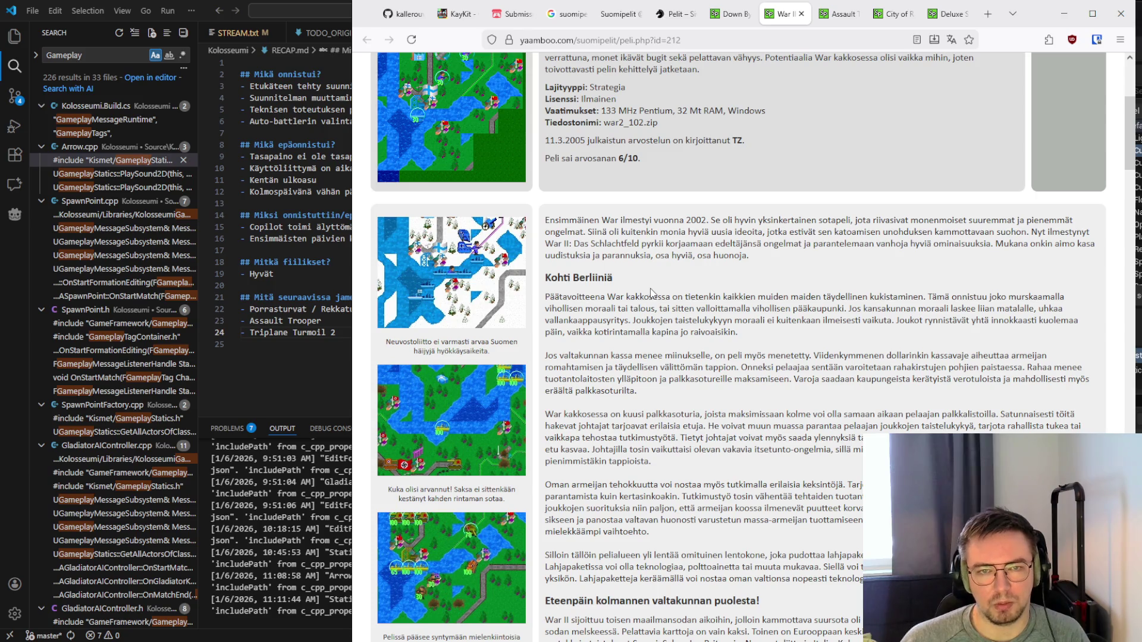
{"action": "scroll", "coordinate": [651, 290], "scroll_direction": "up", "scroll_amount": 1}
{"action": "scroll", "coordinate": [650, 289], "scroll_direction": "down", "scroll_amount": 5}
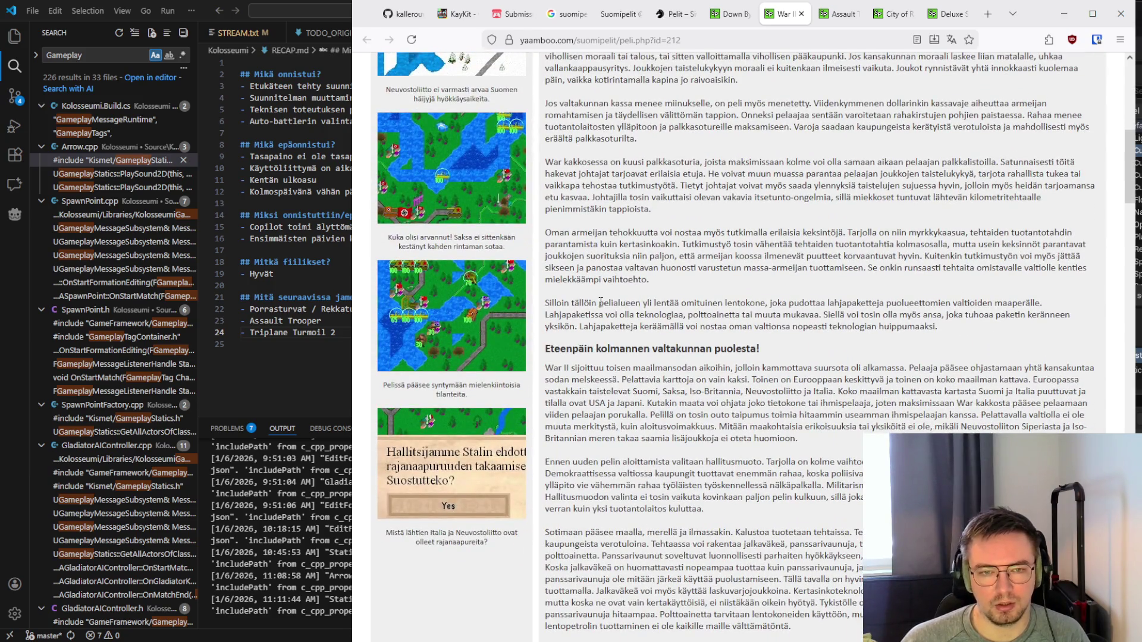
{"action": "scroll", "coordinate": [600, 305], "scroll_direction": "up", "scroll_amount": 3}
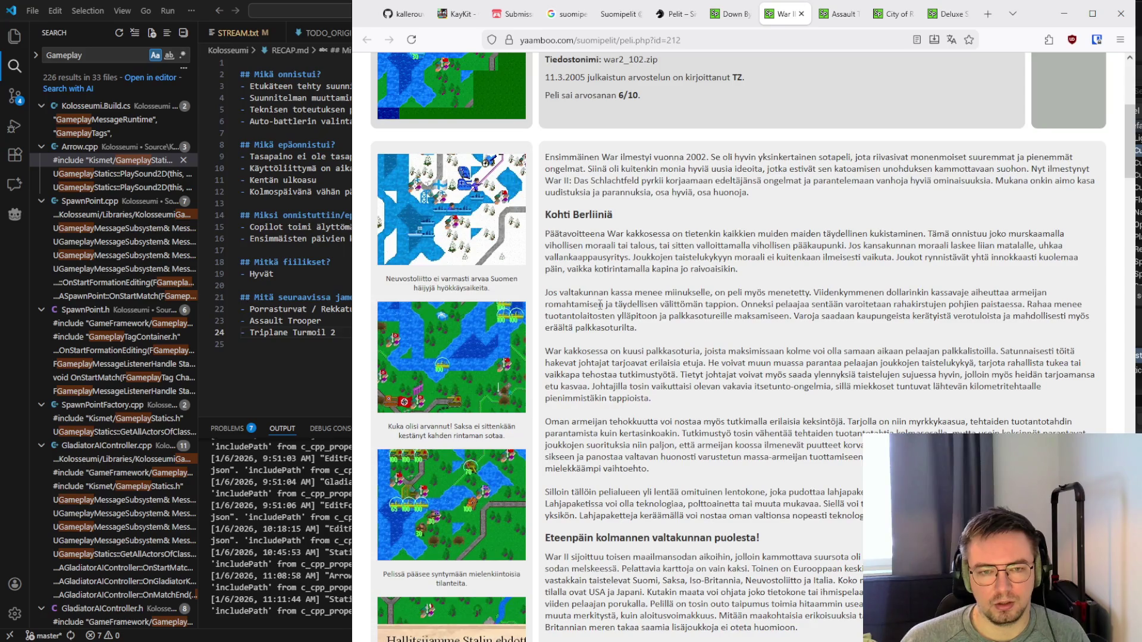
{"action": "scroll", "coordinate": [600, 305], "scroll_direction": "down", "scroll_amount": 2}
{"action": "scroll", "coordinate": [600, 305], "scroll_direction": "down", "scroll_amount": 4}
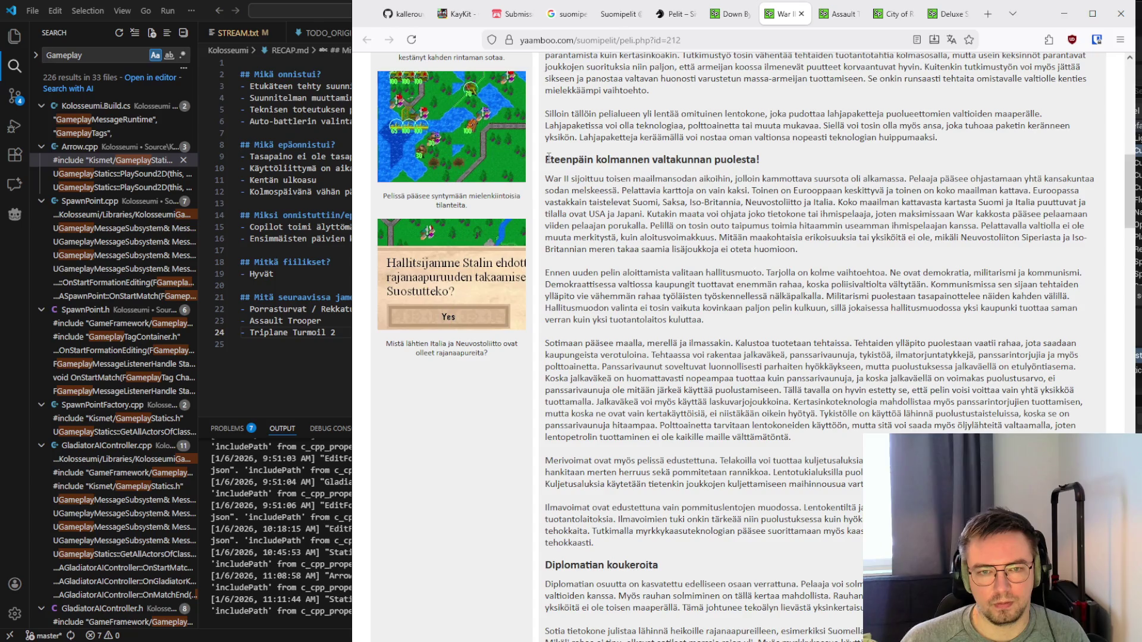
{"action": "left_click_drag", "start_coordinate": [548, 157], "coordinate": [804, 159]}
{"action": "left_click", "coordinate": [803, 159]}
{"action": "scroll", "coordinate": [686, 310], "scroll_direction": "down", "scroll_amount": 9}
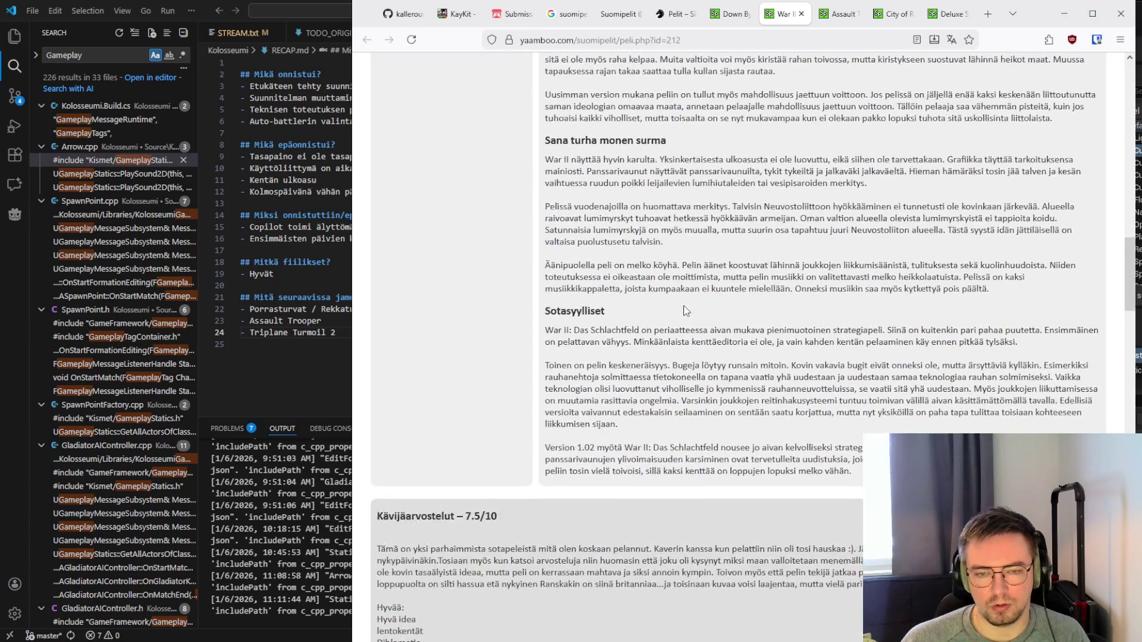
{"action": "scroll", "coordinate": [685, 310], "scroll_direction": "down", "scroll_amount": 7}
{"action": "scroll", "coordinate": [686, 310], "scroll_direction": "up", "scroll_amount": 20}
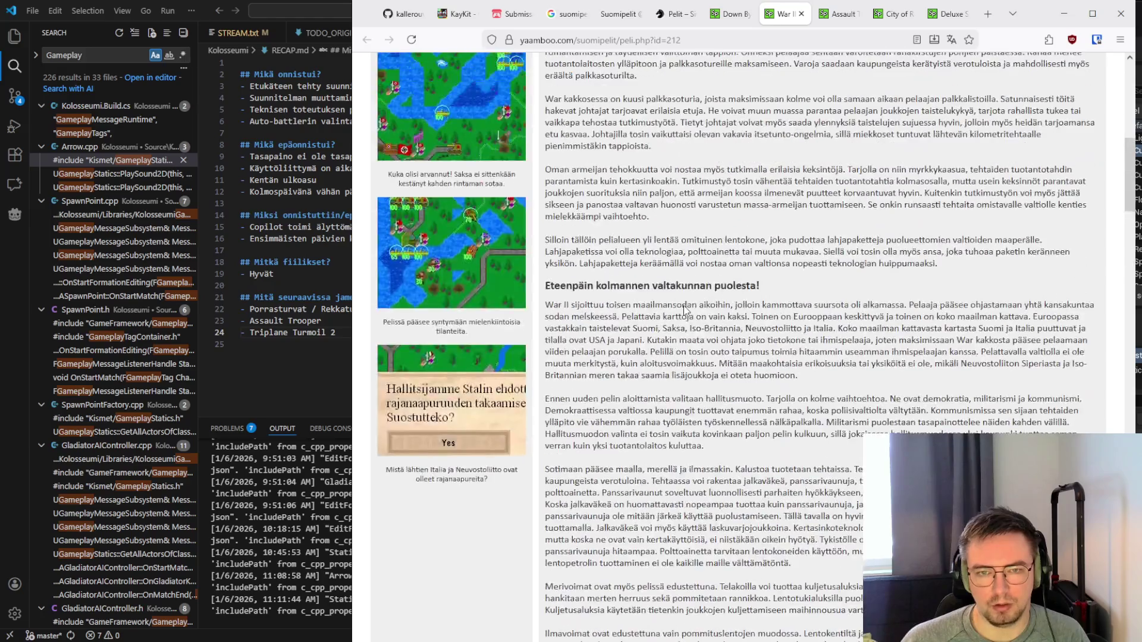
{"action": "scroll", "coordinate": [685, 306], "scroll_direction": "up", "scroll_amount": 4}
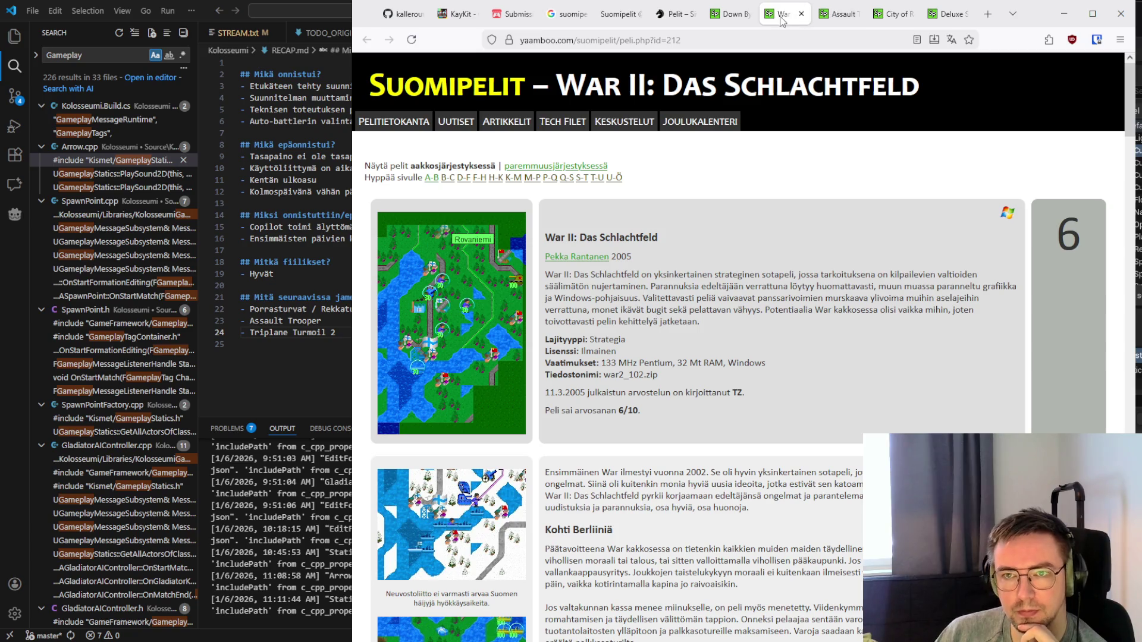
Paste 'War II: Das Schlachtfeld' into RECAP.md after Triplane Turmoil 2 and close its review
{"action": "left_click_drag", "start_coordinate": [659, 237], "coordinate": [545, 238]}
{"action": "key", "text": "ctrl+c"}
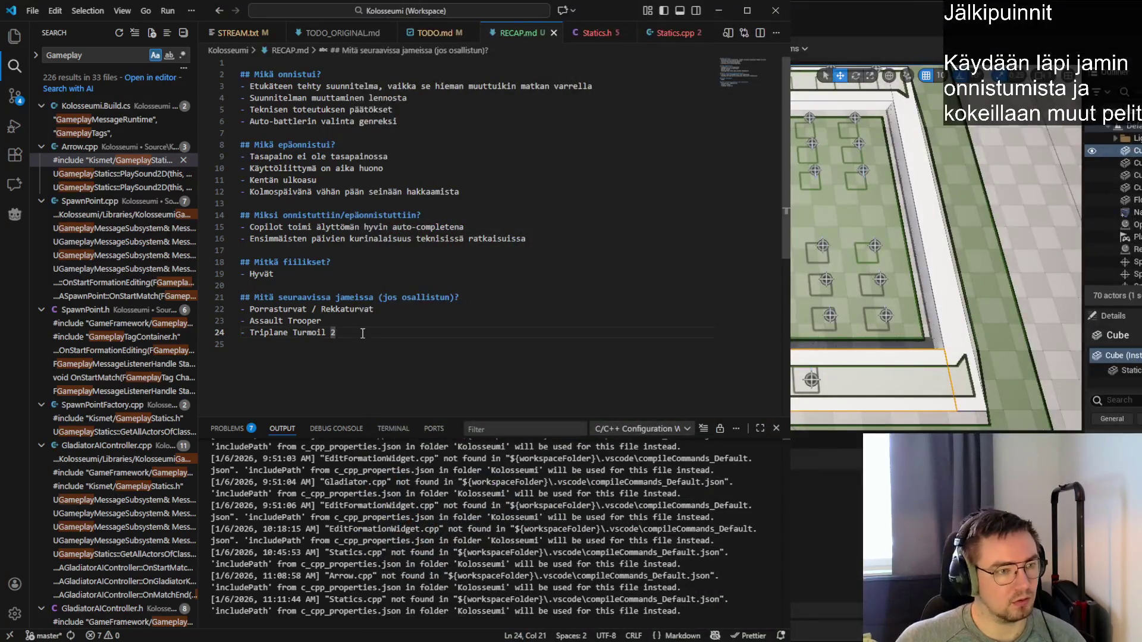
{"action": "key", "text": "Return"}
{"action": "key", "text": "ctrl+v"}
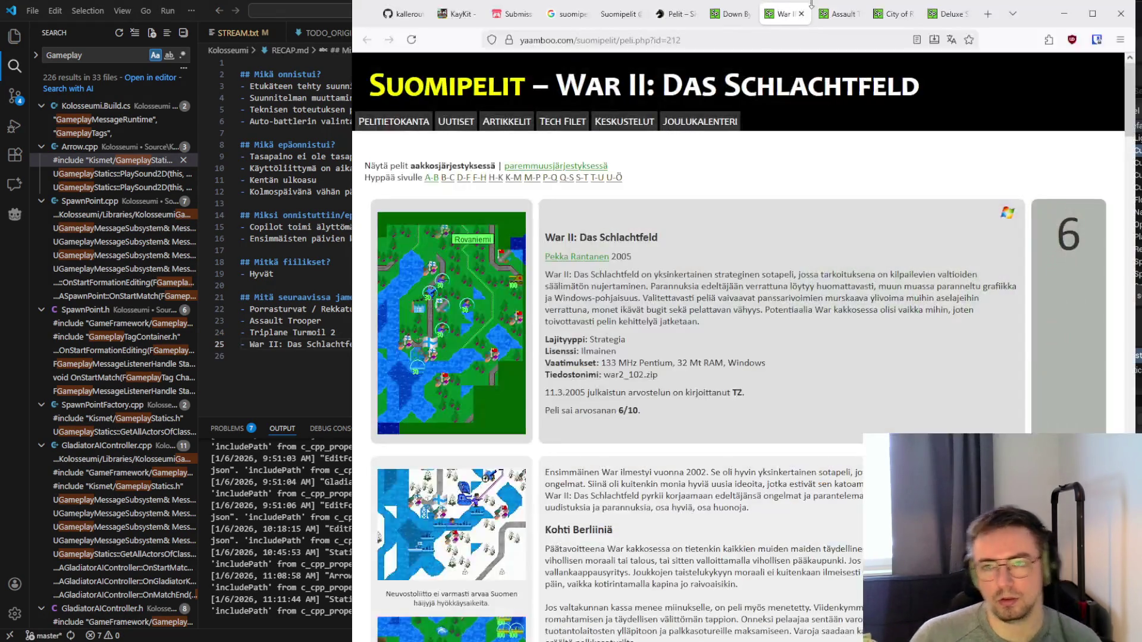
{"action": "left_click", "coordinate": [788, 14]}
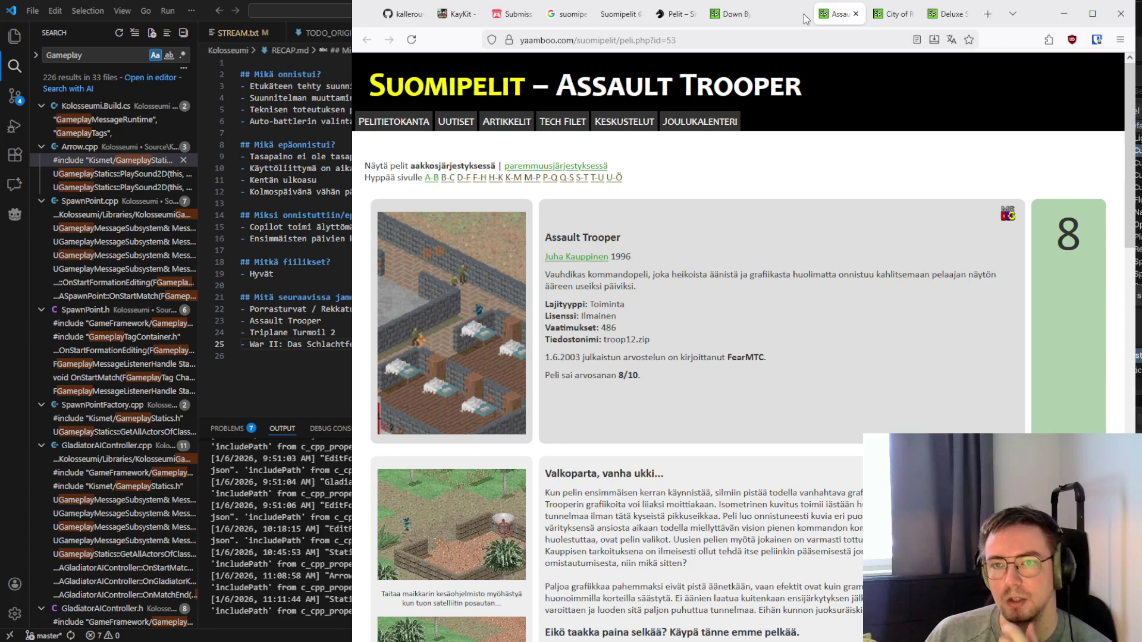
Close the Down By The Laituri tab and read Assault Trooper's review and 7.7/10 player ratings
{"action": "left_click", "coordinate": [736, 18]}
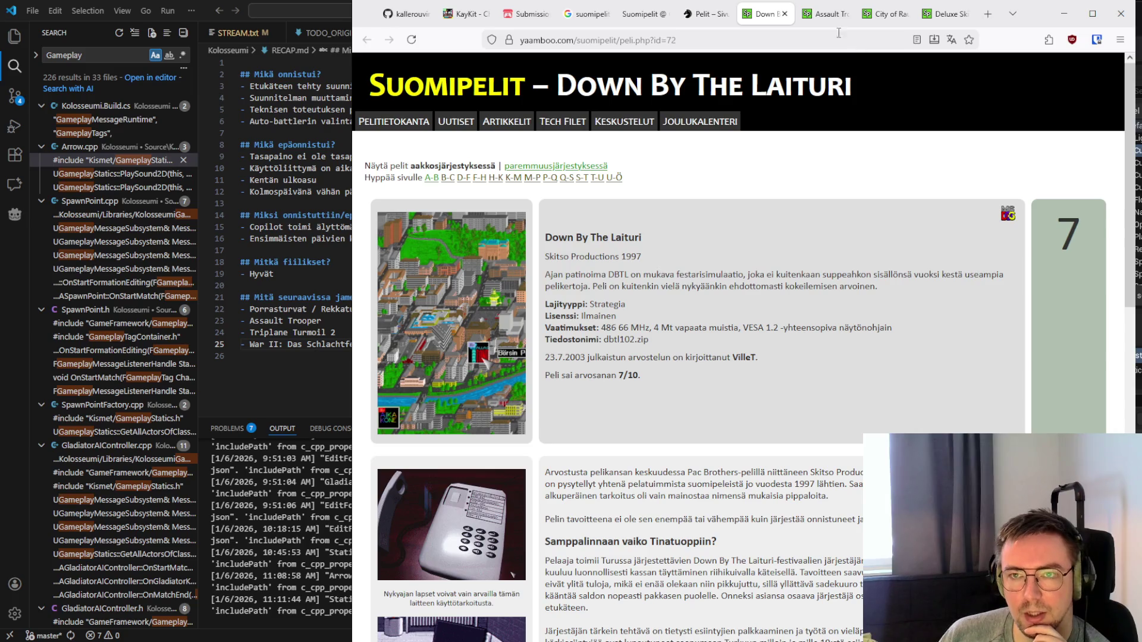
{"action": "left_click", "coordinate": [785, 13]}
{"action": "scroll", "coordinate": [577, 316], "scroll_direction": "down", "scroll_amount": 6}
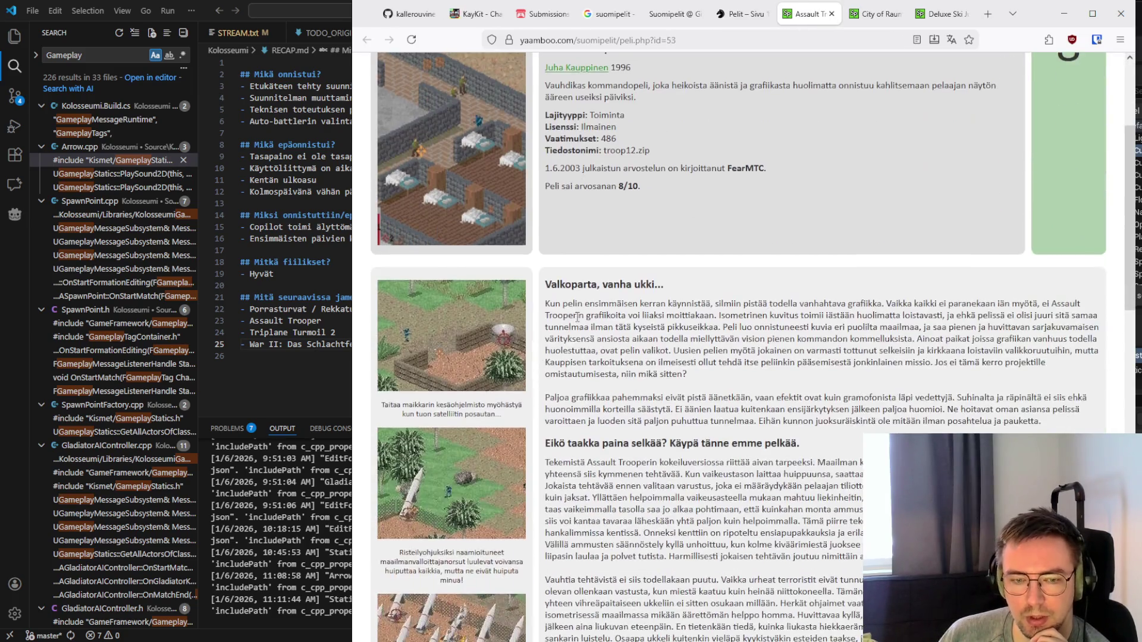
{"action": "scroll", "coordinate": [577, 315], "scroll_direction": "down", "scroll_amount": 4}
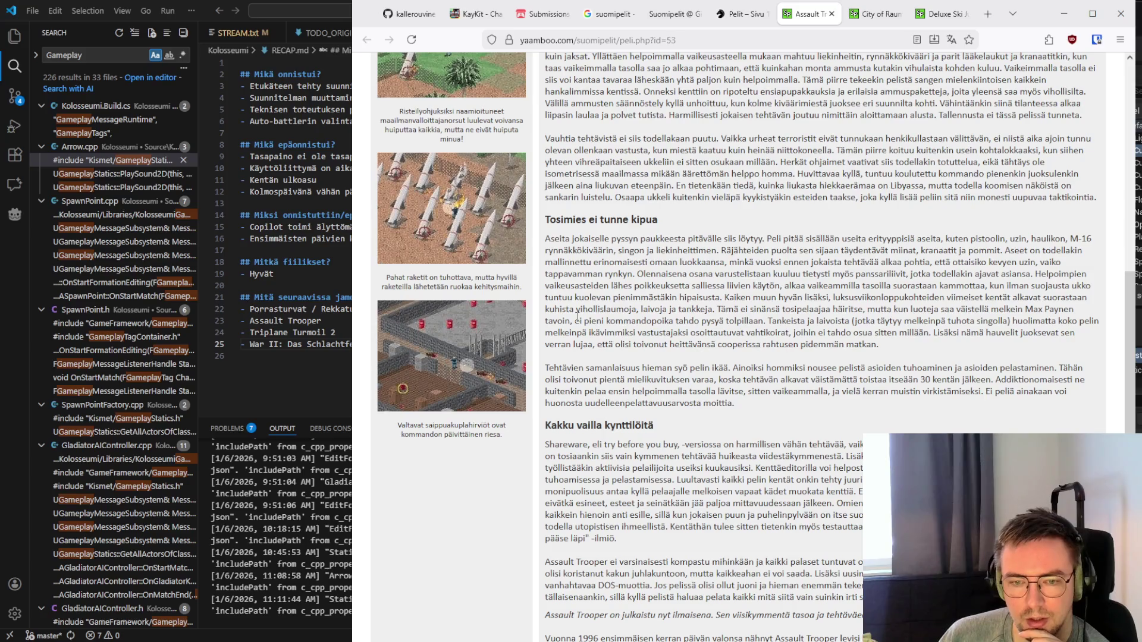
{"action": "scroll", "coordinate": [577, 316], "scroll_direction": "up", "scroll_amount": 10}
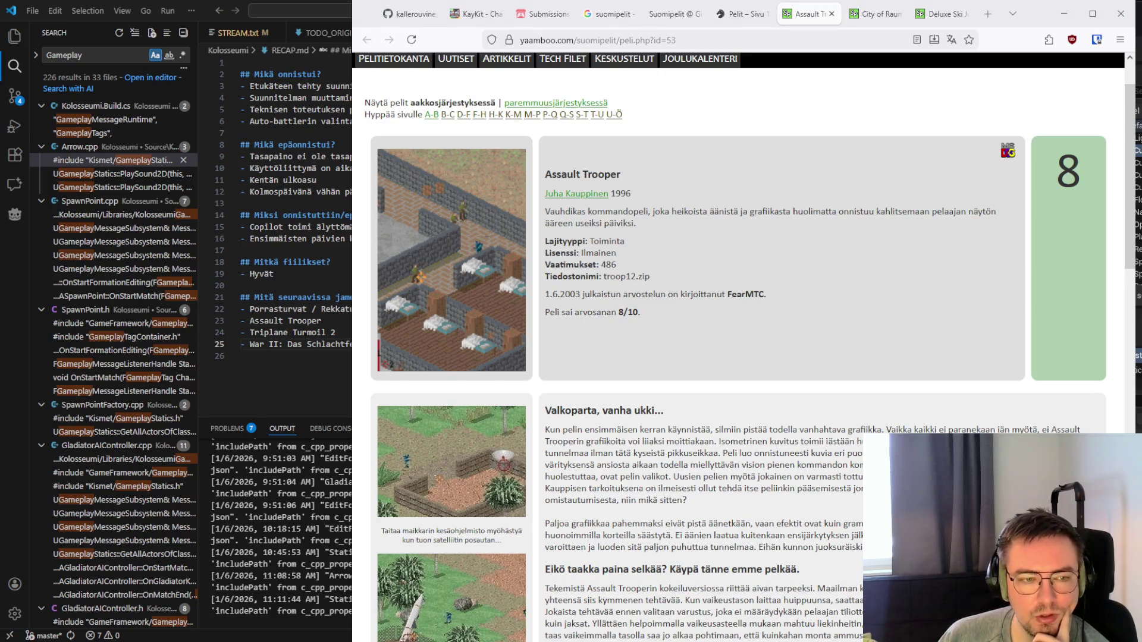
{"action": "scroll", "coordinate": [698, 431], "scroll_direction": "down", "scroll_amount": 15}
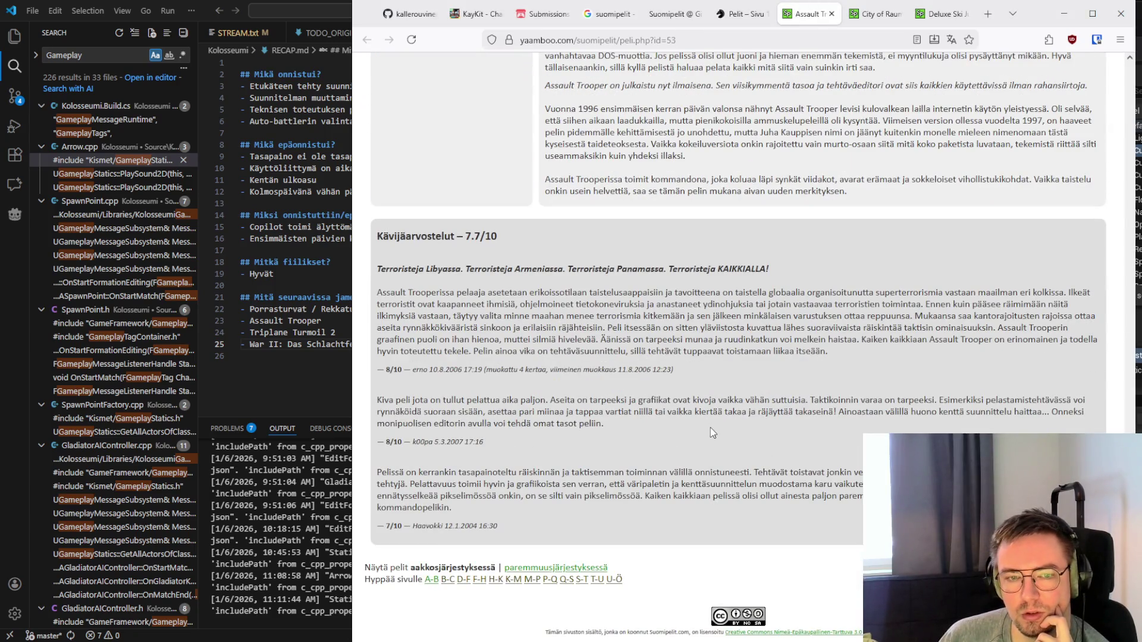
{"action": "scroll", "coordinate": [713, 433], "scroll_direction": "up", "scroll_amount": 10}
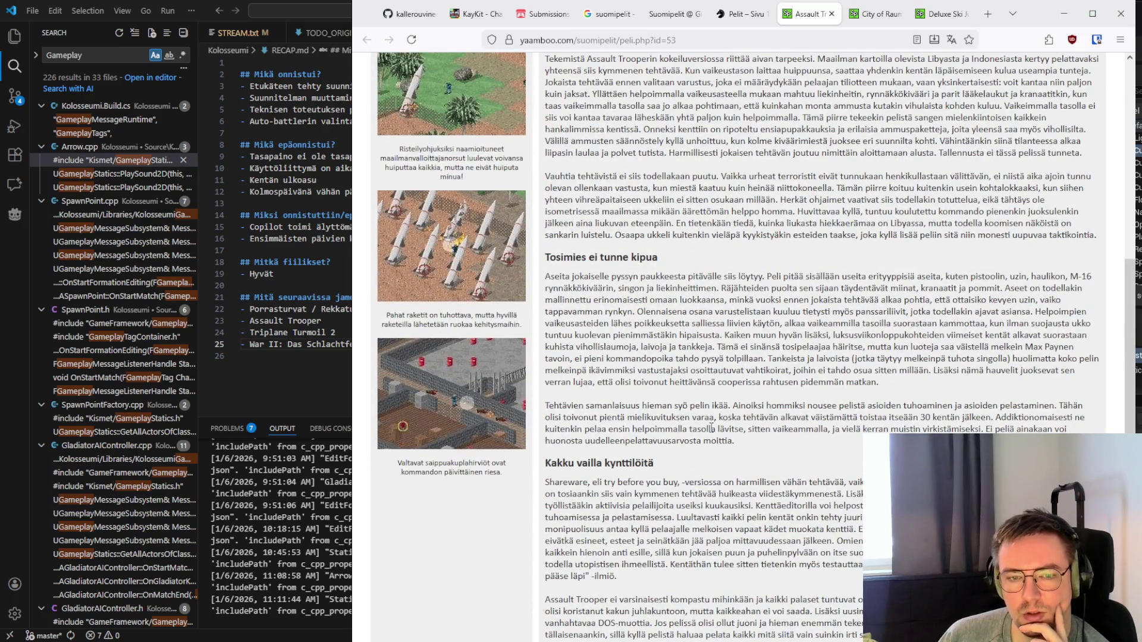
{"action": "scroll", "coordinate": [711, 428], "scroll_direction": "up", "scroll_amount": 8}
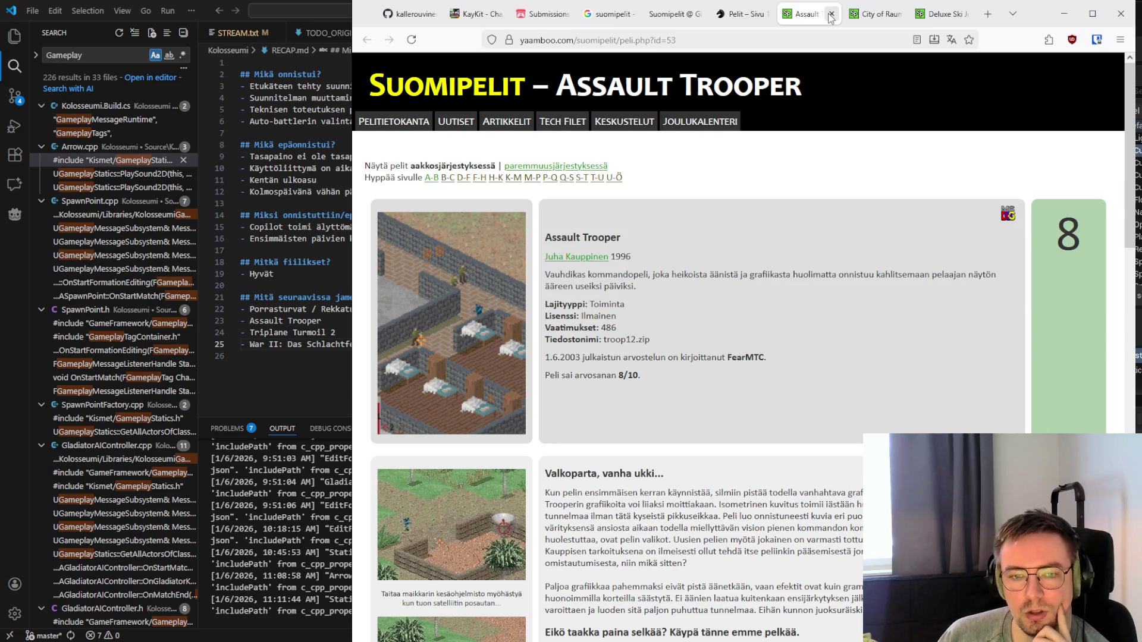
Close the Assault Trooper review and read through the City of Rauma description
{"action": "left_click", "coordinate": [831, 14]}
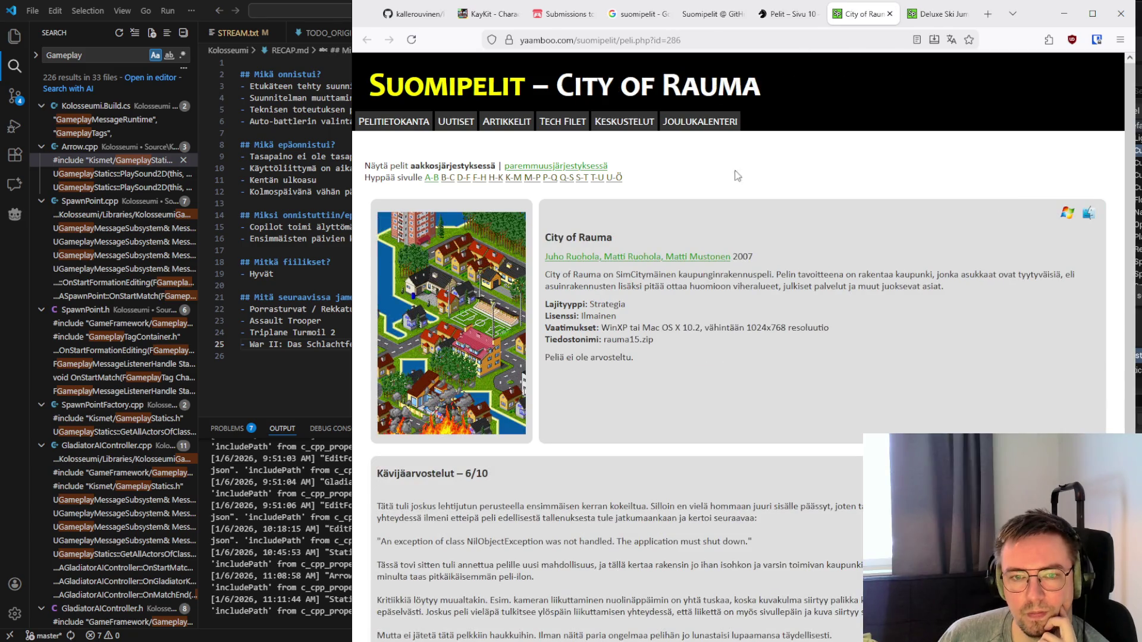
{"action": "left_click_drag", "start_coordinate": [551, 277], "coordinate": [918, 294]}
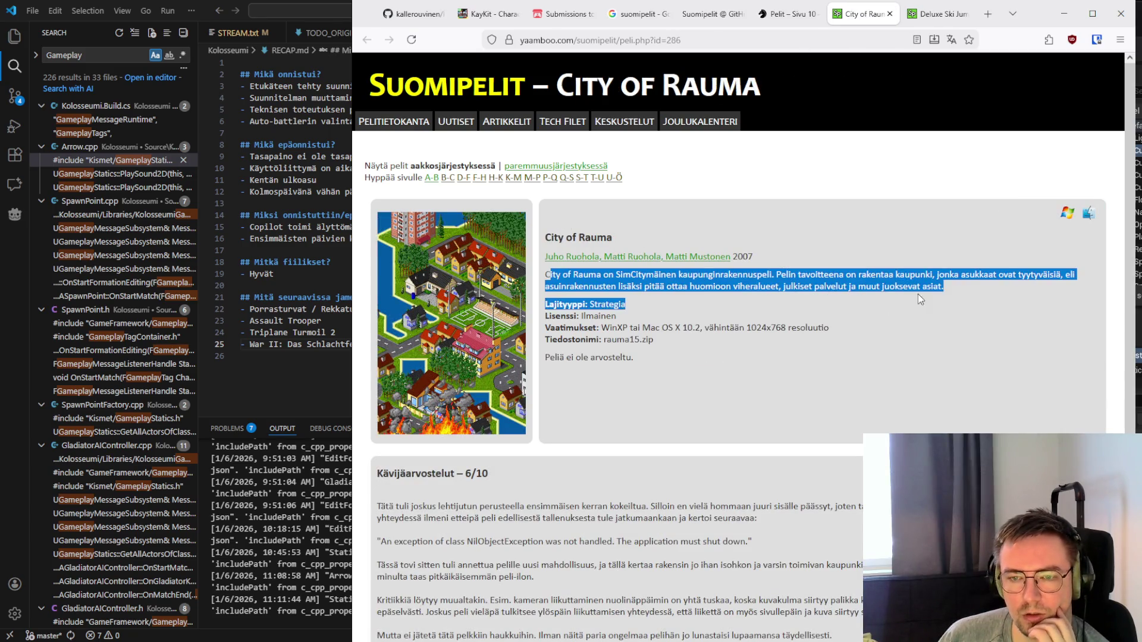
{"action": "left_click", "coordinate": [944, 280]}
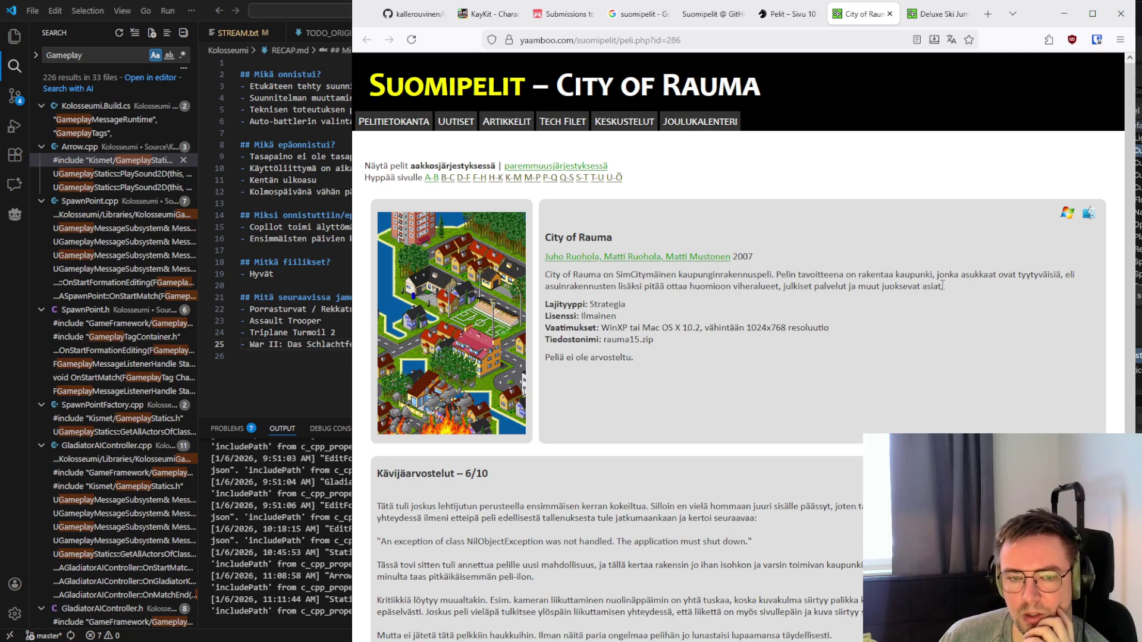
{"action": "left_click_drag", "start_coordinate": [947, 291], "coordinate": [544, 280]}
{"action": "triple_click", "coordinate": [545, 281]}
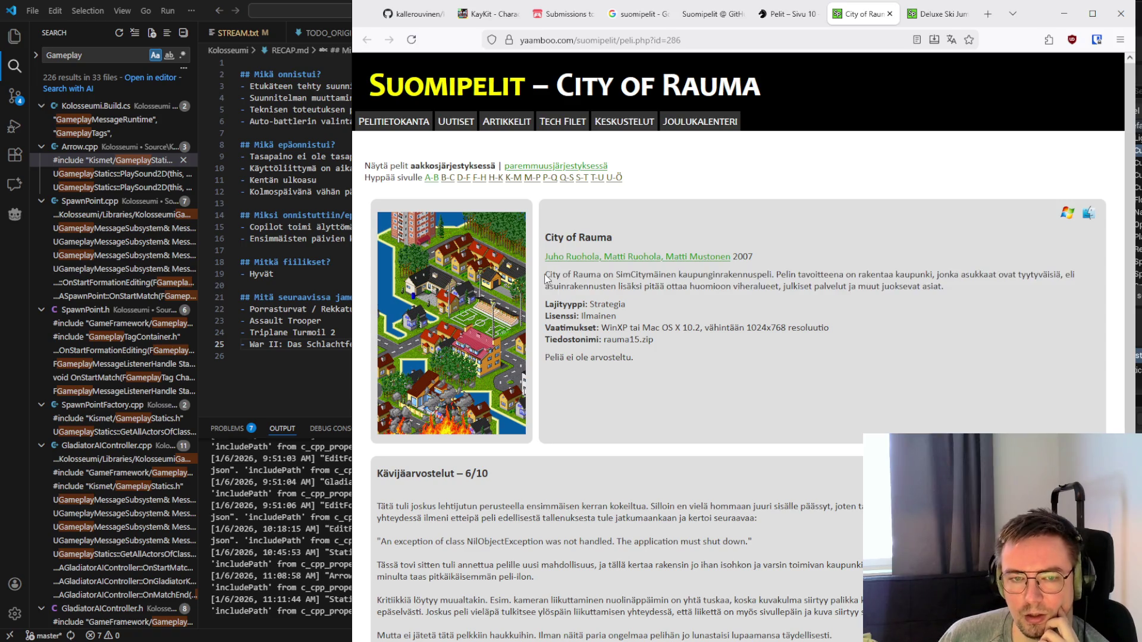
{"action": "mouse_move", "coordinate": [947, 289]}
{"action": "left_mouse_down"}
{"action": "mouse_move", "coordinate": [975, 291]}
{"action": "mouse_move", "coordinate": [537, 275]}
{"action": "mouse_move", "coordinate": [995, 285]}
{"action": "left_mouse_up"}
{"action": "left_click", "coordinate": [996, 285]}
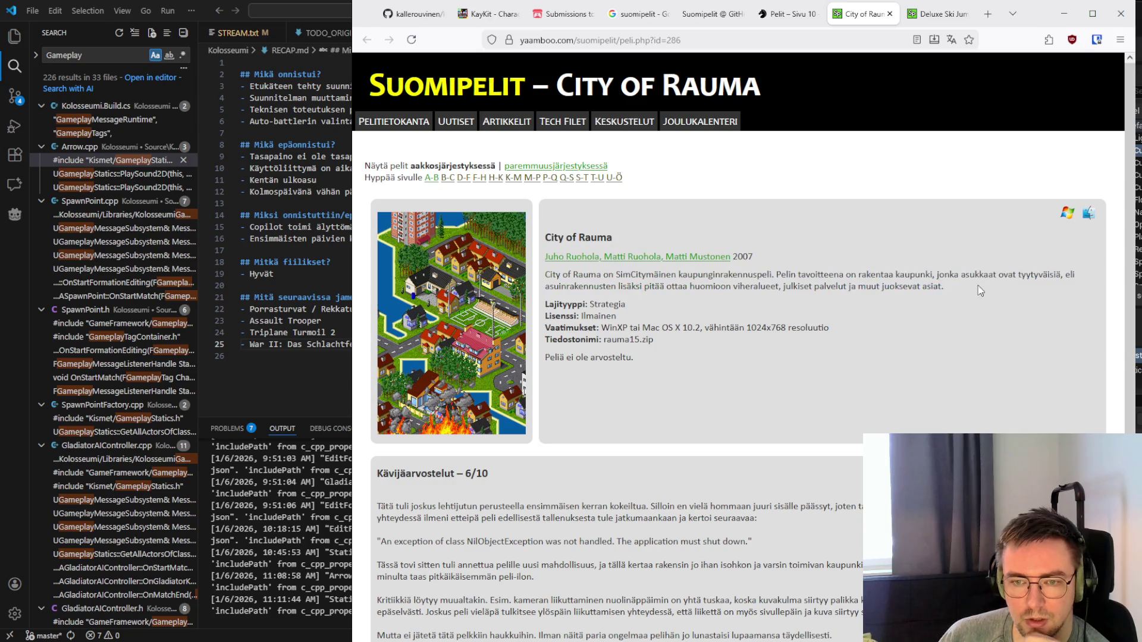
Scroll through the City of Rauma page to read its 6/10 player review
{"action": "scroll", "coordinate": [892, 286], "scroll_direction": "down", "scroll_amount": 3}
{"action": "scroll", "coordinate": [819, 287], "scroll_direction": "up", "scroll_amount": 3}
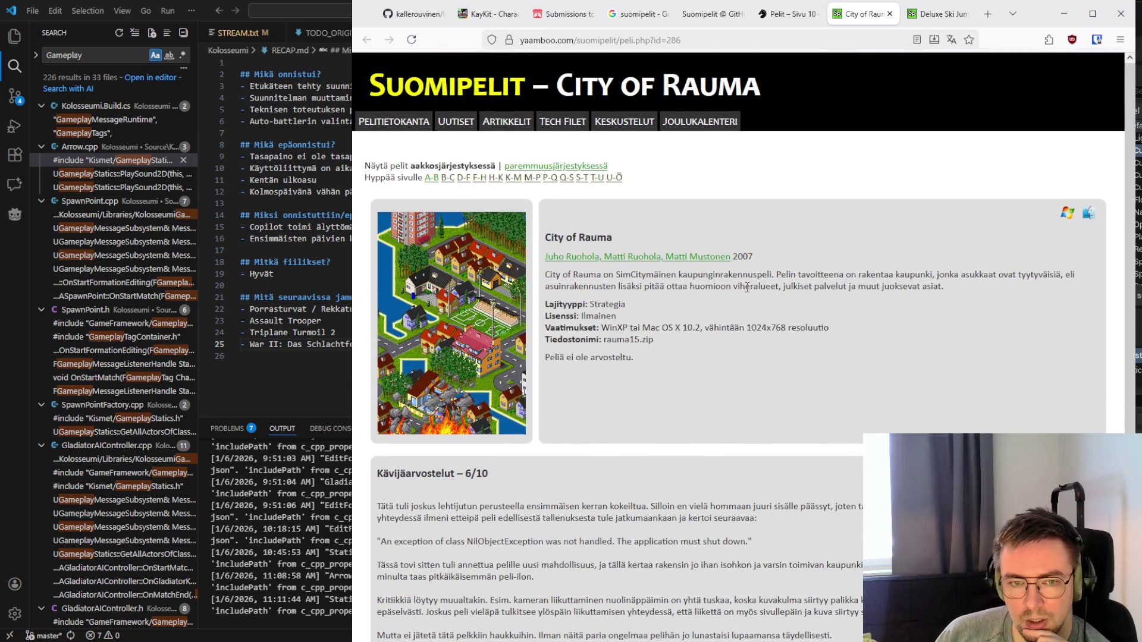
{"action": "mouse_move", "coordinate": [542, 280]}
{"action": "left_mouse_down"}
{"action": "mouse_move", "coordinate": [998, 281]}
{"action": "mouse_move", "coordinate": [543, 277]}
{"action": "left_mouse_up"}
{"action": "left_click", "coordinate": [544, 279]}
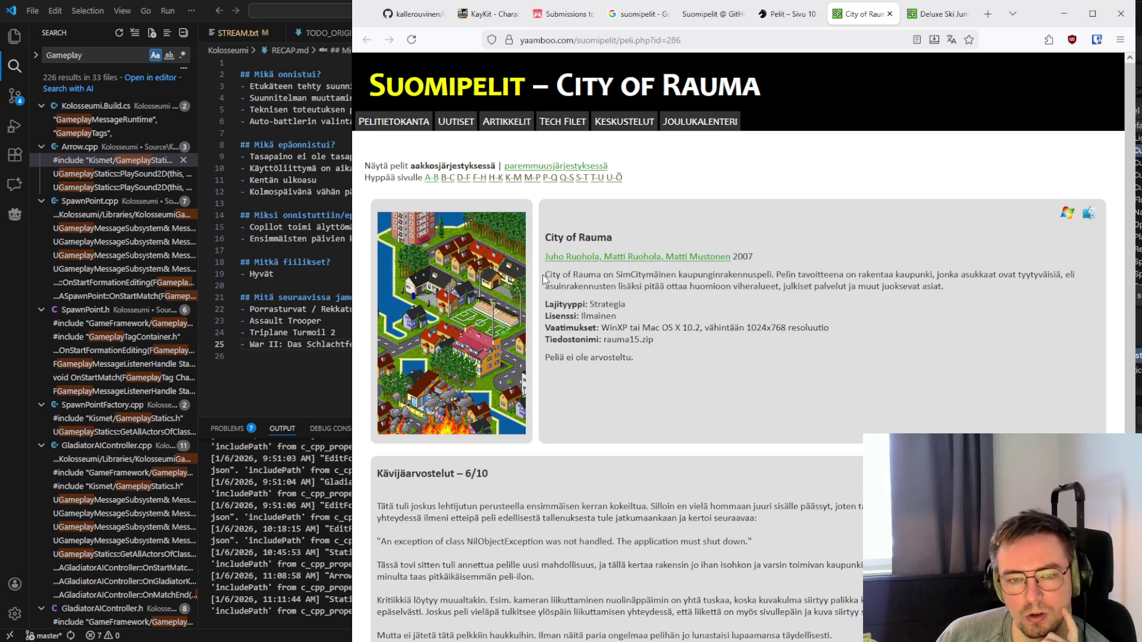
{"action": "scroll", "coordinate": [543, 278], "scroll_direction": "down", "scroll_amount": 4}
{"action": "scroll", "coordinate": [544, 276], "scroll_direction": "up", "scroll_amount": 2}
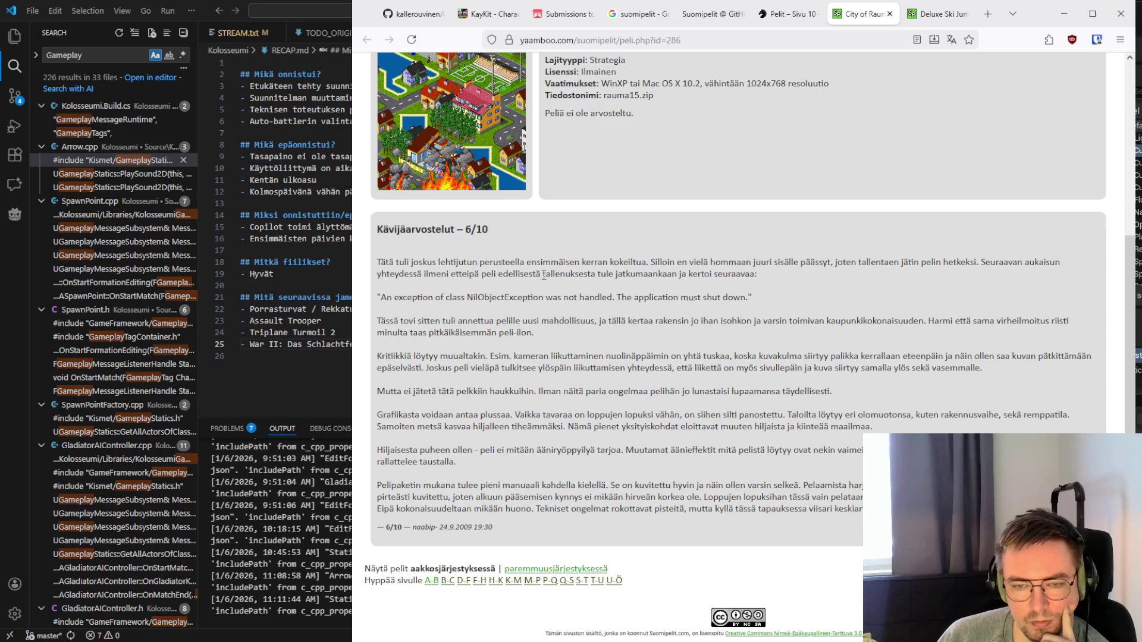
{"action": "scroll", "coordinate": [545, 280], "scroll_direction": "up", "scroll_amount": 3}
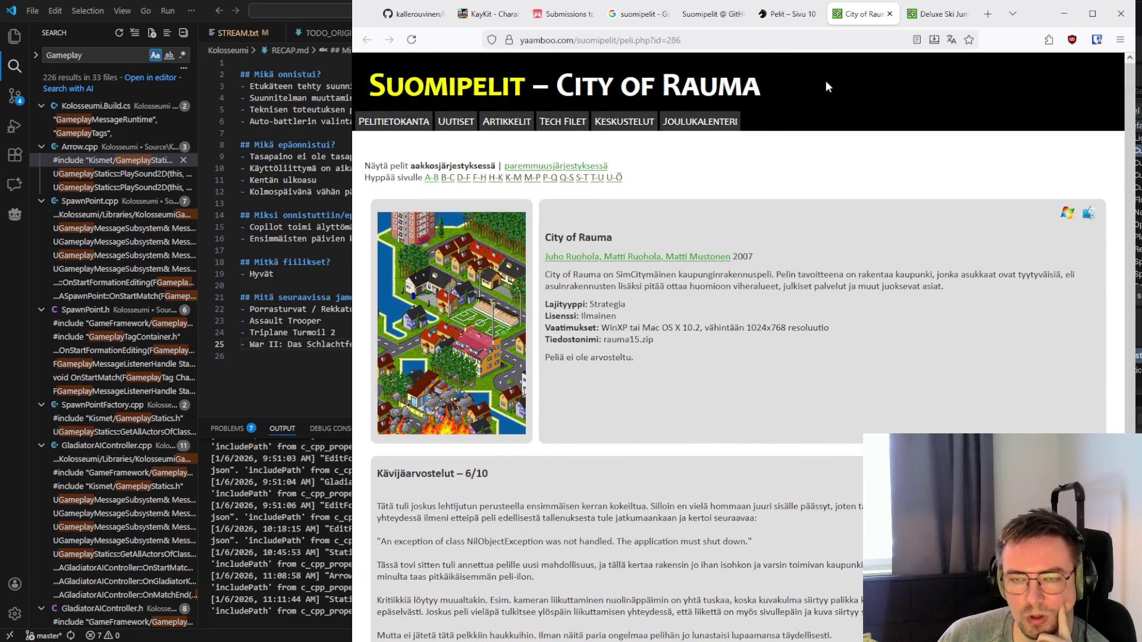
Close City of Rauma, skim the Deluxe Ski Jump 3 review, then close it to reach games page 10
{"action": "left_click", "coordinate": [890, 14]}
{"action": "scroll", "coordinate": [646, 232], "scroll_direction": "down", "scroll_amount": 3}
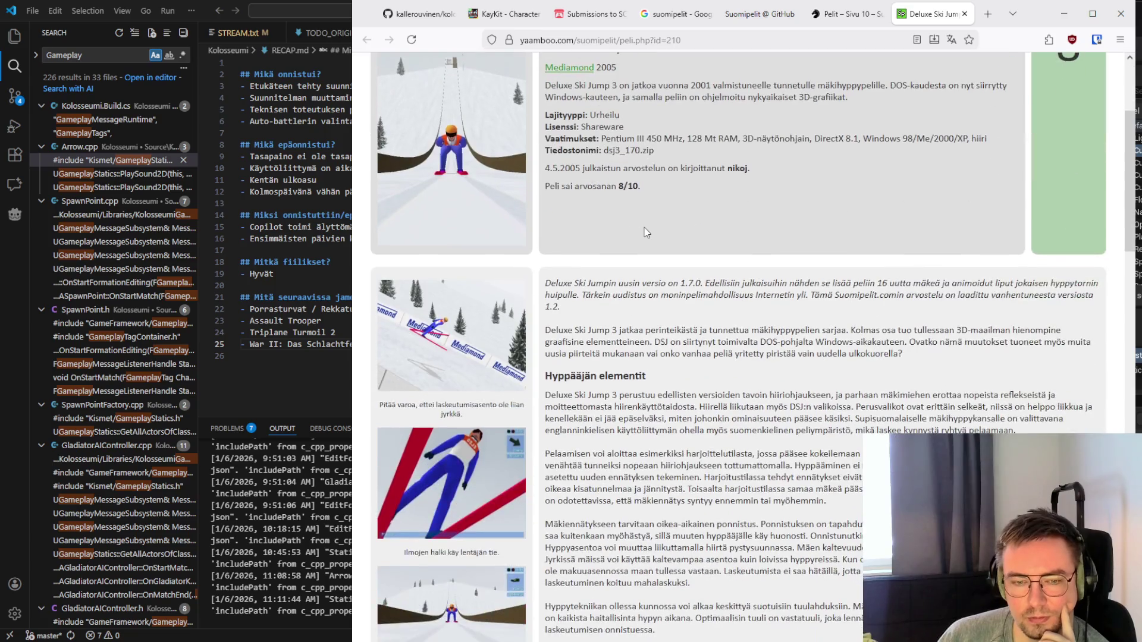
{"action": "scroll", "coordinate": [646, 232], "scroll_direction": "down", "scroll_amount": 4}
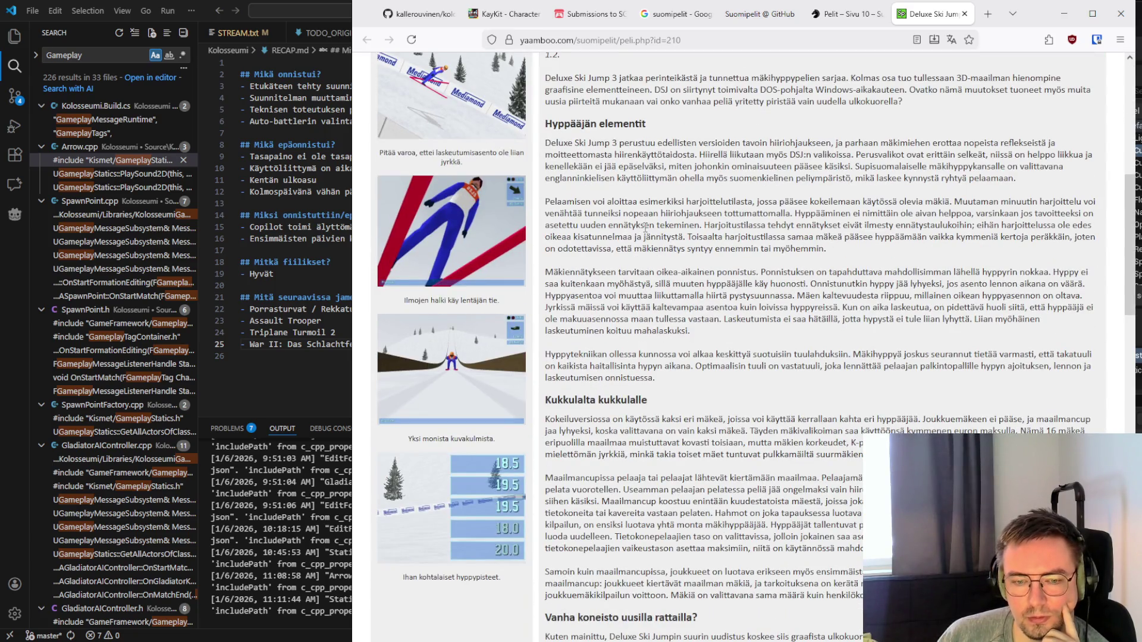
{"action": "scroll", "coordinate": [646, 226], "scroll_direction": "down", "scroll_amount": 4}
{"action": "scroll", "coordinate": [645, 228], "scroll_direction": "down", "scroll_amount": 10}
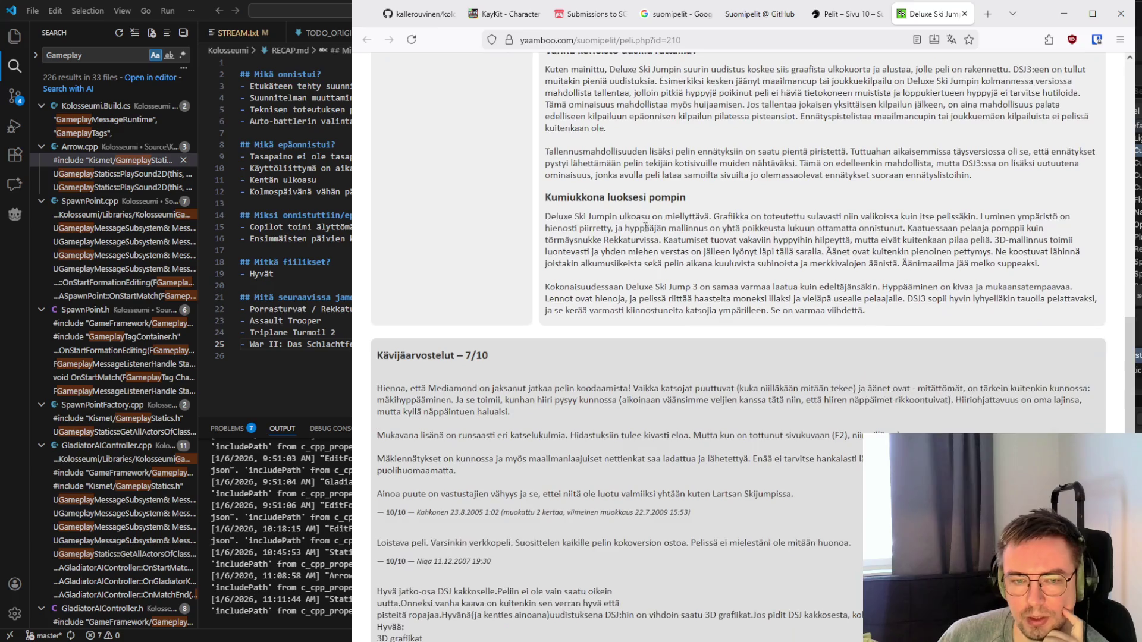
{"action": "scroll", "coordinate": [645, 228], "scroll_direction": "up", "scroll_amount": 4}
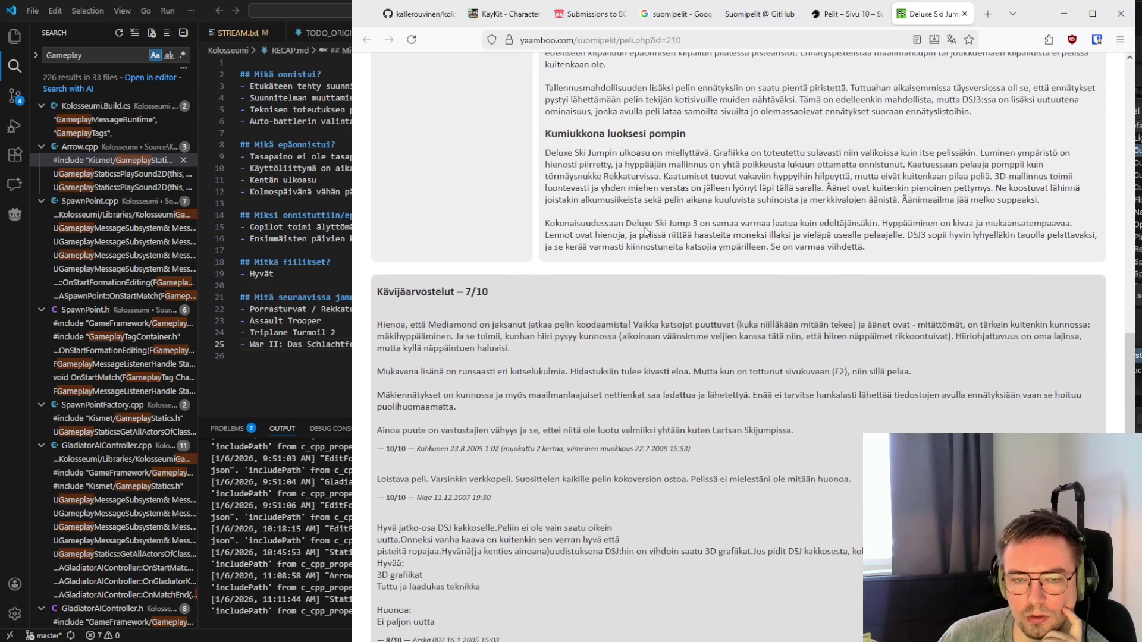
{"action": "scroll", "coordinate": [646, 228], "scroll_direction": "up", "scroll_amount": 1}
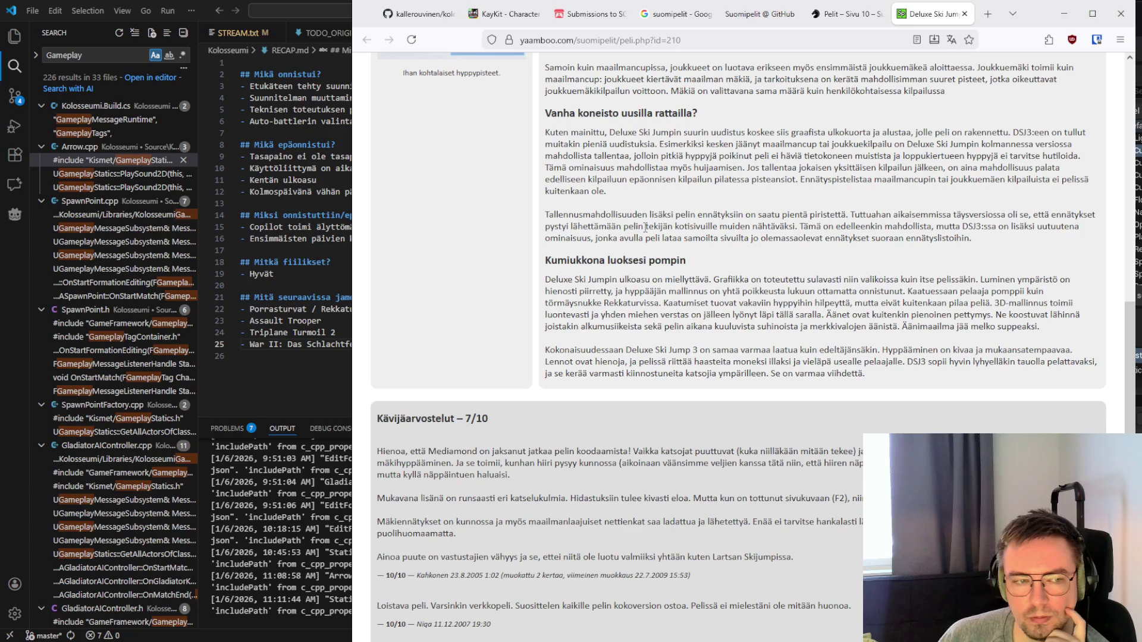
{"action": "scroll", "coordinate": [645, 228], "scroll_direction": "up", "scroll_amount": 15}
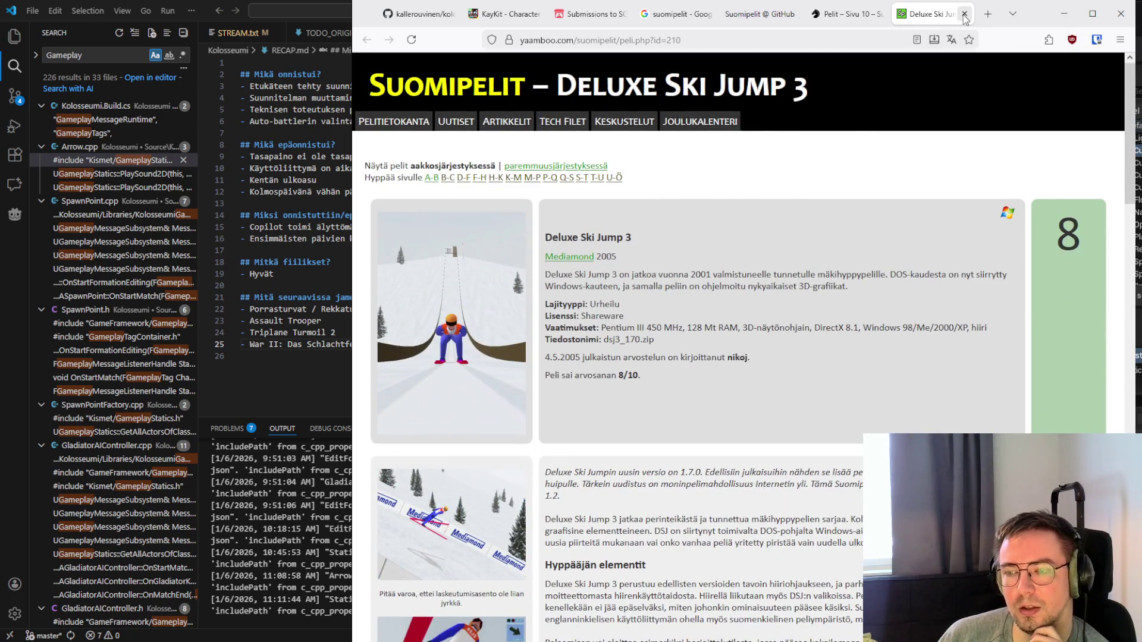
{"action": "left_click", "coordinate": [965, 14]}
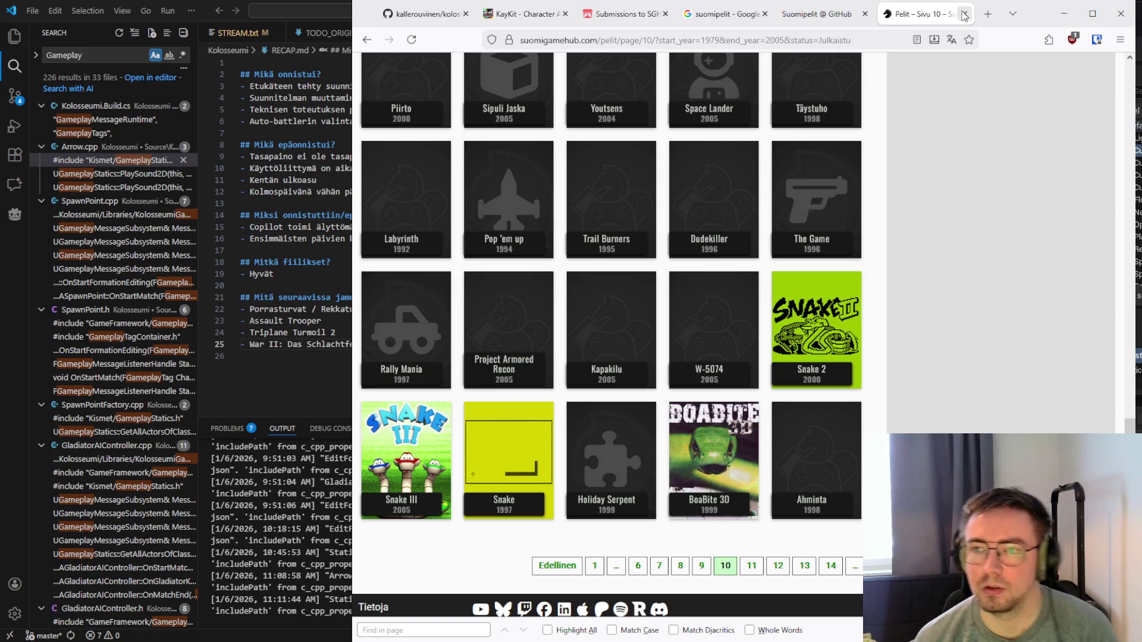
Close the games list, archive, Google and GitHub tabs, then open Petri Writer in a new tab
{"action": "left_click", "coordinate": [965, 15]}
{"action": "left_click", "coordinate": [803, 15]}
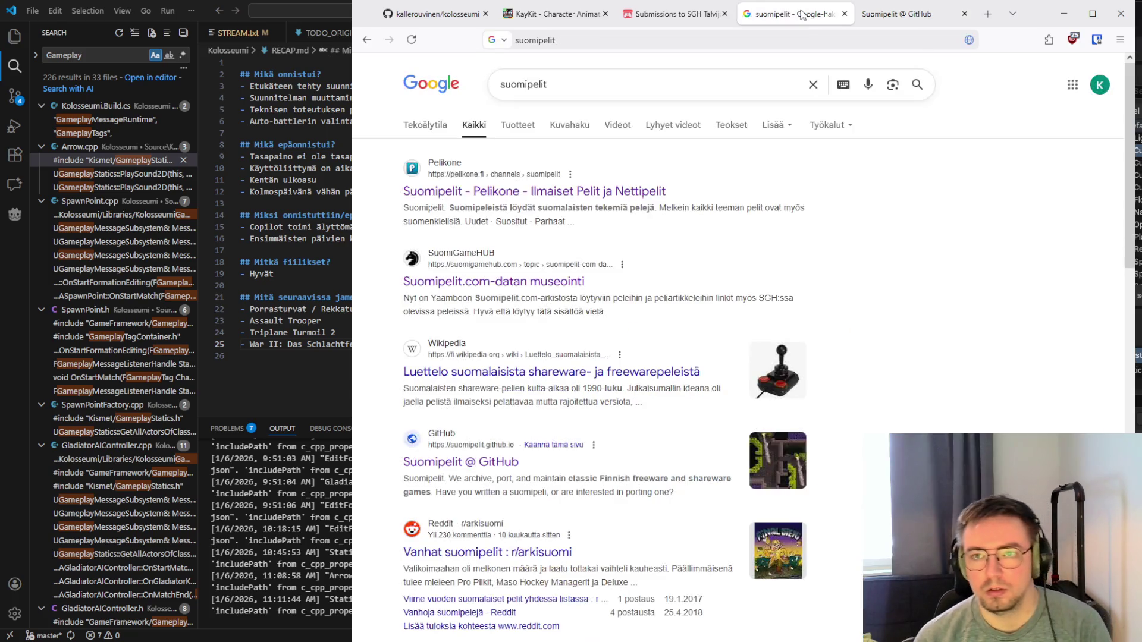
{"action": "left_click", "coordinate": [843, 14]}
{"action": "left_click", "coordinate": [844, 14]}
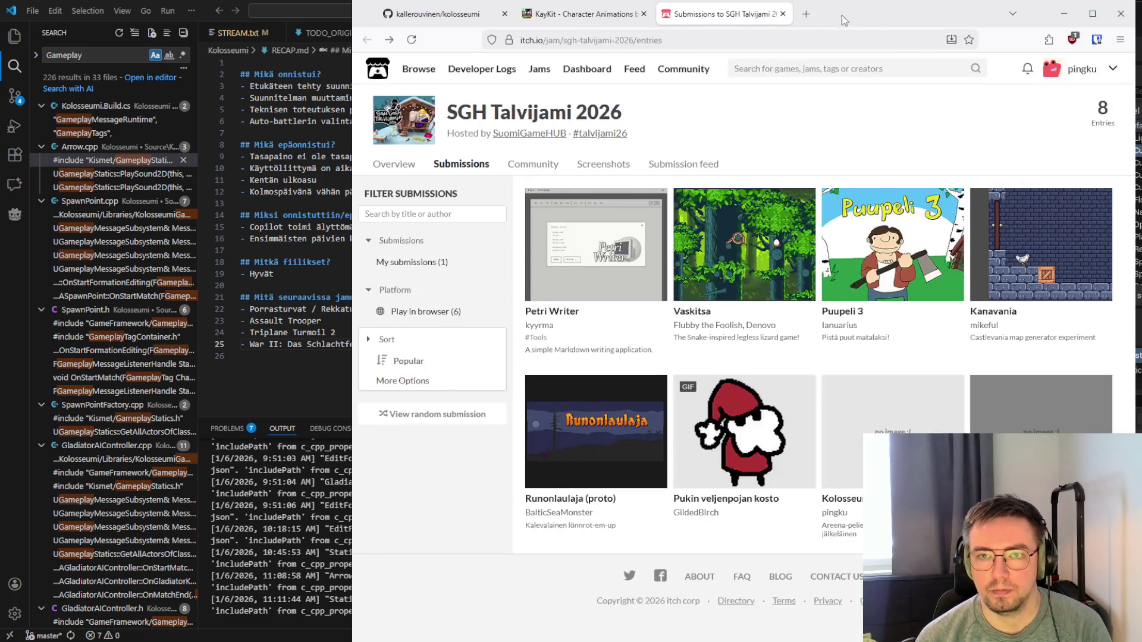
{"action": "mouse_move", "coordinate": [621, 240]}
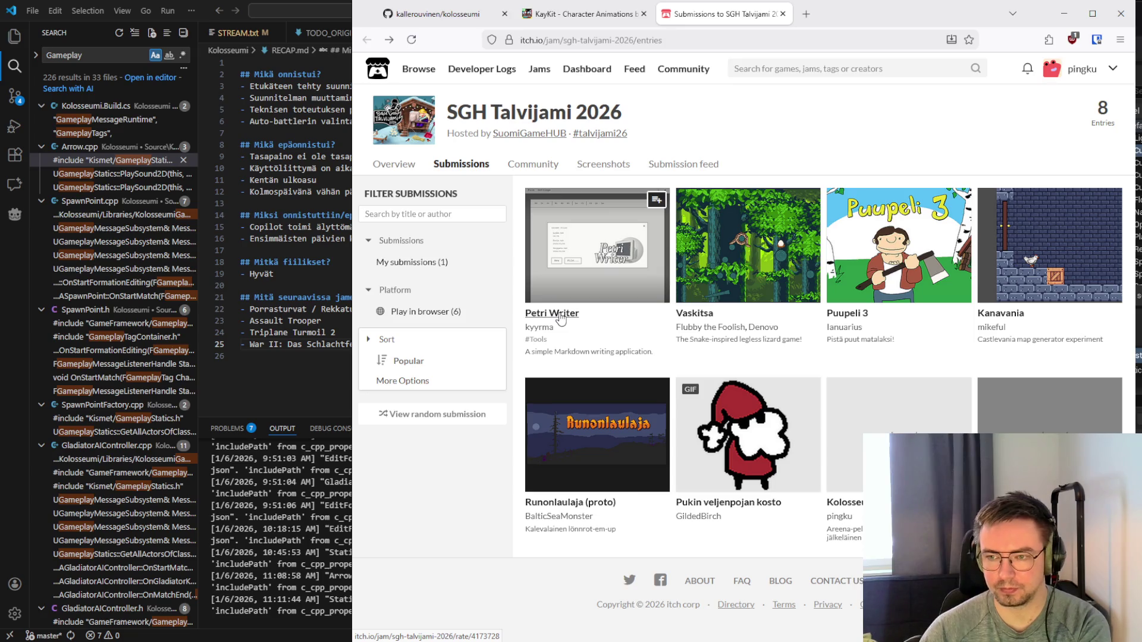
{"action": "middle_click", "coordinate": [560, 317]}
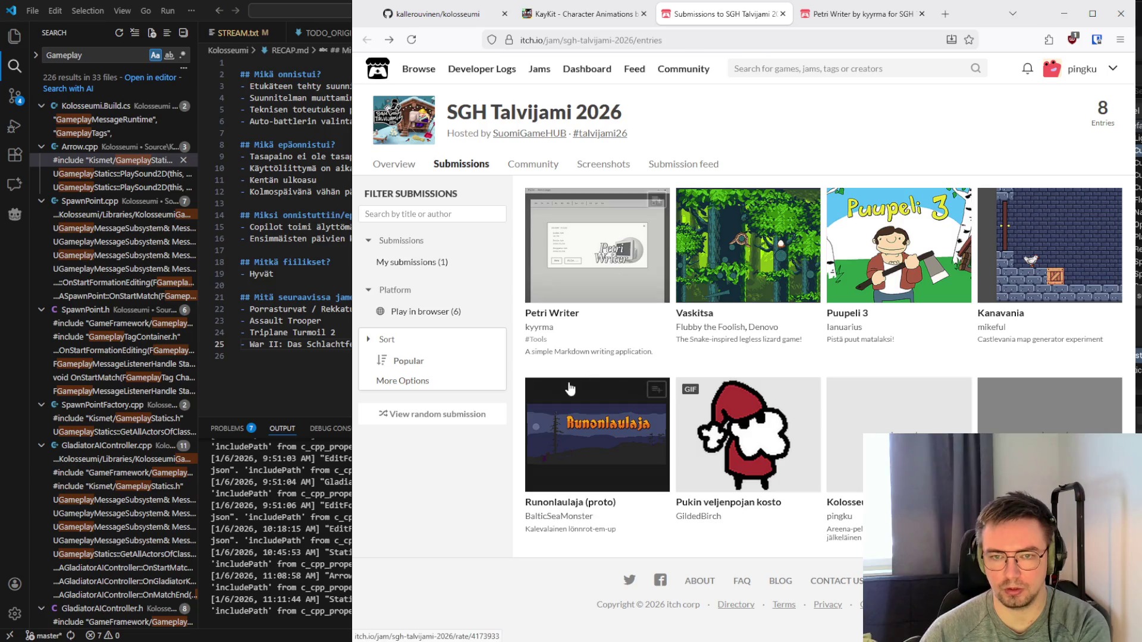
Download petri-writer.exe from the Petri Writer submission page, dismiss the thanks popup, then switch to the app
{"action": "left_click", "coordinate": [857, 14]}
{"action": "scroll", "coordinate": [630, 190], "scroll_direction": "down", "scroll_amount": 2}
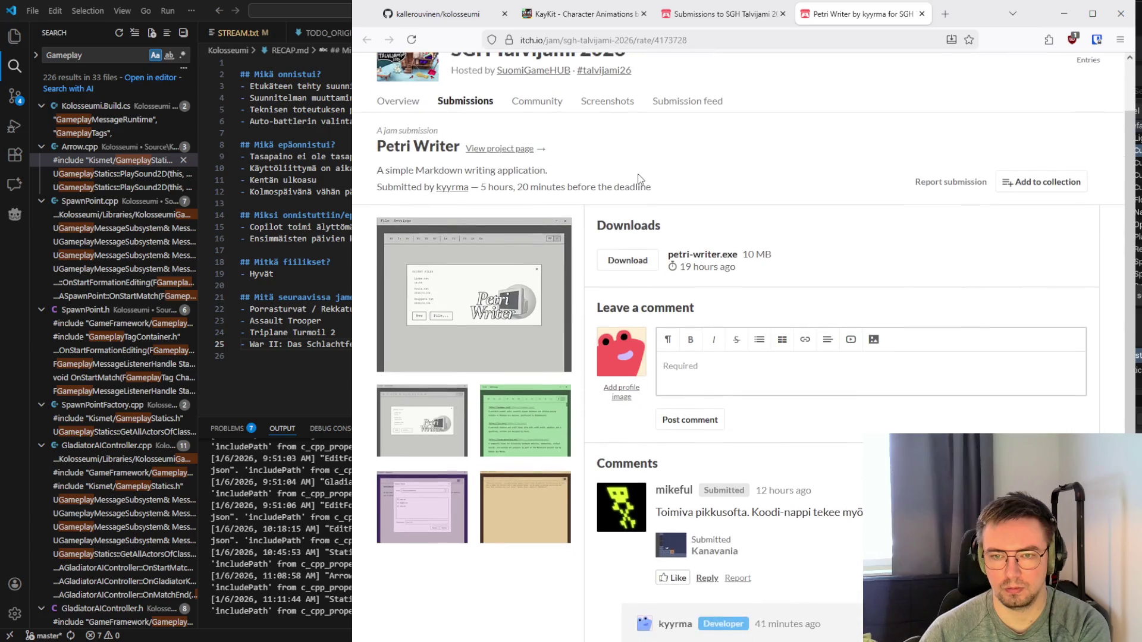
{"action": "left_click", "coordinate": [636, 262]}
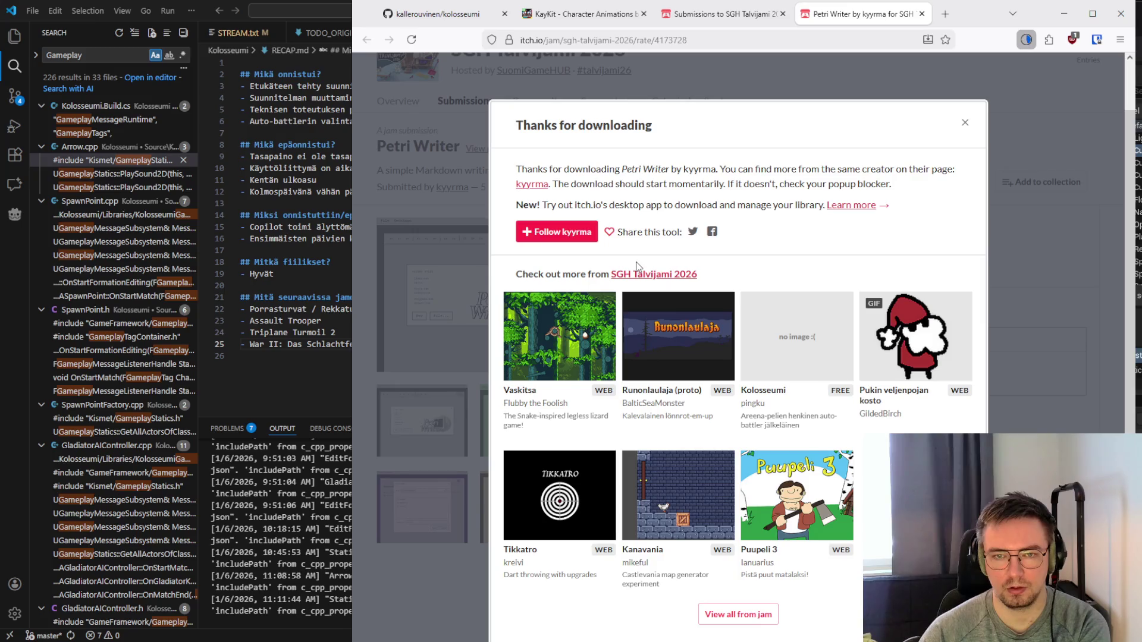
{"action": "left_click", "coordinate": [430, 163]}
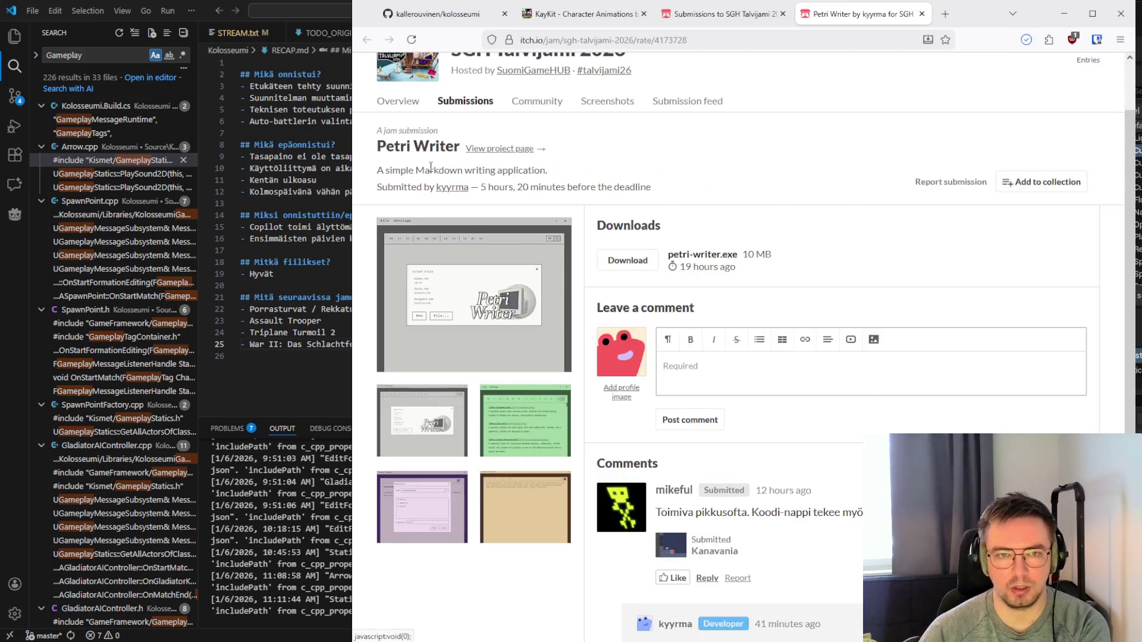
{"action": "left_click_drag", "start_coordinate": [376, 171], "coordinate": [553, 171]}
{"action": "left_click", "coordinate": [572, 175]}
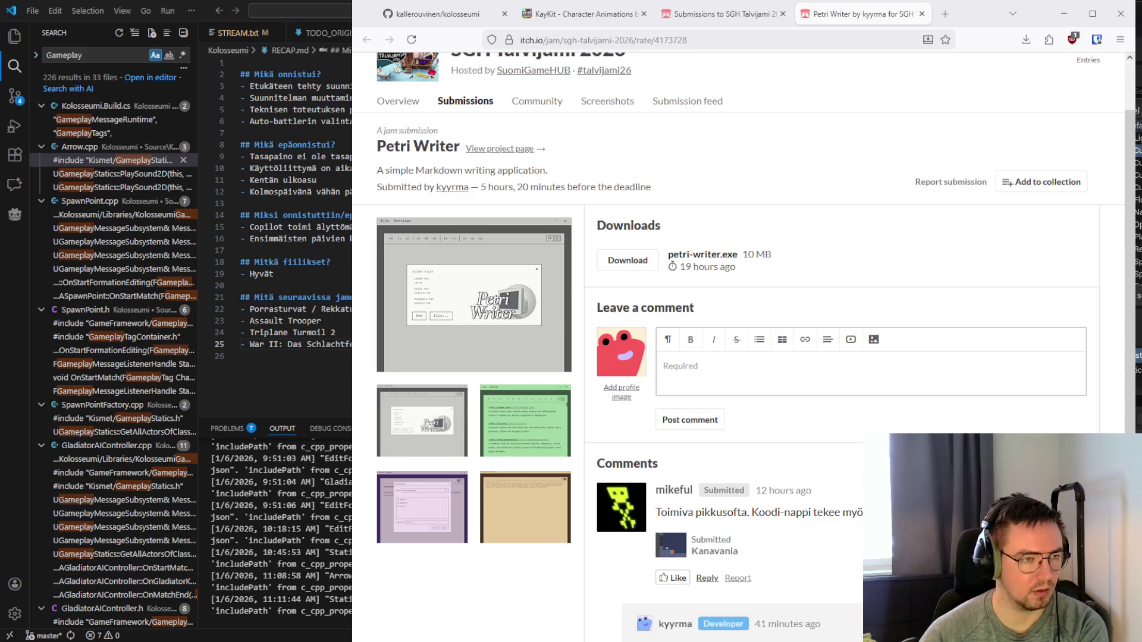
{"action": "key", "text": "alt+Tab"}
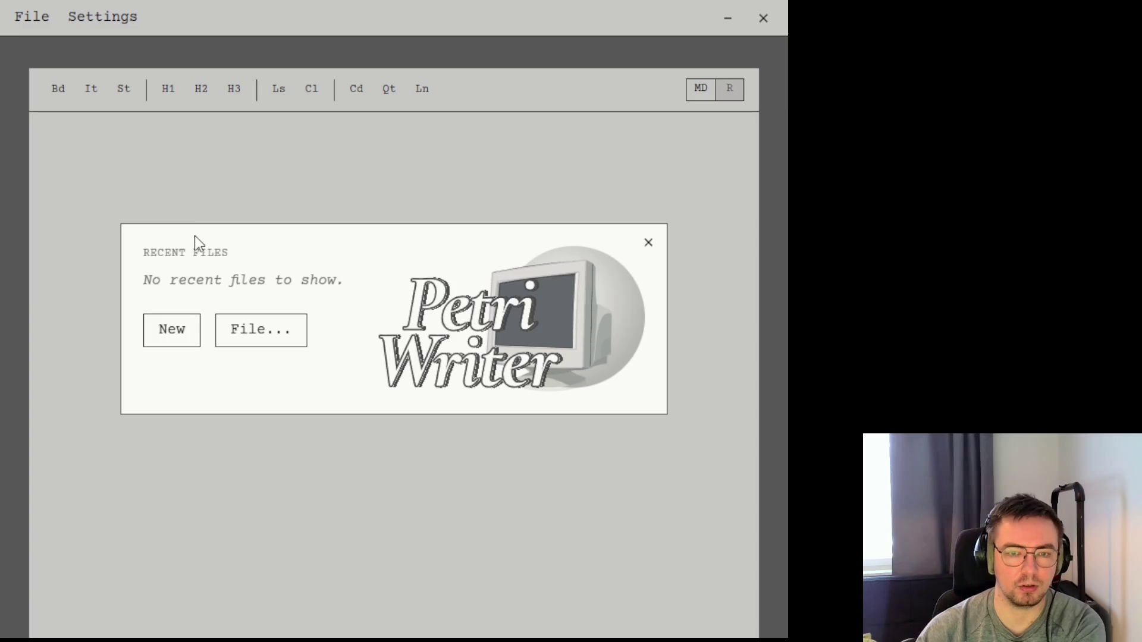
Start a blank document, apply strikethrough, bold and heading-one markers to a line, then delete it
{"action": "left_click", "coordinate": [179, 342]}
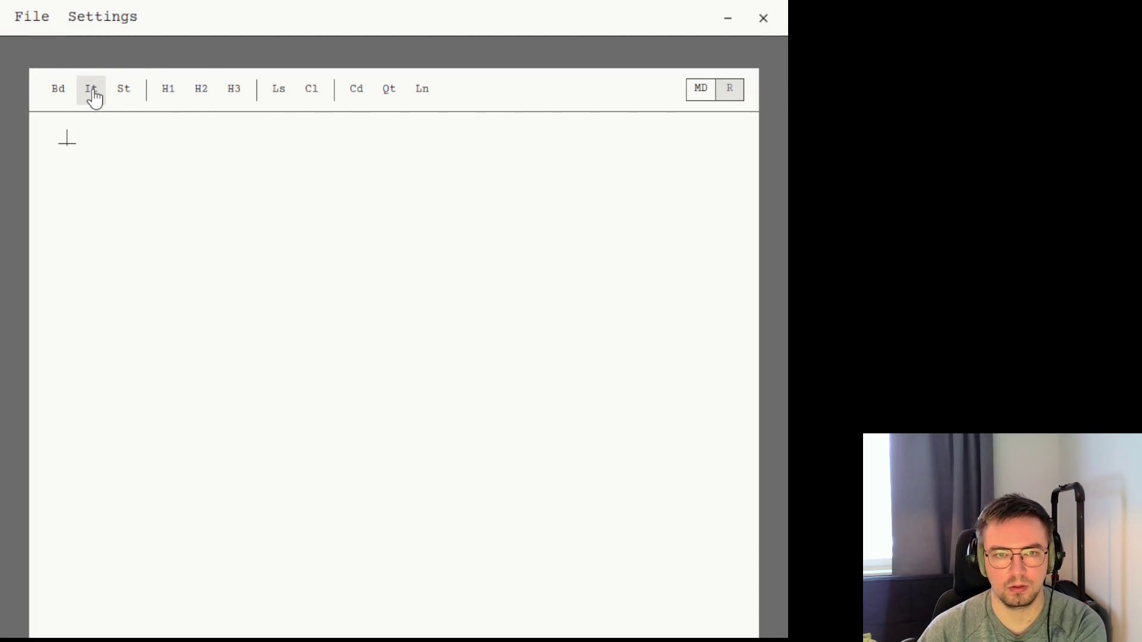
{"action": "left_click", "coordinate": [125, 97]}
{"action": "left_click", "coordinate": [58, 96]}
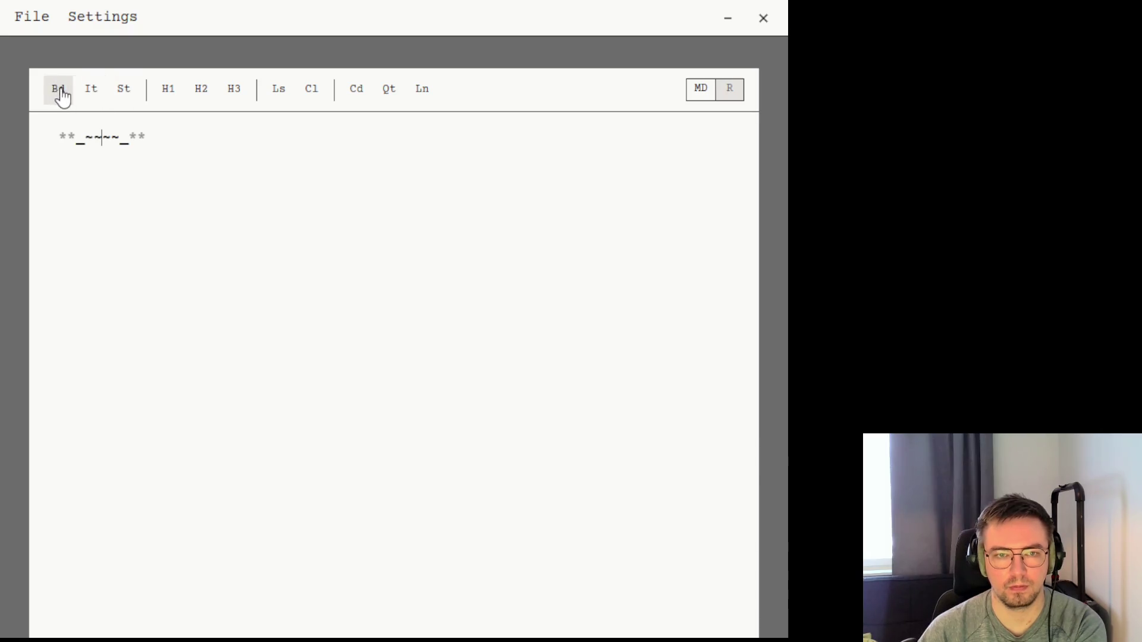
{"action": "left_click", "coordinate": [169, 97]}
{"action": "triple_click", "coordinate": [165, 137]}
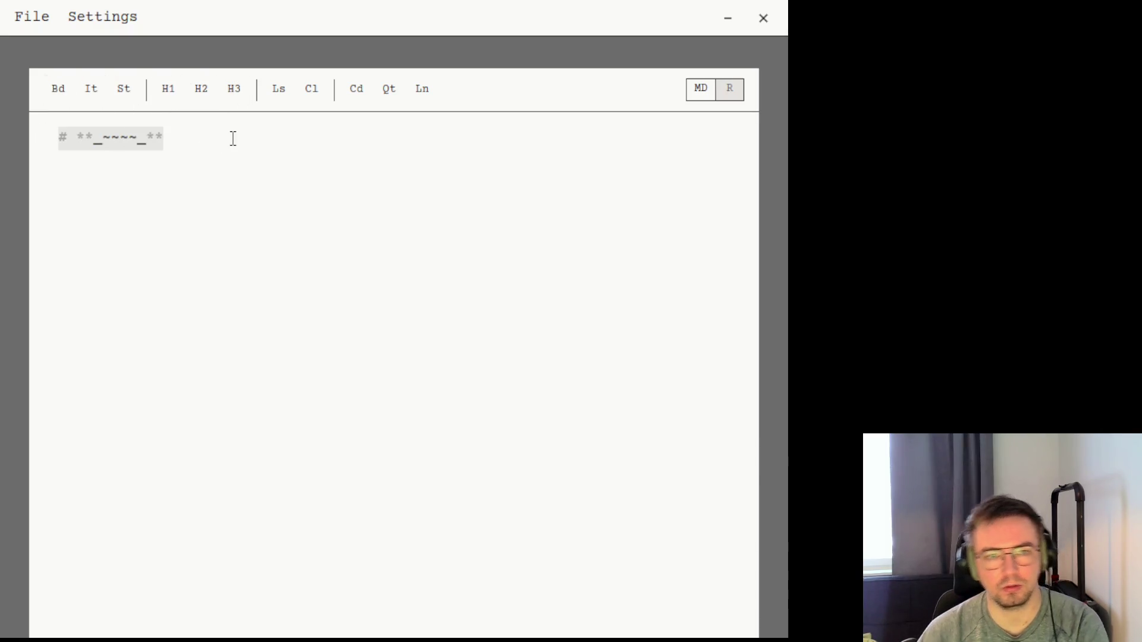
{"action": "key", "text": "BackSpace"}
Cycle a heading marker through levels one, two and three twice, then select the marker line
{"action": "left_click", "coordinate": [168, 97]}
{"action": "left_click", "coordinate": [209, 94]}
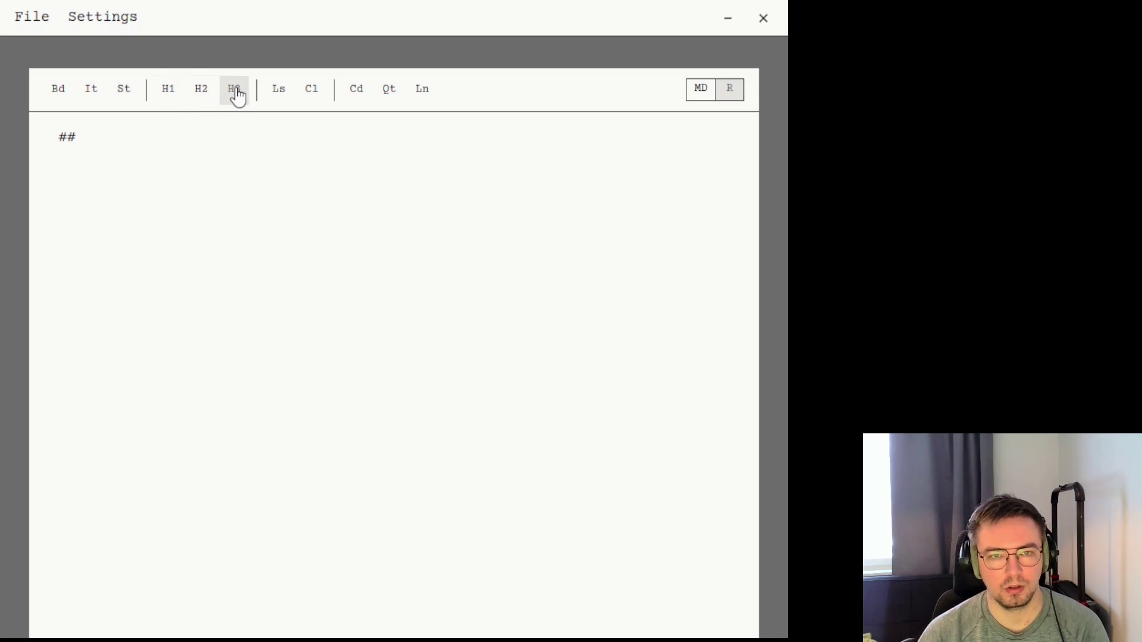
{"action": "left_click", "coordinate": [233, 93]}
{"action": "left_click", "coordinate": [176, 95]}
{"action": "left_click", "coordinate": [205, 94]}
{"action": "left_click", "coordinate": [232, 93]}
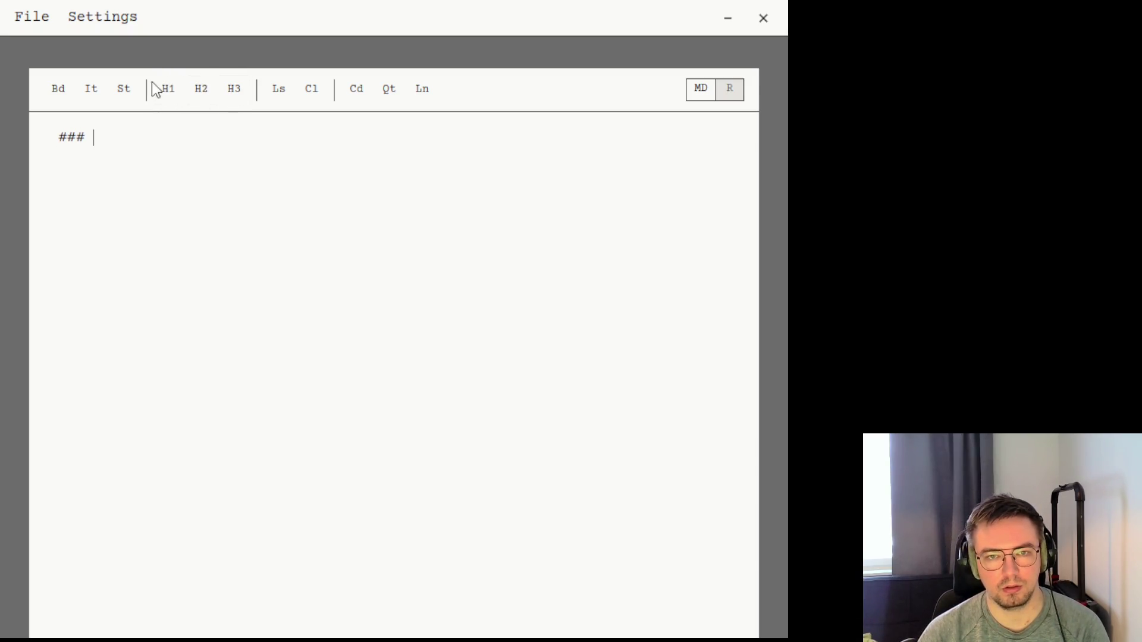
{"action": "left_click", "coordinate": [170, 90]}
{"action": "triple_click", "coordinate": [123, 137]}
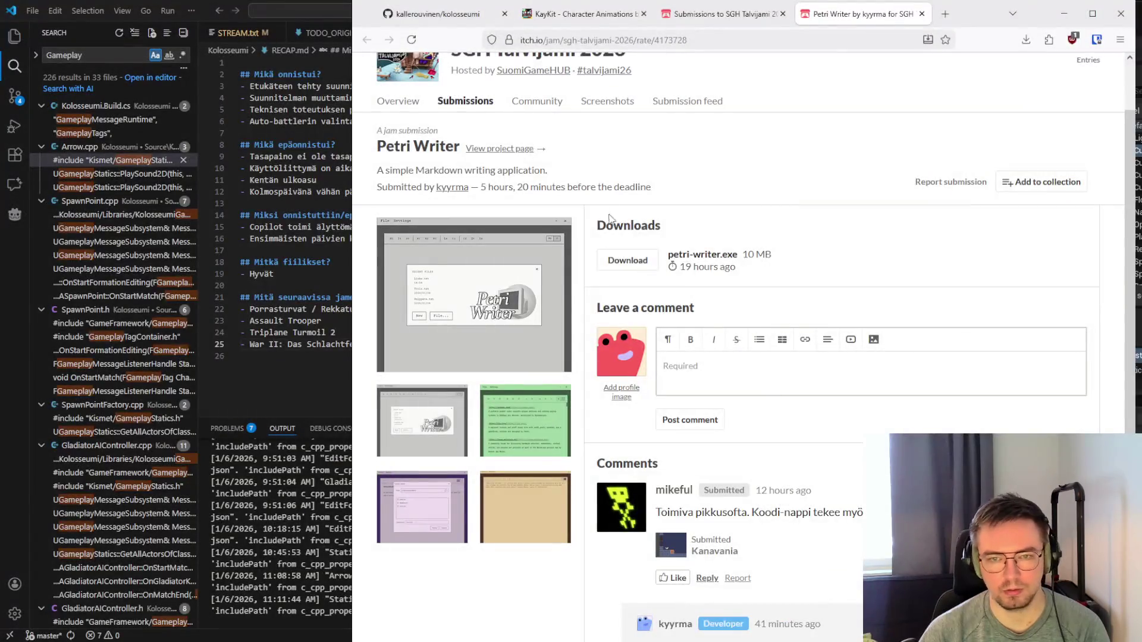
Open the Petri Writer project page in a new tab and read its first About paragraph
{"action": "middle_click", "coordinate": [507, 149]}
{"action": "left_click", "coordinate": [895, 25]}
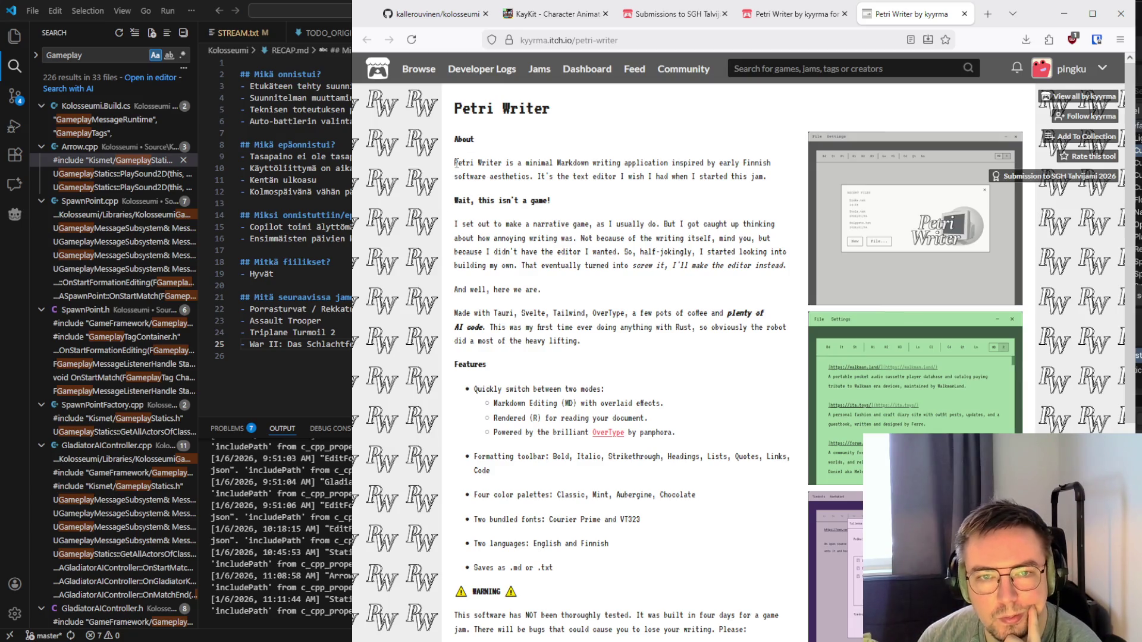
{"action": "mouse_move", "coordinate": [456, 162]}
{"action": "left_mouse_down"}
{"action": "mouse_move", "coordinate": [776, 183]}
{"action": "mouse_move", "coordinate": [502, 162]}
{"action": "mouse_move", "coordinate": [755, 161]}
{"action": "mouse_move", "coordinate": [455, 156]}
{"action": "mouse_move", "coordinate": [784, 185]}
{"action": "mouse_move", "coordinate": [572, 166]}
{"action": "mouse_move", "coordinate": [455, 140]}
{"action": "mouse_move", "coordinate": [769, 178]}
{"action": "left_mouse_up"}
{"action": "left_click", "coordinate": [776, 183]}
{"action": "left_click", "coordinate": [453, 152]}
{"action": "left_click", "coordinate": [670, 179]}
Continue through the About section, highlighting the paragraph starting 'I set out'
{"action": "scroll", "coordinate": [670, 179], "scroll_direction": "down", "scroll_amount": 2}
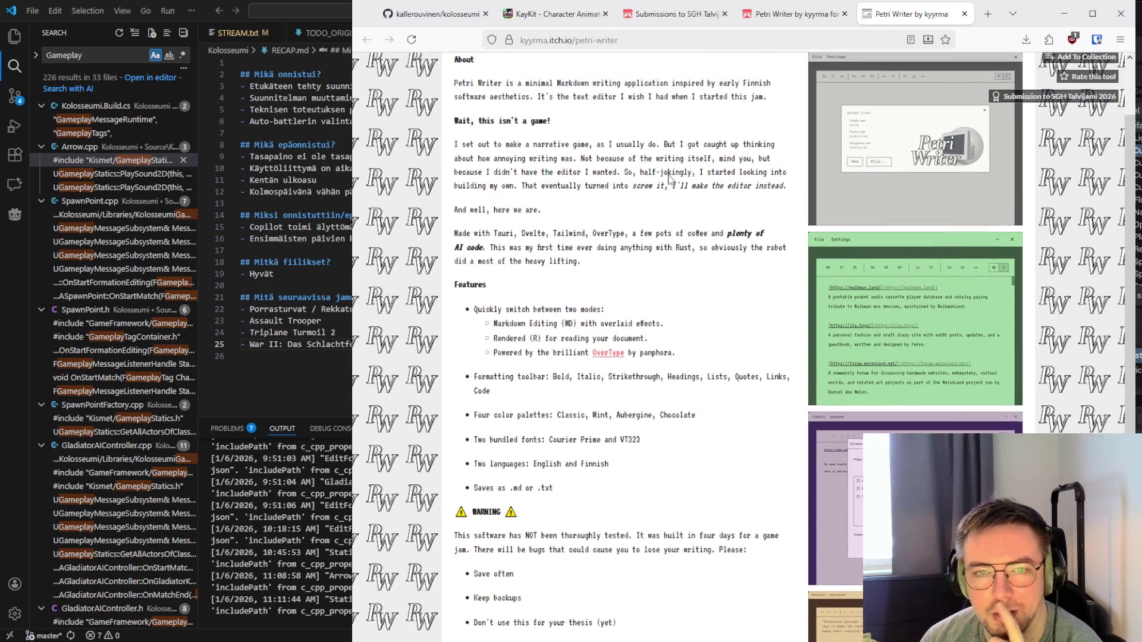
{"action": "scroll", "coordinate": [670, 178], "scroll_direction": "up", "scroll_amount": 1}
{"action": "left_click_drag", "start_coordinate": [455, 141], "coordinate": [636, 146]}
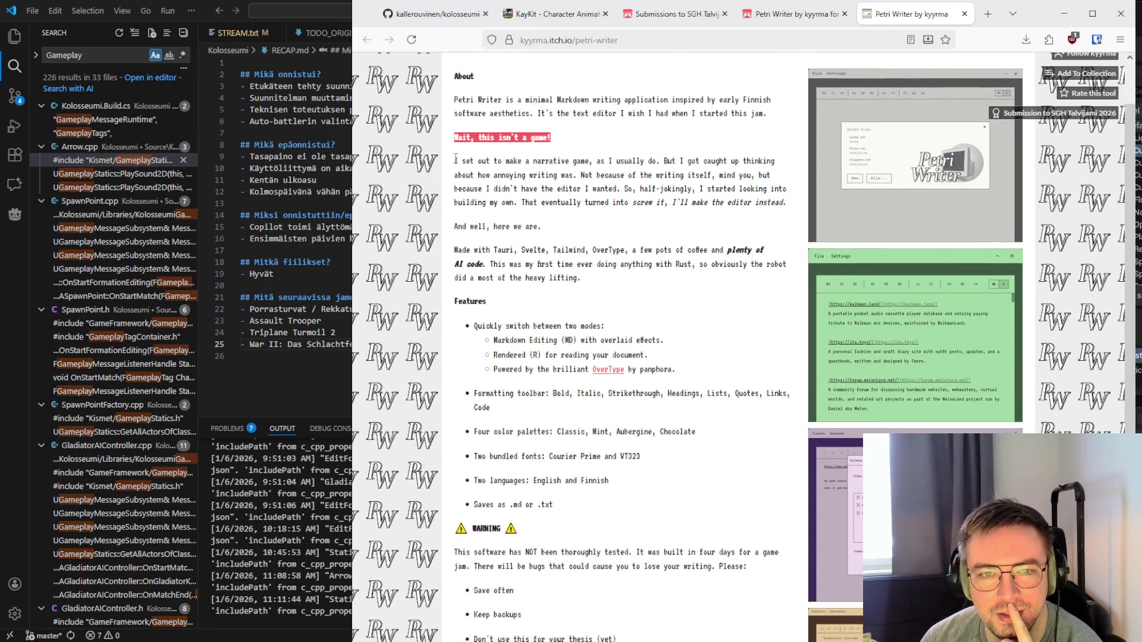
{"action": "mouse_move", "coordinate": [455, 161]}
{"action": "left_mouse_down"}
{"action": "mouse_move", "coordinate": [606, 171]}
{"action": "mouse_move", "coordinate": [767, 162]}
{"action": "mouse_move", "coordinate": [778, 164]}
{"action": "mouse_move", "coordinate": [578, 176]}
{"action": "mouse_move", "coordinate": [776, 174]}
{"action": "mouse_move", "coordinate": [472, 177]}
{"action": "mouse_move", "coordinate": [458, 190]}
{"action": "mouse_move", "coordinate": [769, 190]}
{"action": "mouse_move", "coordinate": [790, 202]}
{"action": "mouse_move", "coordinate": [455, 161]}
{"action": "mouse_move", "coordinate": [800, 214]}
{"action": "left_mouse_up"}
{"action": "left_click", "coordinate": [790, 202]}
{"action": "left_click", "coordinate": [458, 159]}
{"action": "left_click", "coordinate": [799, 214]}
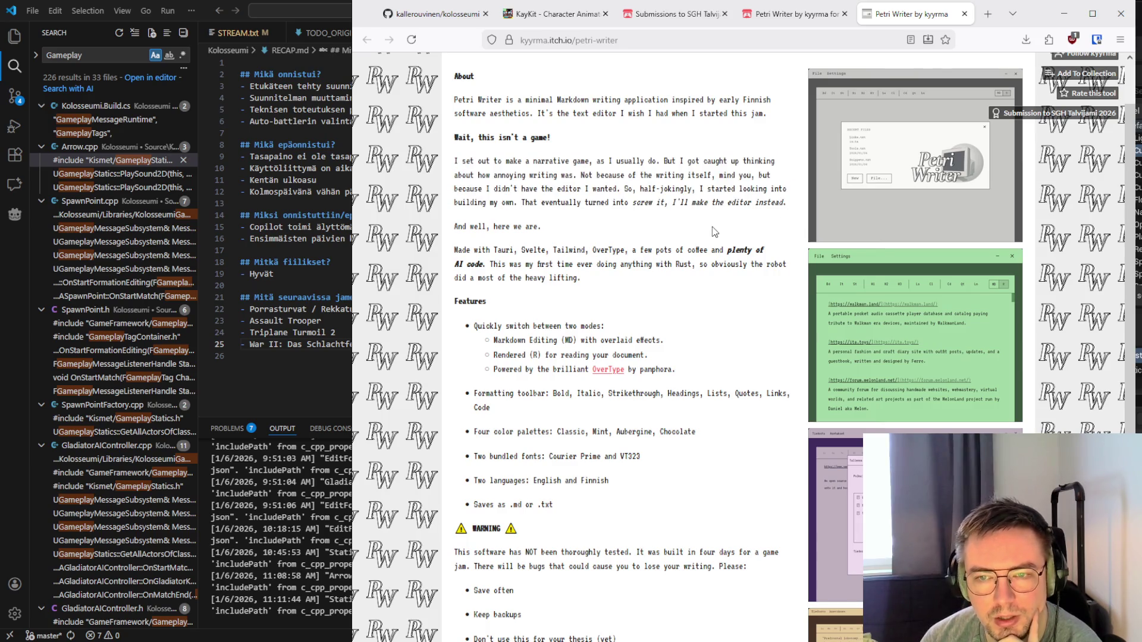
{"action": "mouse_move", "coordinate": [583, 232]}
{"action": "left_mouse_down"}
{"action": "mouse_move", "coordinate": [505, 226]}
{"action": "mouse_move", "coordinate": [455, 160]}
{"action": "left_mouse_up"}
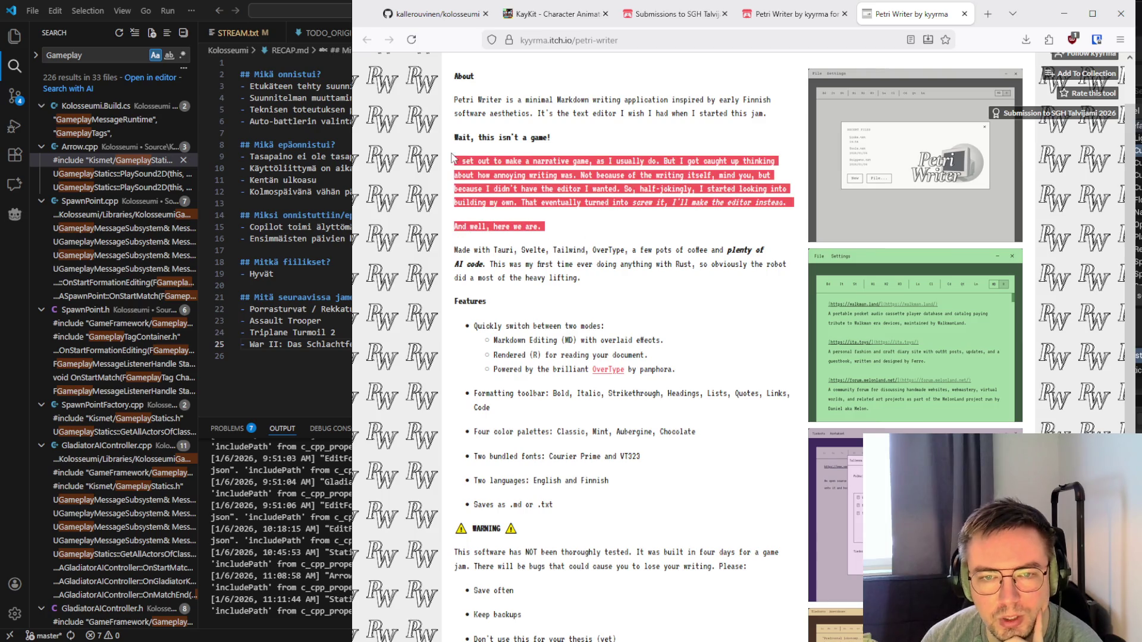
{"action": "left_click", "coordinate": [462, 186]}
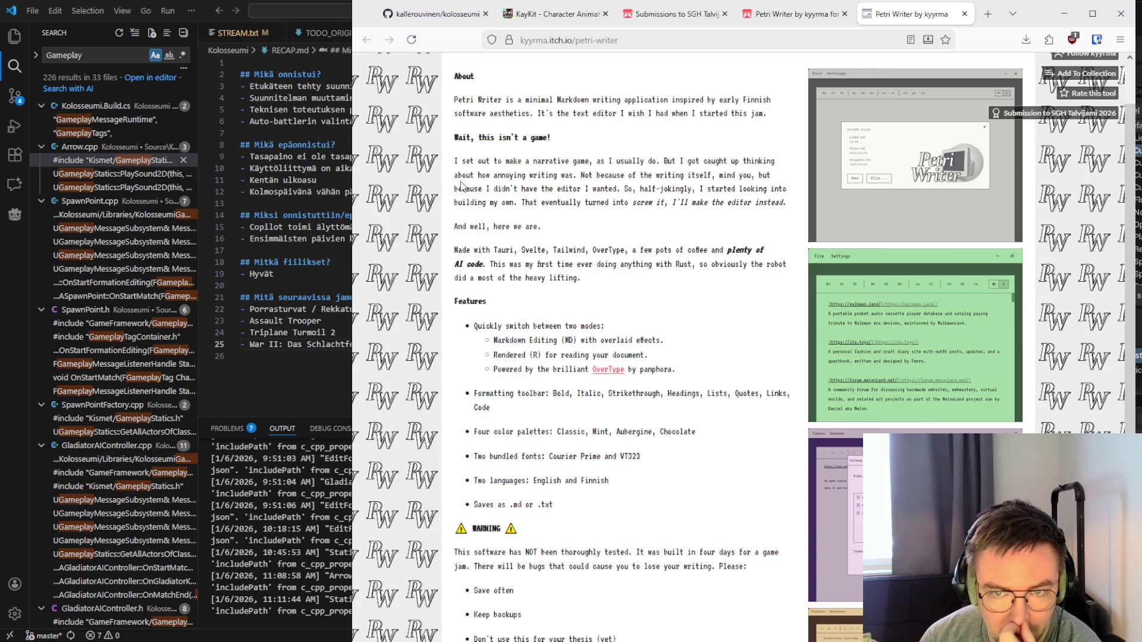
{"action": "scroll", "coordinate": [466, 244], "scroll_direction": "down", "scroll_amount": 2}
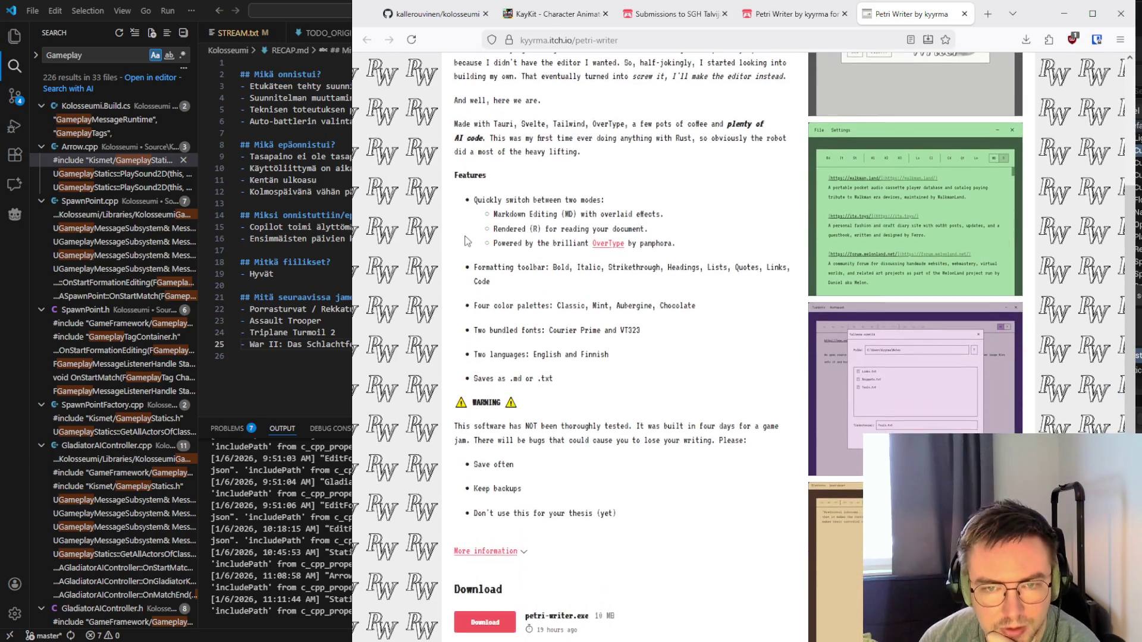
{"action": "scroll", "coordinate": [476, 198], "scroll_direction": "up", "scroll_amount": 3}
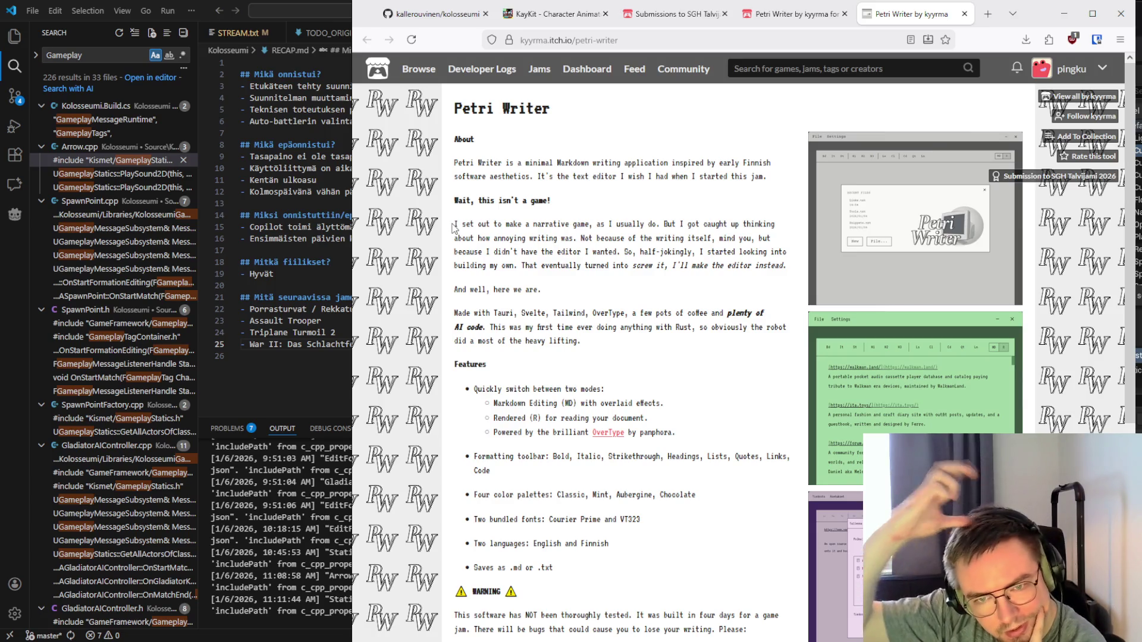
{"action": "scroll", "coordinate": [434, 206], "scroll_direction": "down", "scroll_amount": 4}
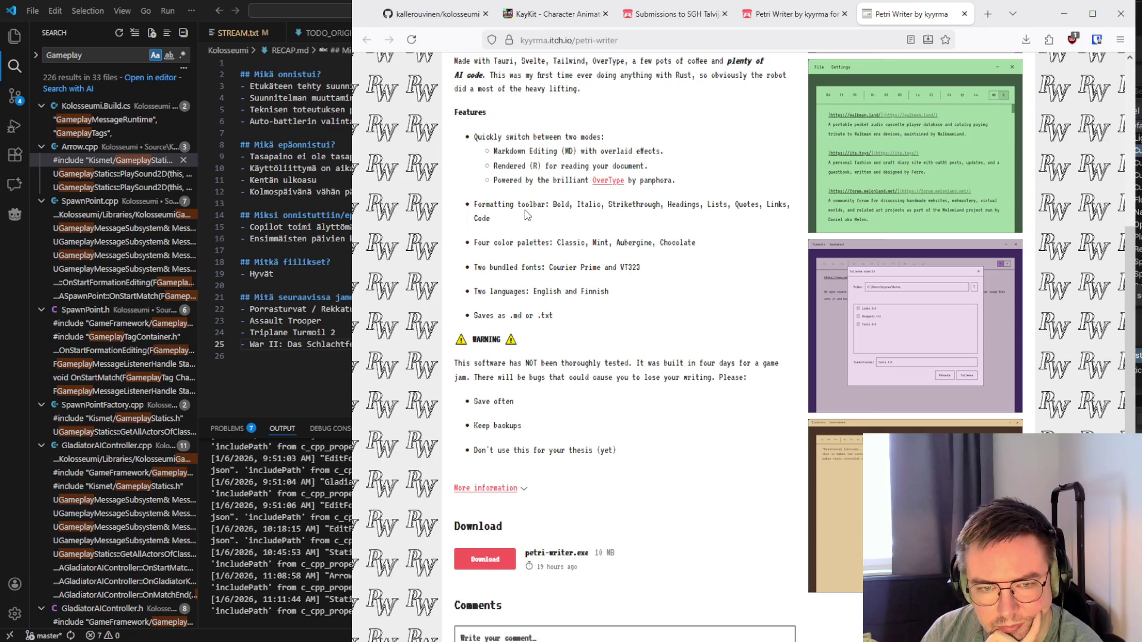
{"action": "scroll", "coordinate": [526, 216], "scroll_direction": "down", "scroll_amount": 1}
{"action": "scroll", "coordinate": [526, 215], "scroll_direction": "up", "scroll_amount": 2}
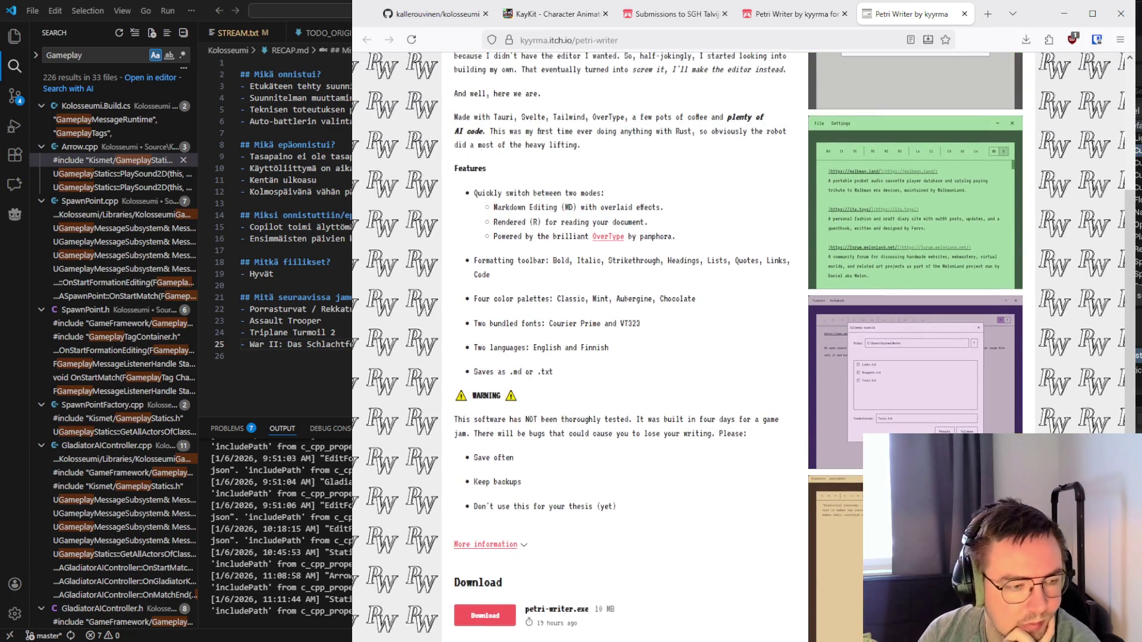
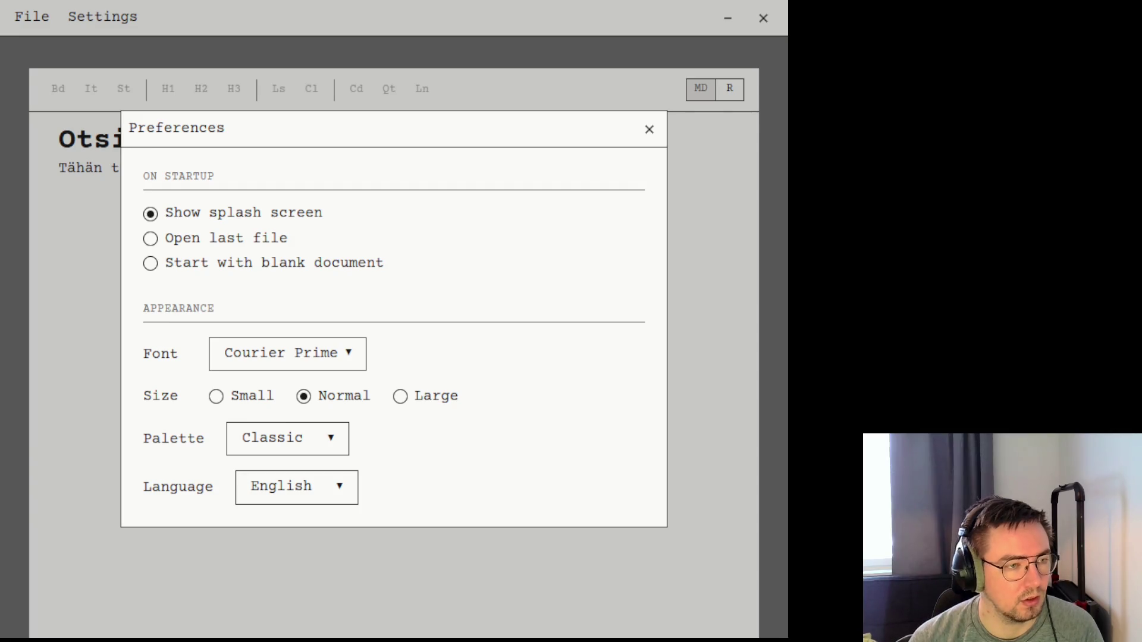
Close Preferences, switch to Markdown source view and select the existing sample text
{"action": "left_click", "coordinate": [649, 130]}
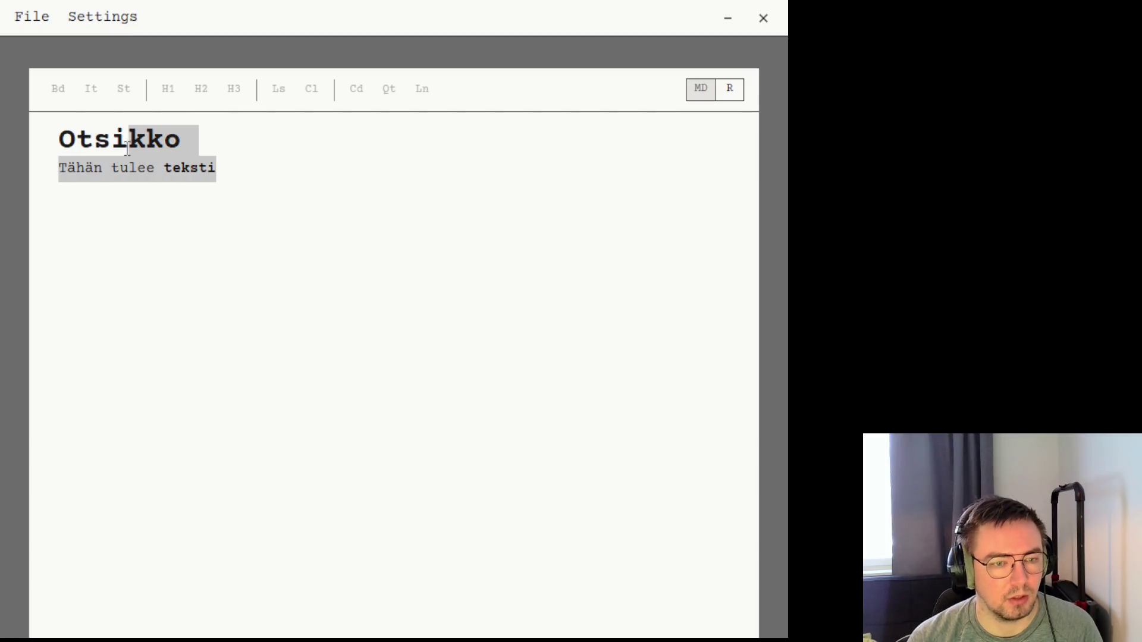
{"action": "key", "text": "ctrl+a"}
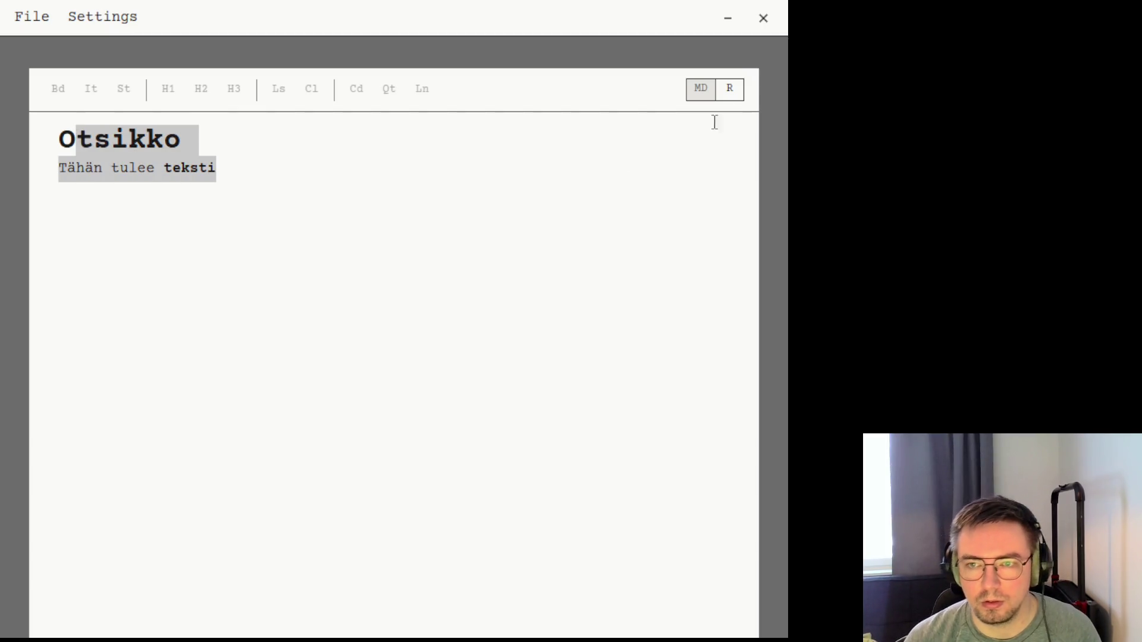
{"action": "left_click", "coordinate": [701, 90]}
{"action": "left_click_drag", "start_coordinate": [254, 174], "coordinate": [62, 136]}
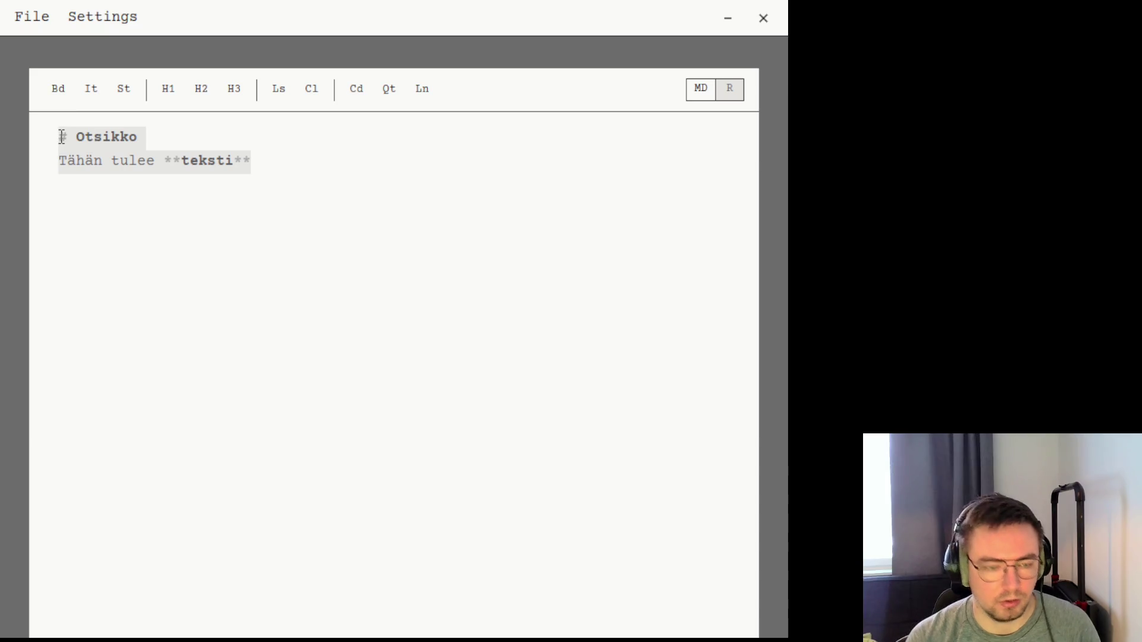
Replace the text with 'Otsikko' as a level-one heading, after trying levels two and three
{"action": "type", "text": "Otsikko"}
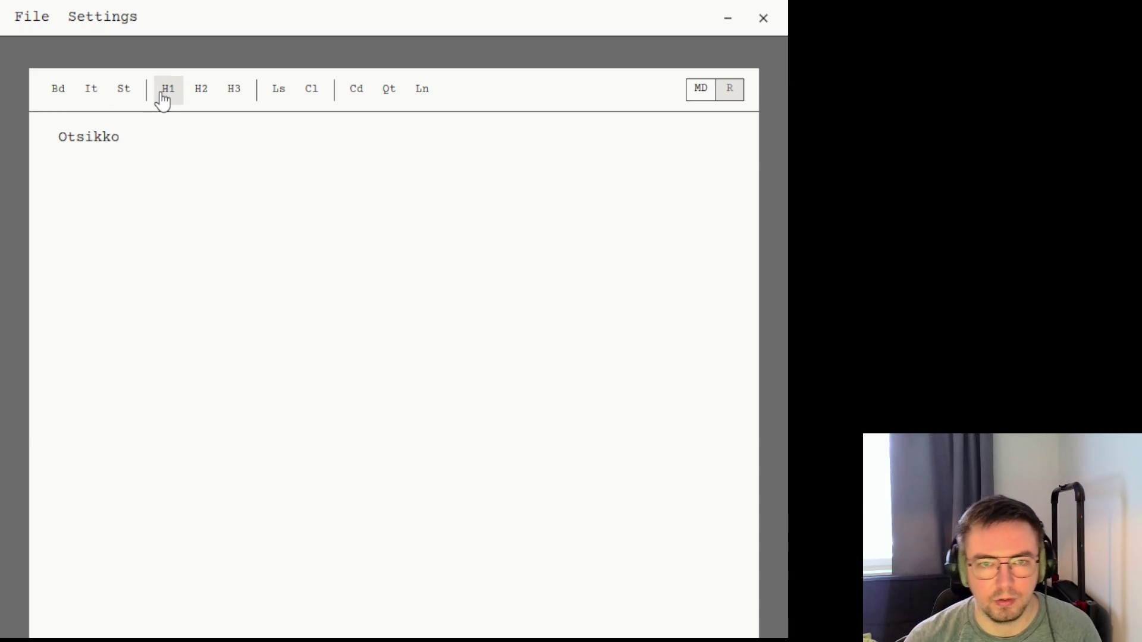
{"action": "left_click", "coordinate": [165, 98]}
{"action": "left_click", "coordinate": [200, 94]}
{"action": "left_click", "coordinate": [232, 95]}
{"action": "left_click", "coordinate": [170, 98]}
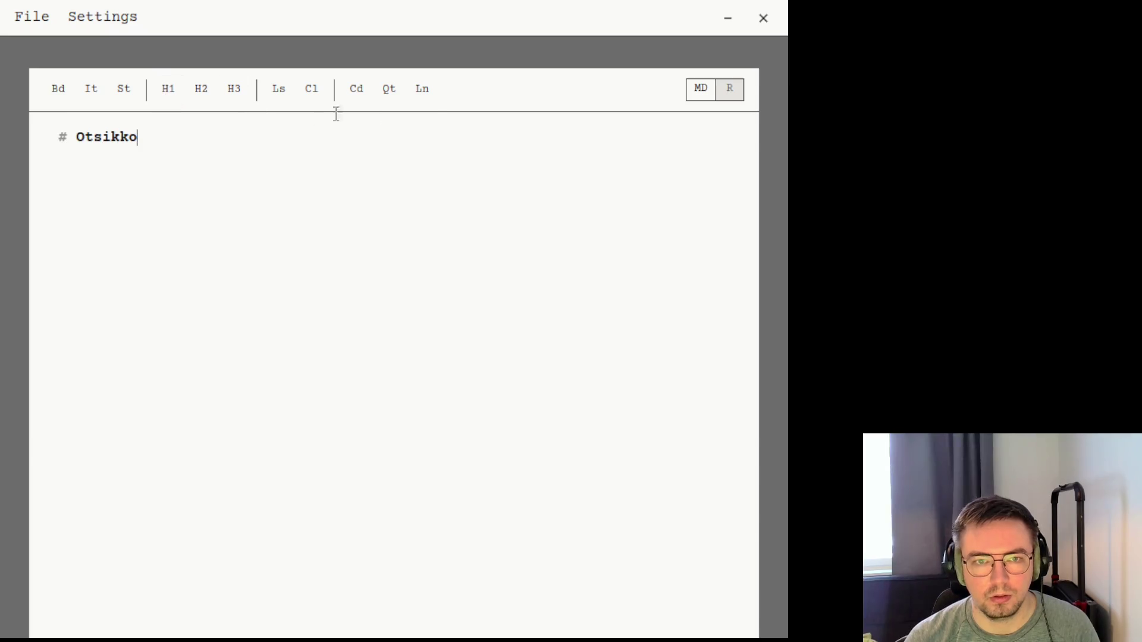
Add the line 'Tähän tulee teksti' below the heading and make 'teksti' bold
{"action": "key", "text": "Return"}
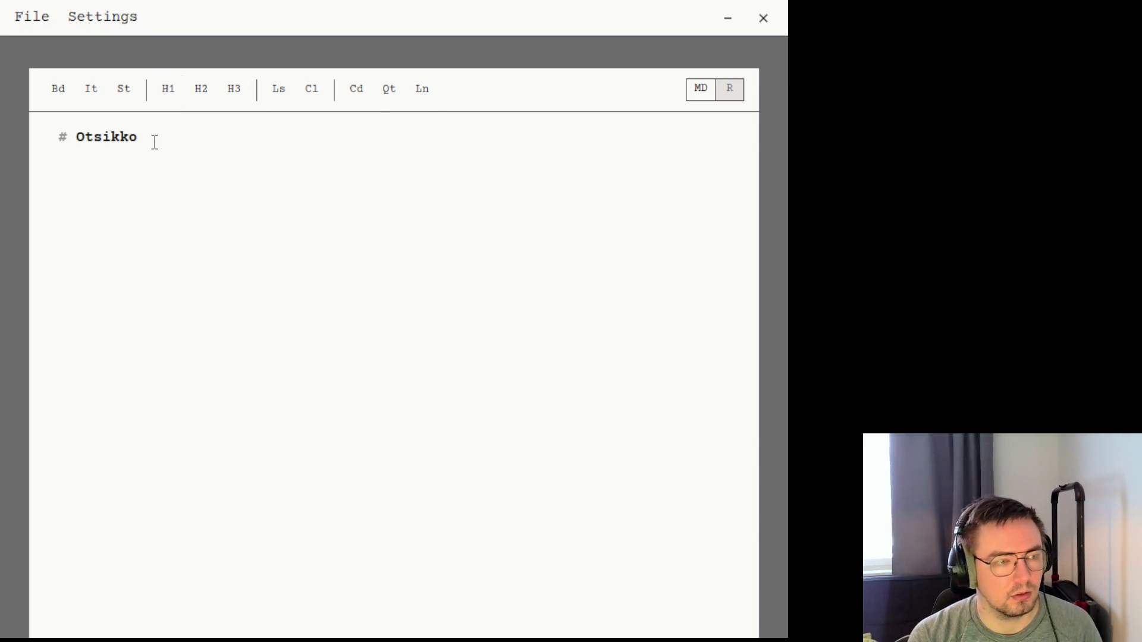
{"action": "type", "text": "Tähän tulee tek"}
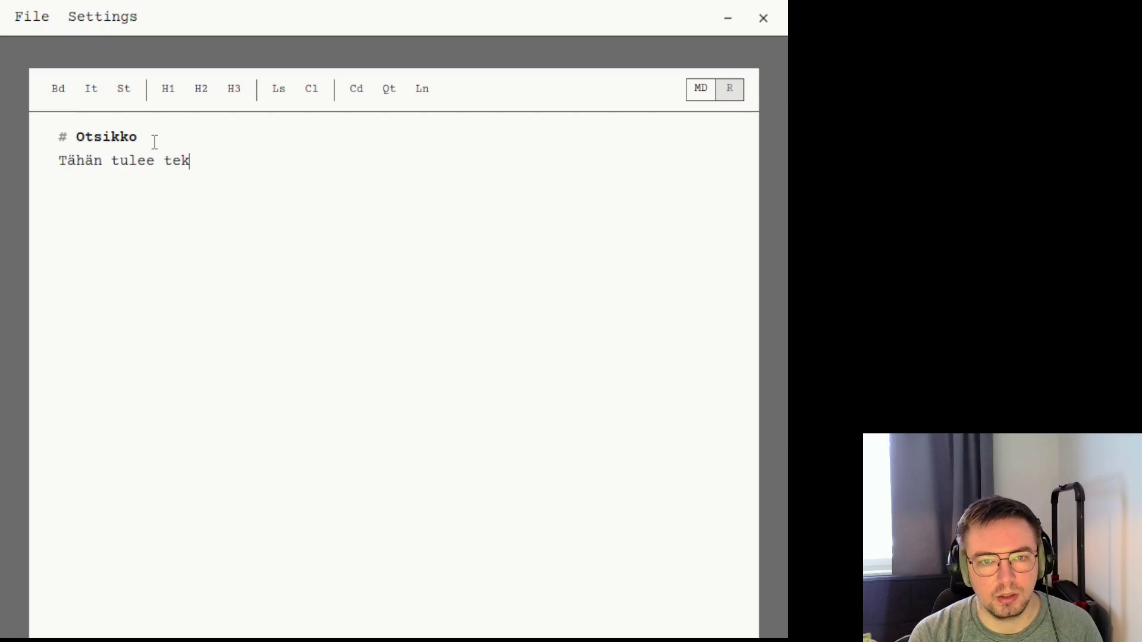
{"action": "type", "text": "sti"}
{"action": "left_click_drag", "start_coordinate": [239, 160], "coordinate": [165, 162]}
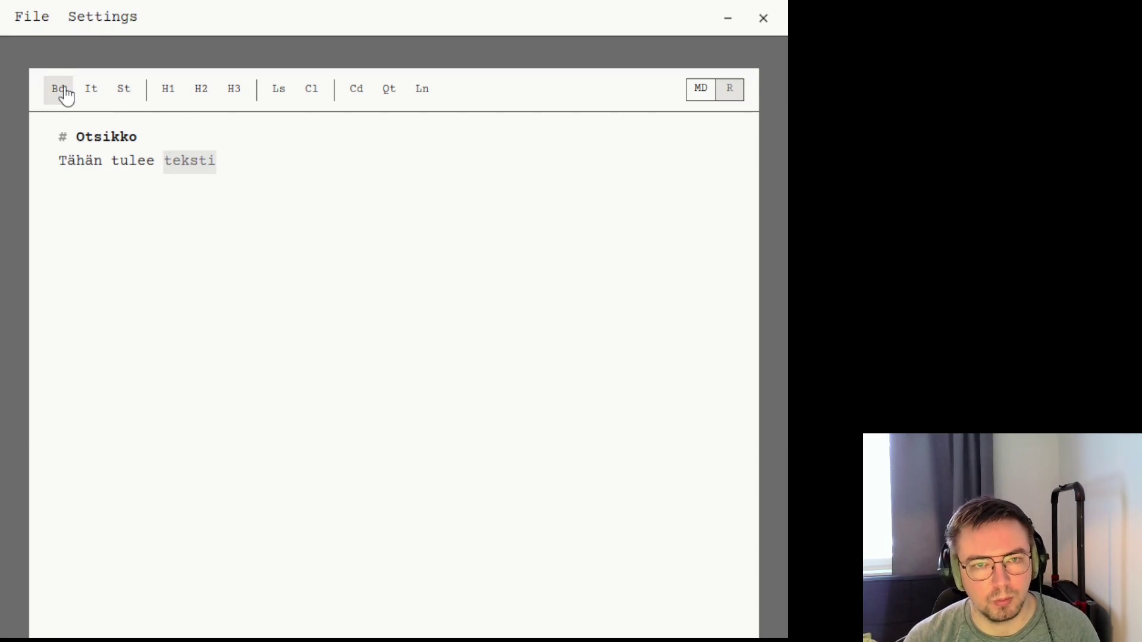
{"action": "left_click", "coordinate": [66, 95]}
{"action": "left_click", "coordinate": [330, 179]}
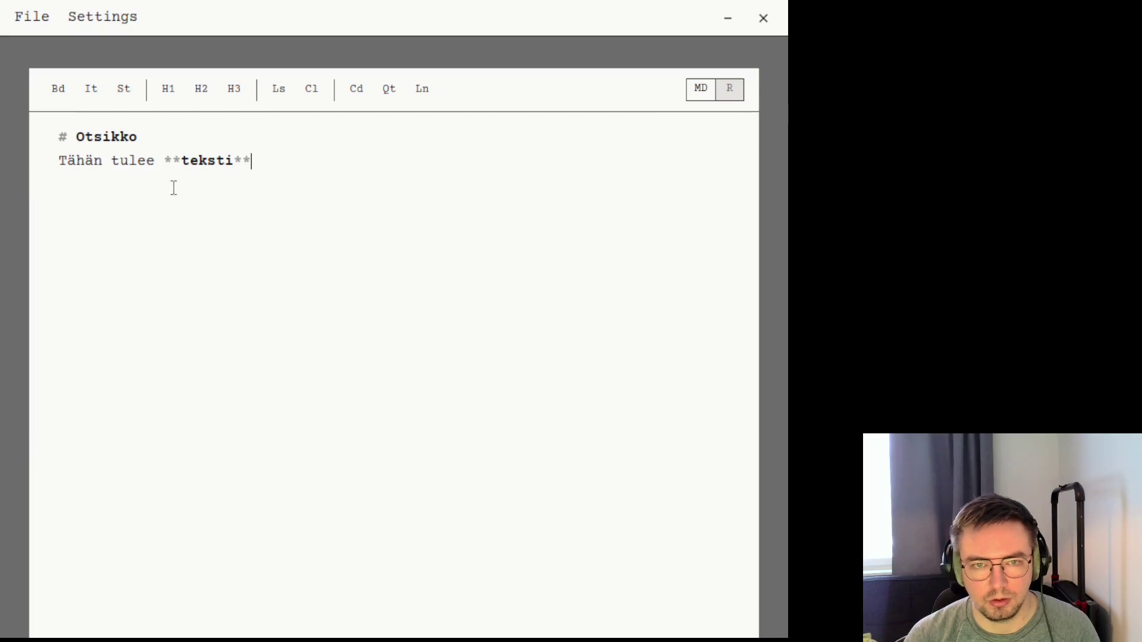
{"action": "left_click_drag", "start_coordinate": [174, 188], "coordinate": [19, 148]}
{"action": "left_click_drag", "start_coordinate": [353, 170], "coordinate": [131, 149]}
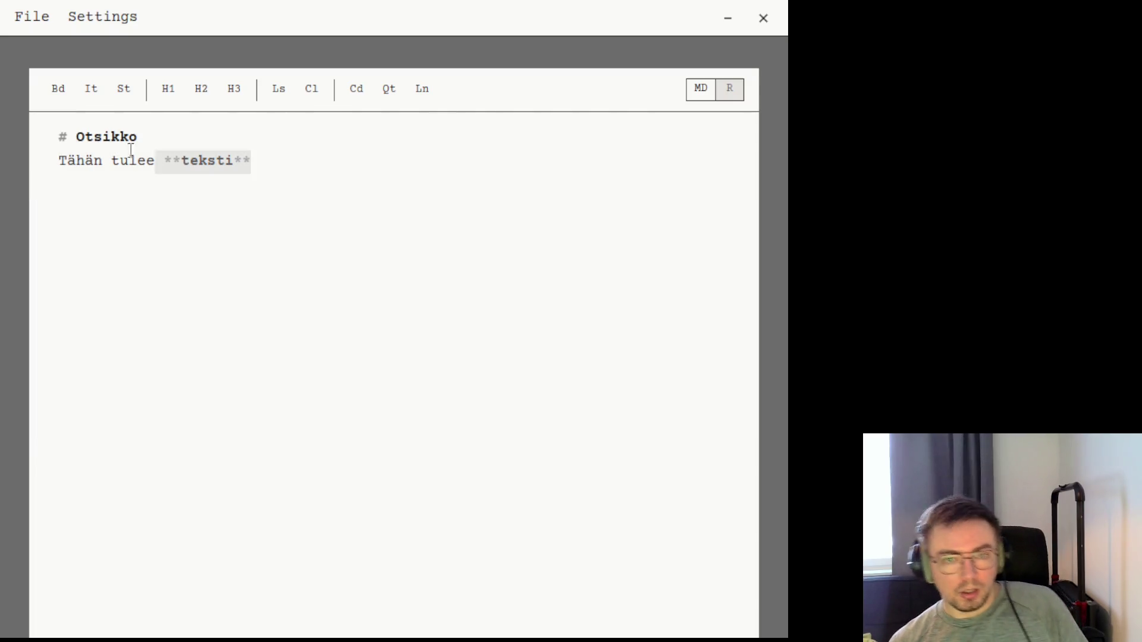
{"action": "key", "text": "ctrl+a"}
{"action": "left_click", "coordinate": [260, 168]}
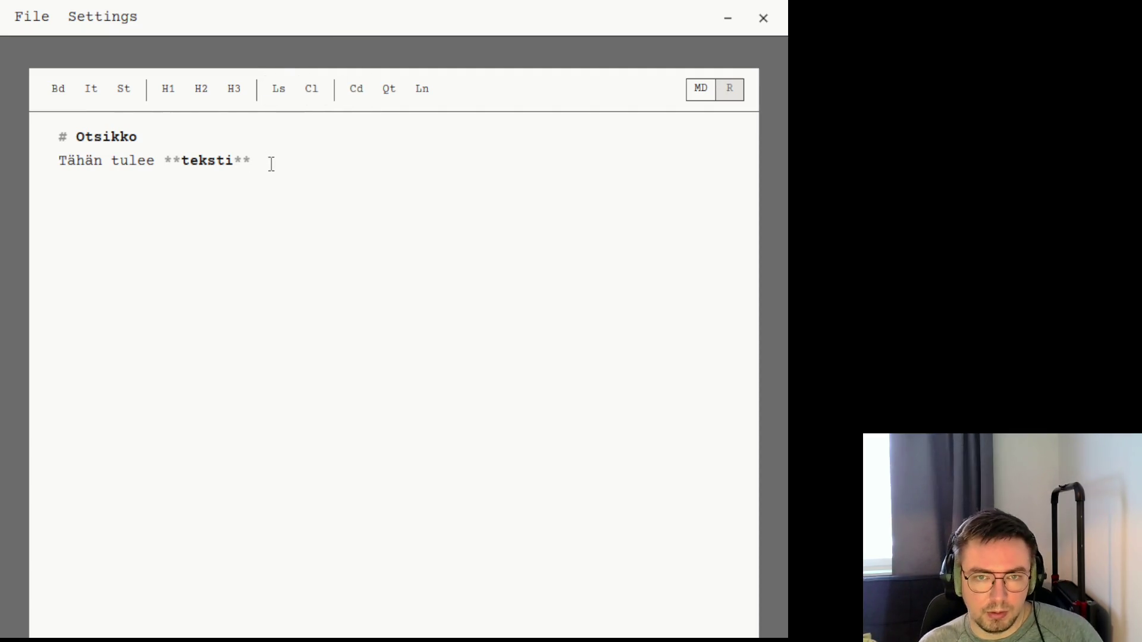
{"action": "key", "text": "Return"}
{"action": "key", "text": "Return"}
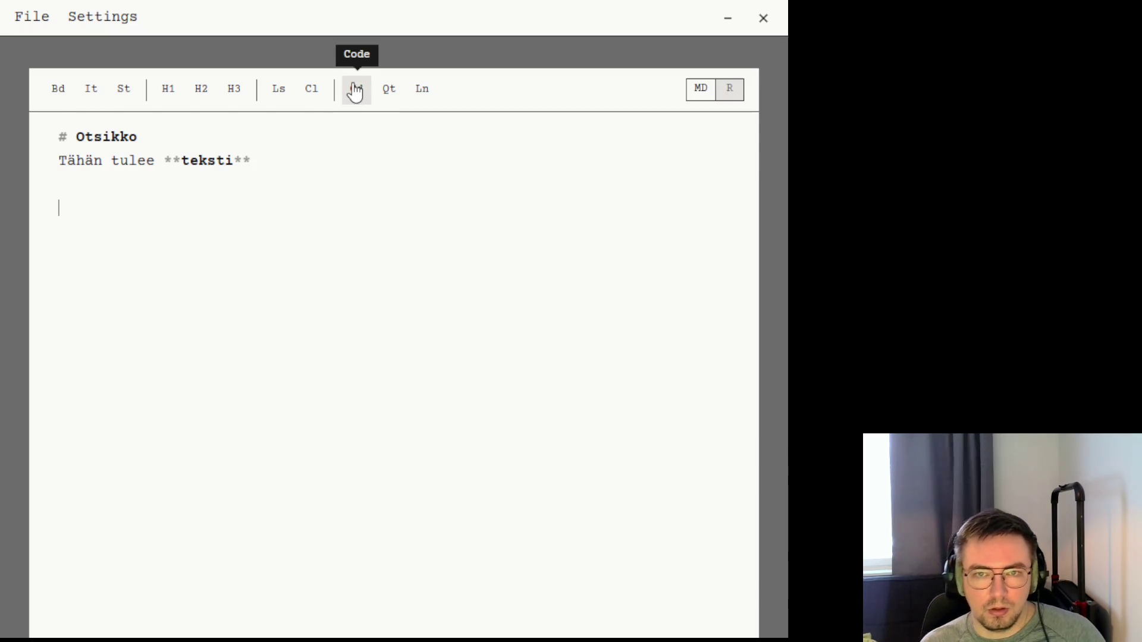
{"action": "left_click", "coordinate": [361, 90]}
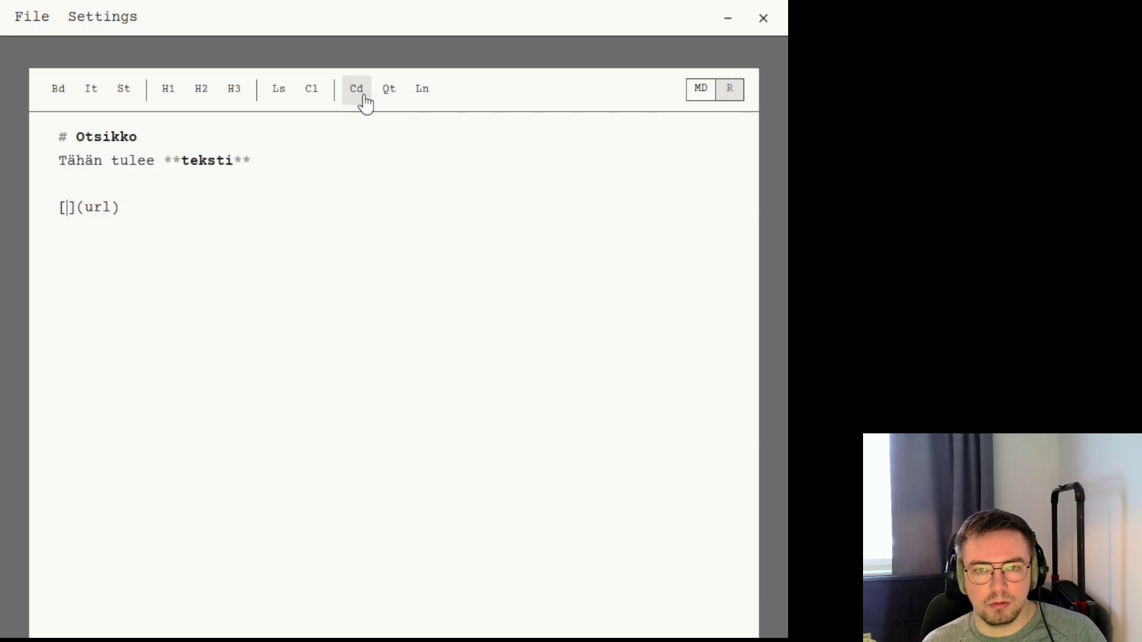
{"action": "left_click", "coordinate": [422, 95]}
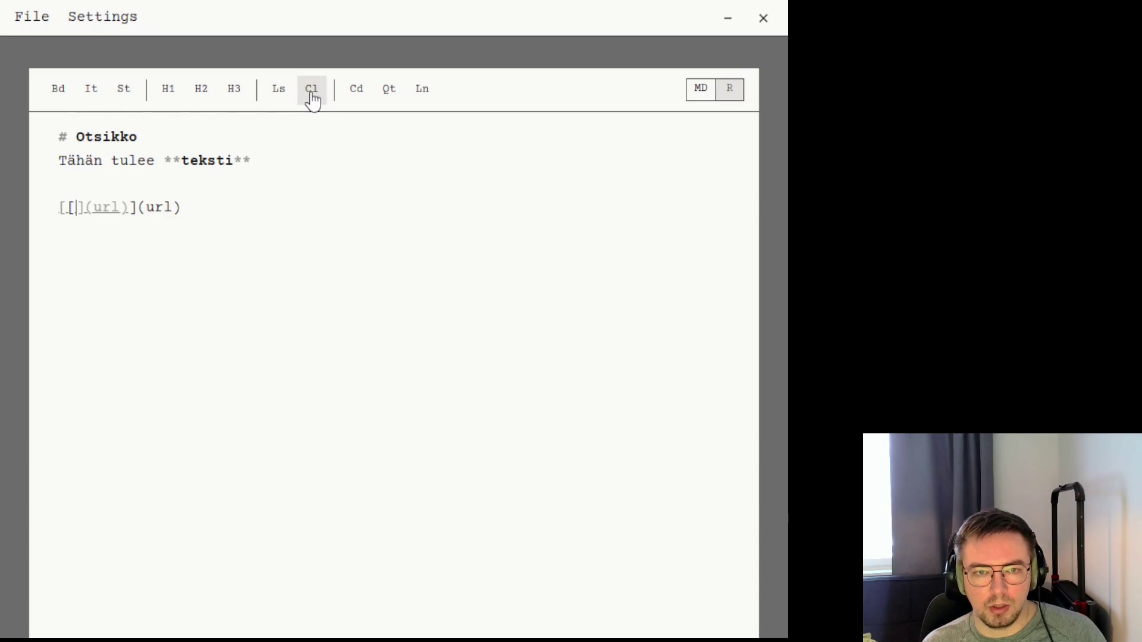
{"action": "left_click", "coordinate": [234, 96]}
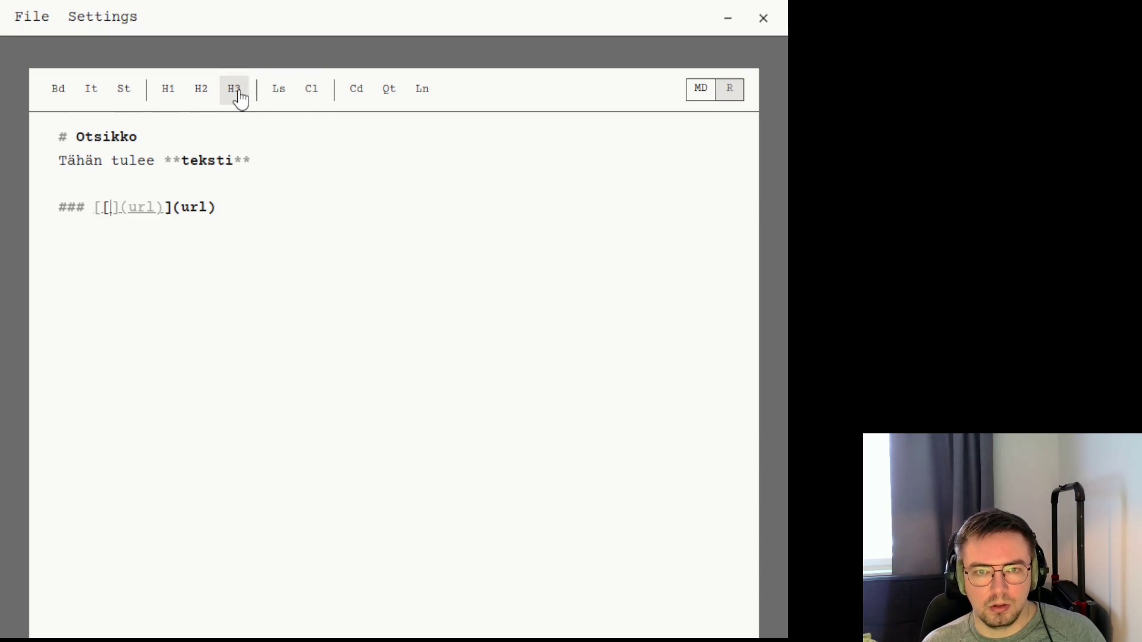
{"action": "left_click_drag", "start_coordinate": [282, 205], "coordinate": [47, 214]}
{"action": "key", "text": "BackSpace"}
{"action": "left_click", "coordinate": [122, 98]}
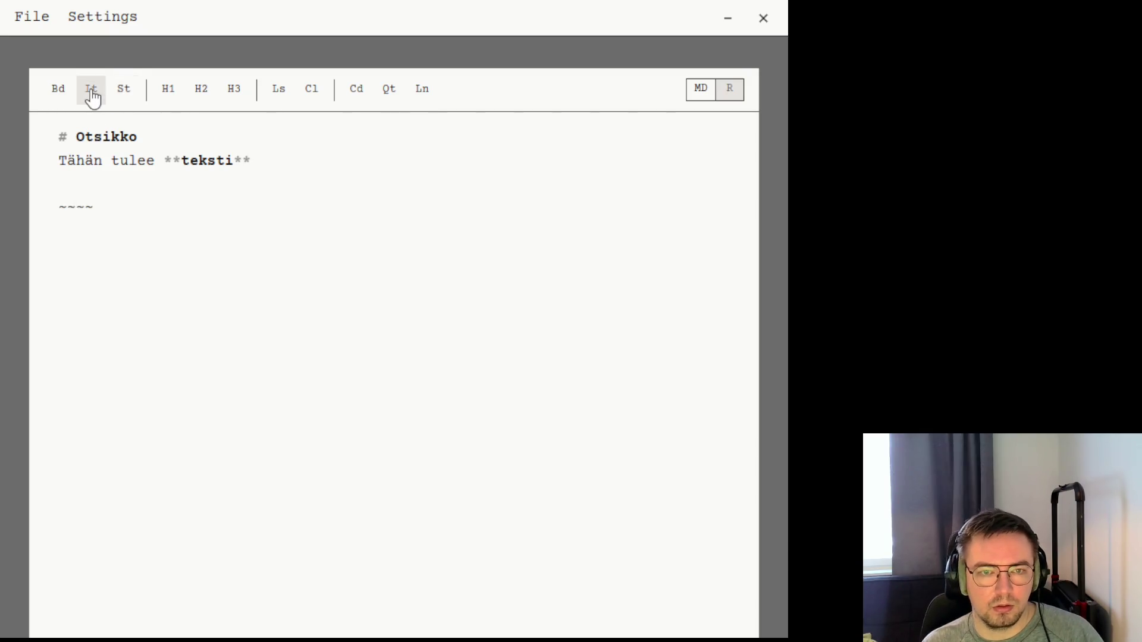
{"action": "left_click", "coordinate": [93, 97]}
{"action": "key", "text": "BackSpace"}
{"action": "left_click_drag", "start_coordinate": [146, 209], "coordinate": [39, 211]}
{"action": "left_click", "coordinate": [58, 95]}
{"action": "key", "text": "BackSpace"}
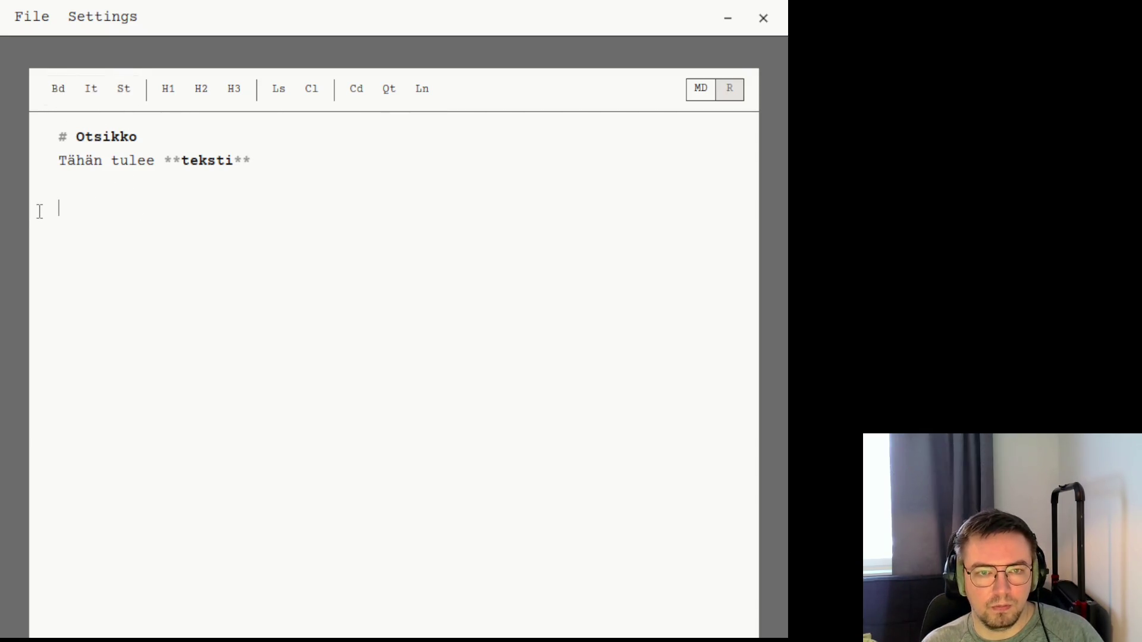
{"action": "type", "text": "``"}
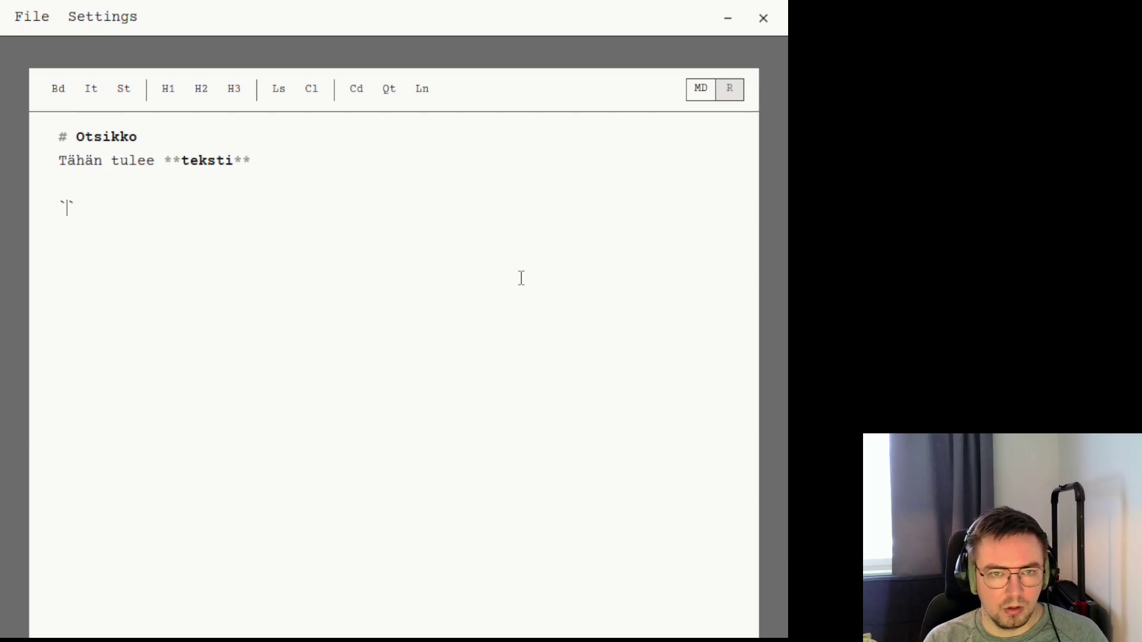
{"action": "type", "text": "tässä on koodia"}
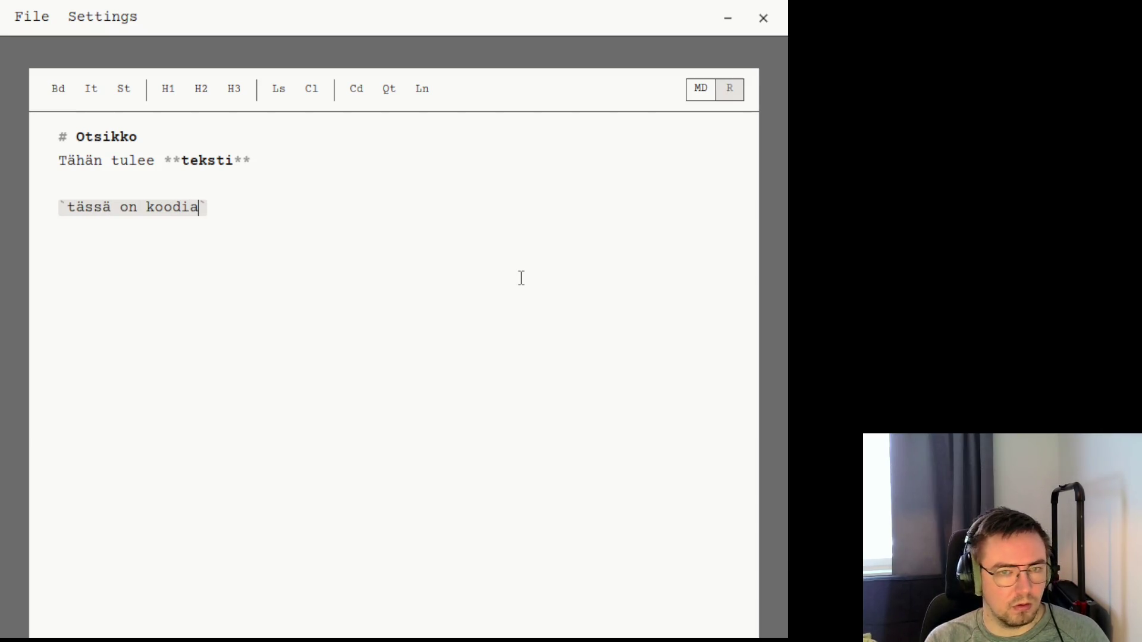
{"action": "left_click", "coordinate": [707, 95]}
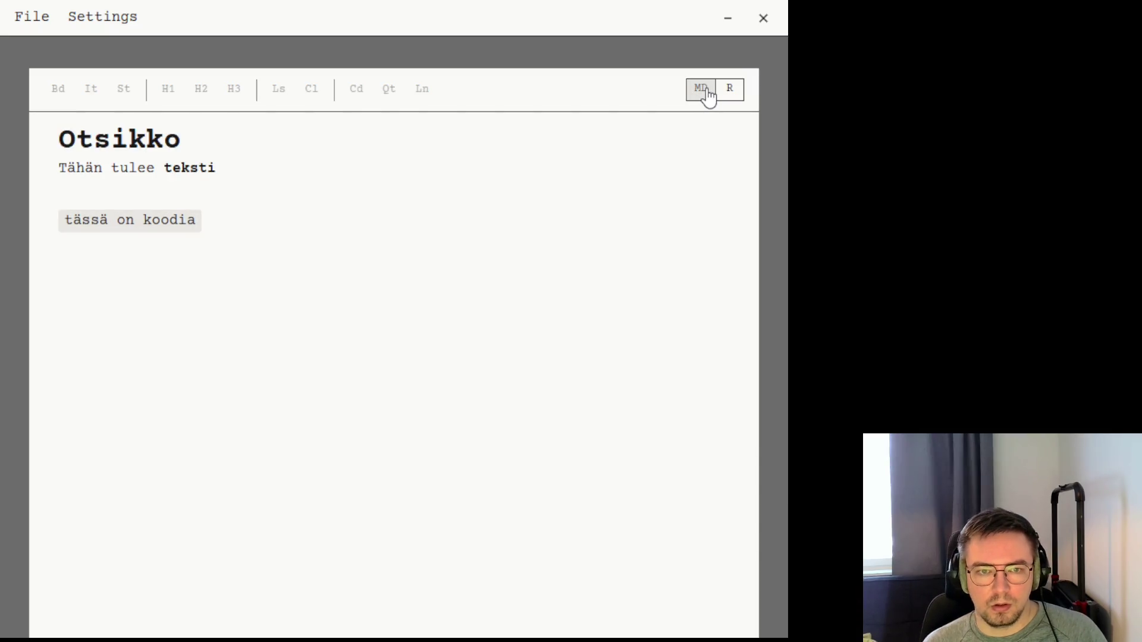
{"action": "left_click", "coordinate": [729, 94]}
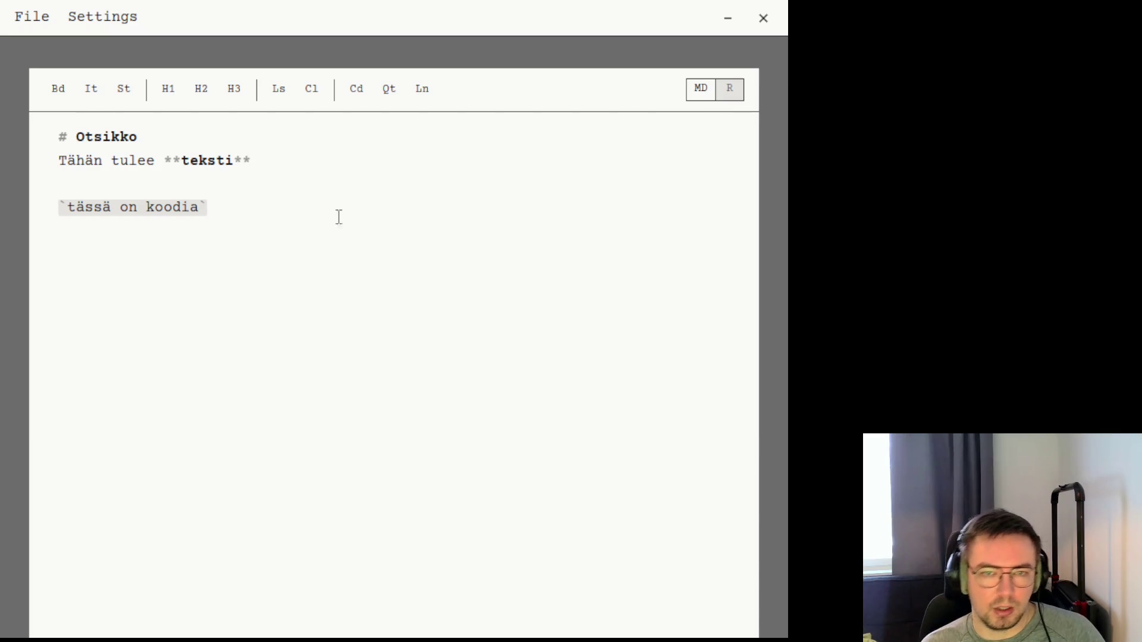
{"action": "left_click", "coordinate": [730, 92]}
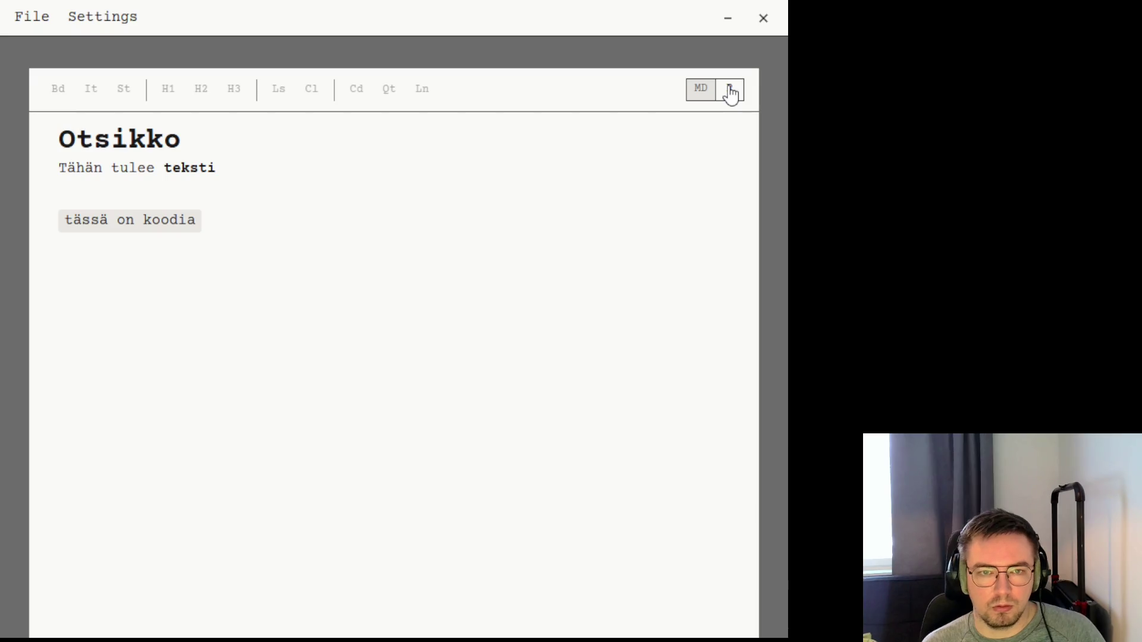
{"action": "left_click", "coordinate": [730, 92]}
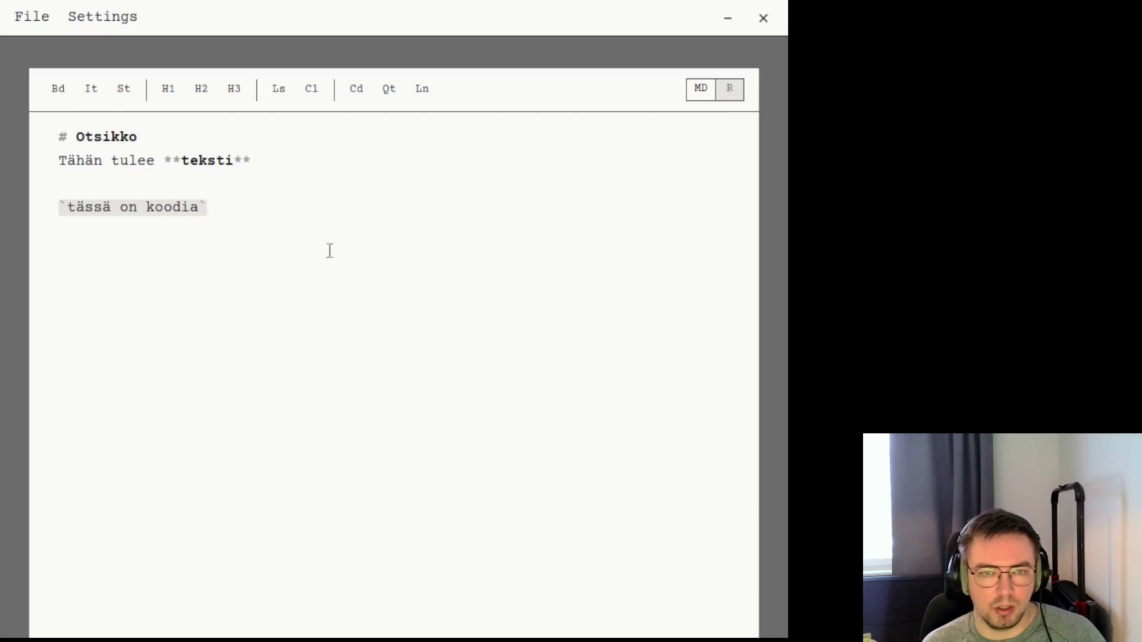
{"action": "left_click_drag", "start_coordinate": [233, 208], "coordinate": [54, 206]}
{"action": "key", "text": "BackSpace"}
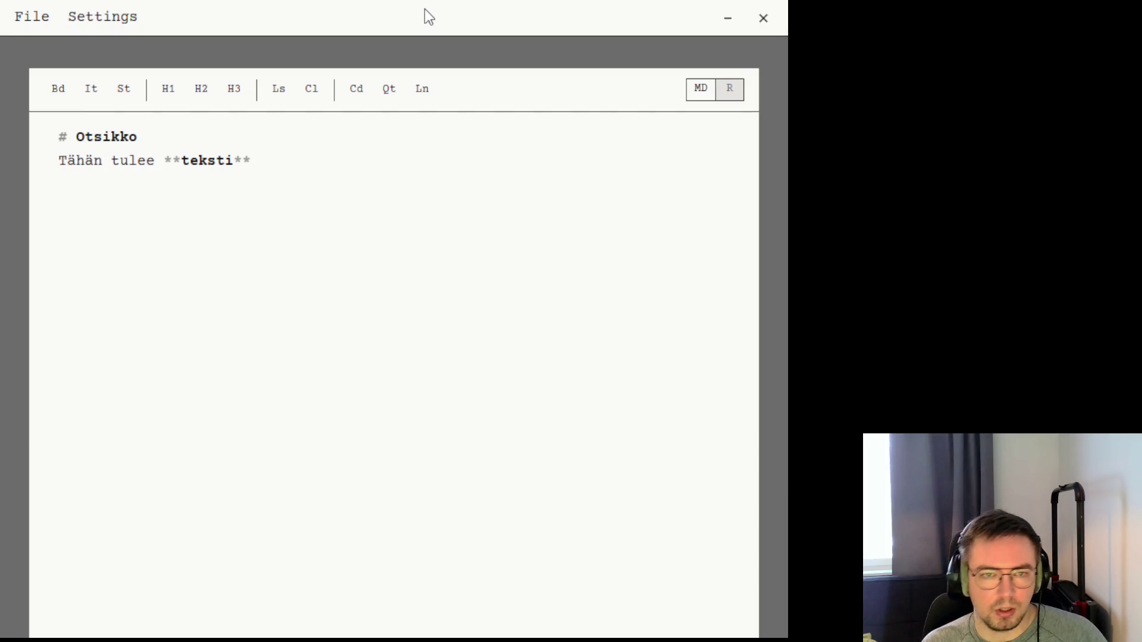
Look through the File and Settings menus, then return to the empty line
{"action": "left_click", "coordinate": [47, 23]}
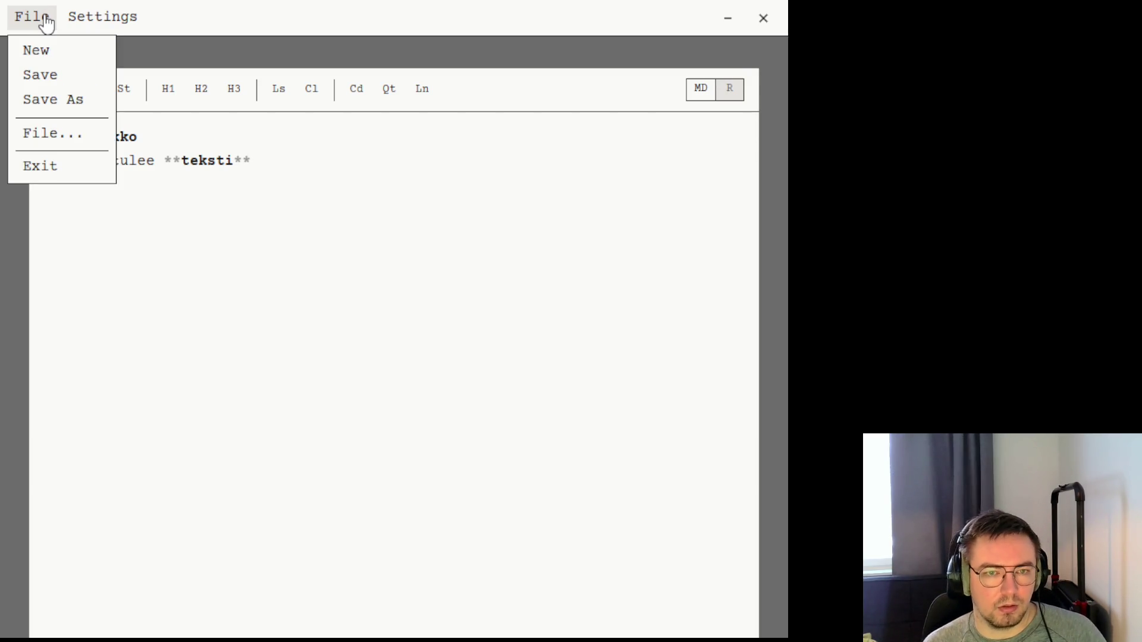
{"action": "left_click", "coordinate": [103, 16]}
{"action": "left_click", "coordinate": [27, 18]}
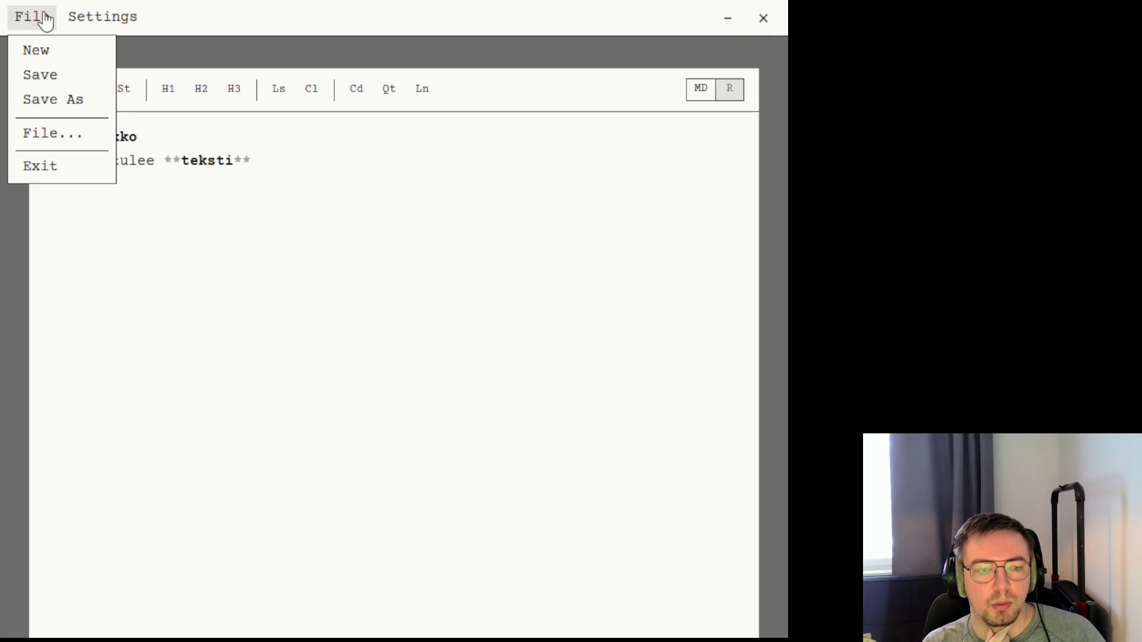
{"action": "left_click", "coordinate": [123, 218]}
{"action": "type", "text": "`"}
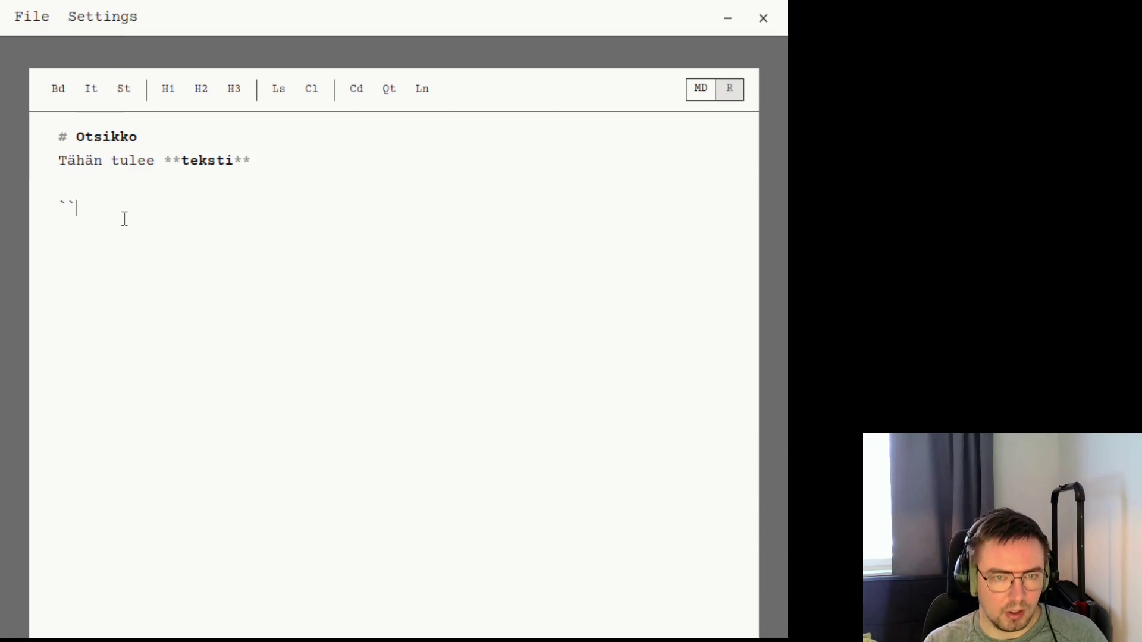
Add a fenced ``` code block containing 'code snippet'
{"action": "type", "text": "`"}
{"action": "key", "text": "Return"}
{"action": "type", "text": "```"}
{"action": "key", "text": "Up"}
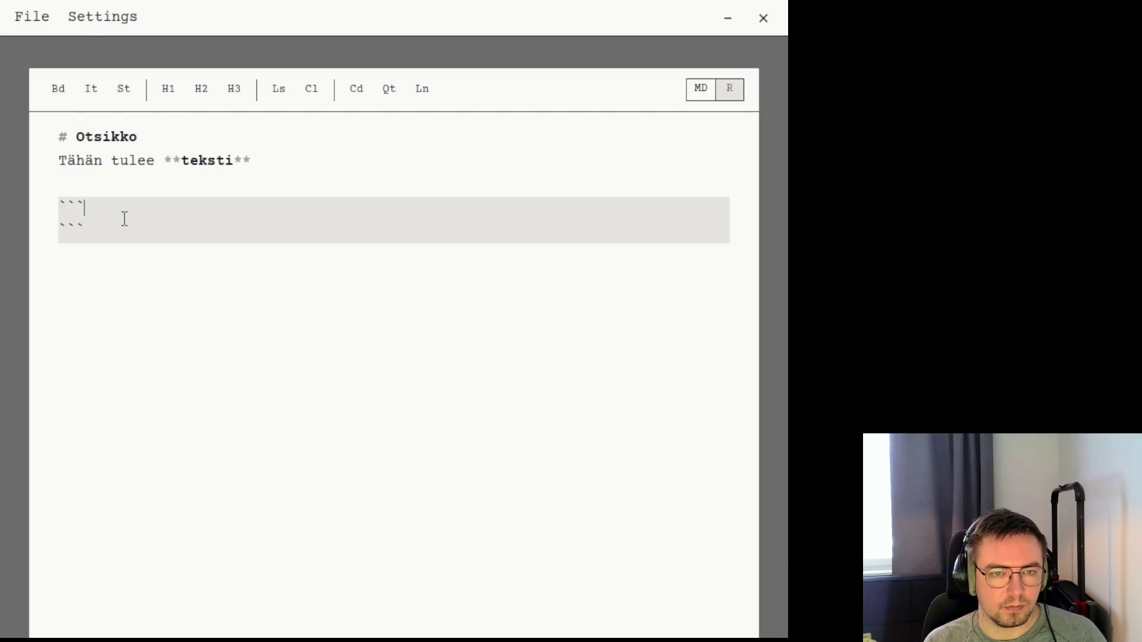
{"action": "key", "text": "Return"}
{"action": "type", "text": "code "}
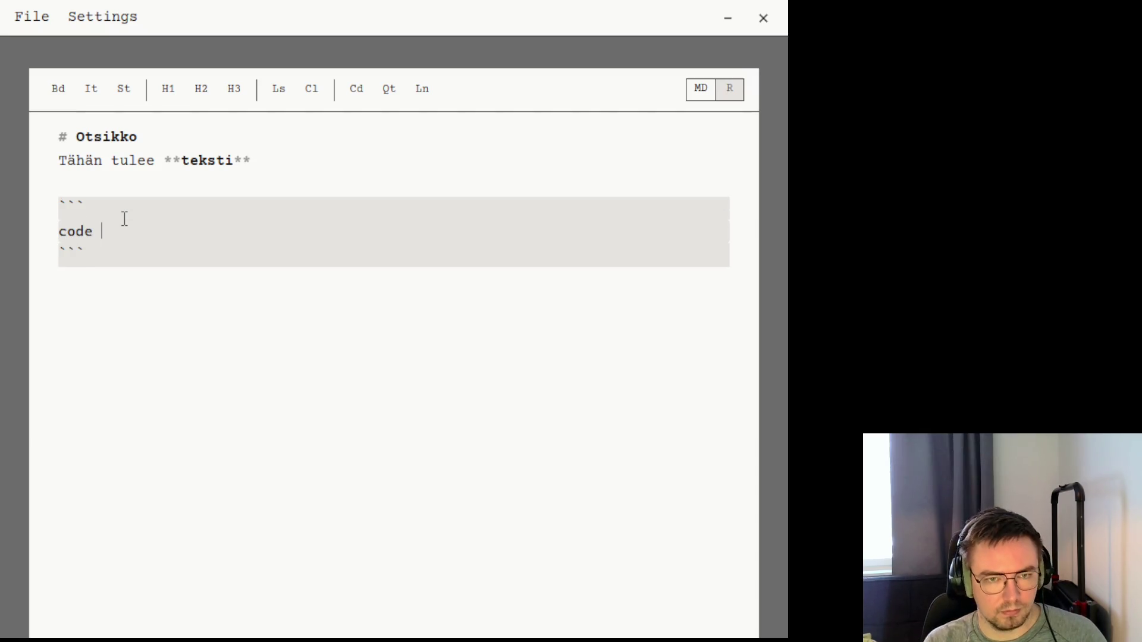
{"action": "type", "text": "snippet"}
Preview the rendered code block, then return to source view and delete it
{"action": "left_click", "coordinate": [705, 96]}
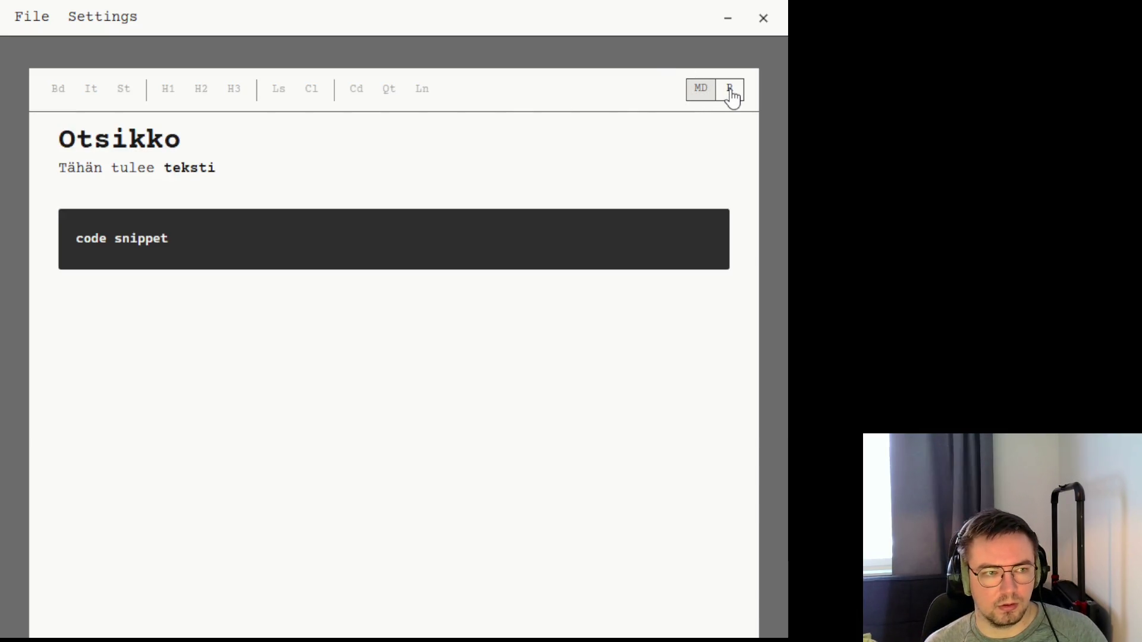
{"action": "left_click", "coordinate": [733, 95]}
{"action": "left_click", "coordinate": [701, 95]}
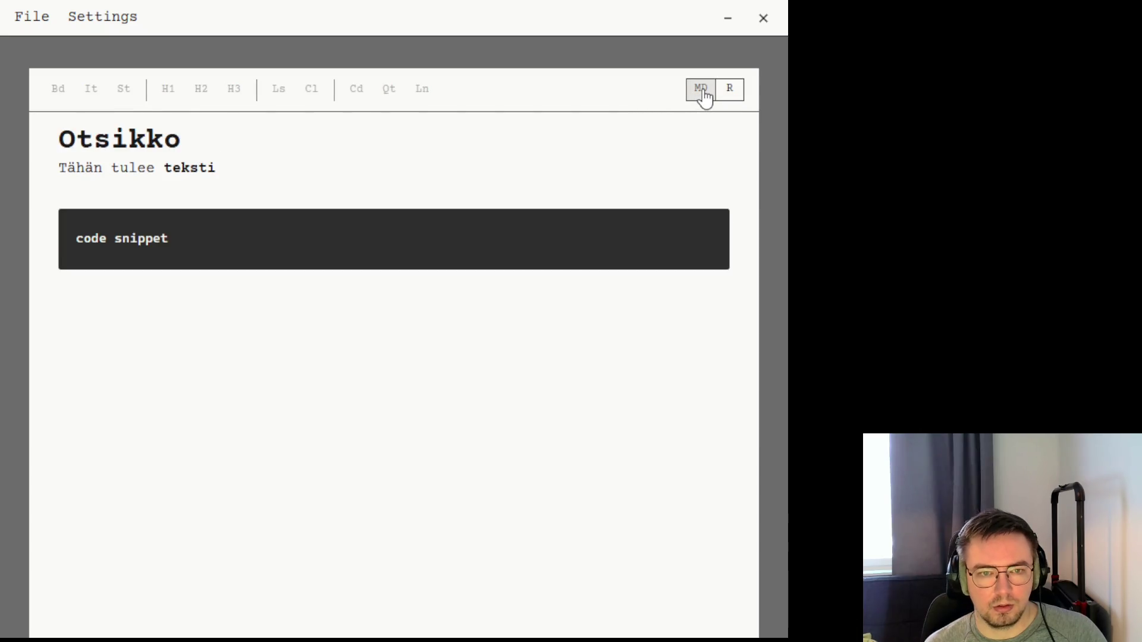
{"action": "left_click", "coordinate": [730, 94]}
{"action": "key", "text": "BackSpace"}
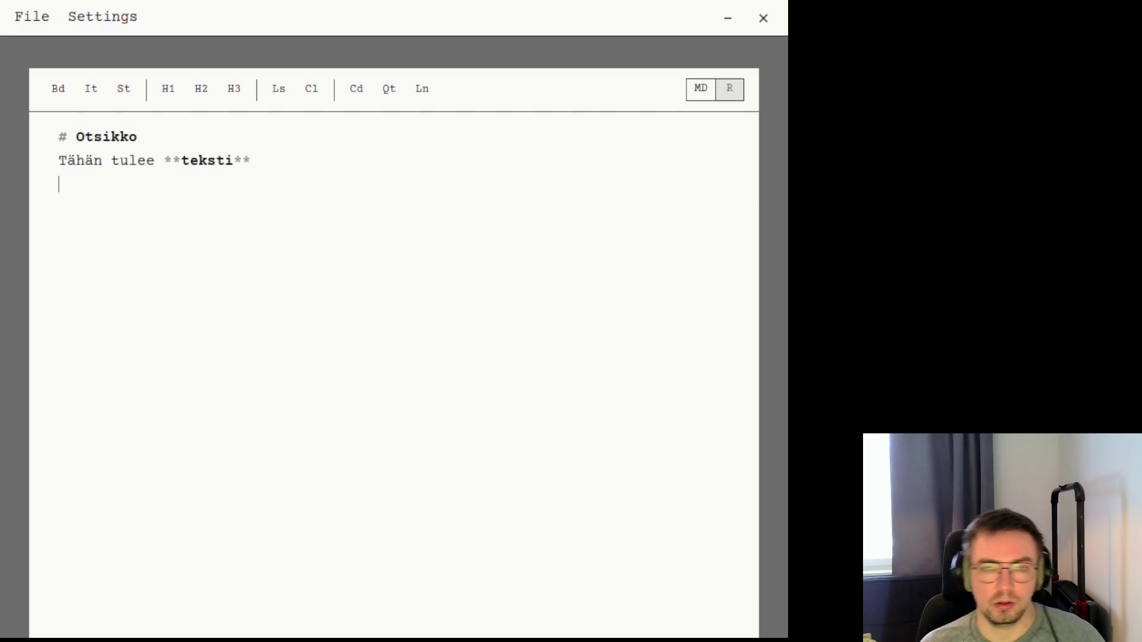
Try the checklist, H2, H3, quote and link buttons, then delete all document text
{"action": "left_click", "coordinate": [311, 102]}
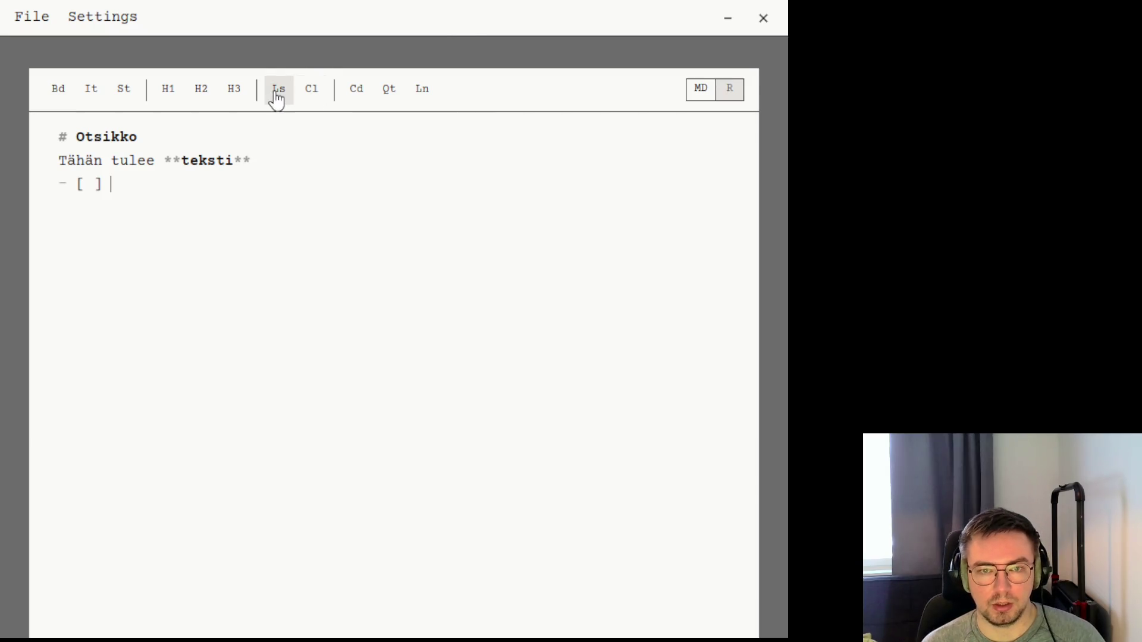
{"action": "left_click", "coordinate": [277, 94]}
{"action": "left_click", "coordinate": [205, 90]}
{"action": "left_click", "coordinate": [234, 91]}
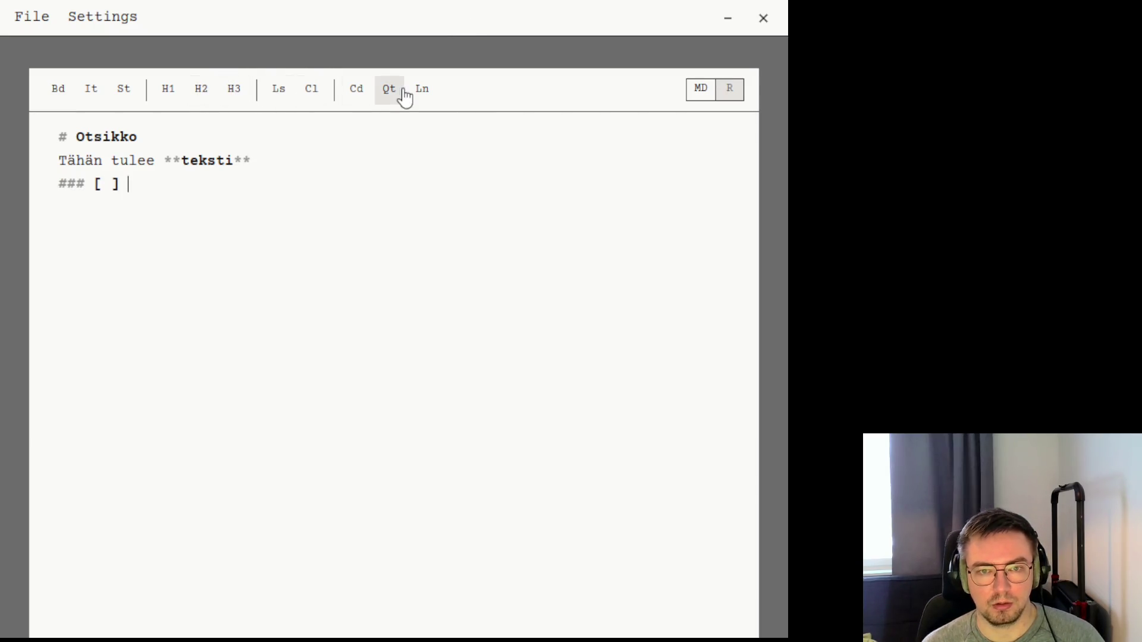
{"action": "left_click", "coordinate": [390, 91]}
{"action": "left_click", "coordinate": [421, 91]}
{"action": "left_click_drag", "start_coordinate": [272, 188], "coordinate": [1, 158]}
{"action": "key", "text": "ctrl+a"}
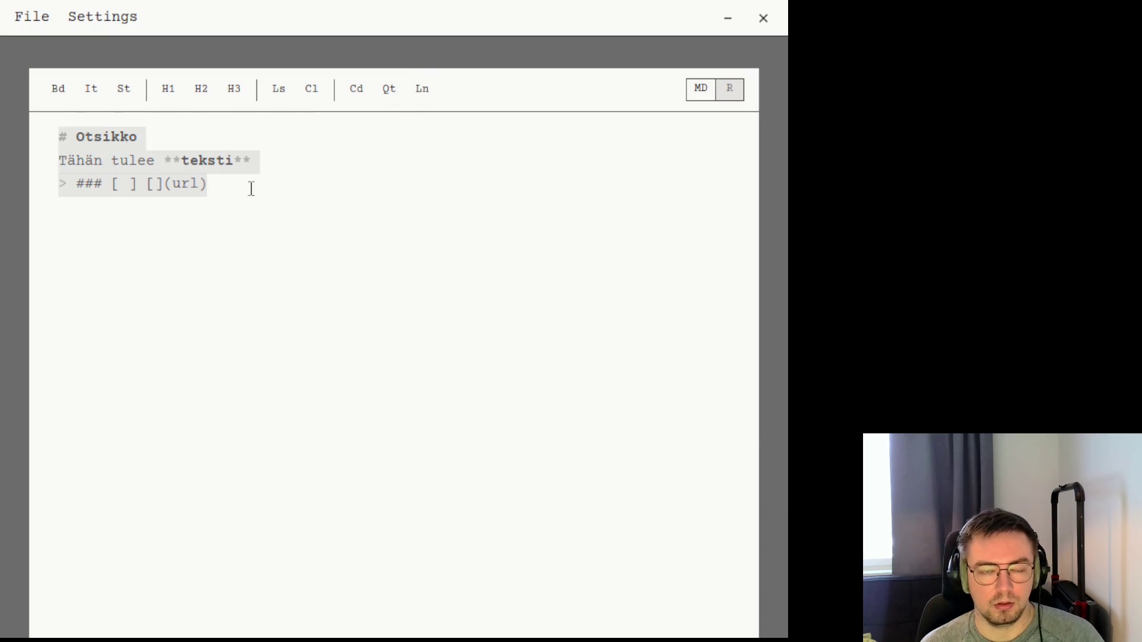
{"action": "key", "text": "BackSpace"}
In Preferences, try the VT323 font and Small/Large sizes, reverting to Courier Prime and Normal
{"action": "left_click", "coordinate": [81, 24]}
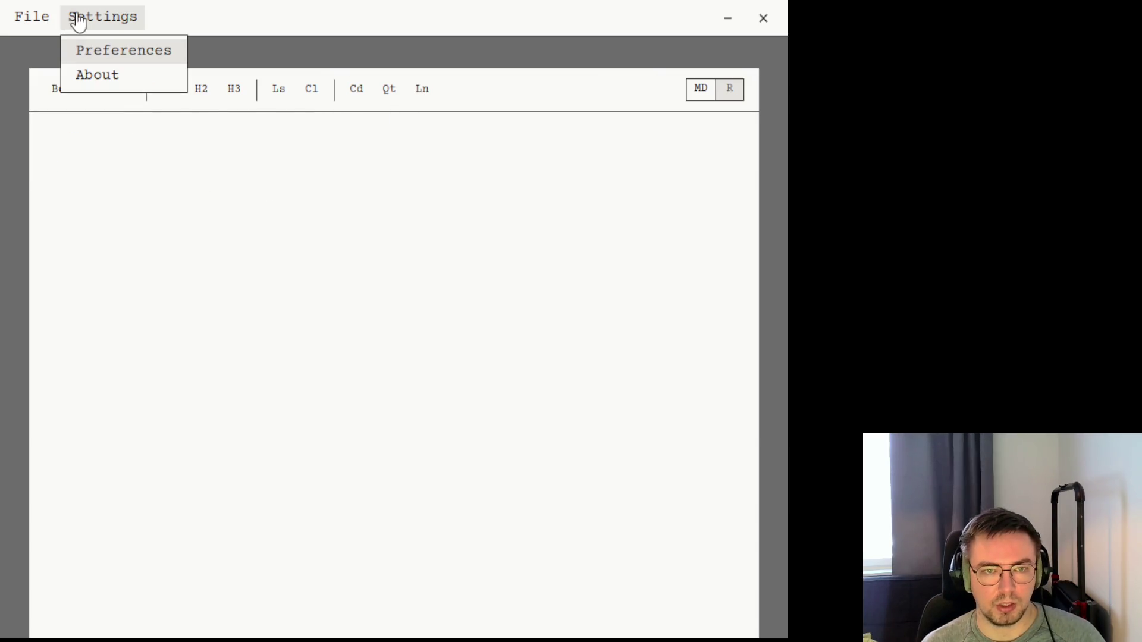
{"action": "left_click", "coordinate": [91, 53]}
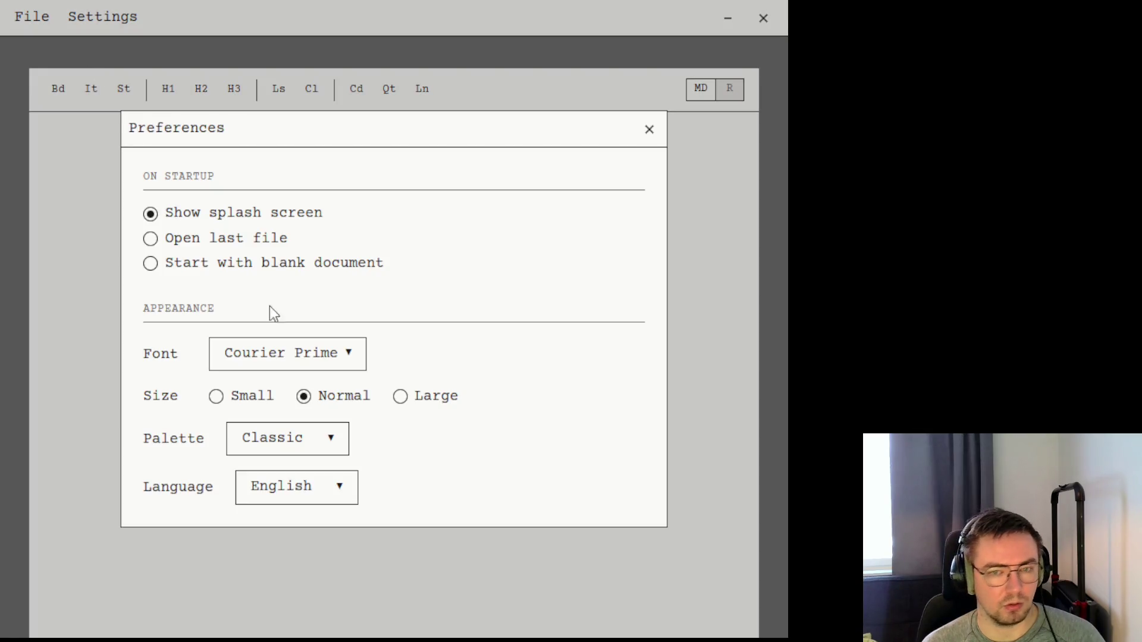
{"action": "left_click", "coordinate": [308, 367]}
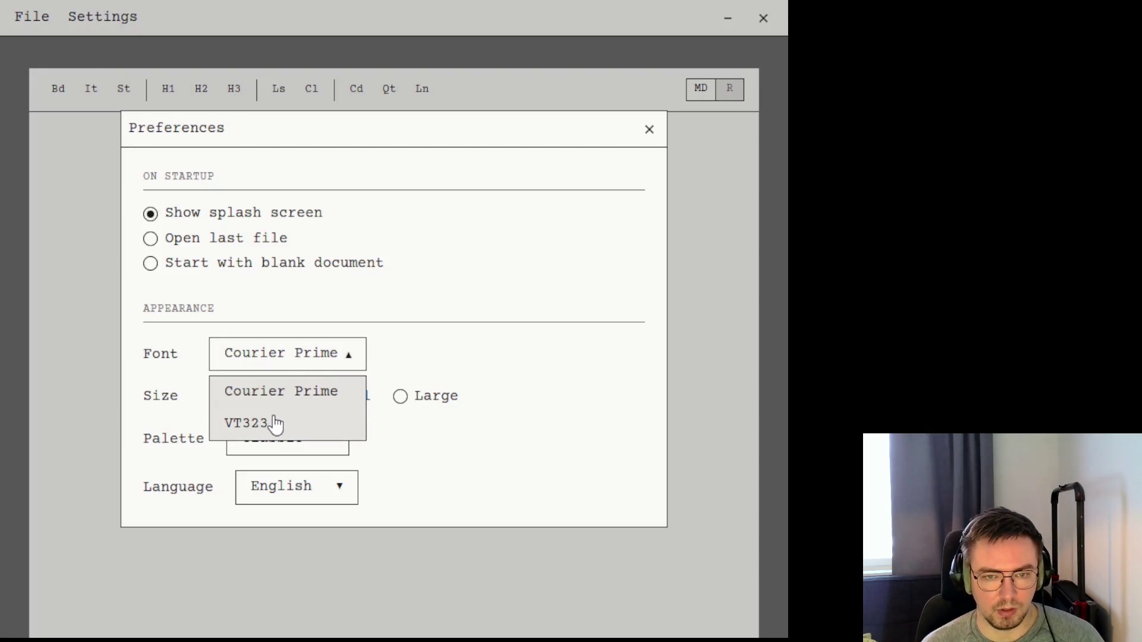
{"action": "left_click", "coordinate": [276, 425]}
{"action": "left_click", "coordinate": [271, 372]}
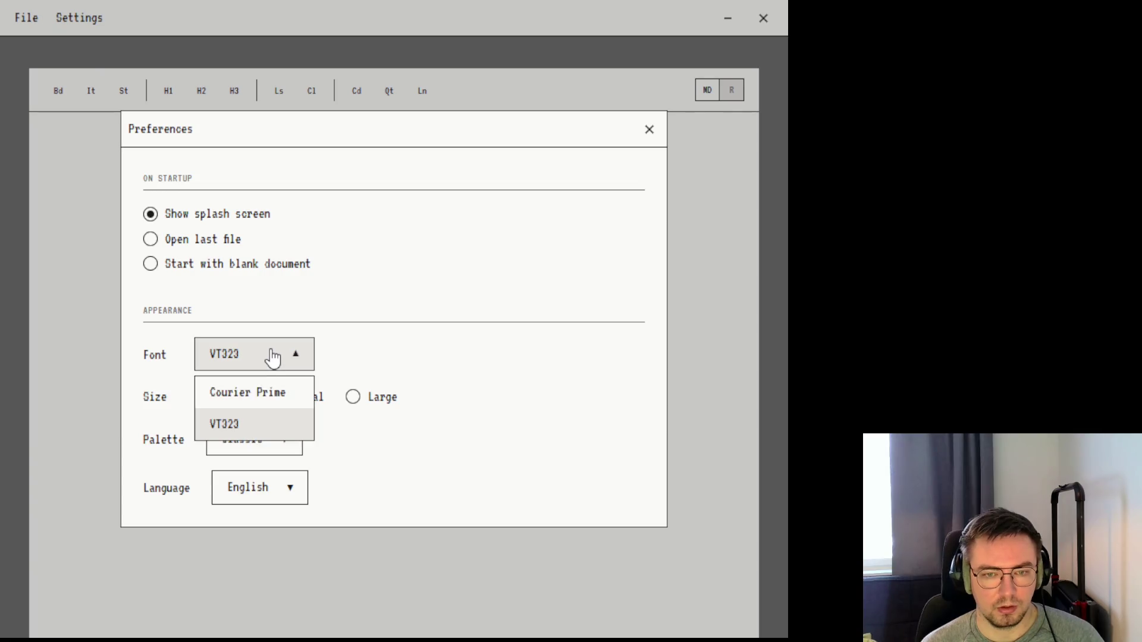
{"action": "left_click", "coordinate": [265, 390]}
{"action": "left_click", "coordinate": [215, 396]}
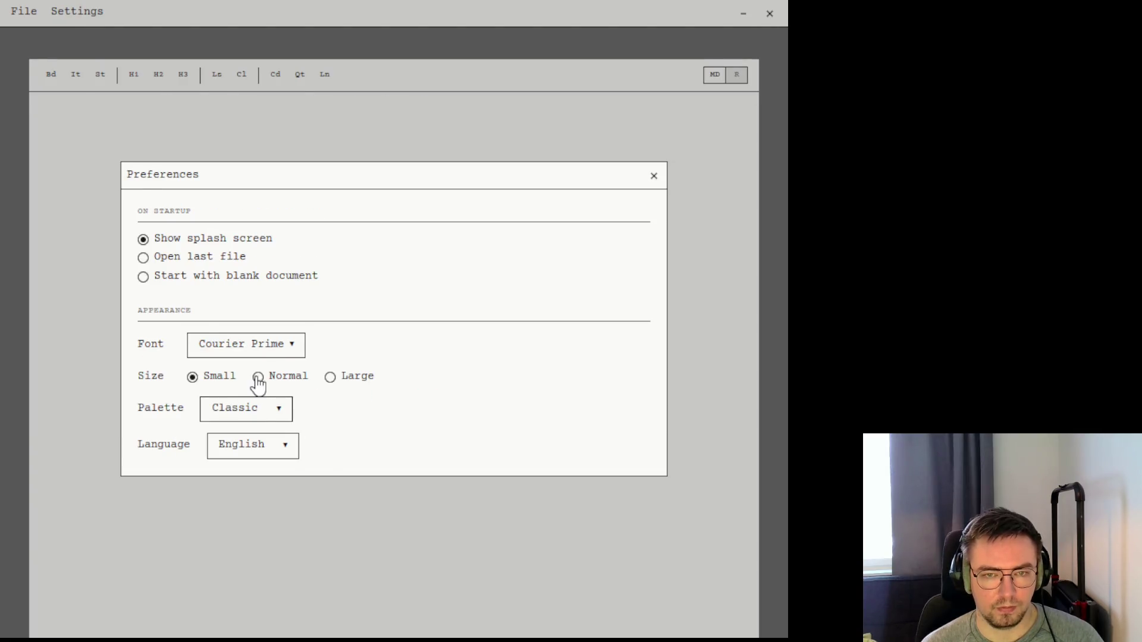
{"action": "left_click", "coordinate": [253, 378]}
{"action": "left_click", "coordinate": [216, 396]}
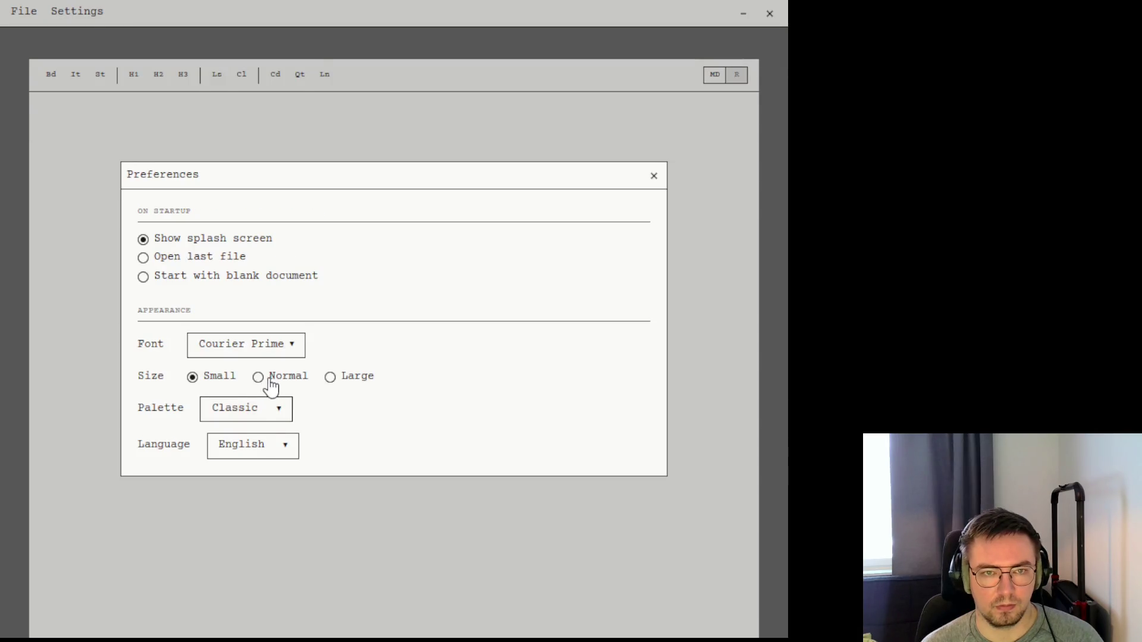
{"action": "left_click", "coordinate": [268, 384]}
{"action": "left_click", "coordinate": [414, 397]}
{"action": "left_click", "coordinate": [395, 436]}
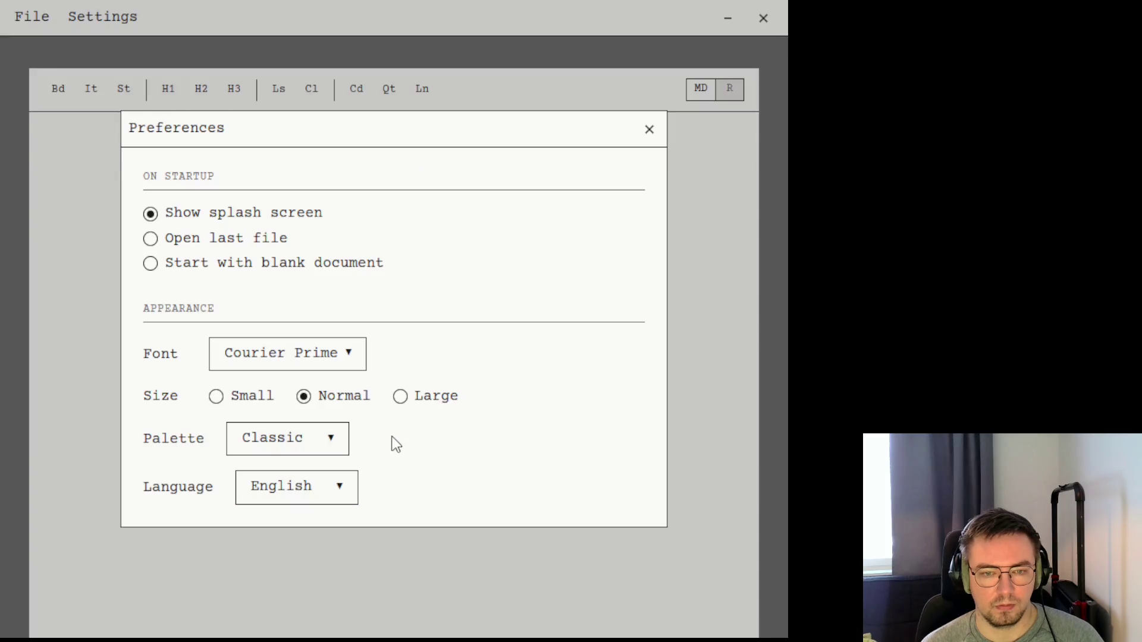
Preview the Mint, Aubergine and Chocolate palettes, then return to Classic
{"action": "left_click", "coordinate": [288, 440]}
{"action": "left_click", "coordinate": [281, 517]}
{"action": "left_click", "coordinate": [313, 449]}
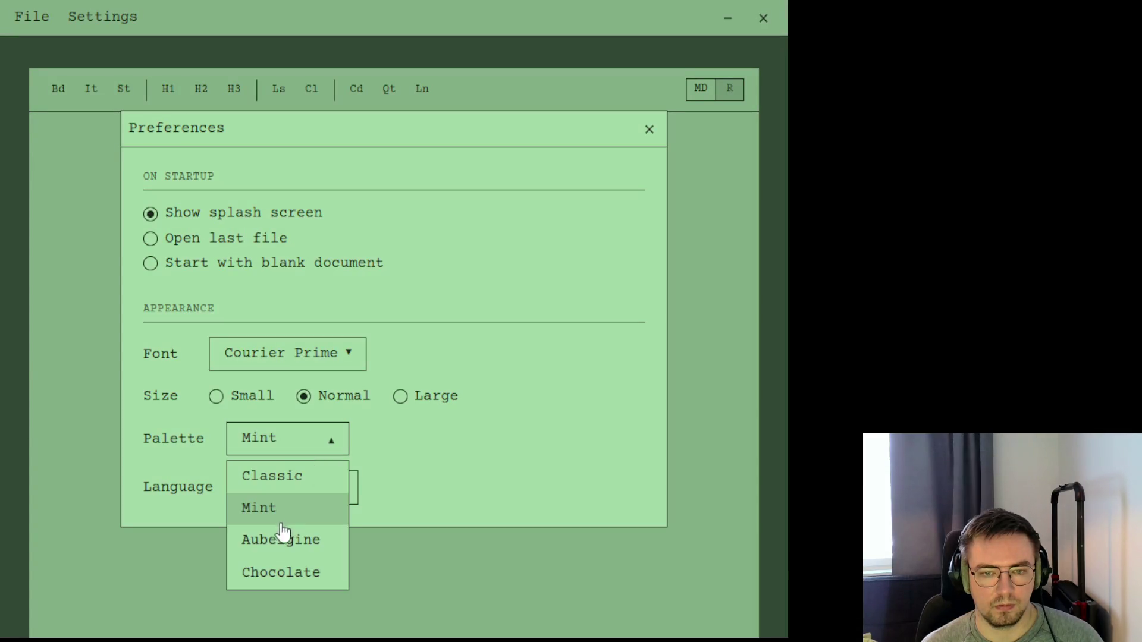
{"action": "left_click", "coordinate": [286, 538]}
{"action": "left_click", "coordinate": [312, 452]}
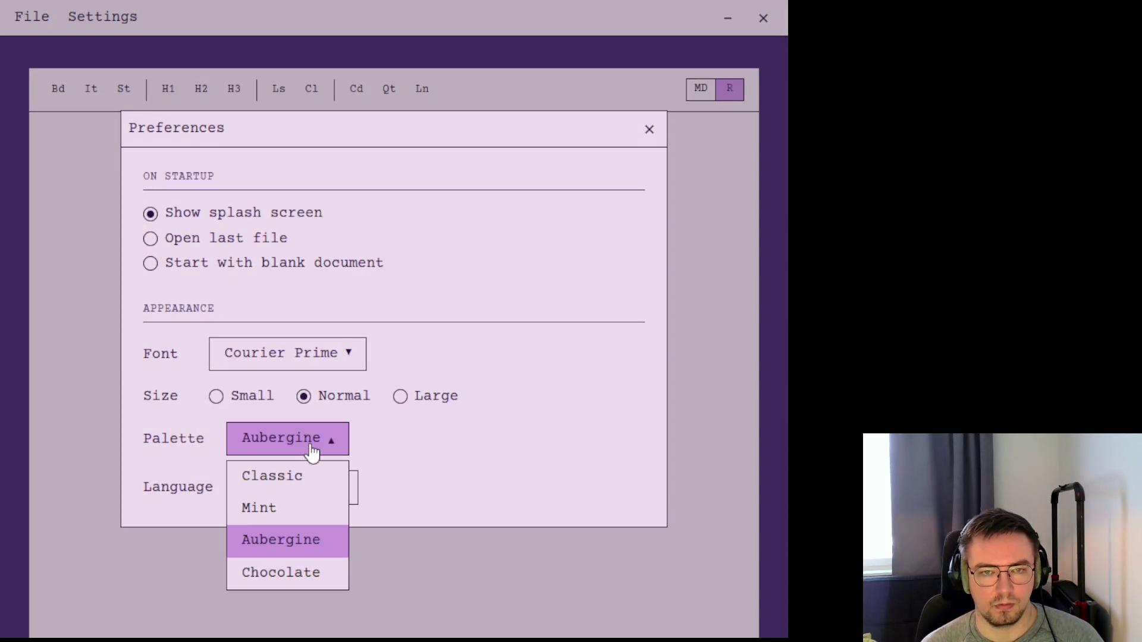
{"action": "left_click", "coordinate": [280, 577]}
{"action": "left_click", "coordinate": [288, 443]}
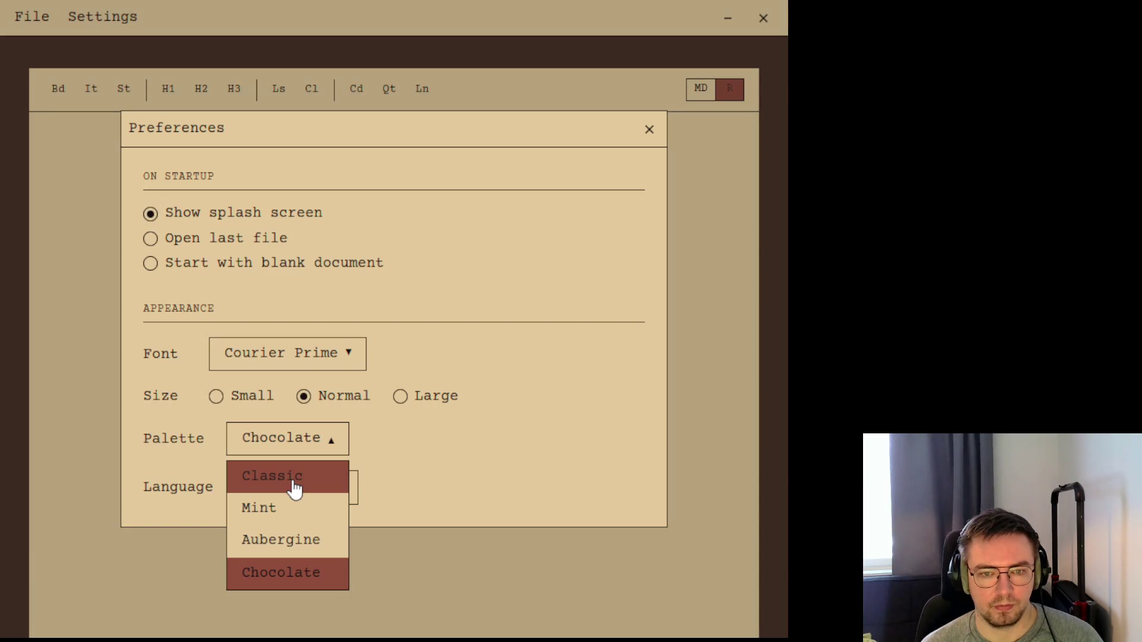
{"action": "left_click", "coordinate": [294, 483]}
Switch the interface language to Suomi and back to English twice, then close Preferences
{"action": "left_click", "coordinate": [300, 498]}
{"action": "left_click", "coordinate": [284, 556]}
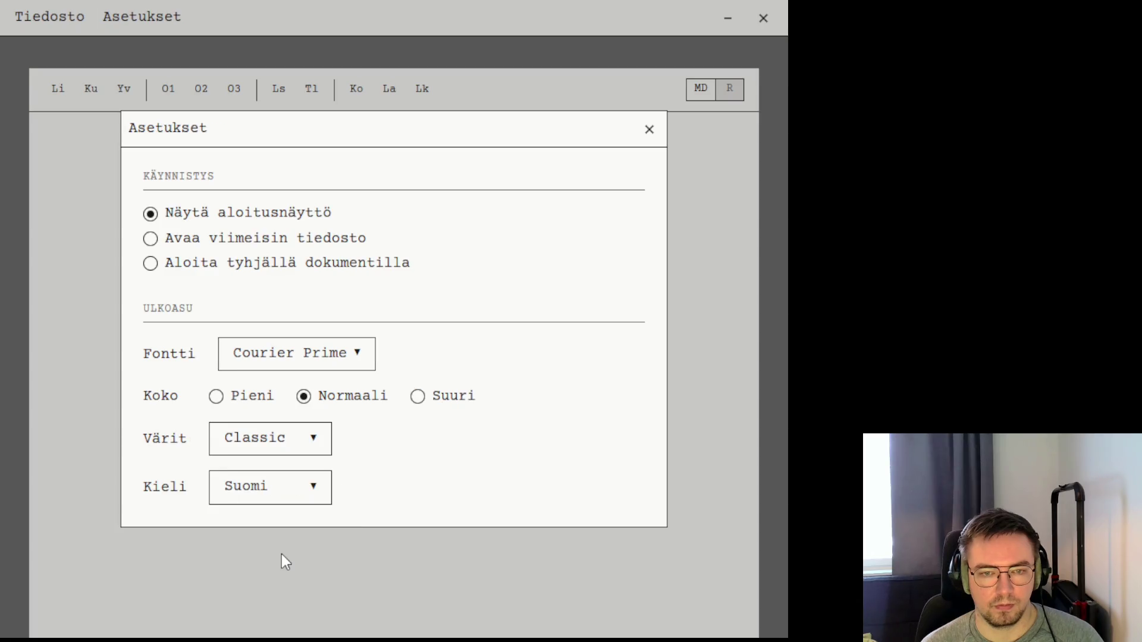
{"action": "left_click", "coordinate": [282, 494]}
{"action": "left_click", "coordinate": [259, 526]}
{"action": "left_click", "coordinate": [280, 487]}
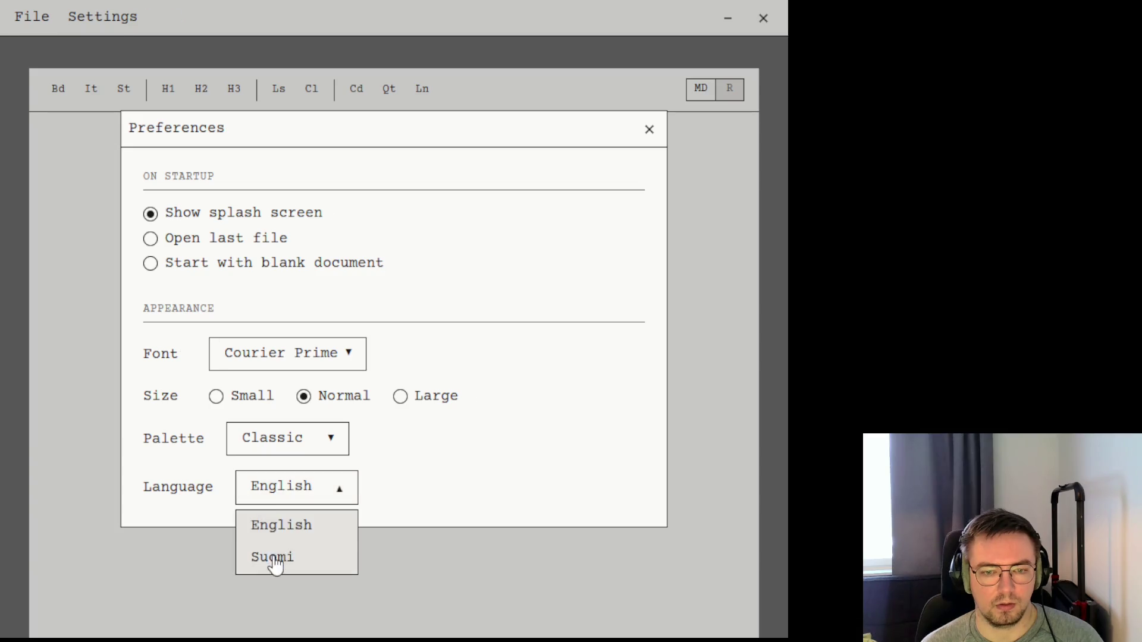
{"action": "left_click", "coordinate": [274, 559]}
{"action": "left_click", "coordinate": [279, 487]}
{"action": "left_click", "coordinate": [278, 525]}
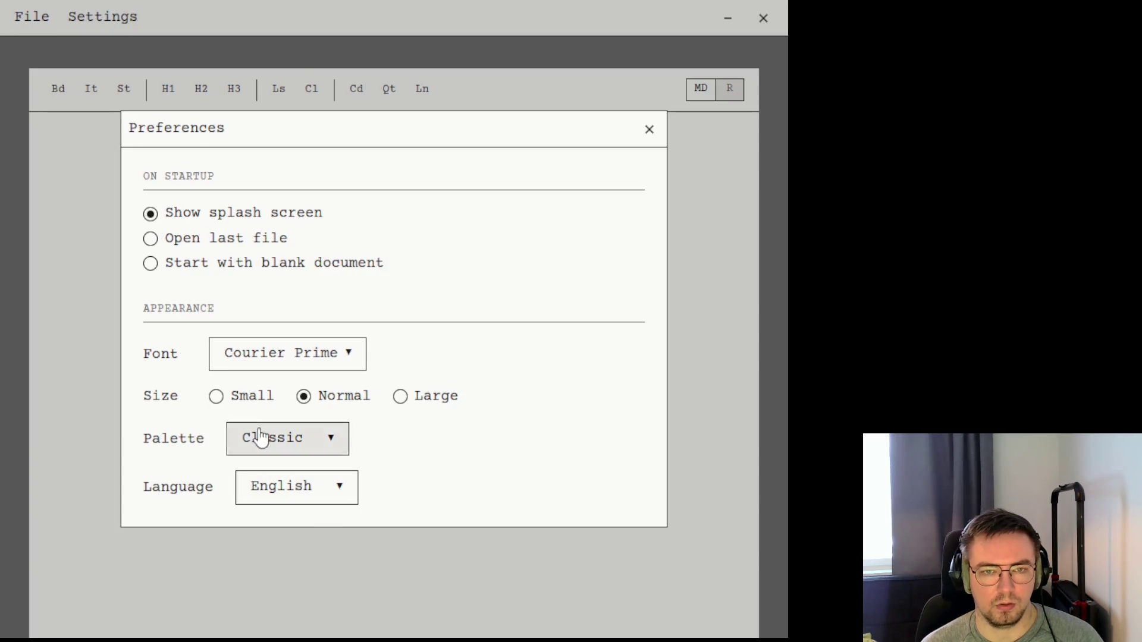
{"action": "left_click", "coordinate": [655, 141]}
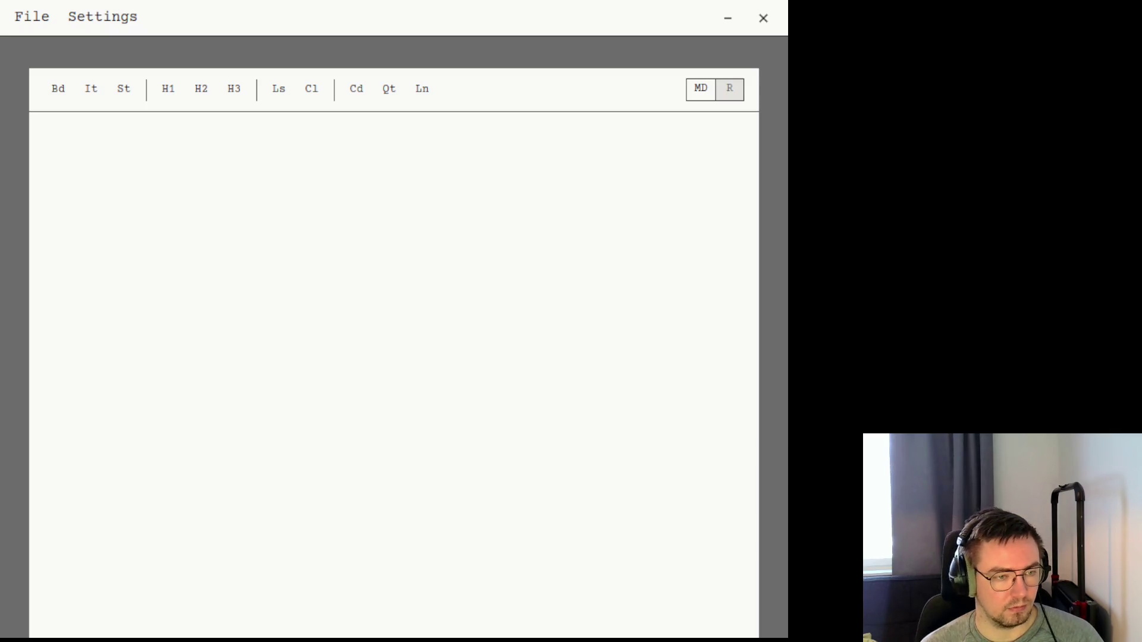
{"action": "left_click", "coordinate": [293, 328]}
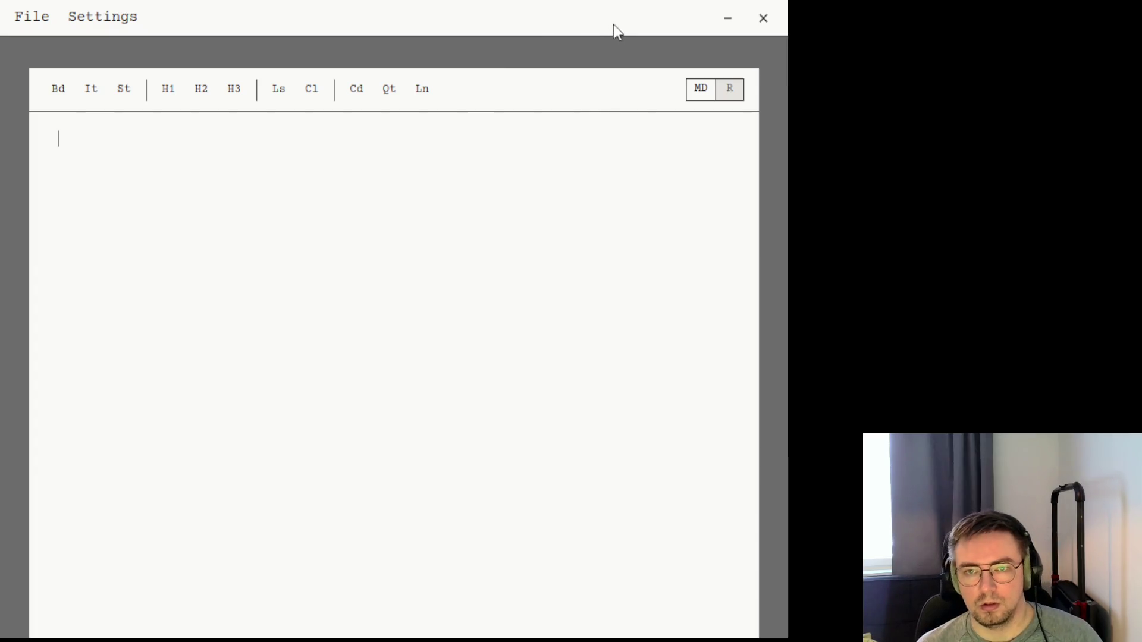
{"action": "left_click", "coordinate": [761, 27]}
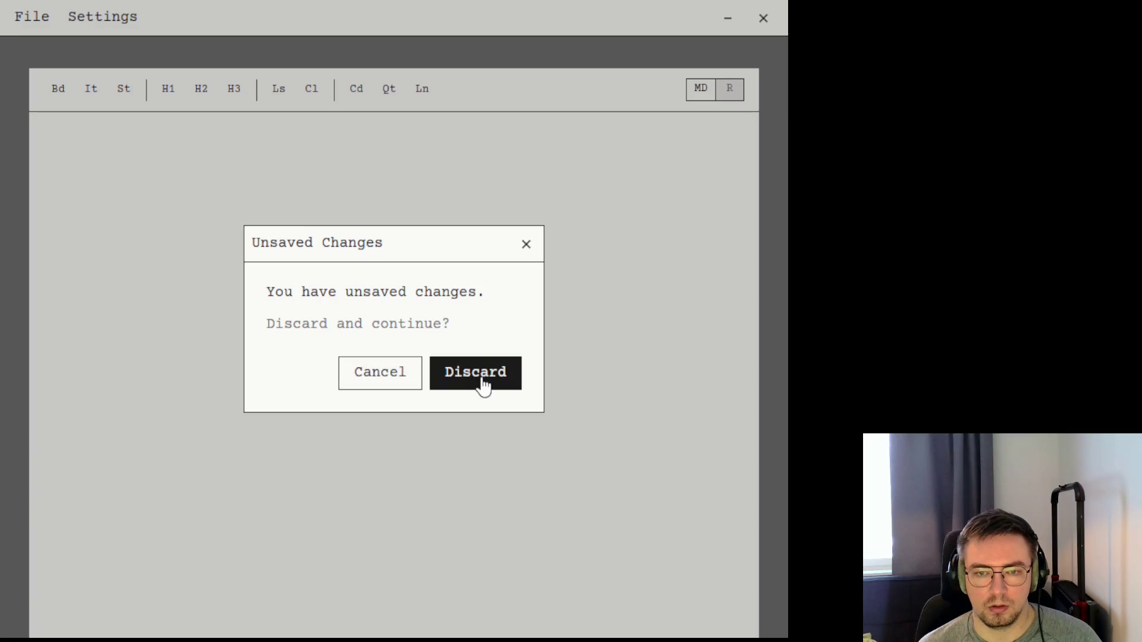
Keep the document, reopen Preferences and preview Chocolate, Aubergine and Mint before returning to Classic
{"action": "left_click", "coordinate": [526, 243]}
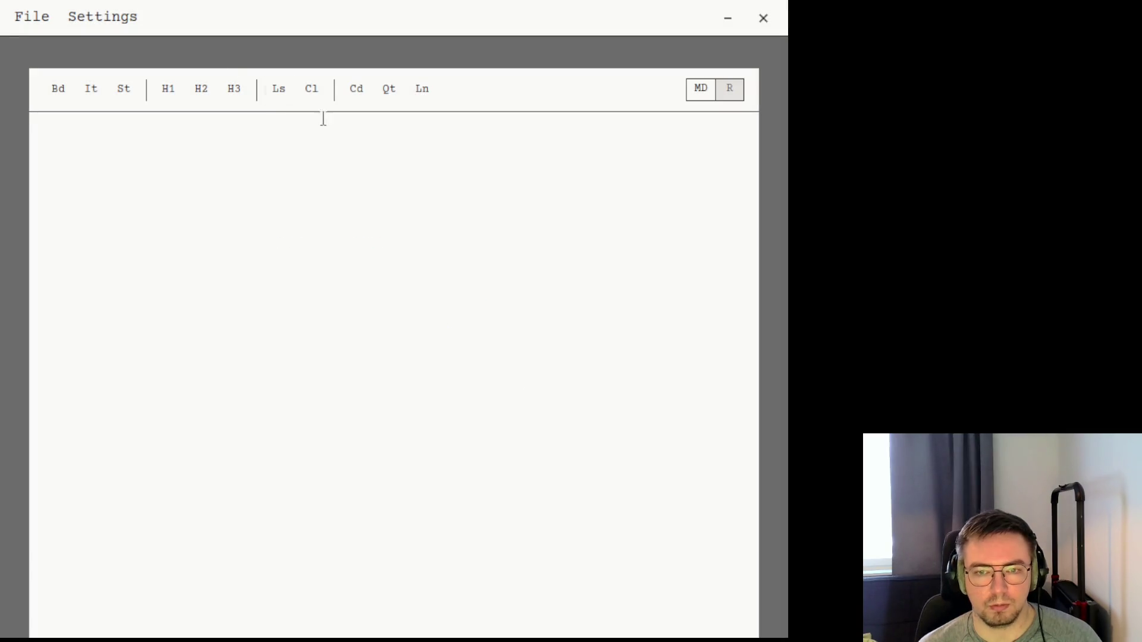
{"action": "left_click", "coordinate": [119, 21]}
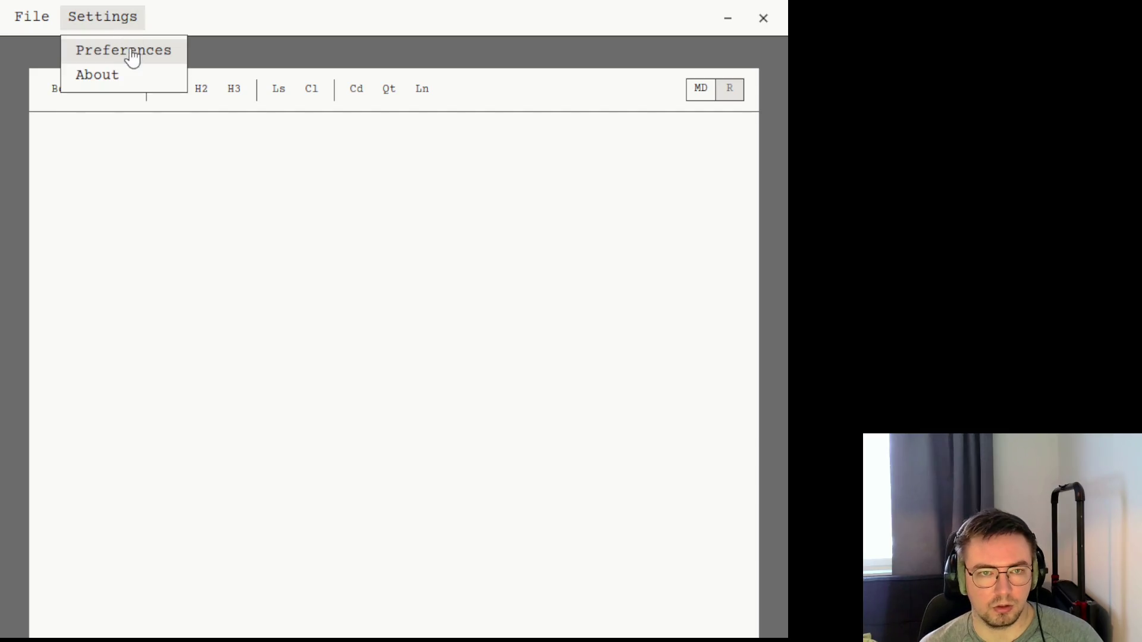
{"action": "left_click", "coordinate": [127, 50]}
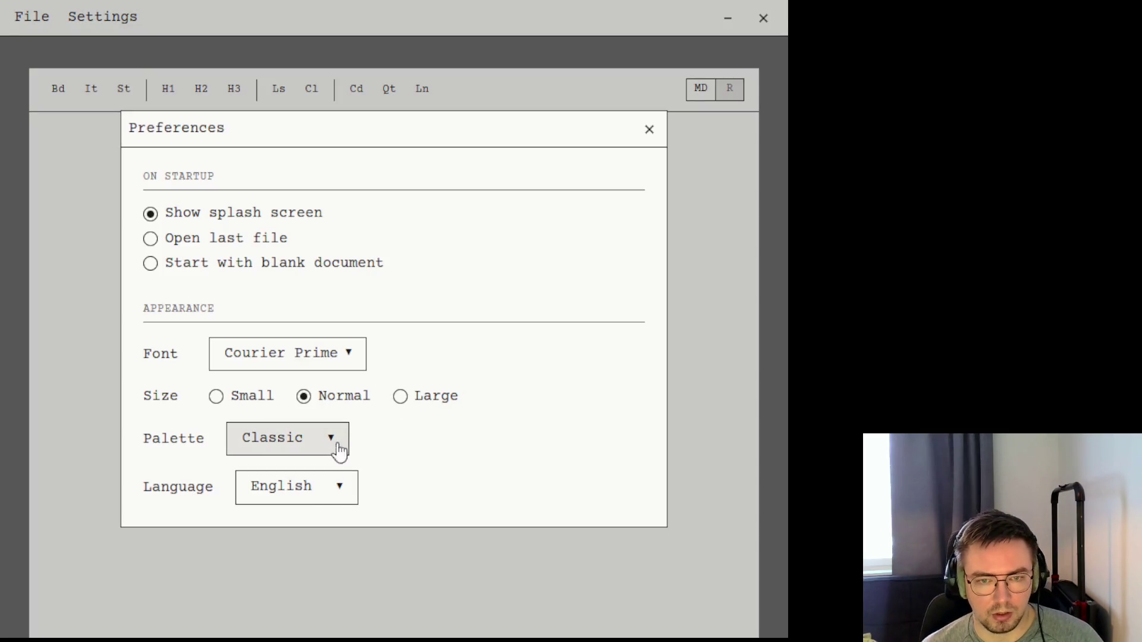
{"action": "left_click", "coordinate": [304, 447]}
{"action": "left_click", "coordinate": [300, 574]}
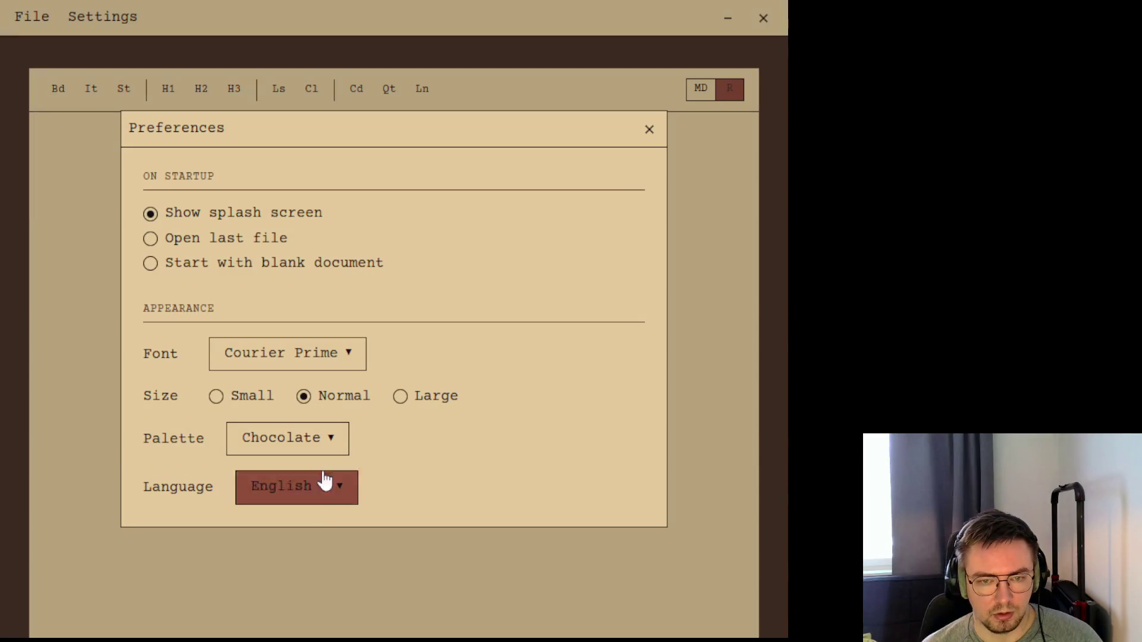
{"action": "left_click", "coordinate": [324, 447]}
{"action": "left_click", "coordinate": [289, 553]}
{"action": "left_click", "coordinate": [316, 447]}
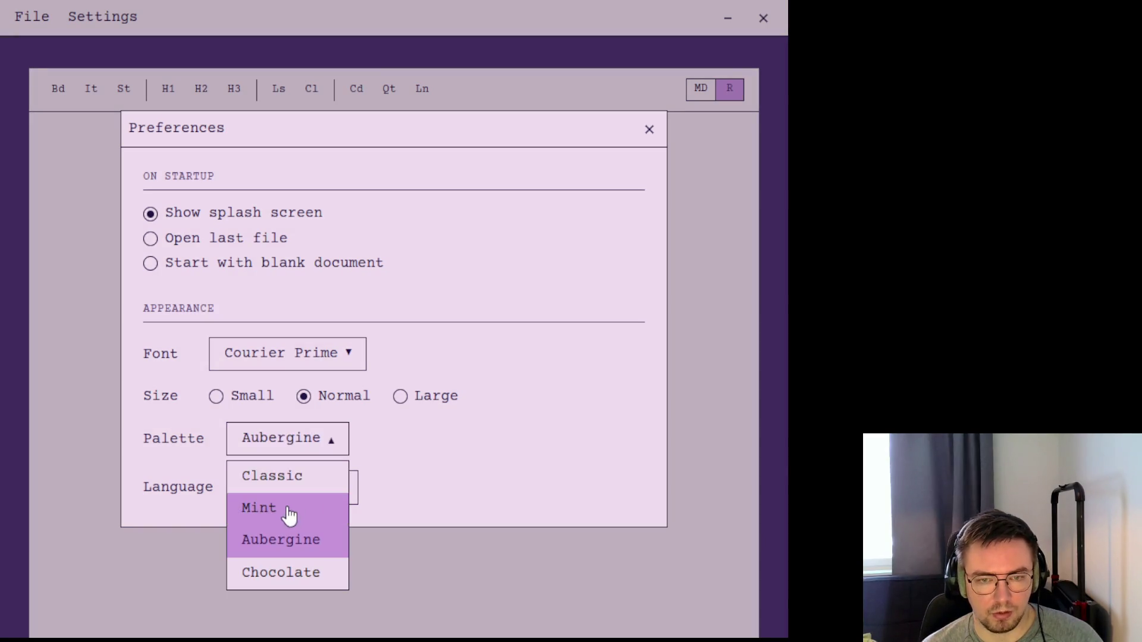
{"action": "left_click", "coordinate": [288, 515]}
{"action": "left_click", "coordinate": [314, 438]}
{"action": "left_click", "coordinate": [306, 492]}
Settle on the Chocolate palette after trying Aubergine and Mint again, and close Preferences
{"action": "left_click", "coordinate": [301, 449]}
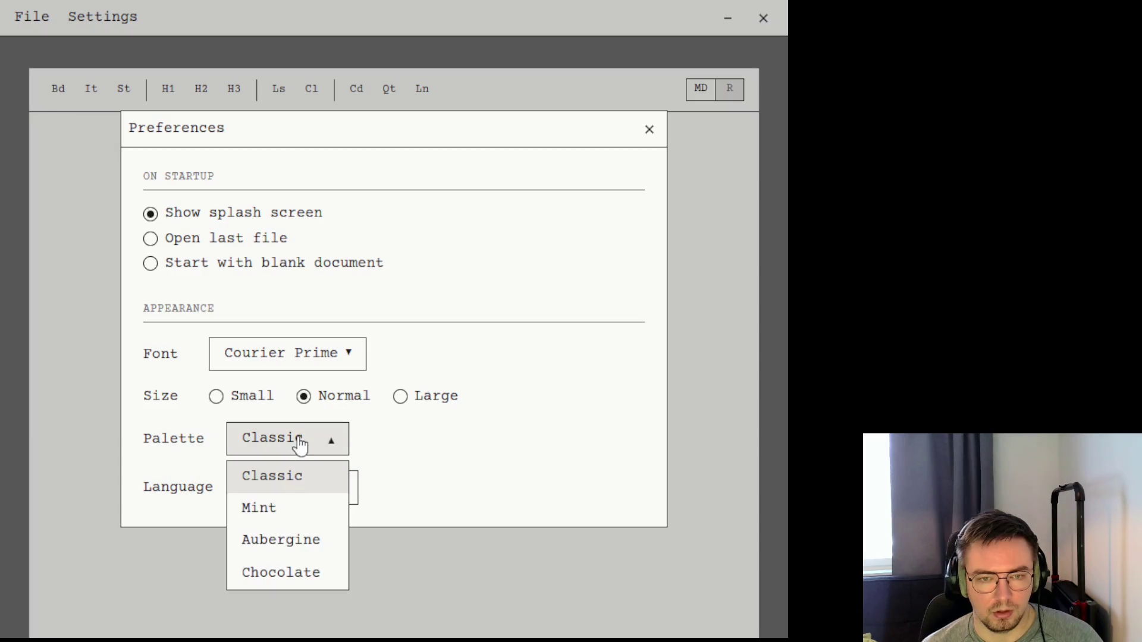
{"action": "left_click", "coordinate": [273, 577]}
{"action": "left_click", "coordinate": [309, 444]}
{"action": "left_click", "coordinate": [279, 550]}
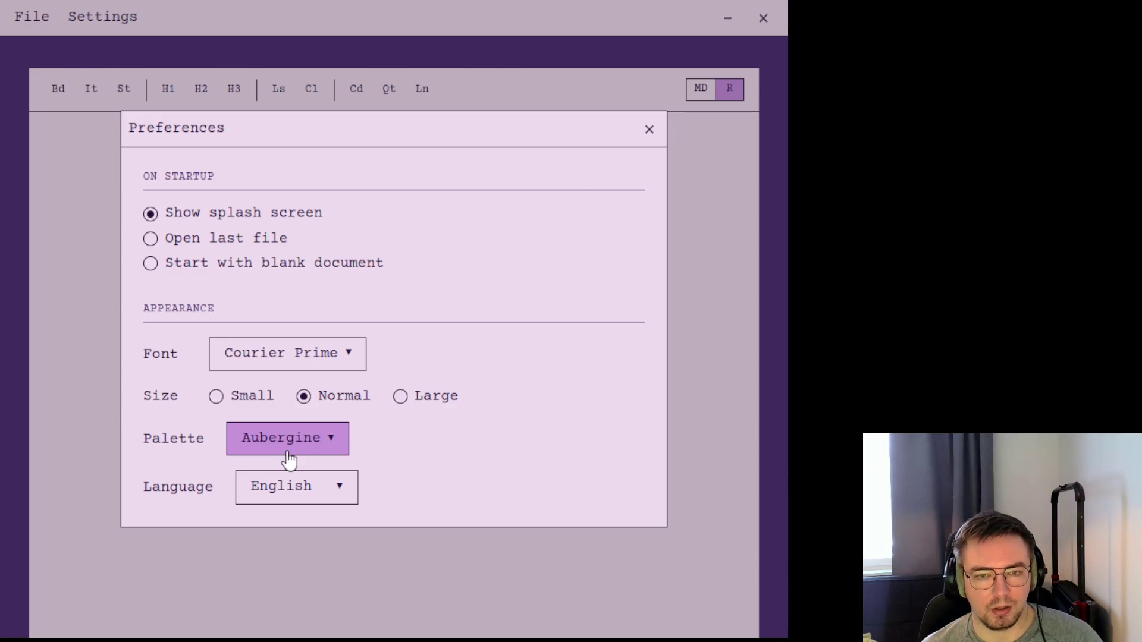
{"action": "left_click", "coordinate": [274, 453]}
{"action": "left_click", "coordinate": [274, 508]}
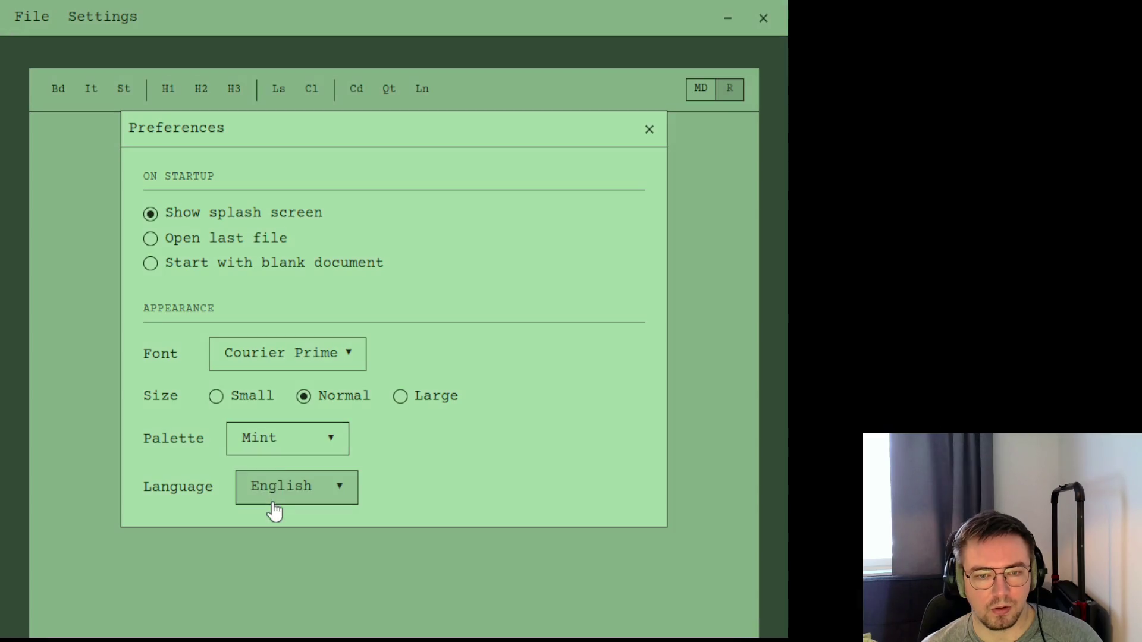
{"action": "left_click", "coordinate": [292, 455]}
{"action": "left_click", "coordinate": [273, 571]}
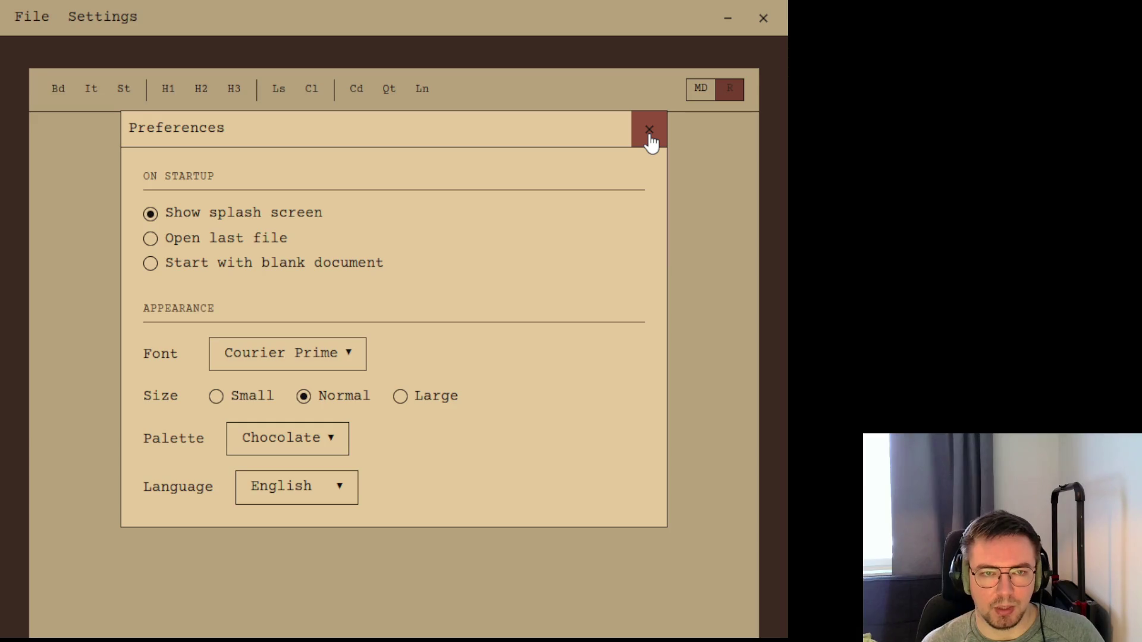
{"action": "left_click", "coordinate": [650, 140]}
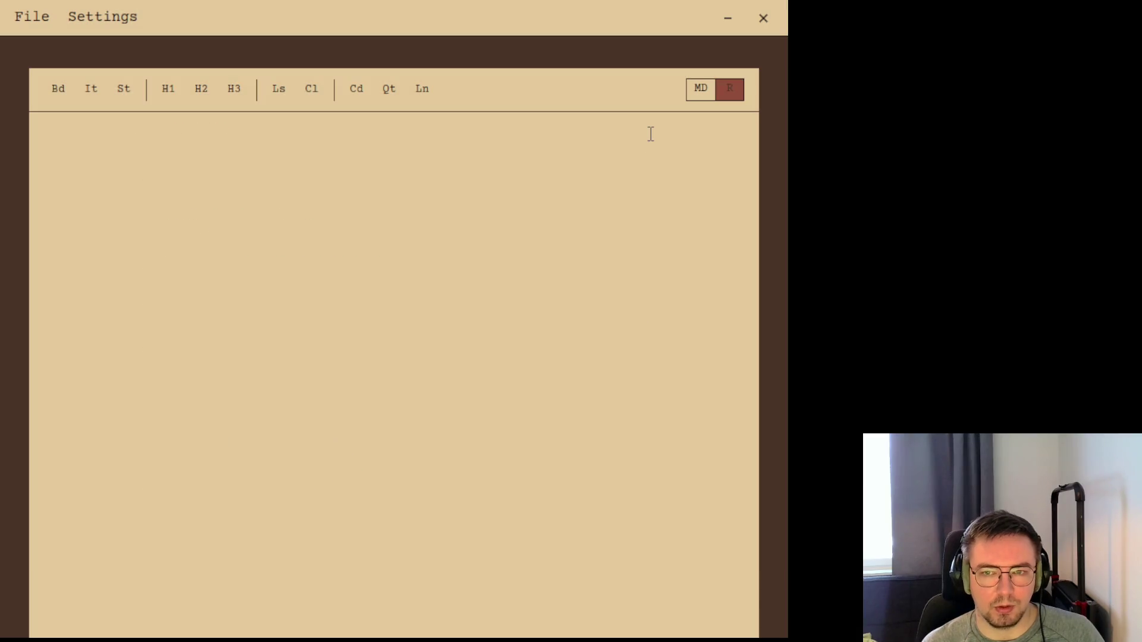
Attempt to close the editor, cancel at the Unsaved Changes prompt, and reopen Preferences
{"action": "left_click", "coordinate": [765, 23]}
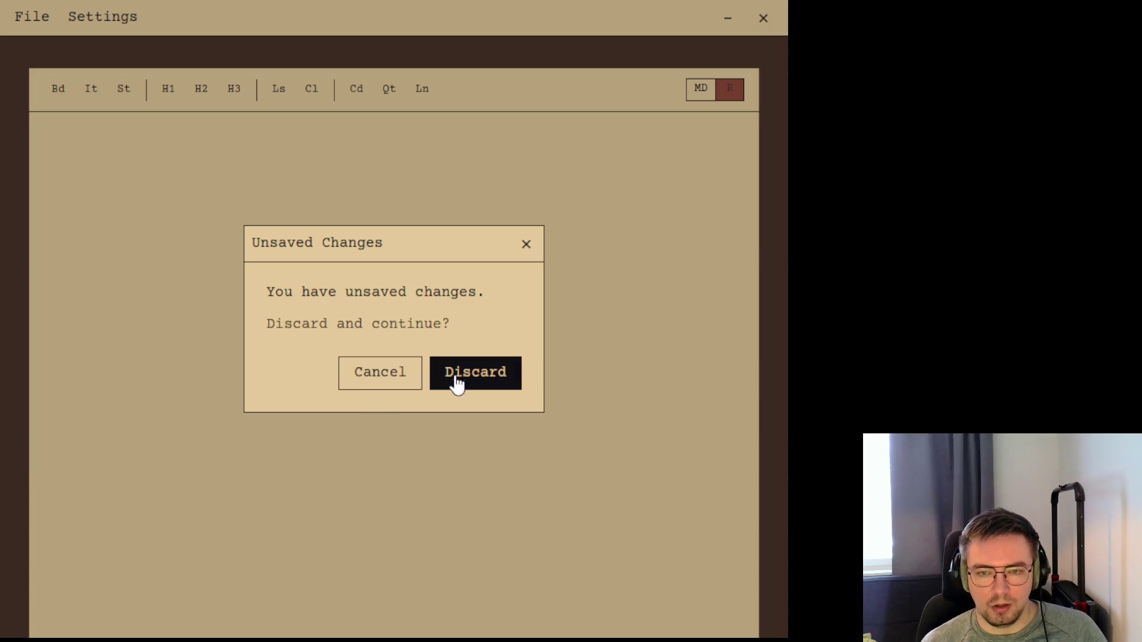
{"action": "left_click", "coordinate": [381, 390]}
{"action": "left_click", "coordinate": [111, 24]}
{"action": "left_click", "coordinate": [143, 57]}
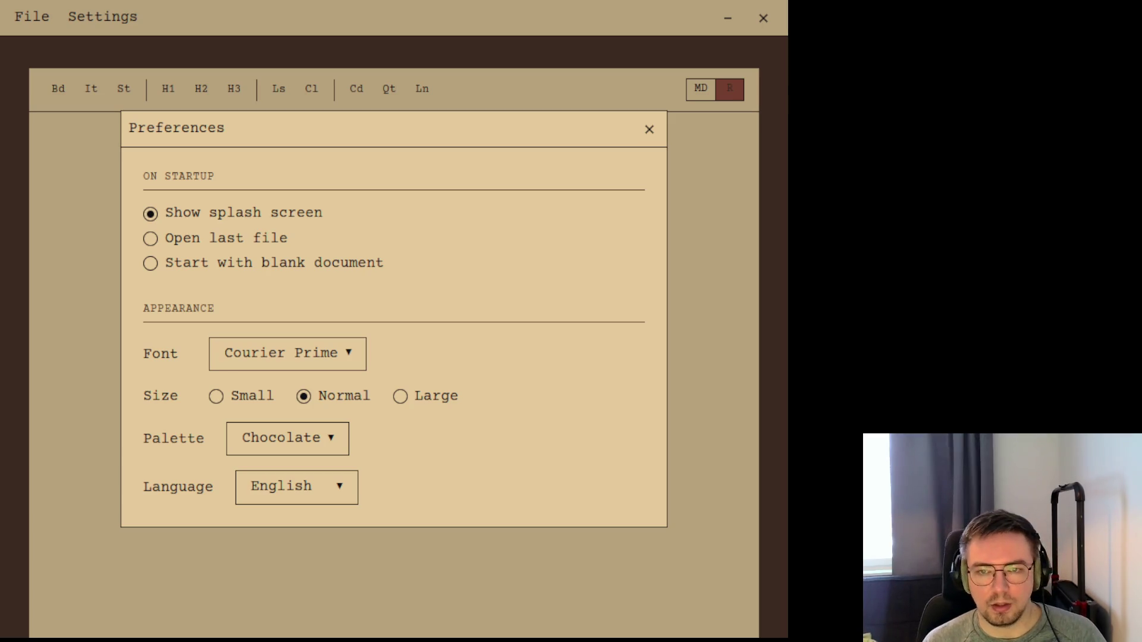
Reopen Preferences and browse the available font and language choices
{"action": "left_click", "coordinate": [648, 131]}
{"action": "left_click", "coordinate": [113, 23]}
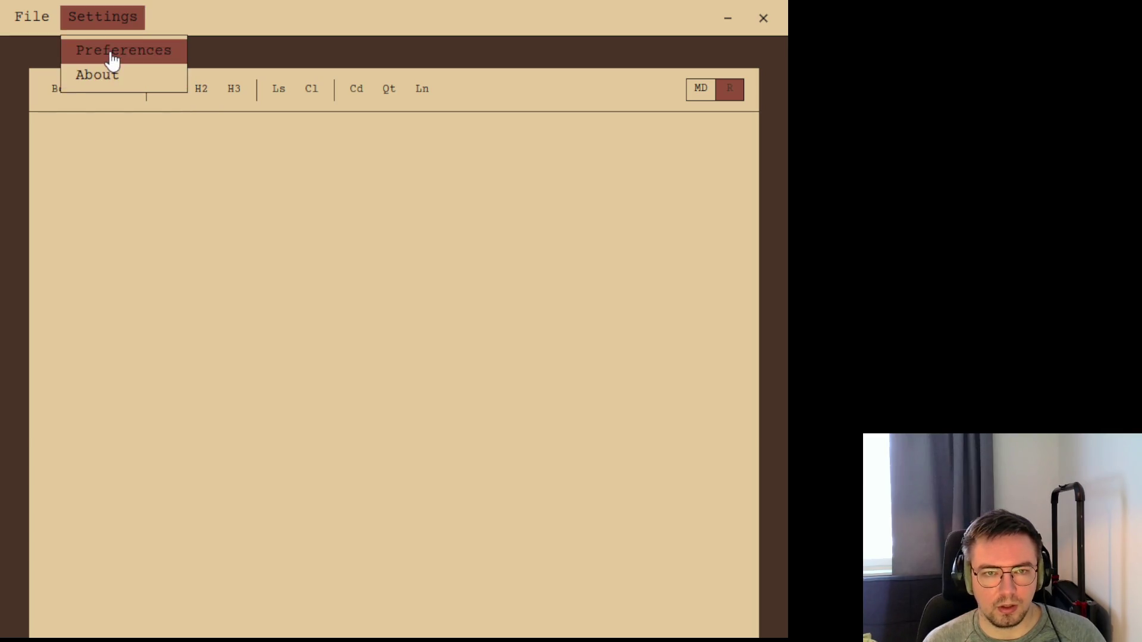
{"action": "left_click", "coordinate": [113, 57]}
{"action": "left_click", "coordinate": [320, 369]}
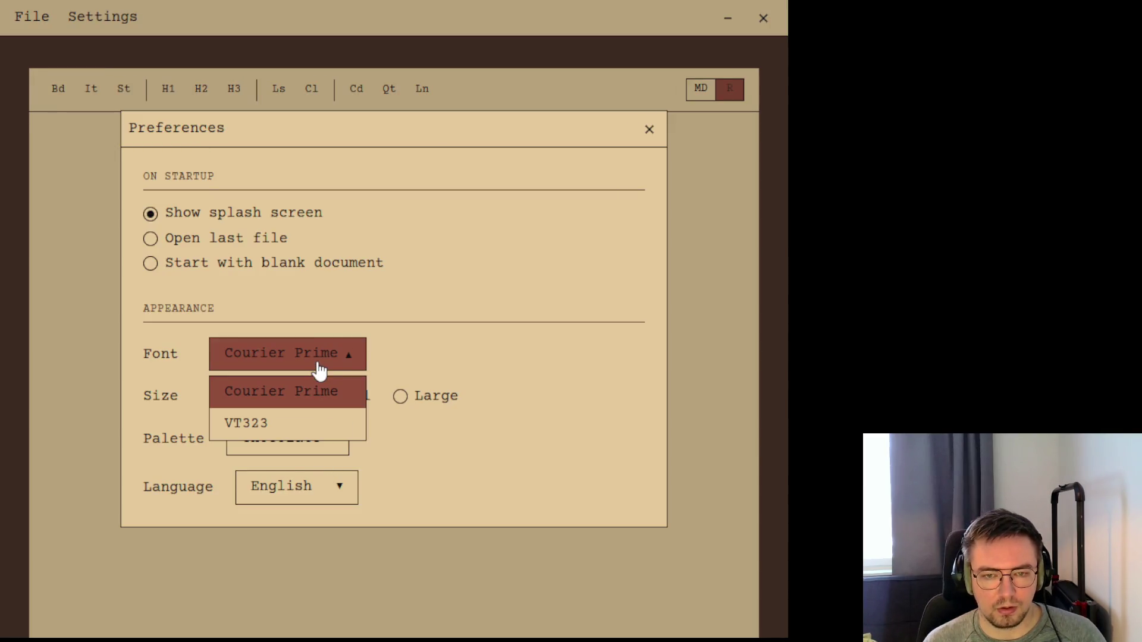
{"action": "left_click", "coordinate": [319, 486]}
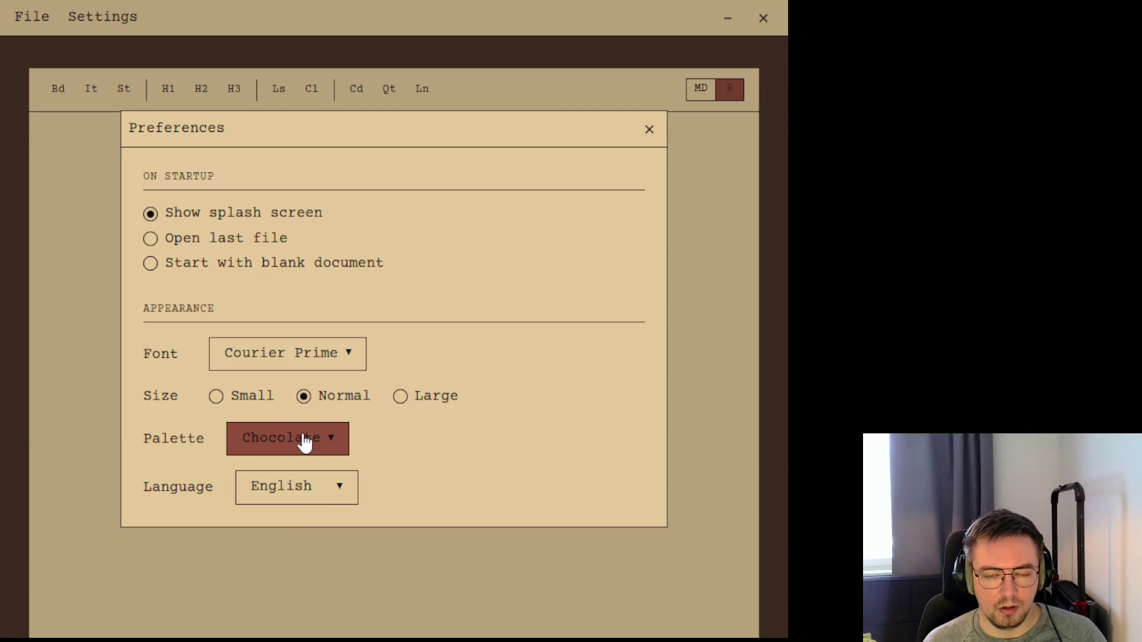
Set the palette to Mint, passing through Aubergine, and close Preferences
{"action": "left_click", "coordinate": [305, 443]}
{"action": "left_click", "coordinate": [292, 540]}
{"action": "left_click", "coordinate": [300, 440]}
{"action": "left_click", "coordinate": [302, 509]}
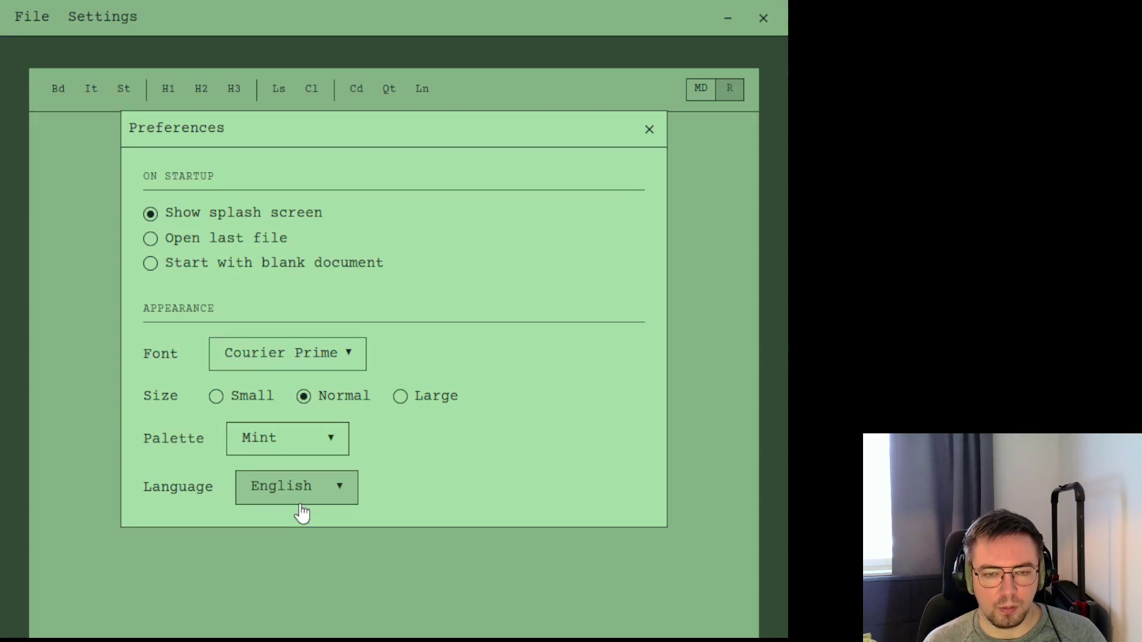
{"action": "left_click", "coordinate": [649, 130]}
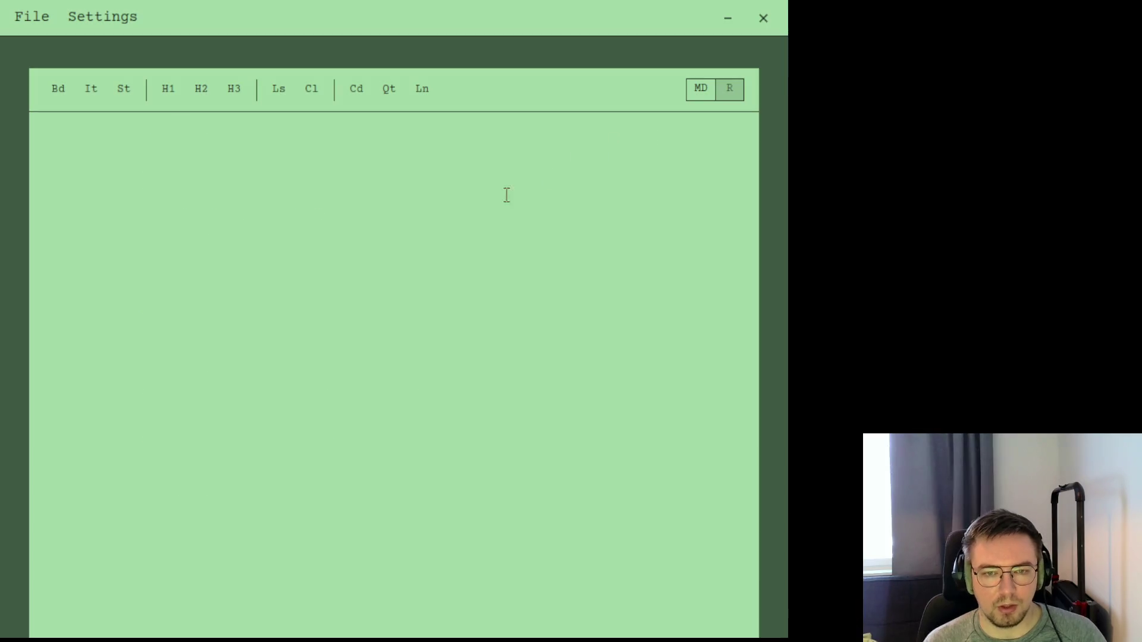
Open and dismiss the File menu, then close the Markdown editor window
{"action": "left_click", "coordinate": [32, 21]}
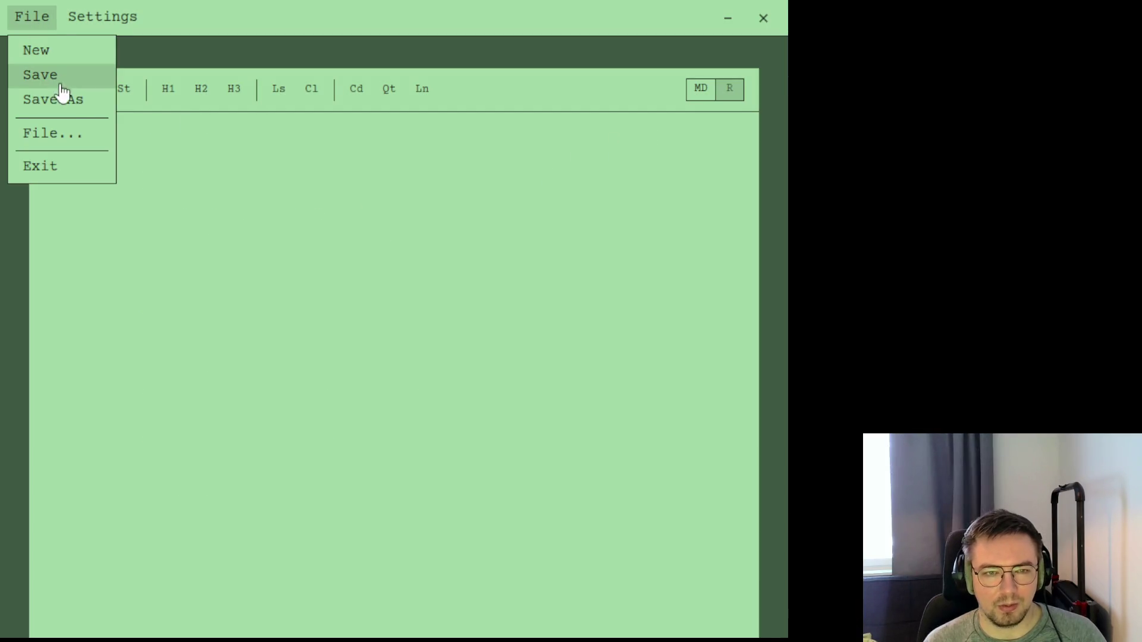
{"action": "left_click", "coordinate": [288, 244]}
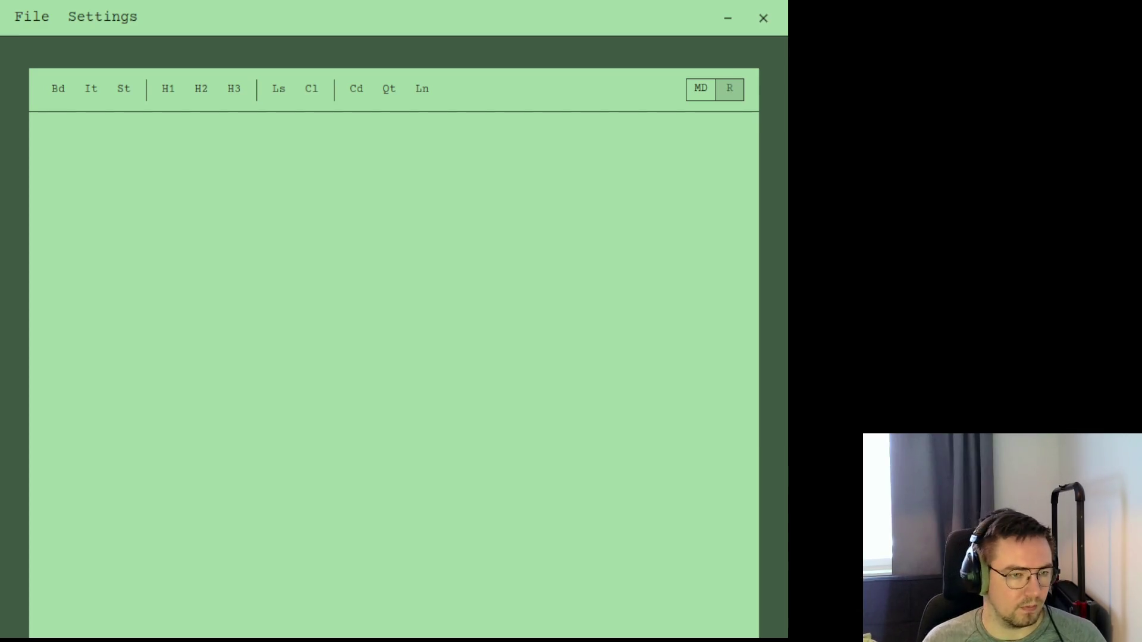
{"action": "left_click", "coordinate": [763, 19]}
Discard the unsaved changes so the Markdown editor quits
{"action": "left_click", "coordinate": [474, 372]}
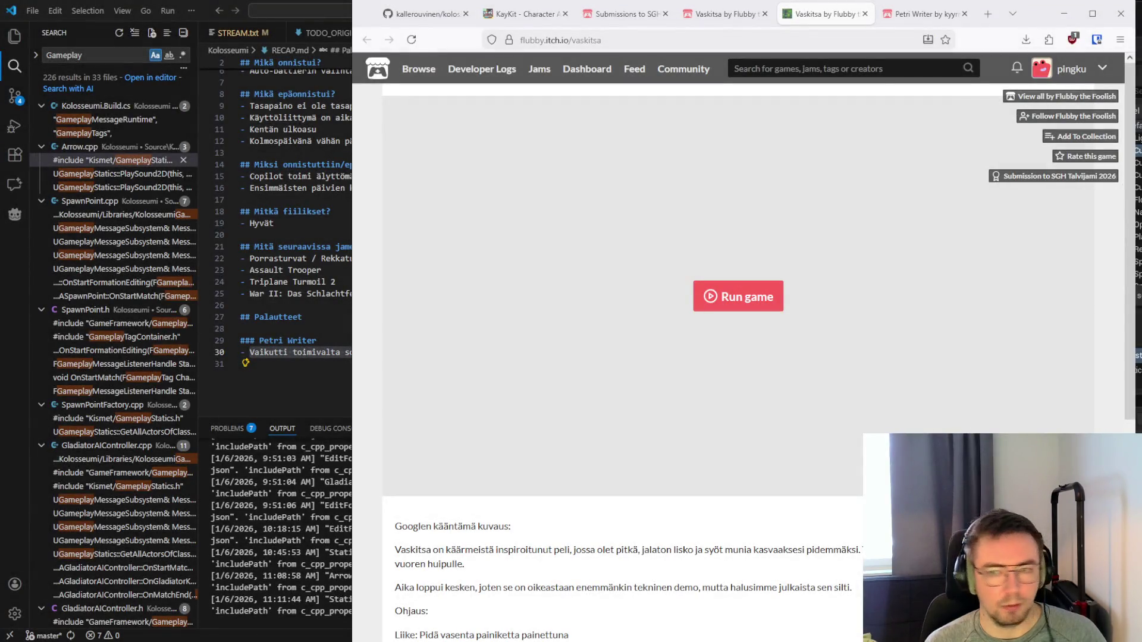
{"action": "left_click", "coordinate": [721, 14]}
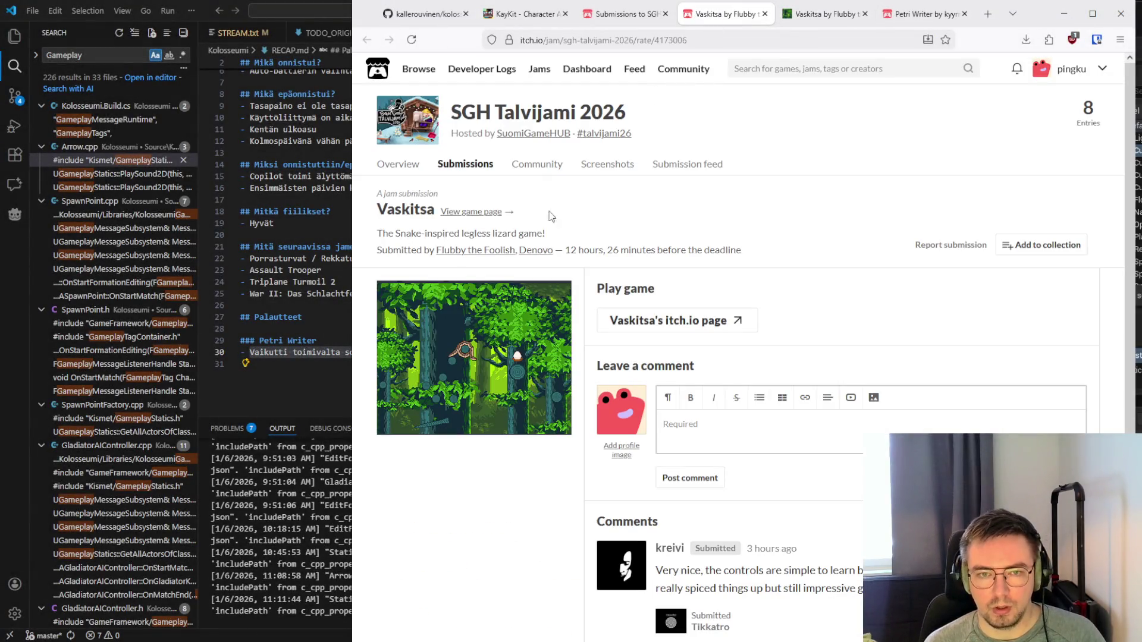
{"action": "left_click_drag", "start_coordinate": [383, 233], "coordinate": [593, 239]}
{"action": "left_click", "coordinate": [592, 239]}
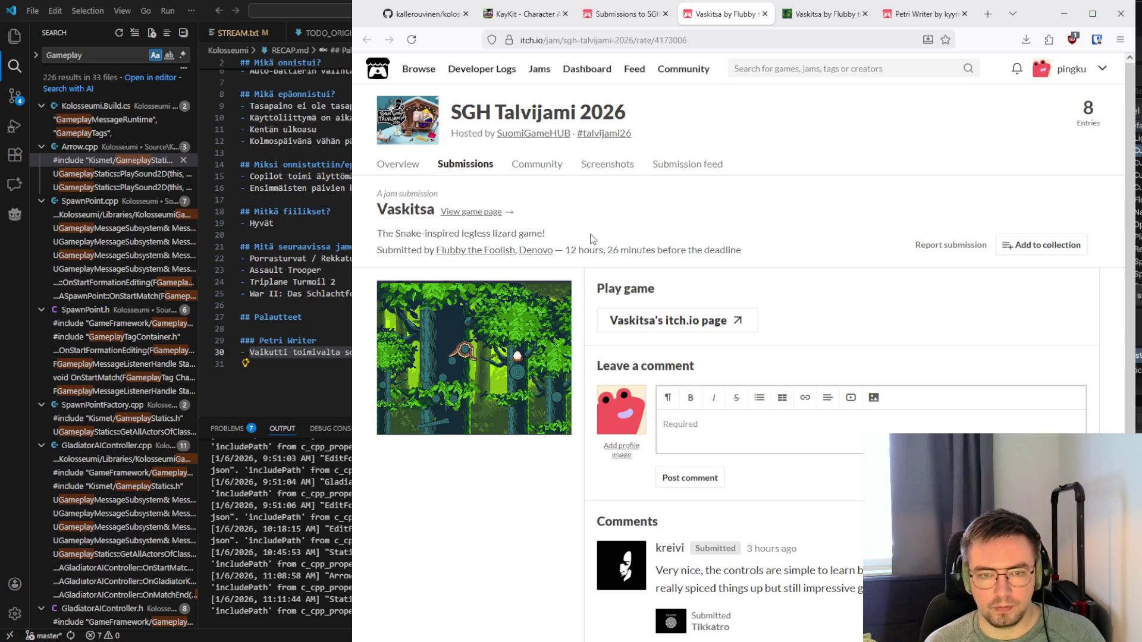
{"action": "scroll", "coordinate": [593, 239], "scroll_direction": "down", "scroll_amount": 4}
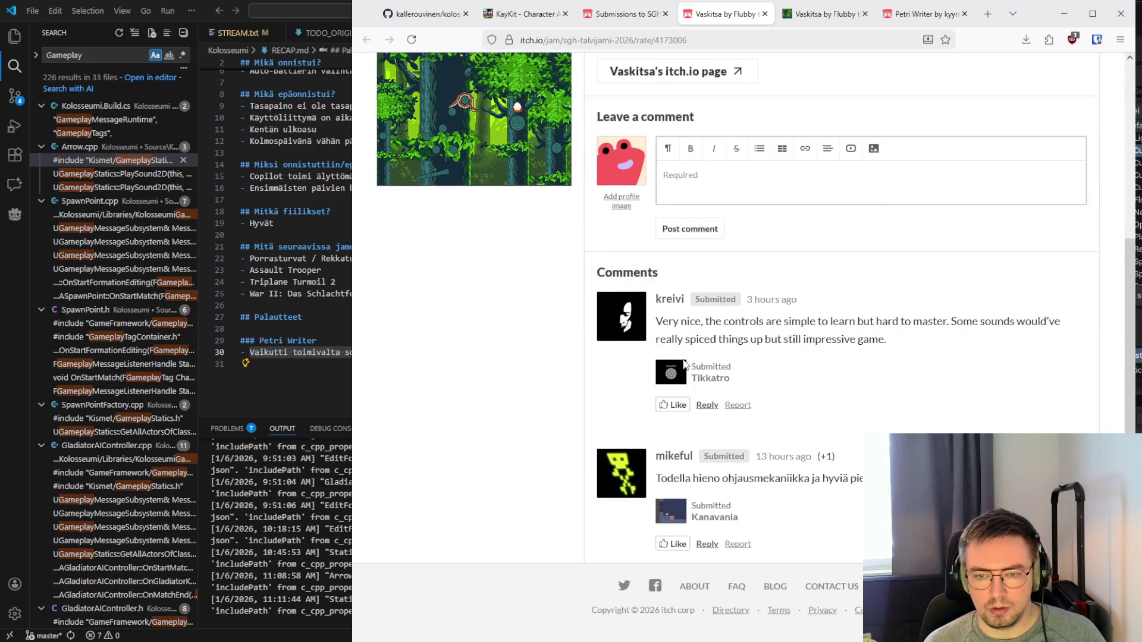
{"action": "scroll", "coordinate": [742, 377], "scroll_direction": "up", "scroll_amount": 4}
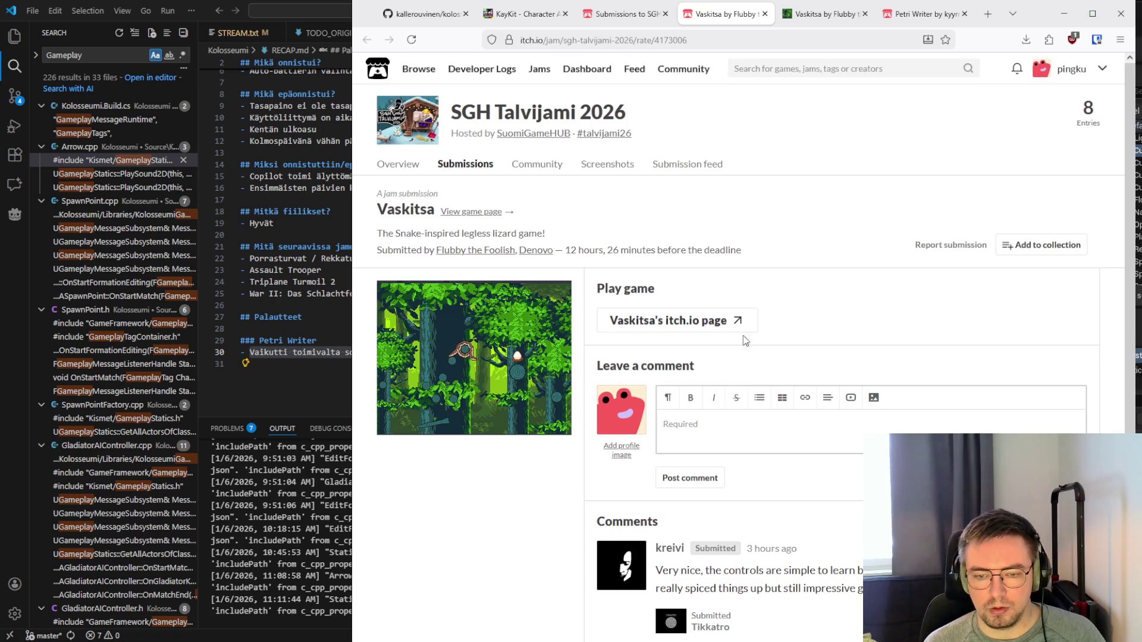
{"action": "left_click", "coordinate": [826, 15]}
{"action": "scroll", "coordinate": [597, 263], "scroll_direction": "down", "scroll_amount": 3}
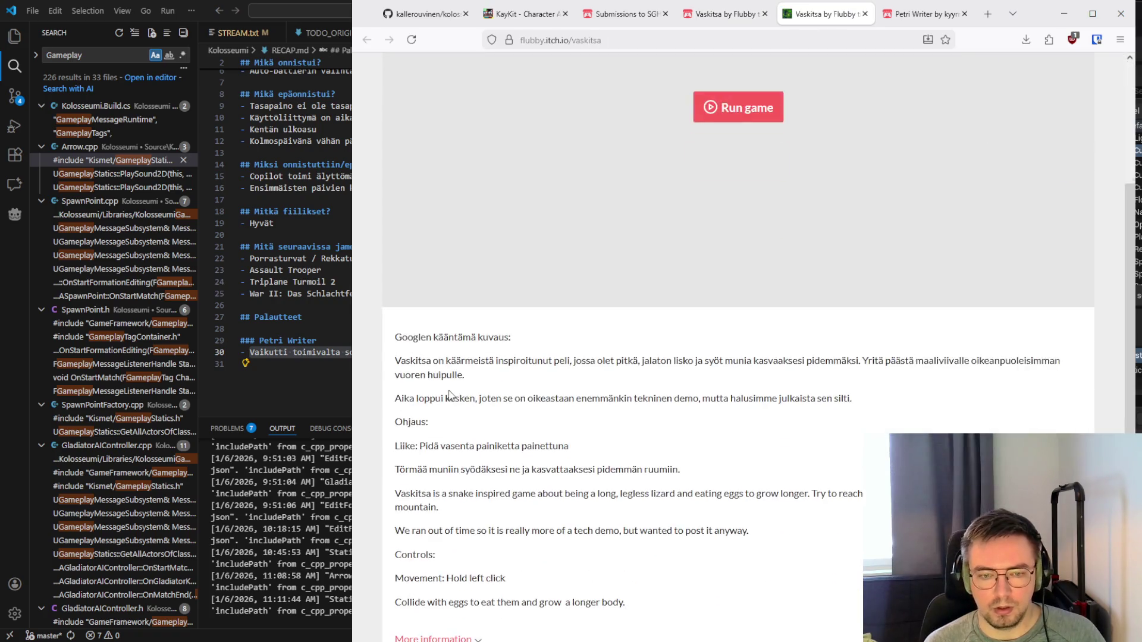
{"action": "scroll", "coordinate": [451, 394], "scroll_direction": "up", "scroll_amount": 3}
{"action": "scroll", "coordinate": [480, 412], "scroll_direction": "down", "scroll_amount": 5}
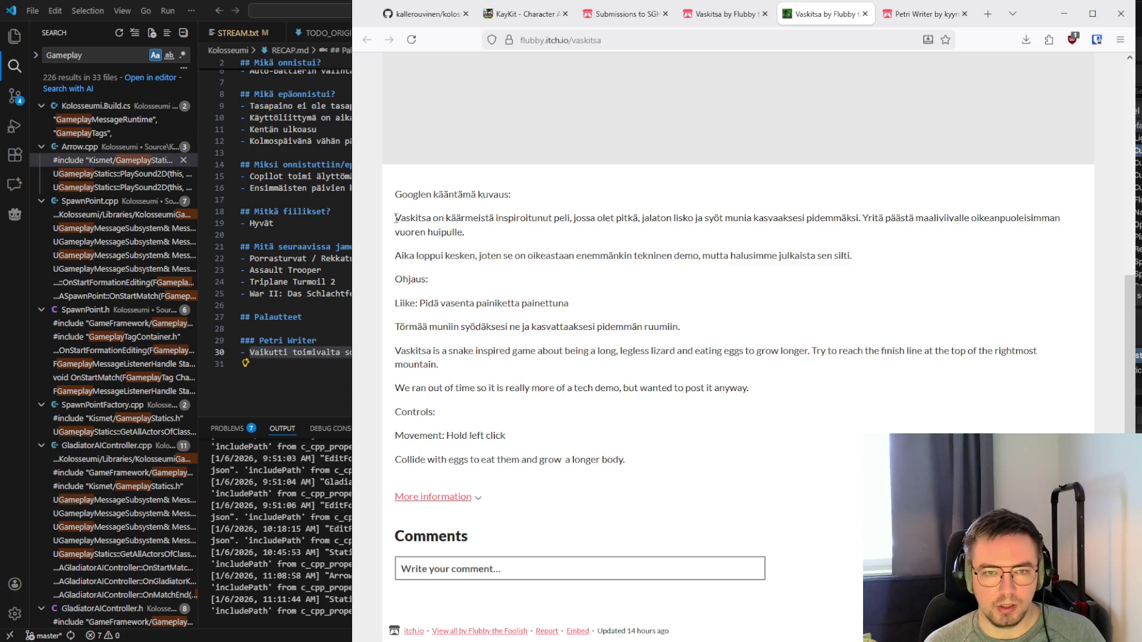
{"action": "left_click_drag", "start_coordinate": [396, 219], "coordinate": [779, 247]}
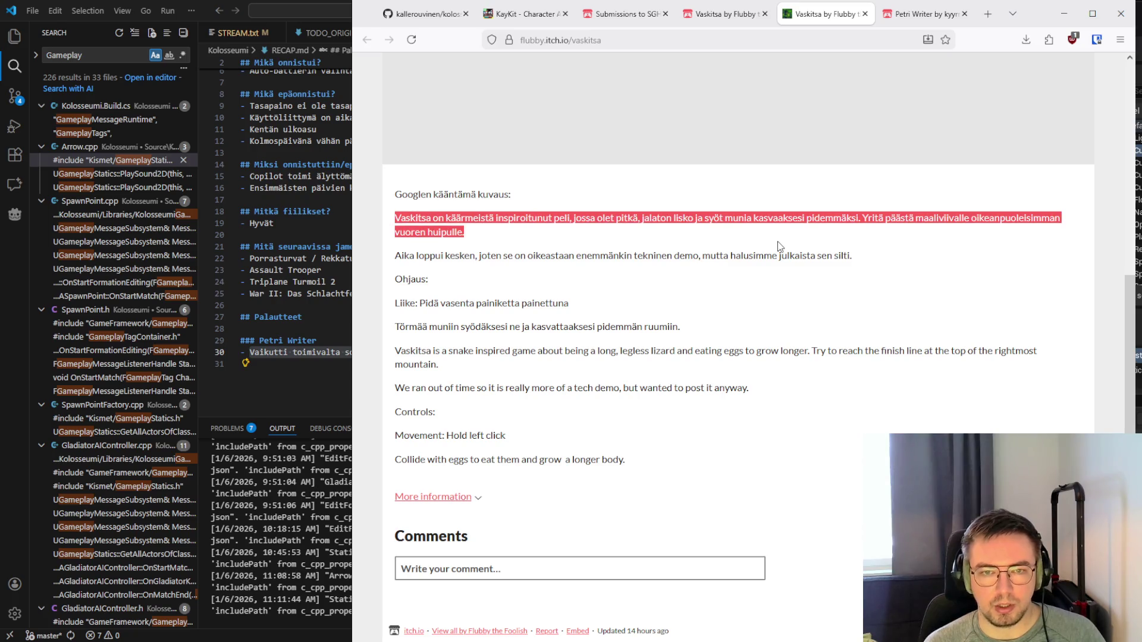
{"action": "left_click", "coordinate": [690, 237]}
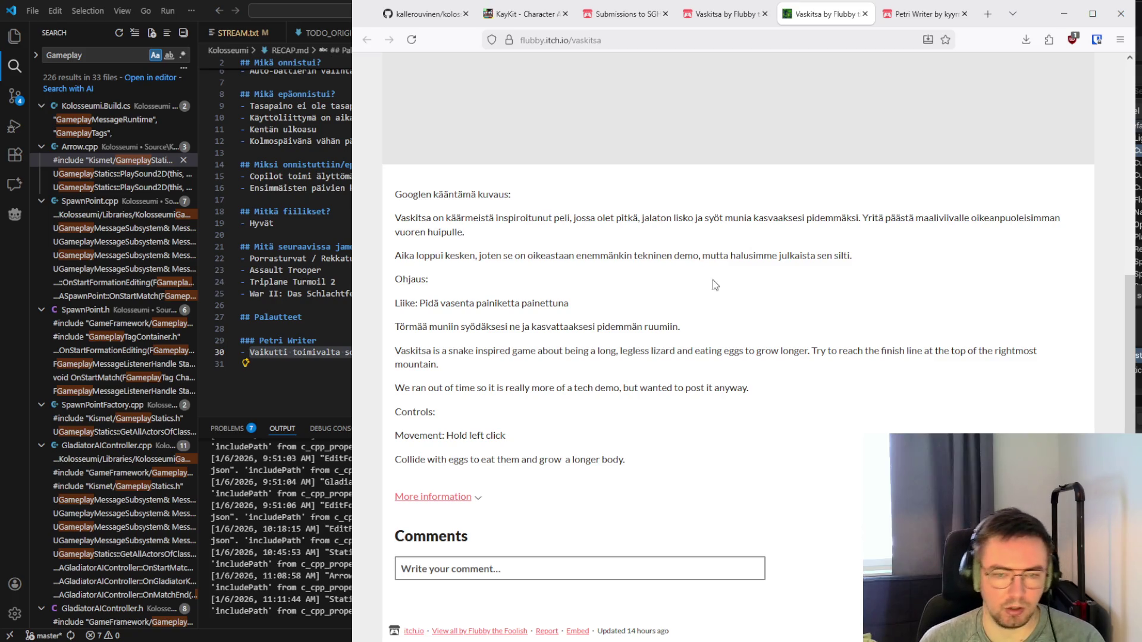
{"action": "mouse_move", "coordinate": [627, 463]}
{"action": "left_mouse_down"}
{"action": "mouse_move", "coordinate": [395, 387]}
{"action": "mouse_move", "coordinate": [393, 351]}
{"action": "mouse_move", "coordinate": [644, 463]}
{"action": "left_mouse_up"}
{"action": "left_click", "coordinate": [652, 416]}
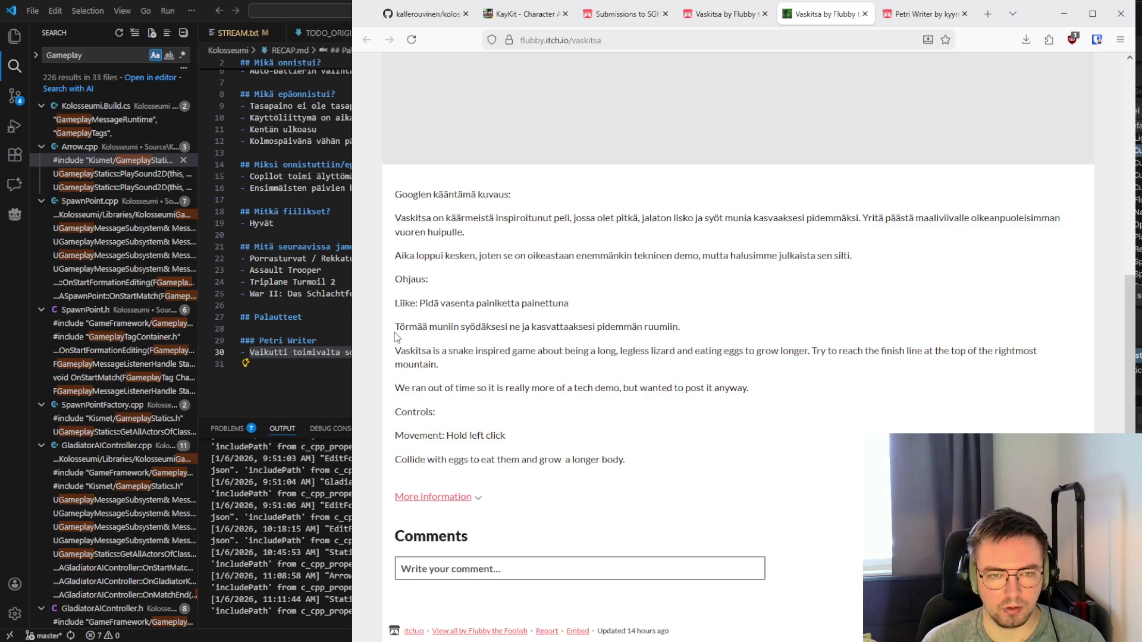
{"action": "left_click_drag", "start_coordinate": [396, 303], "coordinate": [644, 311]}
{"action": "left_click", "coordinate": [634, 450]}
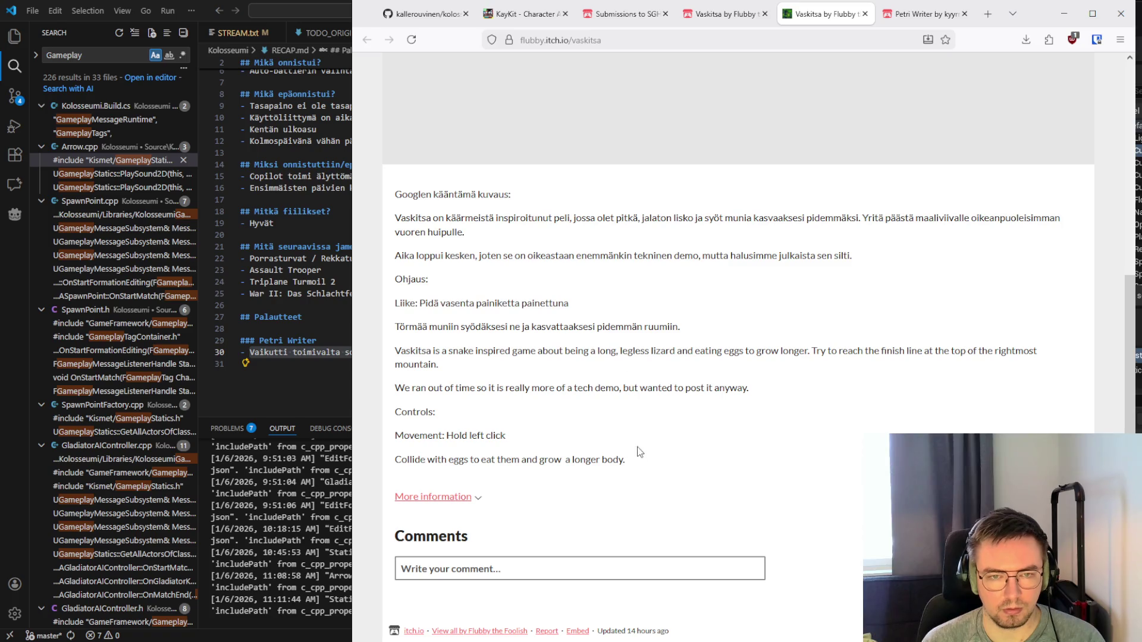
{"action": "mouse_move", "coordinate": [643, 467]}
{"action": "left_mouse_down"}
{"action": "mouse_move", "coordinate": [486, 381]}
{"action": "mouse_move", "coordinate": [470, 387]}
{"action": "mouse_move", "coordinate": [390, 356]}
{"action": "mouse_move", "coordinate": [644, 460]}
{"action": "mouse_move", "coordinate": [387, 352]}
{"action": "left_mouse_up"}
{"action": "left_click", "coordinate": [644, 461]}
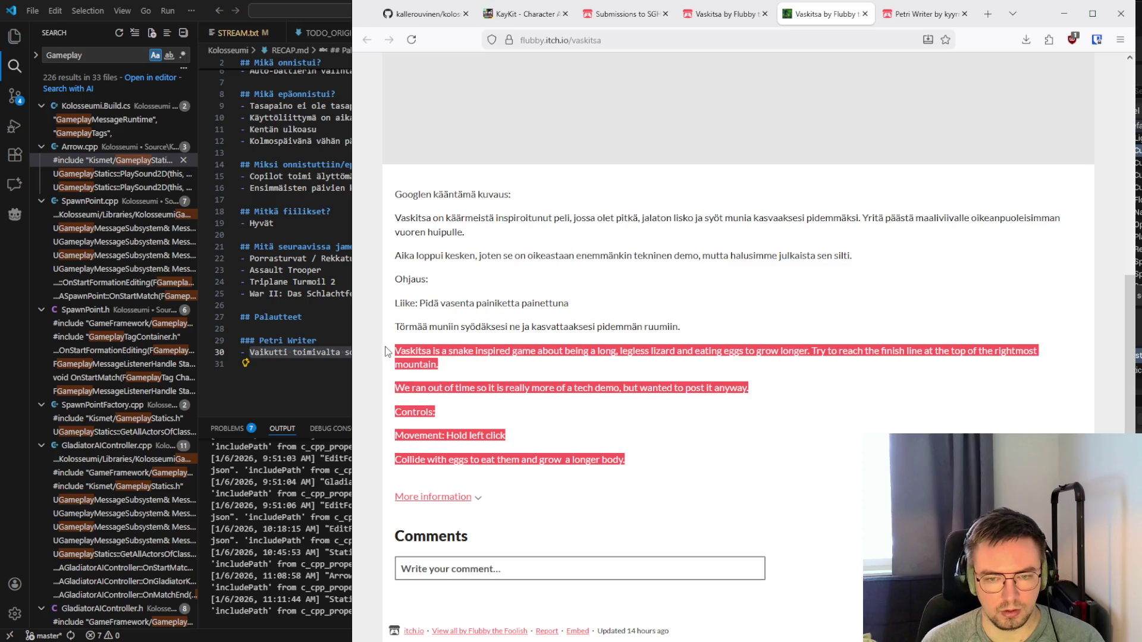
{"action": "left_click", "coordinate": [406, 352]}
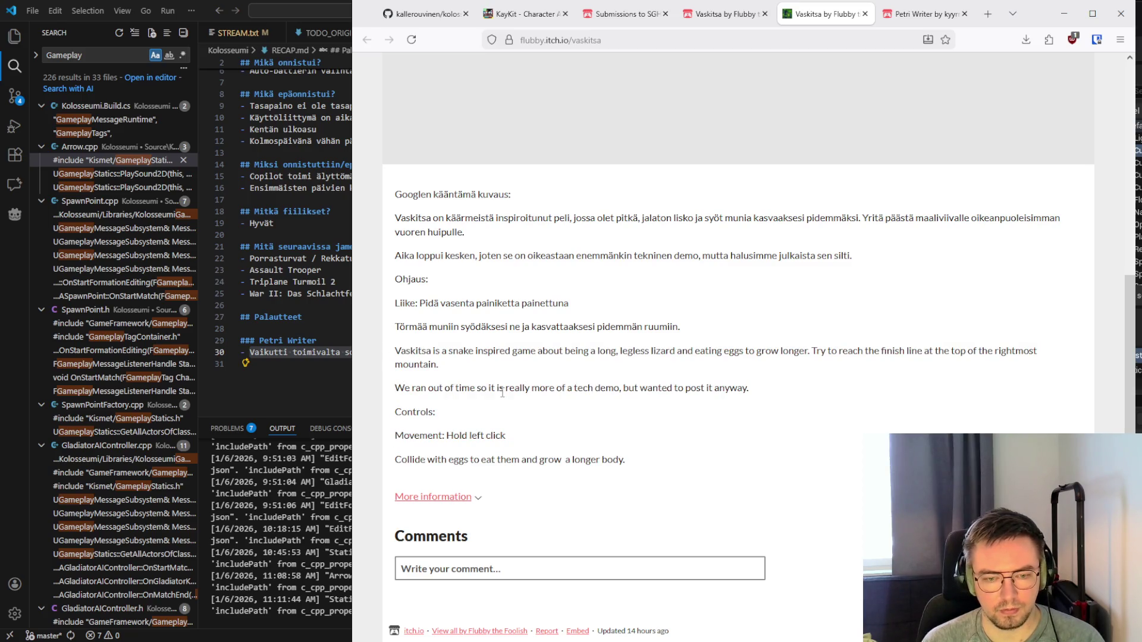
{"action": "scroll", "coordinate": [502, 392], "scroll_direction": "up", "scroll_amount": 5}
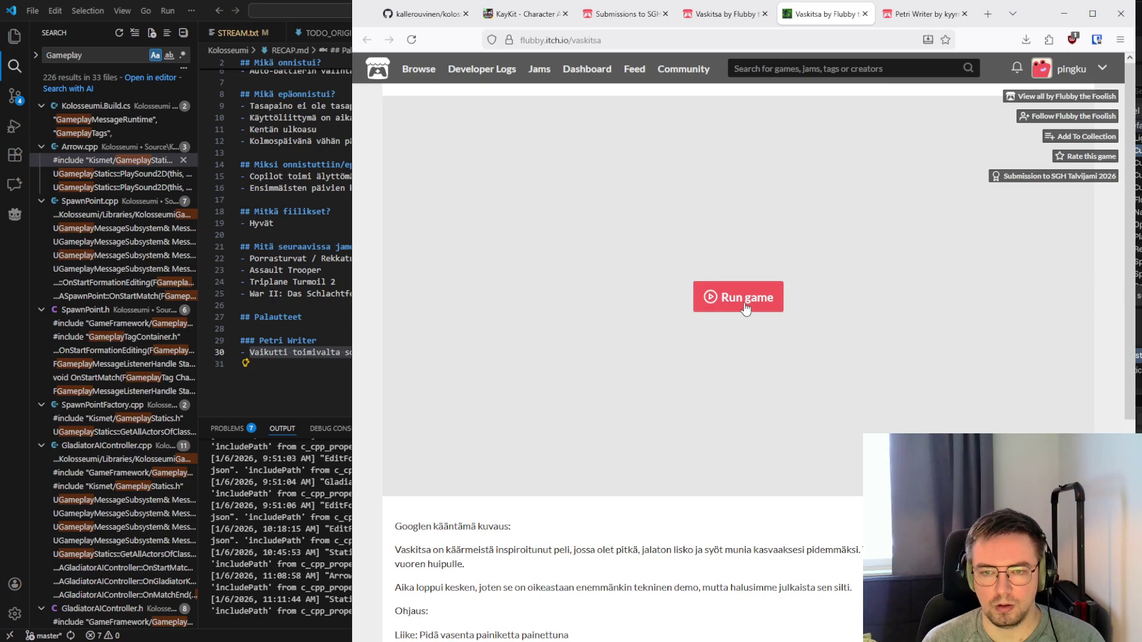
Run Vaskitsa and steer the lizard along the forest floor with its head raised
{"action": "left_click", "coordinate": [741, 304]}
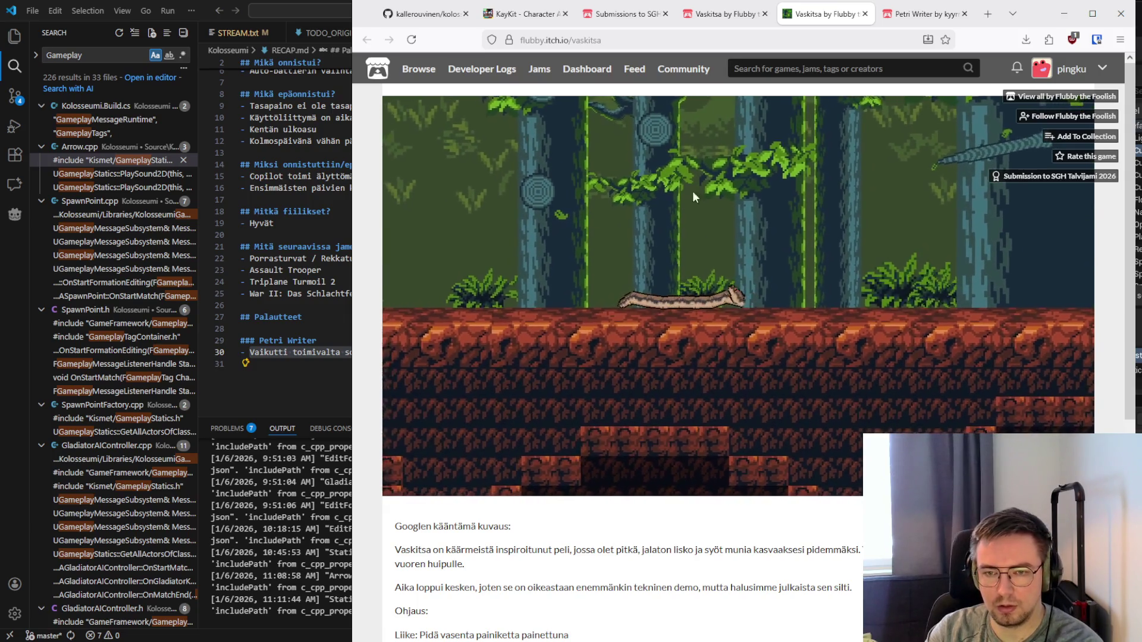
{"action": "mouse_move", "coordinate": [532, 245]}
{"action": "left_mouse_down"}
{"action": "mouse_move", "coordinate": [617, 239]}
{"action": "mouse_move", "coordinate": [613, 222]}
{"action": "mouse_move", "coordinate": [756, 159]}
{"action": "mouse_move", "coordinate": [670, 170]}
{"action": "mouse_move", "coordinate": [738, 162]}
{"action": "mouse_move", "coordinate": [698, 176]}
{"action": "left_mouse_up"}
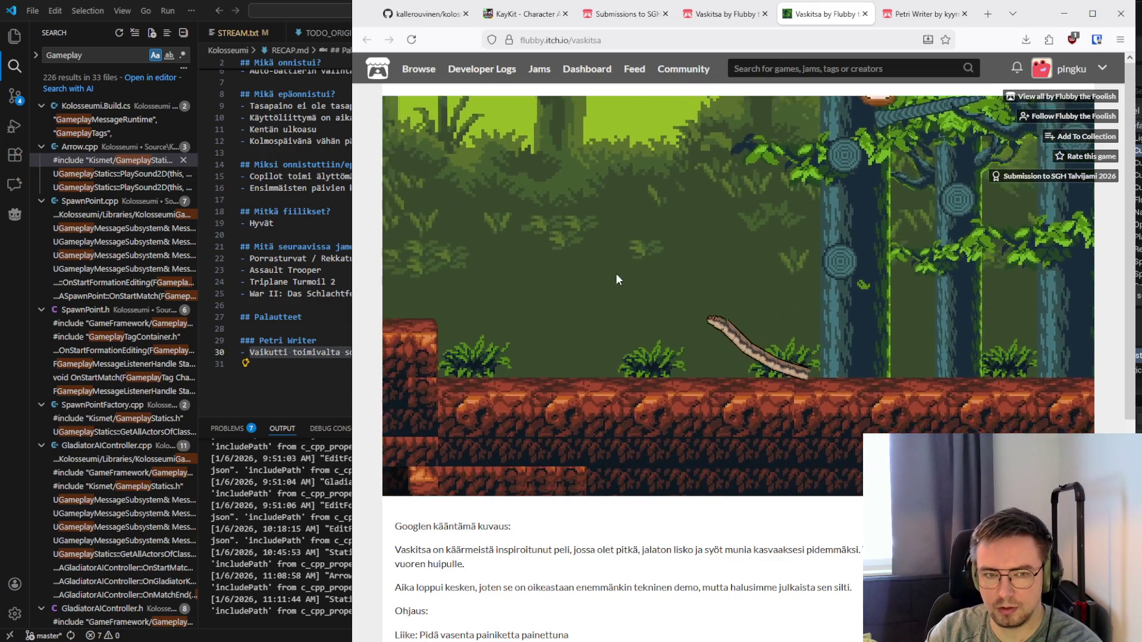
{"action": "mouse_move", "coordinate": [615, 279]}
{"action": "left_mouse_down"}
{"action": "mouse_move", "coordinate": [605, 288]}
{"action": "mouse_move", "coordinate": [857, 264]}
{"action": "mouse_move", "coordinate": [864, 277]}
{"action": "mouse_move", "coordinate": [723, 243]}
{"action": "mouse_move", "coordinate": [754, 210]}
{"action": "mouse_move", "coordinate": [719, 173]}
{"action": "left_mouse_up"}
{"action": "left_click_drag", "start_coordinate": [843, 179], "coordinate": [712, 188]}
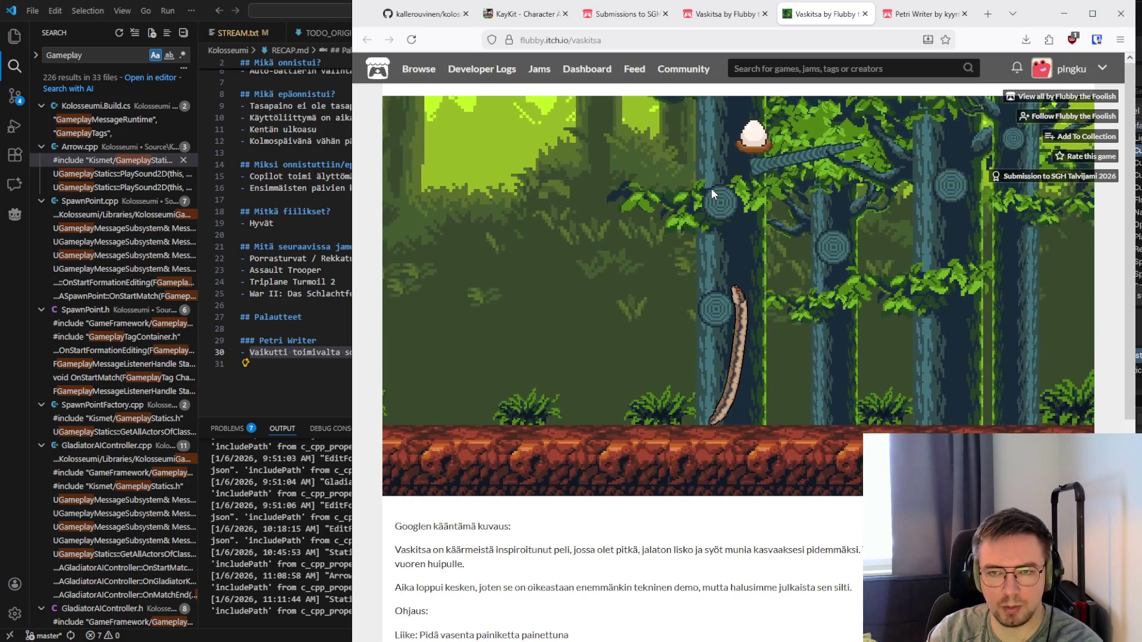
Steer the snake rightward up the rocky steps toward the egg
{"action": "mouse_move", "coordinate": [967, 338]}
{"action": "left_mouse_down"}
{"action": "mouse_move", "coordinate": [983, 329]}
{"action": "mouse_move", "coordinate": [979, 266]}
{"action": "mouse_move", "coordinate": [931, 221]}
{"action": "mouse_move", "coordinate": [717, 219]}
{"action": "mouse_move", "coordinate": [575, 246]}
{"action": "mouse_move", "coordinate": [469, 233]}
{"action": "mouse_move", "coordinate": [730, 219]}
{"action": "mouse_move", "coordinate": [654, 229]}
{"action": "mouse_move", "coordinate": [701, 227]}
{"action": "mouse_move", "coordinate": [766, 368]}
{"action": "mouse_move", "coordinate": [674, 225]}
{"action": "mouse_move", "coordinate": [662, 301]}
{"action": "mouse_move", "coordinate": [668, 238]}
{"action": "mouse_move", "coordinate": [652, 224]}
{"action": "mouse_move", "coordinate": [648, 288]}
{"action": "mouse_move", "coordinate": [670, 349]}
{"action": "mouse_move", "coordinate": [658, 338]}
{"action": "mouse_move", "coordinate": [678, 401]}
{"action": "mouse_move", "coordinate": [696, 415]}
{"action": "mouse_move", "coordinate": [615, 327]}
{"action": "mouse_move", "coordinate": [646, 373]}
{"action": "mouse_move", "coordinate": [770, 424]}
{"action": "mouse_move", "coordinate": [716, 416]}
{"action": "mouse_move", "coordinate": [917, 361]}
{"action": "mouse_move", "coordinate": [939, 400]}
{"action": "mouse_move", "coordinate": [947, 330]}
{"action": "mouse_move", "coordinate": [805, 251]}
{"action": "mouse_move", "coordinate": [781, 248]}
{"action": "mouse_move", "coordinate": [813, 261]}
{"action": "mouse_move", "coordinate": [758, 261]}
{"action": "mouse_move", "coordinate": [826, 256]}
{"action": "mouse_move", "coordinate": [807, 272]}
{"action": "mouse_move", "coordinate": [882, 348]}
{"action": "mouse_move", "coordinate": [854, 426]}
{"action": "mouse_move", "coordinate": [895, 397]}
{"action": "mouse_move", "coordinate": [872, 370]}
{"action": "mouse_move", "coordinate": [499, 313]}
{"action": "mouse_move", "coordinate": [415, 326]}
{"action": "mouse_move", "coordinate": [441, 394]}
{"action": "mouse_move", "coordinate": [568, 473]}
{"action": "mouse_move", "coordinate": [718, 472]}
{"action": "mouse_move", "coordinate": [444, 324]}
{"action": "mouse_move", "coordinate": [544, 253]}
{"action": "mouse_move", "coordinate": [782, 188]}
{"action": "mouse_move", "coordinate": [605, 251]}
{"action": "mouse_move", "coordinate": [629, 292]}
{"action": "mouse_move", "coordinate": [606, 326]}
{"action": "mouse_move", "coordinate": [726, 458]}
{"action": "mouse_move", "coordinate": [713, 443]}
{"action": "mouse_move", "coordinate": [916, 342]}
{"action": "mouse_move", "coordinate": [900, 261]}
{"action": "mouse_move", "coordinate": [932, 277]}
{"action": "mouse_move", "coordinate": [873, 296]}
{"action": "mouse_move", "coordinate": [898, 284]}
{"action": "mouse_move", "coordinate": [770, 198]}
{"action": "mouse_move", "coordinate": [885, 184]}
{"action": "mouse_move", "coordinate": [912, 251]}
{"action": "mouse_move", "coordinate": [924, 247]}
{"action": "mouse_move", "coordinate": [807, 224]}
{"action": "mouse_move", "coordinate": [583, 238]}
{"action": "mouse_move", "coordinate": [754, 188]}
{"action": "mouse_move", "coordinate": [948, 227]}
{"action": "mouse_move", "coordinate": [712, 191]}
{"action": "mouse_move", "coordinate": [929, 209]}
{"action": "mouse_move", "coordinate": [626, 214]}
{"action": "mouse_move", "coordinate": [518, 290]}
{"action": "mouse_move", "coordinate": [594, 475]}
{"action": "mouse_move", "coordinate": [497, 453]}
{"action": "mouse_move", "coordinate": [498, 399]}
{"action": "mouse_move", "coordinate": [658, 465]}
{"action": "mouse_move", "coordinate": [355, 345]}
{"action": "mouse_move", "coordinate": [492, 276]}
{"action": "mouse_move", "coordinate": [483, 217]}
{"action": "mouse_move", "coordinate": [594, 179]}
{"action": "mouse_move", "coordinate": [622, 188]}
{"action": "mouse_move", "coordinate": [625, 249]}
{"action": "mouse_move", "coordinate": [623, 216]}
{"action": "mouse_move", "coordinate": [582, 223]}
{"action": "mouse_move", "coordinate": [705, 184]}
{"action": "mouse_move", "coordinate": [1011, 229]}
{"action": "mouse_move", "coordinate": [686, 166]}
{"action": "mouse_move", "coordinate": [547, 183]}
{"action": "mouse_move", "coordinate": [540, 219]}
{"action": "mouse_move", "coordinate": [668, 167]}
{"action": "mouse_move", "coordinate": [972, 209]}
{"action": "mouse_move", "coordinate": [890, 133]}
{"action": "mouse_move", "coordinate": [866, 128]}
{"action": "mouse_move", "coordinate": [919, 312]}
{"action": "mouse_move", "coordinate": [930, 301]}
{"action": "mouse_move", "coordinate": [897, 252]}
{"action": "mouse_move", "coordinate": [833, 199]}
{"action": "mouse_move", "coordinate": [850, 222]}
{"action": "mouse_move", "coordinate": [759, 242]}
{"action": "mouse_move", "coordinate": [833, 276]}
{"action": "mouse_move", "coordinate": [841, 319]}
{"action": "mouse_move", "coordinate": [797, 277]}
{"action": "mouse_move", "coordinate": [874, 295]}
{"action": "mouse_move", "coordinate": [863, 277]}
{"action": "mouse_move", "coordinate": [922, 336]}
{"action": "mouse_move", "coordinate": [958, 399]}
{"action": "mouse_move", "coordinate": [859, 186]}
{"action": "mouse_move", "coordinate": [1002, 273]}
{"action": "mouse_move", "coordinate": [1037, 237]}
{"action": "mouse_move", "coordinate": [486, 419]}
{"action": "mouse_move", "coordinate": [480, 366]}
{"action": "mouse_move", "coordinate": [483, 298]}
{"action": "mouse_move", "coordinate": [1117, 212]}
{"action": "mouse_move", "coordinate": [924, 187]}
{"action": "mouse_move", "coordinate": [840, 130]}
{"action": "mouse_move", "coordinate": [926, 155]}
{"action": "mouse_move", "coordinate": [840, 211]}
{"action": "mouse_move", "coordinate": [820, 202]}
{"action": "mouse_move", "coordinate": [872, 124]}
{"action": "mouse_move", "coordinate": [951, 259]}
{"action": "mouse_move", "coordinate": [931, 411]}
{"action": "mouse_move", "coordinate": [923, 166]}
{"action": "mouse_move", "coordinate": [1019, 141]}
{"action": "mouse_move", "coordinate": [780, 204]}
{"action": "mouse_move", "coordinate": [872, 186]}
{"action": "mouse_move", "coordinate": [822, 197]}
{"action": "mouse_move", "coordinate": [913, 195]}
{"action": "mouse_move", "coordinate": [969, 229]}
{"action": "mouse_move", "coordinate": [980, 283]}
{"action": "mouse_move", "coordinate": [987, 252]}
{"action": "mouse_move", "coordinate": [893, 191]}
{"action": "mouse_move", "coordinate": [900, 180]}
{"action": "mouse_move", "coordinate": [829, 170]}
{"action": "mouse_move", "coordinate": [937, 198]}
{"action": "mouse_move", "coordinate": [959, 241]}
{"action": "mouse_move", "coordinate": [934, 188]}
{"action": "mouse_move", "coordinate": [979, 193]}
{"action": "mouse_move", "coordinate": [1007, 164]}
{"action": "mouse_move", "coordinate": [1015, 173]}
{"action": "mouse_move", "coordinate": [1002, 356]}
{"action": "mouse_move", "coordinate": [844, 387]}
{"action": "mouse_move", "coordinate": [925, 373]}
{"action": "mouse_move", "coordinate": [937, 330]}
{"action": "mouse_move", "coordinate": [1019, 223]}
{"action": "mouse_move", "coordinate": [914, 151]}
{"action": "mouse_move", "coordinate": [893, 120]}
{"action": "mouse_move", "coordinate": [601, 245]}
{"action": "mouse_move", "coordinate": [658, 200]}
{"action": "mouse_move", "coordinate": [874, 145]}
{"action": "mouse_move", "coordinate": [594, 210]}
{"action": "mouse_move", "coordinate": [562, 201]}
{"action": "mouse_move", "coordinate": [883, 101]}
{"action": "mouse_move", "coordinate": [902, 243]}
{"action": "mouse_move", "coordinate": [605, 395]}
{"action": "mouse_move", "coordinate": [783, 102]}
{"action": "mouse_move", "coordinate": [767, 119]}
{"action": "mouse_move", "coordinate": [791, 196]}
{"action": "mouse_move", "coordinate": [879, 375]}
{"action": "mouse_move", "coordinate": [958, 192]}
{"action": "mouse_move", "coordinate": [912, 194]}
{"action": "mouse_move", "coordinate": [944, 63]}
{"action": "mouse_move", "coordinate": [950, 104]}
{"action": "mouse_move", "coordinate": [990, 69]}
{"action": "mouse_move", "coordinate": [947, 34]}
{"action": "mouse_move", "coordinate": [955, 39]}
{"action": "mouse_move", "coordinate": [729, 196]}
{"action": "mouse_move", "coordinate": [632, 177]}
{"action": "mouse_move", "coordinate": [830, 124]}
{"action": "mouse_move", "coordinate": [1011, 160]}
{"action": "mouse_move", "coordinate": [1037, 120]}
{"action": "mouse_move", "coordinate": [926, 104]}
{"action": "mouse_move", "coordinate": [820, 116]}
{"action": "mouse_move", "coordinate": [930, 131]}
{"action": "mouse_move", "coordinate": [861, 125]}
{"action": "mouse_move", "coordinate": [972, 188]}
{"action": "mouse_move", "coordinate": [979, 365]}
{"action": "mouse_move", "coordinate": [886, 391]}
{"action": "mouse_move", "coordinate": [941, 270]}
{"action": "mouse_move", "coordinate": [936, 388]}
{"action": "mouse_move", "coordinate": [923, 175]}
{"action": "mouse_move", "coordinate": [979, 378]}
{"action": "mouse_move", "coordinate": [994, 159]}
{"action": "mouse_move", "coordinate": [805, 523]}
{"action": "mouse_move", "coordinate": [931, 326]}
{"action": "mouse_move", "coordinate": [925, 236]}
{"action": "mouse_move", "coordinate": [1015, 4]}
{"action": "left_mouse_up"}
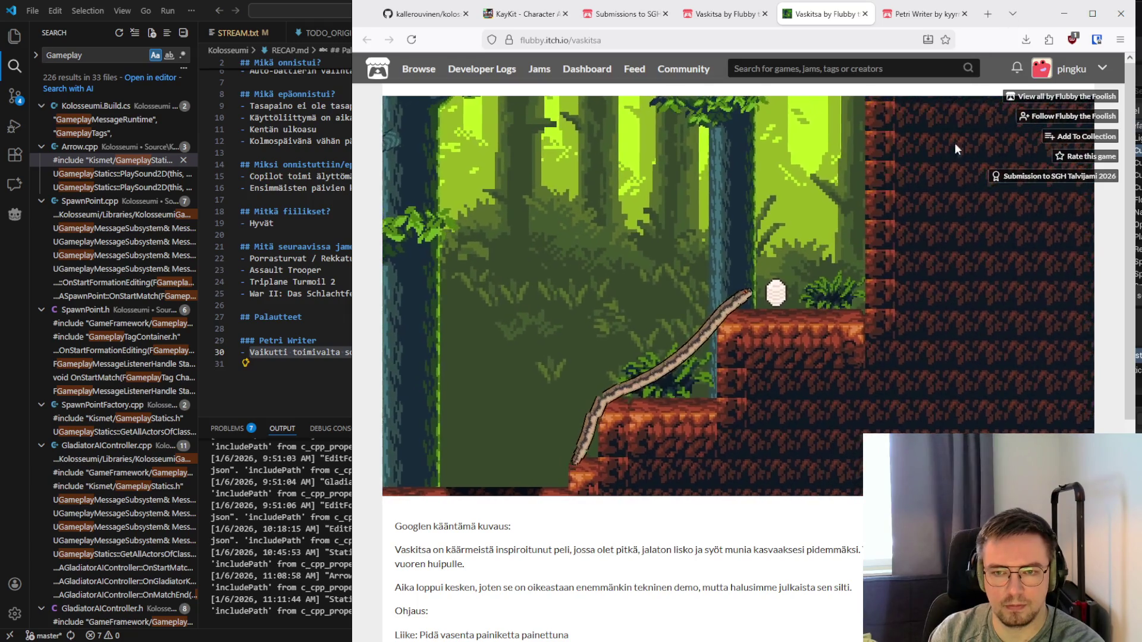
Eat the egg, lead the snake down off the tree, then climb through the treetops to the flag ledge
{"action": "mouse_move", "coordinate": [1007, 213]}
{"action": "left_mouse_down"}
{"action": "mouse_move", "coordinate": [1007, 91]}
{"action": "mouse_move", "coordinate": [1008, 116]}
{"action": "mouse_move", "coordinate": [997, 121]}
{"action": "mouse_move", "coordinate": [998, 102]}
{"action": "mouse_move", "coordinate": [954, 159]}
{"action": "mouse_move", "coordinate": [663, 113]}
{"action": "mouse_move", "coordinate": [702, 200]}
{"action": "mouse_move", "coordinate": [531, 376]}
{"action": "mouse_move", "coordinate": [559, 260]}
{"action": "mouse_move", "coordinate": [544, 254]}
{"action": "mouse_move", "coordinate": [550, 223]}
{"action": "mouse_move", "coordinate": [513, 266]}
{"action": "mouse_move", "coordinate": [540, 235]}
{"action": "mouse_move", "coordinate": [547, 321]}
{"action": "mouse_move", "coordinate": [543, 224]}
{"action": "mouse_move", "coordinate": [618, 257]}
{"action": "mouse_move", "coordinate": [587, 144]}
{"action": "mouse_move", "coordinate": [541, 314]}
{"action": "mouse_move", "coordinate": [502, 257]}
{"action": "mouse_move", "coordinate": [536, 141]}
{"action": "mouse_move", "coordinate": [594, 98]}
{"action": "mouse_move", "coordinate": [658, 138]}
{"action": "mouse_move", "coordinate": [704, 136]}
{"action": "mouse_move", "coordinate": [636, 144]}
{"action": "mouse_move", "coordinate": [712, 123]}
{"action": "mouse_move", "coordinate": [642, 161]}
{"action": "mouse_move", "coordinate": [468, 396]}
{"action": "mouse_move", "coordinate": [438, 313]}
{"action": "mouse_move", "coordinate": [425, 315]}
{"action": "mouse_move", "coordinate": [633, 124]}
{"action": "mouse_move", "coordinate": [578, 198]}
{"action": "mouse_move", "coordinate": [573, 146]}
{"action": "mouse_move", "coordinate": [497, 318]}
{"action": "mouse_move", "coordinate": [765, 107]}
{"action": "mouse_move", "coordinate": [609, 124]}
{"action": "mouse_move", "coordinate": [580, 348]}
{"action": "mouse_move", "coordinate": [577, 322]}
{"action": "mouse_move", "coordinate": [947, 133]}
{"action": "mouse_move", "coordinate": [658, 105]}
{"action": "mouse_move", "coordinate": [726, 88]}
{"action": "mouse_move", "coordinate": [690, 106]}
{"action": "mouse_move", "coordinate": [958, 424]}
{"action": "mouse_move", "coordinate": [936, 296]}
{"action": "mouse_move", "coordinate": [550, 234]}
{"action": "mouse_move", "coordinate": [634, 162]}
{"action": "mouse_move", "coordinate": [482, 204]}
{"action": "mouse_move", "coordinate": [644, 135]}
{"action": "mouse_move", "coordinate": [650, 219]}
{"action": "mouse_move", "coordinate": [573, 294]}
{"action": "mouse_move", "coordinate": [631, 111]}
{"action": "mouse_move", "coordinate": [622, 162]}
{"action": "mouse_move", "coordinate": [644, 114]}
{"action": "mouse_move", "coordinate": [705, 175]}
{"action": "mouse_move", "coordinate": [612, 401]}
{"action": "mouse_move", "coordinate": [462, 413]}
{"action": "mouse_move", "coordinate": [896, 211]}
{"action": "mouse_move", "coordinate": [708, 176]}
{"action": "mouse_move", "coordinate": [633, 145]}
{"action": "mouse_move", "coordinate": [684, 147]}
{"action": "mouse_move", "coordinate": [679, 127]}
{"action": "mouse_move", "coordinate": [636, 465]}
{"action": "mouse_move", "coordinate": [472, 384]}
{"action": "mouse_move", "coordinate": [932, 198]}
{"action": "left_mouse_up"}
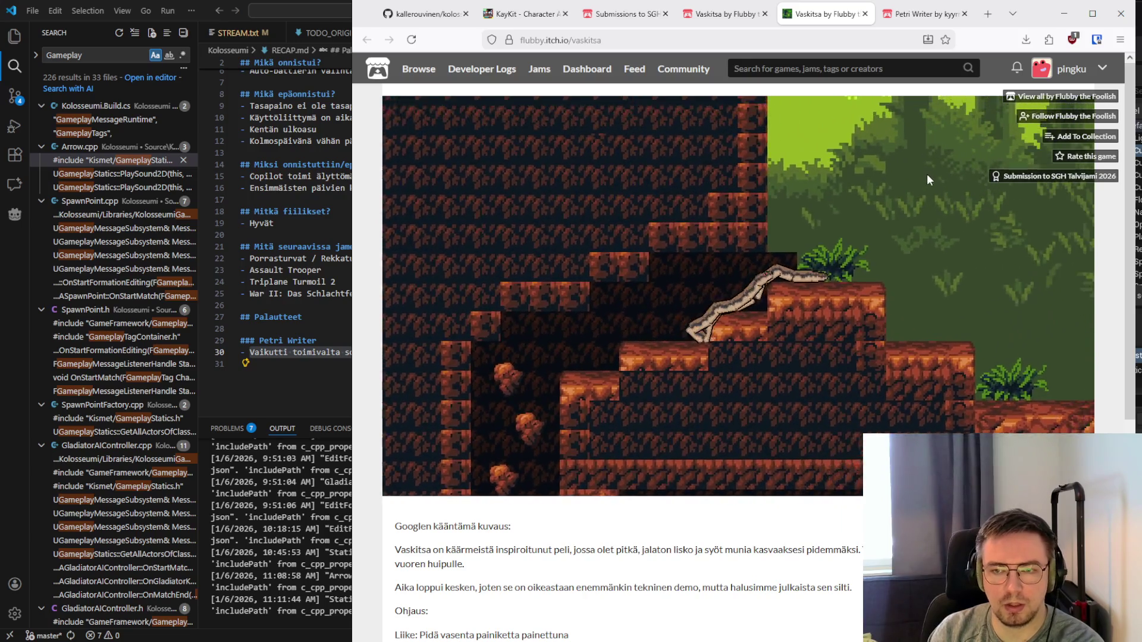
{"action": "mouse_move", "coordinate": [926, 174]}
{"action": "left_mouse_down"}
{"action": "mouse_move", "coordinate": [726, 170]}
{"action": "mouse_move", "coordinate": [515, 137]}
{"action": "mouse_move", "coordinate": [661, 194]}
{"action": "mouse_move", "coordinate": [723, 163]}
{"action": "mouse_move", "coordinate": [687, 186]}
{"action": "mouse_move", "coordinate": [991, 381]}
{"action": "mouse_move", "coordinate": [955, 395]}
{"action": "mouse_move", "coordinate": [1000, 388]}
{"action": "mouse_move", "coordinate": [1048, 356]}
{"action": "mouse_move", "coordinate": [1014, 284]}
{"action": "mouse_move", "coordinate": [964, 224]}
{"action": "mouse_move", "coordinate": [937, 142]}
{"action": "mouse_move", "coordinate": [838, 134]}
{"action": "mouse_move", "coordinate": [850, 135]}
{"action": "mouse_move", "coordinate": [918, 359]}
{"action": "mouse_move", "coordinate": [973, 295]}
{"action": "mouse_move", "coordinate": [537, 276]}
{"action": "mouse_move", "coordinate": [961, 305]}
{"action": "mouse_move", "coordinate": [852, 305]}
{"action": "mouse_move", "coordinate": [398, 272]}
{"action": "mouse_move", "coordinate": [537, 248]}
{"action": "mouse_move", "coordinate": [780, 155]}
{"action": "mouse_move", "coordinate": [747, 149]}
{"action": "mouse_move", "coordinate": [695, 178]}
{"action": "mouse_move", "coordinate": [732, 172]}
{"action": "mouse_move", "coordinate": [748, 126]}
{"action": "mouse_move", "coordinate": [665, 163]}
{"action": "mouse_move", "coordinate": [633, 207]}
{"action": "mouse_move", "coordinate": [523, 214]}
{"action": "mouse_move", "coordinate": [482, 163]}
{"action": "mouse_move", "coordinate": [418, 280]}
{"action": "mouse_move", "coordinate": [615, 117]}
{"action": "mouse_move", "coordinate": [672, 160]}
{"action": "mouse_move", "coordinate": [557, 351]}
{"action": "mouse_move", "coordinate": [489, 429]}
{"action": "mouse_move", "coordinate": [571, 310]}
{"action": "mouse_move", "coordinate": [684, 214]}
{"action": "mouse_move", "coordinate": [609, 251]}
{"action": "mouse_move", "coordinate": [427, 408]}
{"action": "mouse_move", "coordinate": [504, 416]}
{"action": "mouse_move", "coordinate": [614, 297]}
{"action": "mouse_move", "coordinate": [684, 179]}
{"action": "mouse_move", "coordinate": [735, 17]}
{"action": "left_mouse_up"}
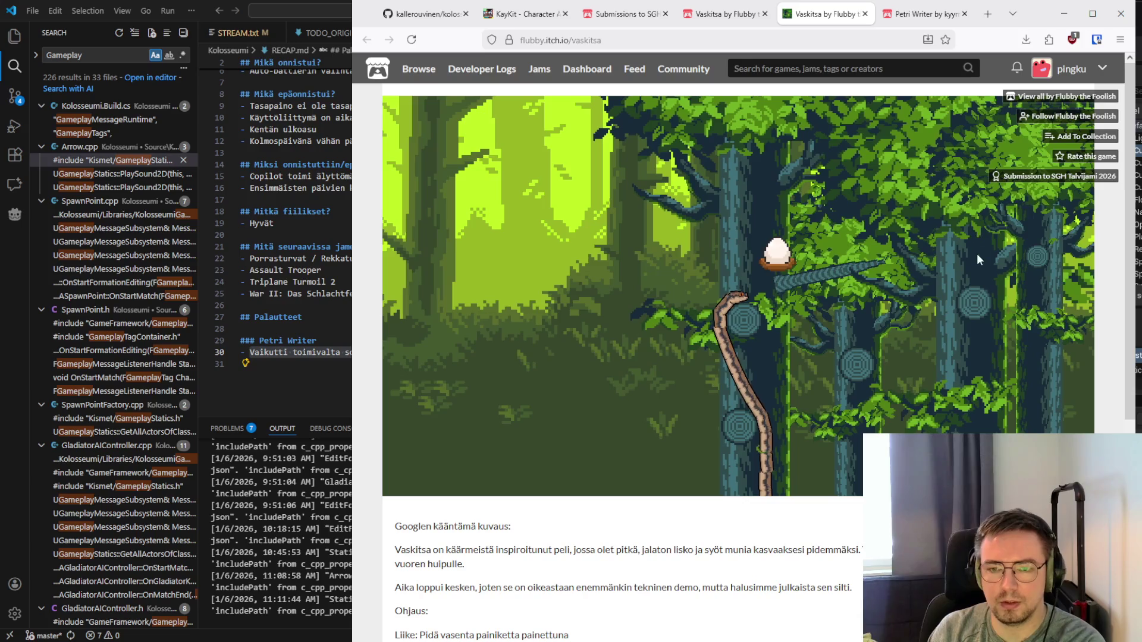
{"action": "mouse_move", "coordinate": [962, 363]}
{"action": "left_mouse_down"}
{"action": "mouse_move", "coordinate": [951, 220]}
{"action": "mouse_move", "coordinate": [588, 512]}
{"action": "mouse_move", "coordinate": [597, 393]}
{"action": "mouse_move", "coordinate": [608, 395]}
{"action": "mouse_move", "coordinate": [656, 227]}
{"action": "mouse_move", "coordinate": [812, 104]}
{"action": "mouse_move", "coordinate": [813, 67]}
{"action": "mouse_move", "coordinate": [949, 86]}
{"action": "mouse_move", "coordinate": [987, 152]}
{"action": "mouse_move", "coordinate": [931, 375]}
{"action": "mouse_move", "coordinate": [852, 490]}
{"action": "mouse_move", "coordinate": [562, 431]}
{"action": "mouse_move", "coordinate": [576, 418]}
{"action": "mouse_move", "coordinate": [550, 413]}
{"action": "mouse_move", "coordinate": [480, 304]}
{"action": "mouse_move", "coordinate": [523, 170]}
{"action": "mouse_move", "coordinate": [623, 127]}
{"action": "mouse_move", "coordinate": [1026, 237]}
{"action": "mouse_move", "coordinate": [1032, 302]}
{"action": "mouse_move", "coordinate": [984, 380]}
{"action": "mouse_move", "coordinate": [876, 419]}
{"action": "mouse_move", "coordinate": [917, 281]}
{"action": "mouse_move", "coordinate": [824, 171]}
{"action": "mouse_move", "coordinate": [878, 217]}
{"action": "mouse_move", "coordinate": [848, 448]}
{"action": "mouse_move", "coordinate": [744, 174]}
{"action": "mouse_move", "coordinate": [747, 309]}
{"action": "mouse_move", "coordinate": [773, 380]}
{"action": "mouse_move", "coordinate": [885, 374]}
{"action": "mouse_move", "coordinate": [597, 151]}
{"action": "mouse_move", "coordinate": [748, 129]}
{"action": "mouse_move", "coordinate": [867, 148]}
{"action": "mouse_move", "coordinate": [1000, 394]}
{"action": "mouse_move", "coordinate": [999, 416]}
{"action": "mouse_move", "coordinate": [785, 190]}
{"action": "mouse_move", "coordinate": [672, 116]}
{"action": "mouse_move", "coordinate": [858, 141]}
{"action": "mouse_move", "coordinate": [637, 402]}
{"action": "mouse_move", "coordinate": [567, 342]}
{"action": "mouse_move", "coordinate": [690, 243]}
{"action": "mouse_move", "coordinate": [675, 206]}
{"action": "mouse_move", "coordinate": [929, 138]}
{"action": "mouse_move", "coordinate": [1001, 278]}
{"action": "mouse_move", "coordinate": [917, 366]}
{"action": "mouse_move", "coordinate": [826, 256]}
{"action": "mouse_move", "coordinate": [802, 334]}
{"action": "mouse_move", "coordinate": [754, 245]}
{"action": "mouse_move", "coordinate": [797, 300]}
{"action": "mouse_move", "coordinate": [773, 342]}
{"action": "mouse_move", "coordinate": [758, 295]}
{"action": "mouse_move", "coordinate": [765, 112]}
{"action": "mouse_move", "coordinate": [955, 262]}
{"action": "mouse_move", "coordinate": [859, 453]}
{"action": "mouse_move", "coordinate": [720, 363]}
{"action": "mouse_move", "coordinate": [819, 199]}
{"action": "mouse_move", "coordinate": [828, 324]}
{"action": "mouse_move", "coordinate": [806, 349]}
{"action": "mouse_move", "coordinate": [772, 319]}
{"action": "mouse_move", "coordinate": [726, 164]}
{"action": "mouse_move", "coordinate": [737, 126]}
{"action": "mouse_move", "coordinate": [784, 158]}
{"action": "mouse_move", "coordinate": [773, 147]}
{"action": "mouse_move", "coordinate": [942, 405]}
{"action": "mouse_move", "coordinate": [806, 453]}
{"action": "mouse_move", "coordinate": [801, 323]}
{"action": "mouse_move", "coordinate": [800, 380]}
{"action": "mouse_move", "coordinate": [805, 359]}
{"action": "mouse_move", "coordinate": [726, 150]}
{"action": "mouse_move", "coordinate": [708, 140]}
{"action": "mouse_move", "coordinate": [781, 160]}
{"action": "mouse_move", "coordinate": [849, 479]}
{"action": "mouse_move", "coordinate": [808, 407]}
{"action": "mouse_move", "coordinate": [851, 351]}
{"action": "mouse_move", "coordinate": [887, 223]}
{"action": "mouse_move", "coordinate": [782, 183]}
{"action": "mouse_move", "coordinate": [844, 477]}
{"action": "mouse_move", "coordinate": [795, 459]}
{"action": "mouse_move", "coordinate": [862, 423]}
{"action": "left_mouse_up"}
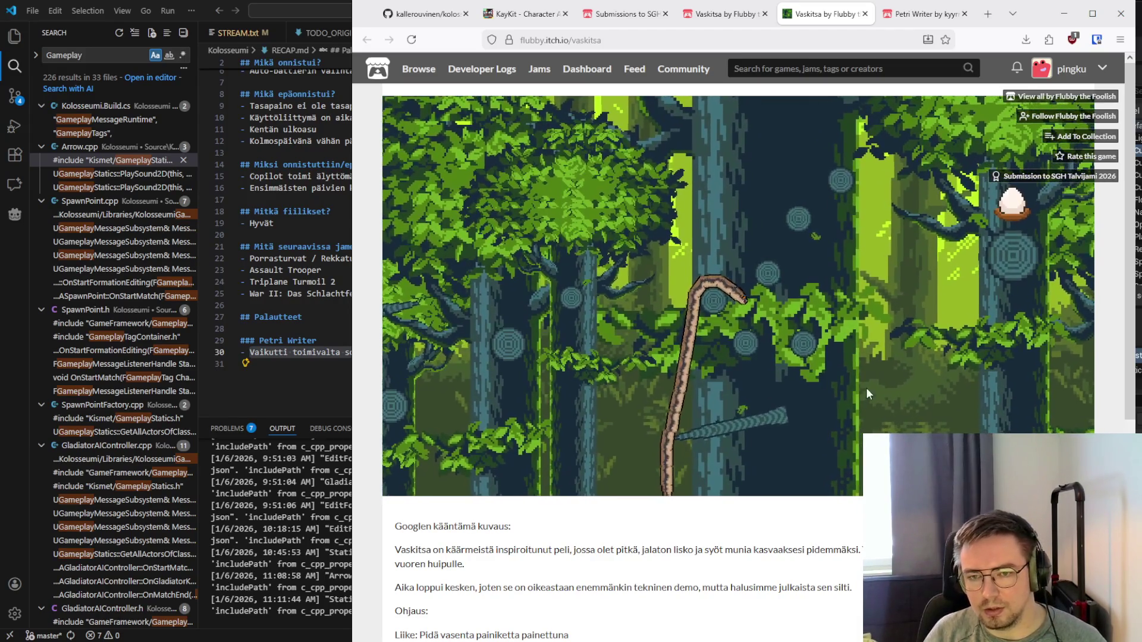
{"action": "left_click_drag", "start_coordinate": [970, 373], "coordinate": [1037, 415]}
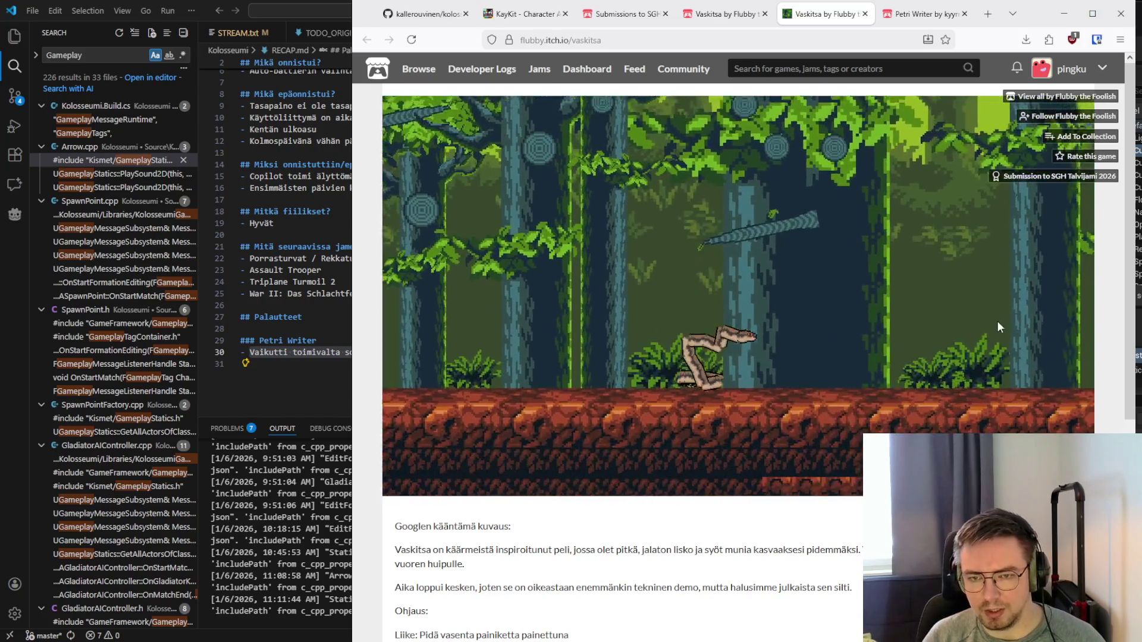
{"action": "mouse_move", "coordinate": [723, 195]}
{"action": "left_mouse_down"}
{"action": "mouse_move", "coordinate": [748, 179]}
{"action": "mouse_move", "coordinate": [1052, 269]}
{"action": "mouse_move", "coordinate": [1080, 321]}
{"action": "mouse_move", "coordinate": [1045, 331]}
{"action": "mouse_move", "coordinate": [1044, 305]}
{"action": "mouse_move", "coordinate": [1022, 289]}
{"action": "mouse_move", "coordinate": [929, 264]}
{"action": "mouse_move", "coordinate": [904, 223]}
{"action": "mouse_move", "coordinate": [916, 245]}
{"action": "mouse_move", "coordinate": [911, 176]}
{"action": "mouse_move", "coordinate": [798, 156]}
{"action": "mouse_move", "coordinate": [672, 177]}
{"action": "mouse_move", "coordinate": [521, 254]}
{"action": "mouse_move", "coordinate": [558, 255]}
{"action": "mouse_move", "coordinate": [629, 183]}
{"action": "mouse_move", "coordinate": [872, 174]}
{"action": "mouse_move", "coordinate": [1019, 320]}
{"action": "mouse_move", "coordinate": [993, 152]}
{"action": "mouse_move", "coordinate": [624, 119]}
{"action": "mouse_move", "coordinate": [673, 97]}
{"action": "mouse_move", "coordinate": [926, 66]}
{"action": "mouse_move", "coordinate": [1011, 149]}
{"action": "mouse_move", "coordinate": [1045, 221]}
{"action": "mouse_move", "coordinate": [1041, 278]}
{"action": "mouse_move", "coordinate": [1066, 220]}
{"action": "mouse_move", "coordinate": [1080, 228]}
{"action": "mouse_move", "coordinate": [1114, 182]}
{"action": "mouse_move", "coordinate": [1019, 187]}
{"action": "mouse_move", "coordinate": [944, 208]}
{"action": "mouse_move", "coordinate": [884, 169]}
{"action": "mouse_move", "coordinate": [780, 176]}
{"action": "mouse_move", "coordinate": [921, 160]}
{"action": "mouse_move", "coordinate": [1014, 205]}
{"action": "mouse_move", "coordinate": [894, 145]}
{"action": "mouse_move", "coordinate": [965, 153]}
{"action": "mouse_move", "coordinate": [1024, 259]}
{"action": "left_mouse_up"}
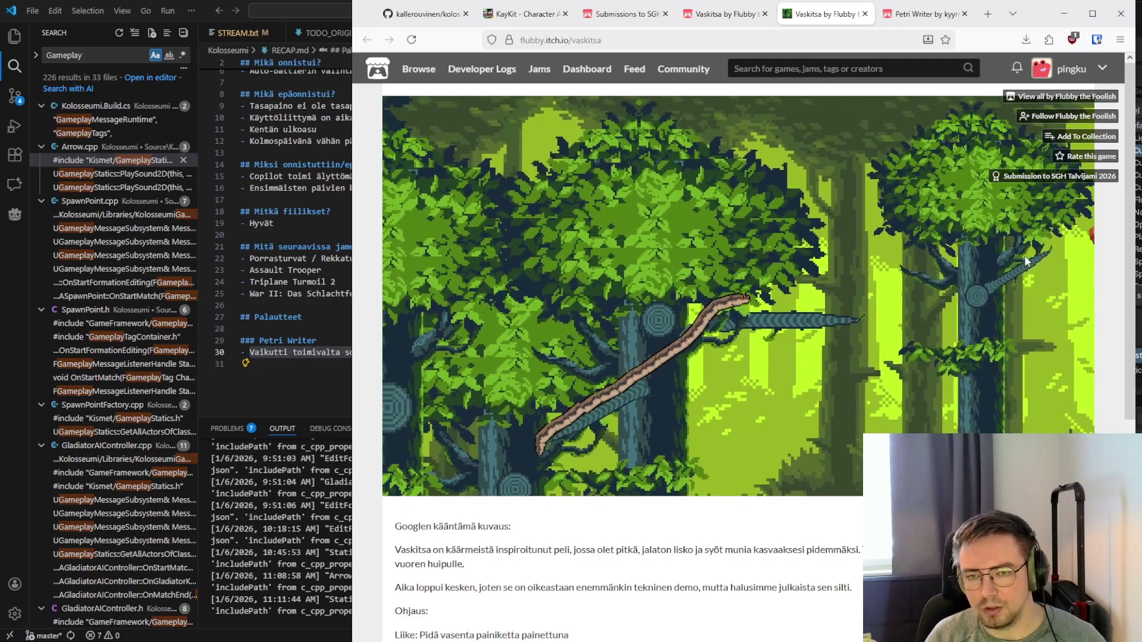
{"action": "mouse_move", "coordinate": [1001, 299]}
{"action": "left_mouse_down"}
{"action": "mouse_move", "coordinate": [1008, 151]}
{"action": "mouse_move", "coordinate": [1012, 355]}
{"action": "mouse_move", "coordinate": [1070, 255]}
{"action": "mouse_move", "coordinate": [1000, 216]}
{"action": "mouse_move", "coordinate": [1048, 171]}
{"action": "mouse_move", "coordinate": [989, 131]}
{"action": "mouse_move", "coordinate": [998, 187]}
{"action": "mouse_move", "coordinate": [996, 163]}
{"action": "mouse_move", "coordinate": [969, 135]}
{"action": "mouse_move", "coordinate": [1028, 144]}
{"action": "mouse_move", "coordinate": [1017, 211]}
{"action": "mouse_move", "coordinate": [906, 287]}
{"action": "mouse_move", "coordinate": [819, 309]}
{"action": "mouse_move", "coordinate": [785, 256]}
{"action": "mouse_move", "coordinate": [806, 278]}
{"action": "mouse_move", "coordinate": [816, 331]}
{"action": "mouse_move", "coordinate": [765, 256]}
{"action": "mouse_move", "coordinate": [814, 246]}
{"action": "mouse_move", "coordinate": [812, 202]}
{"action": "mouse_move", "coordinate": [794, 176]}
{"action": "mouse_move", "coordinate": [932, 186]}
{"action": "mouse_move", "coordinate": [836, 248]}
{"action": "mouse_move", "coordinate": [533, 324]}
{"action": "mouse_move", "coordinate": [658, 219]}
{"action": "mouse_move", "coordinate": [726, 220]}
{"action": "mouse_move", "coordinate": [651, 312]}
{"action": "mouse_move", "coordinate": [523, 266]}
{"action": "mouse_move", "coordinate": [753, 168]}
{"action": "mouse_move", "coordinate": [776, 394]}
{"action": "mouse_move", "coordinate": [837, 170]}
{"action": "mouse_move", "coordinate": [893, 163]}
{"action": "mouse_move", "coordinate": [809, 332]}
{"action": "mouse_move", "coordinate": [865, 257]}
{"action": "mouse_move", "coordinate": [755, 155]}
{"action": "mouse_move", "coordinate": [791, 139]}
{"action": "mouse_move", "coordinate": [784, 341]}
{"action": "mouse_move", "coordinate": [583, 341]}
{"action": "mouse_move", "coordinate": [612, 205]}
{"action": "mouse_move", "coordinate": [618, 406]}
{"action": "mouse_move", "coordinate": [550, 227]}
{"action": "mouse_move", "coordinate": [690, 247]}
{"action": "mouse_move", "coordinate": [908, 244]}
{"action": "mouse_move", "coordinate": [889, 212]}
{"action": "mouse_move", "coordinate": [622, 189]}
{"action": "mouse_move", "coordinate": [563, 310]}
{"action": "mouse_move", "coordinate": [782, 183]}
{"action": "mouse_move", "coordinate": [847, 304]}
{"action": "mouse_move", "coordinate": [648, 184]}
{"action": "mouse_move", "coordinate": [601, 194]}
{"action": "mouse_move", "coordinate": [633, 347]}
{"action": "left_mouse_up"}
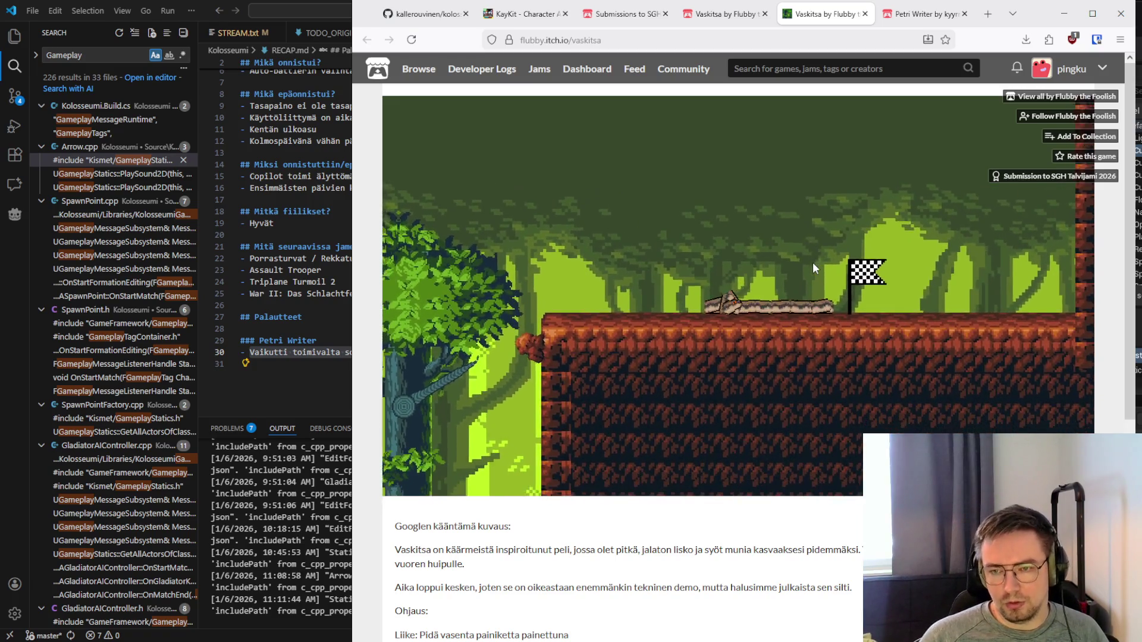
Slide Vaskitsa's snake along the top ledge until it lies curled at the checkered flag's base
{"action": "mouse_move", "coordinate": [812, 263]}
{"action": "left_mouse_down"}
{"action": "mouse_move", "coordinate": [940, 277]}
{"action": "mouse_move", "coordinate": [515, 270]}
{"action": "left_mouse_up"}
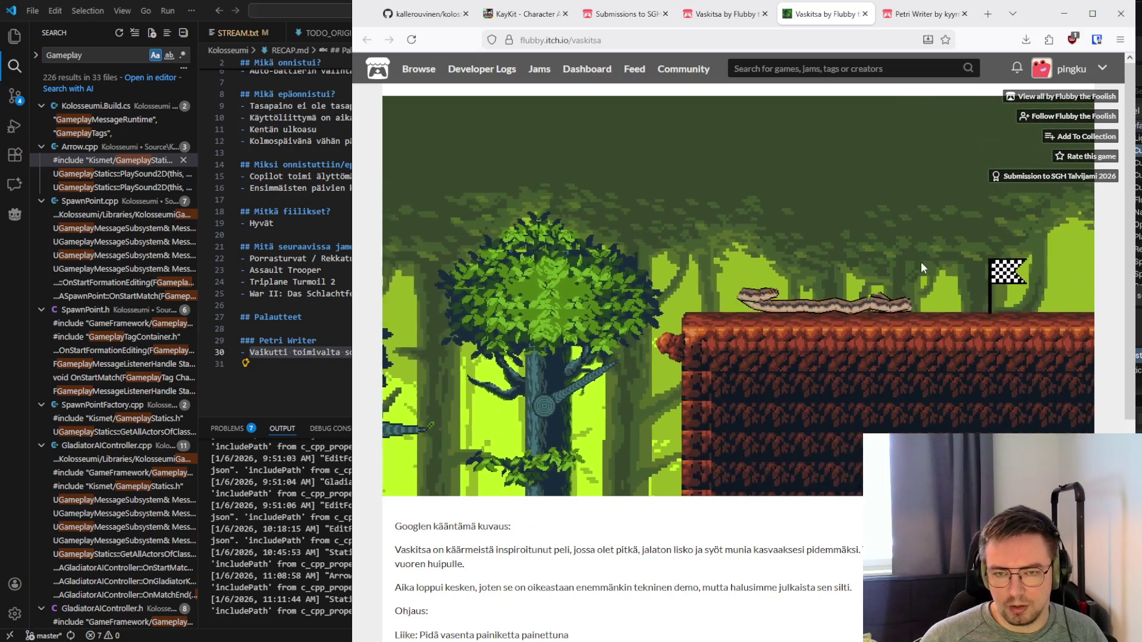
{"action": "mouse_move", "coordinate": [921, 265]}
{"action": "left_mouse_down"}
{"action": "mouse_move", "coordinate": [952, 264]}
{"action": "mouse_move", "coordinate": [509, 265]}
{"action": "mouse_move", "coordinate": [769, 270]}
{"action": "mouse_move", "coordinate": [908, 301]}
{"action": "mouse_move", "coordinate": [880, 309]}
{"action": "mouse_move", "coordinate": [506, 278]}
{"action": "mouse_move", "coordinate": [576, 279]}
{"action": "mouse_move", "coordinate": [655, 372]}
{"action": "mouse_move", "coordinate": [826, 192]}
{"action": "mouse_move", "coordinate": [696, 178]}
{"action": "mouse_move", "coordinate": [763, 159]}
{"action": "left_mouse_up"}
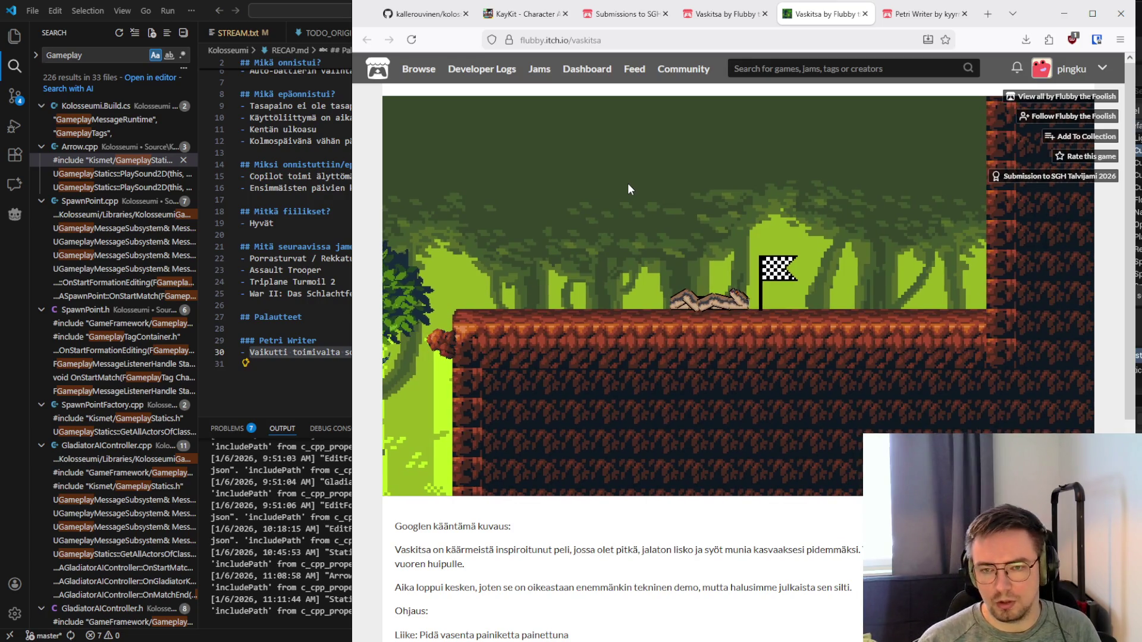
{"action": "mouse_move", "coordinate": [630, 177]}
{"action": "left_mouse_down"}
{"action": "mouse_move", "coordinate": [751, 178]}
{"action": "mouse_move", "coordinate": [739, 184]}
{"action": "mouse_move", "coordinate": [884, 224]}
{"action": "mouse_move", "coordinate": [877, 189]}
{"action": "mouse_move", "coordinate": [914, 245]}
{"action": "mouse_move", "coordinate": [838, 170]}
{"action": "mouse_move", "coordinate": [817, 168]}
{"action": "left_mouse_up"}
{"action": "mouse_move", "coordinate": [846, 269]}
{"action": "left_mouse_down"}
{"action": "mouse_move", "coordinate": [526, 324]}
{"action": "mouse_move", "coordinate": [527, 261]}
{"action": "mouse_move", "coordinate": [684, 264]}
{"action": "mouse_move", "coordinate": [976, 237]}
{"action": "mouse_move", "coordinate": [919, 200]}
{"action": "mouse_move", "coordinate": [776, 178]}
{"action": "mouse_move", "coordinate": [828, 294]}
{"action": "mouse_move", "coordinate": [826, 355]}
{"action": "mouse_move", "coordinate": [773, 349]}
{"action": "left_mouse_up"}
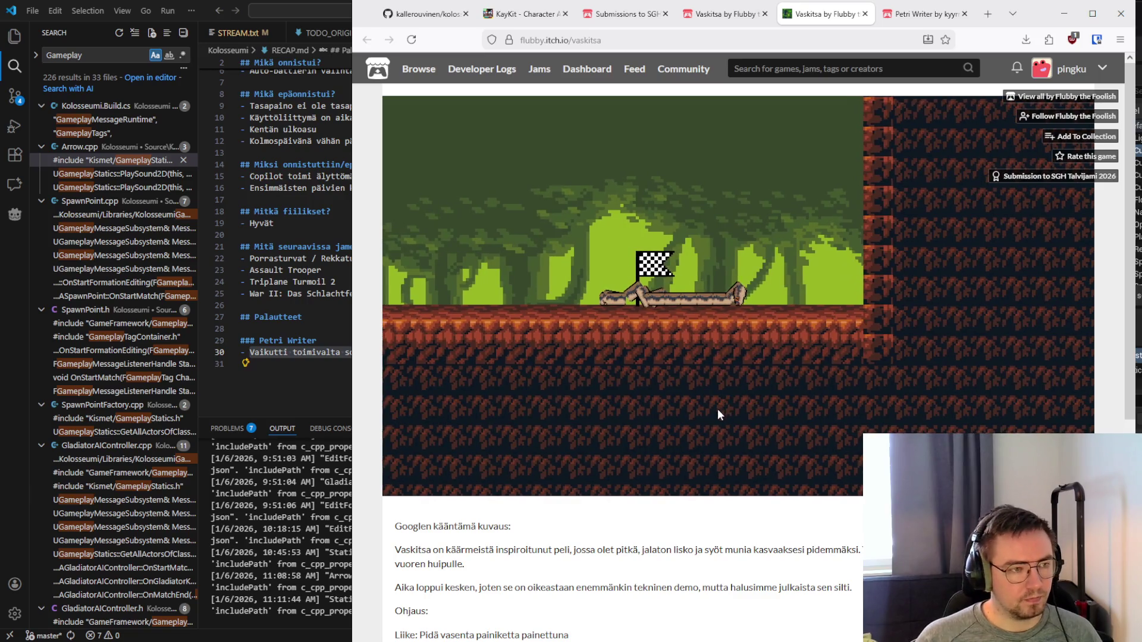
{"action": "mouse_move", "coordinate": [718, 409]}
{"action": "left_mouse_down"}
{"action": "mouse_move", "coordinate": [732, 355]}
{"action": "mouse_move", "coordinate": [706, 322]}
{"action": "mouse_move", "coordinate": [705, 192]}
{"action": "mouse_move", "coordinate": [730, 218]}
{"action": "mouse_move", "coordinate": [676, 430]}
{"action": "left_mouse_up"}
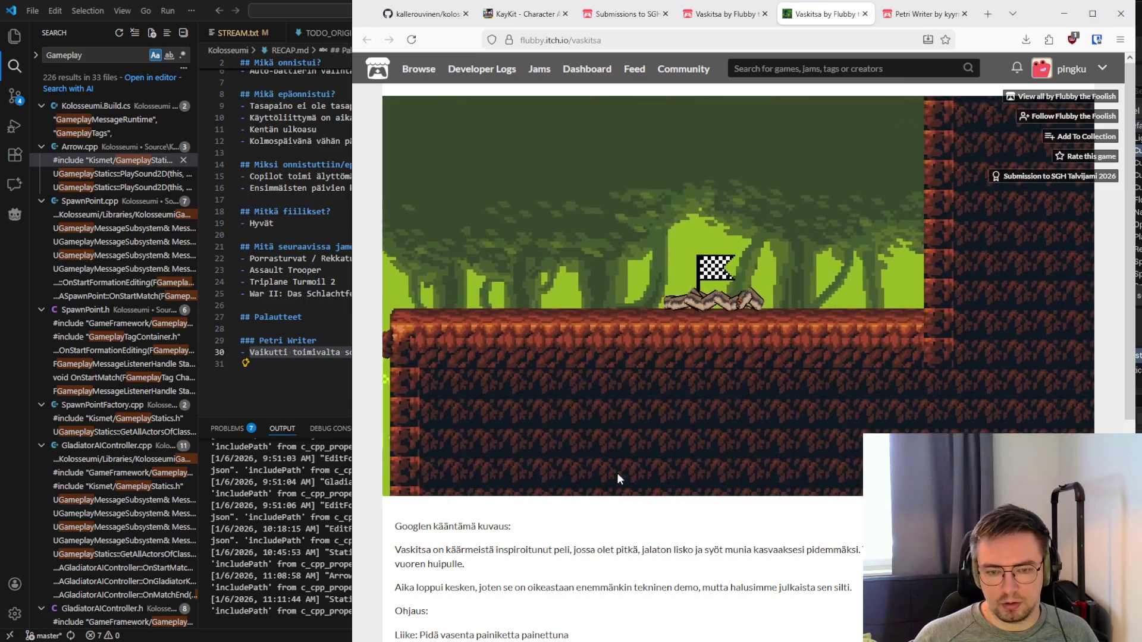
{"action": "scroll", "coordinate": [599, 535], "scroll_direction": "down", "scroll_amount": 5}
{"action": "scroll", "coordinate": [600, 525], "scroll_direction": "up", "scroll_amount": 5}
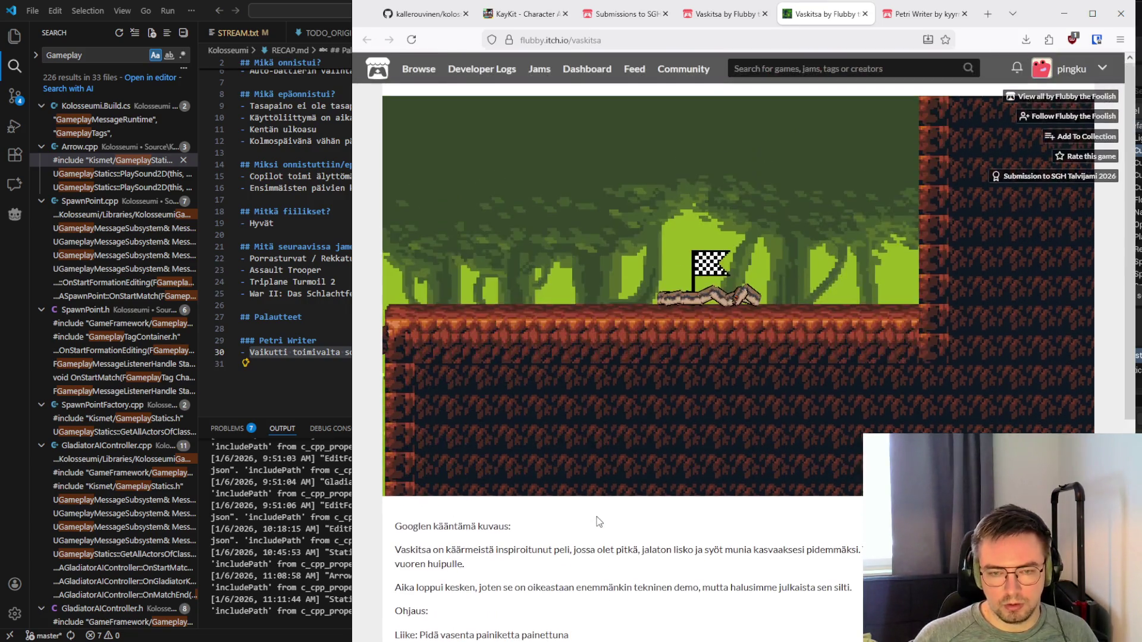
{"action": "mouse_move", "coordinate": [655, 276]}
{"action": "left_mouse_down"}
{"action": "mouse_move", "coordinate": [718, 163]}
{"action": "mouse_move", "coordinate": [749, 190]}
{"action": "mouse_move", "coordinate": [864, 240]}
{"action": "mouse_move", "coordinate": [804, 250]}
{"action": "mouse_move", "coordinate": [730, 159]}
{"action": "mouse_move", "coordinate": [621, 330]}
{"action": "mouse_move", "coordinate": [609, 223]}
{"action": "mouse_move", "coordinate": [852, 190]}
{"action": "mouse_move", "coordinate": [872, 303]}
{"action": "mouse_move", "coordinate": [661, 320]}
{"action": "mouse_move", "coordinate": [724, 198]}
{"action": "mouse_move", "coordinate": [836, 160]}
{"action": "mouse_move", "coordinate": [827, 213]}
{"action": "mouse_move", "coordinate": [680, 258]}
{"action": "mouse_move", "coordinate": [575, 245]}
{"action": "mouse_move", "coordinate": [612, 121]}
{"action": "mouse_move", "coordinate": [636, 112]}
{"action": "mouse_move", "coordinate": [663, 336]}
{"action": "mouse_move", "coordinate": [739, 336]}
{"action": "mouse_move", "coordinate": [820, 196]}
{"action": "mouse_move", "coordinate": [734, 360]}
{"action": "mouse_move", "coordinate": [629, 182]}
{"action": "mouse_move", "coordinate": [709, 160]}
{"action": "mouse_move", "coordinate": [609, 188]}
{"action": "mouse_move", "coordinate": [726, 200]}
{"action": "mouse_move", "coordinate": [741, 290]}
{"action": "mouse_move", "coordinate": [763, 335]}
{"action": "mouse_move", "coordinate": [799, 195]}
{"action": "mouse_move", "coordinate": [773, 202]}
{"action": "mouse_move", "coordinate": [830, 270]}
{"action": "mouse_move", "coordinate": [850, 327]}
{"action": "mouse_move", "coordinate": [746, 170]}
{"action": "mouse_move", "coordinate": [707, 209]}
{"action": "mouse_move", "coordinate": [699, 298]}
{"action": "mouse_move", "coordinate": [715, 321]}
{"action": "left_mouse_up"}
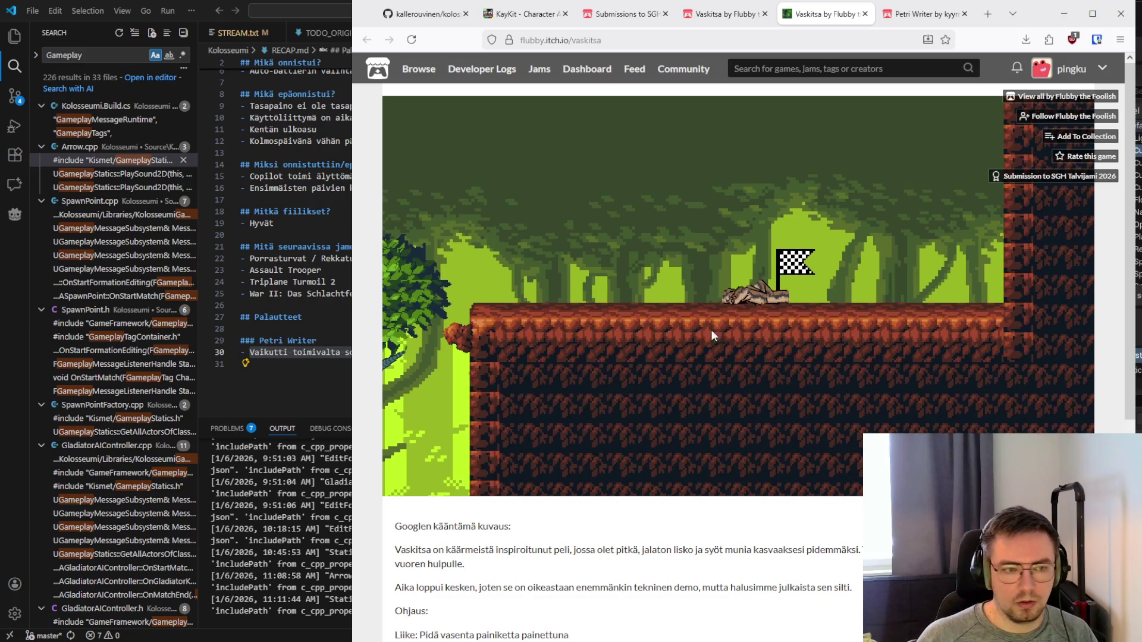
Add a '## Vaskitsa' heading after the Petri Writer note in RECAP.md
{"action": "left_click", "coordinate": [341, 106]}
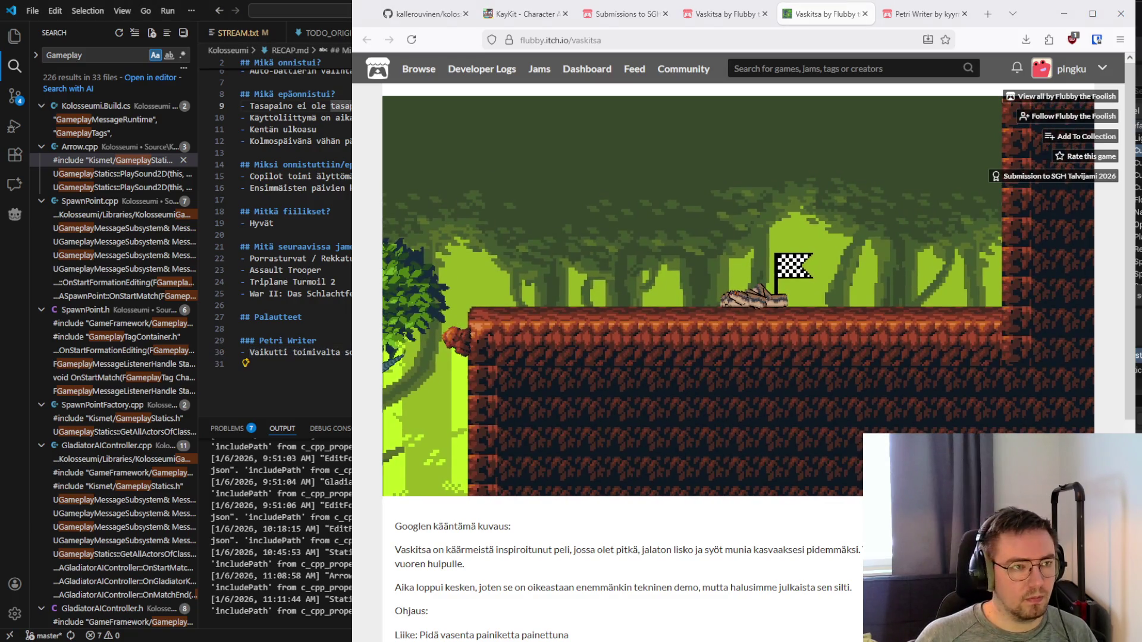
{"action": "left_click", "coordinate": [333, 352]}
{"action": "key", "text": "End"}
{"action": "key", "text": "Return"}
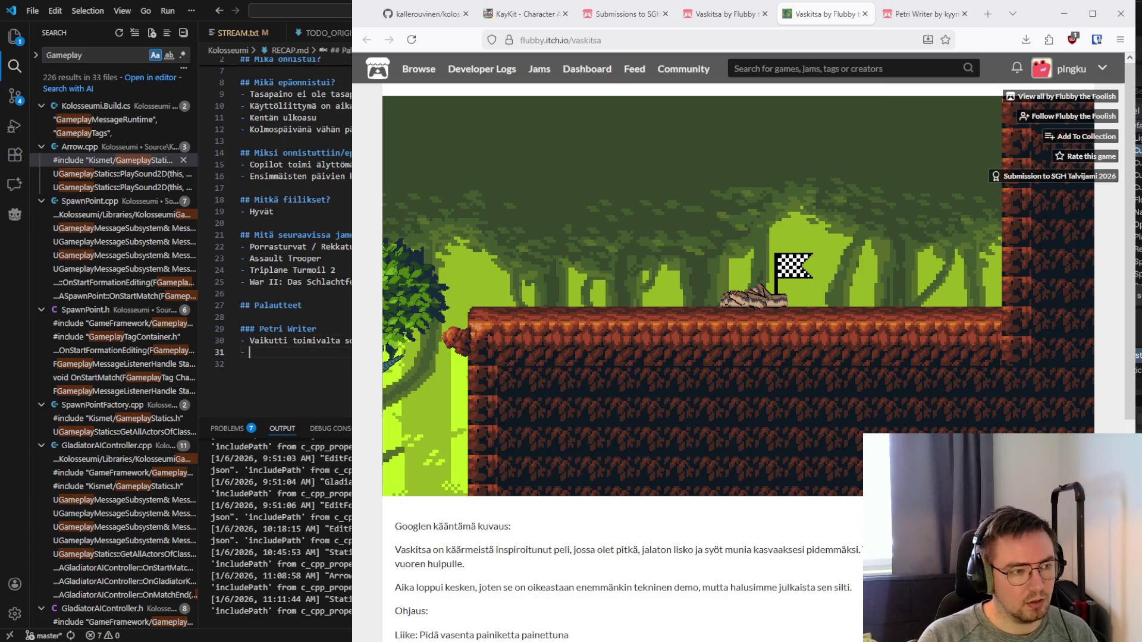
{"action": "key", "text": "Return"}
{"action": "type", "text": "## Va"}
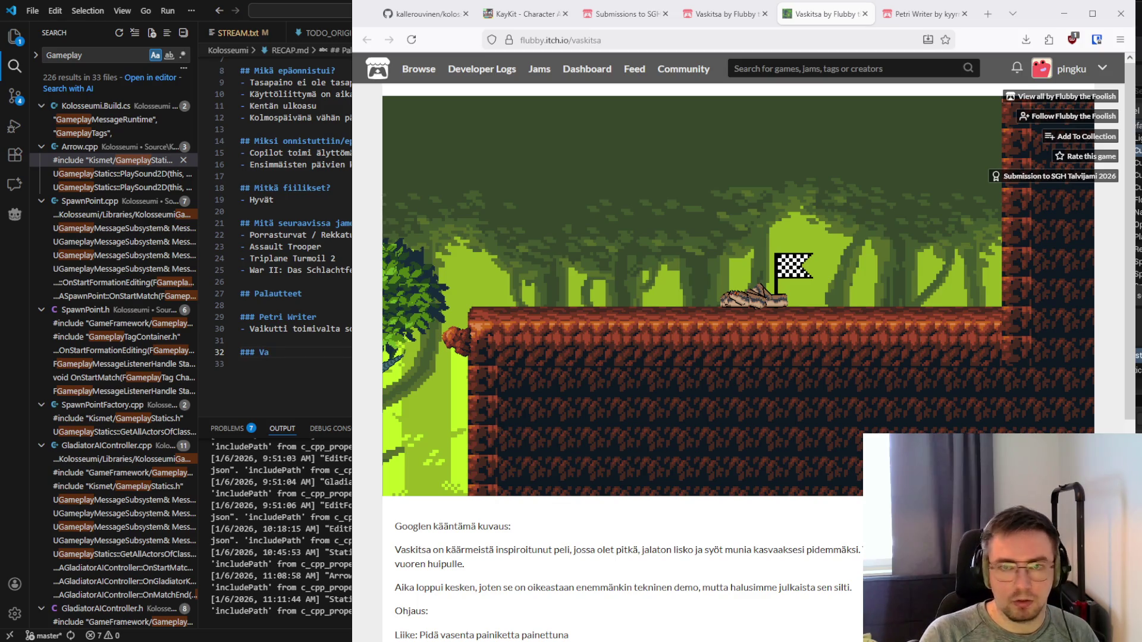
{"action": "type", "text": "skitsa"}
Write the bullet 'Erittäin miellyttävä … haastava' under it and select the note for copying
{"action": "key", "text": "Return"}
{"action": "type", "text": "- "}
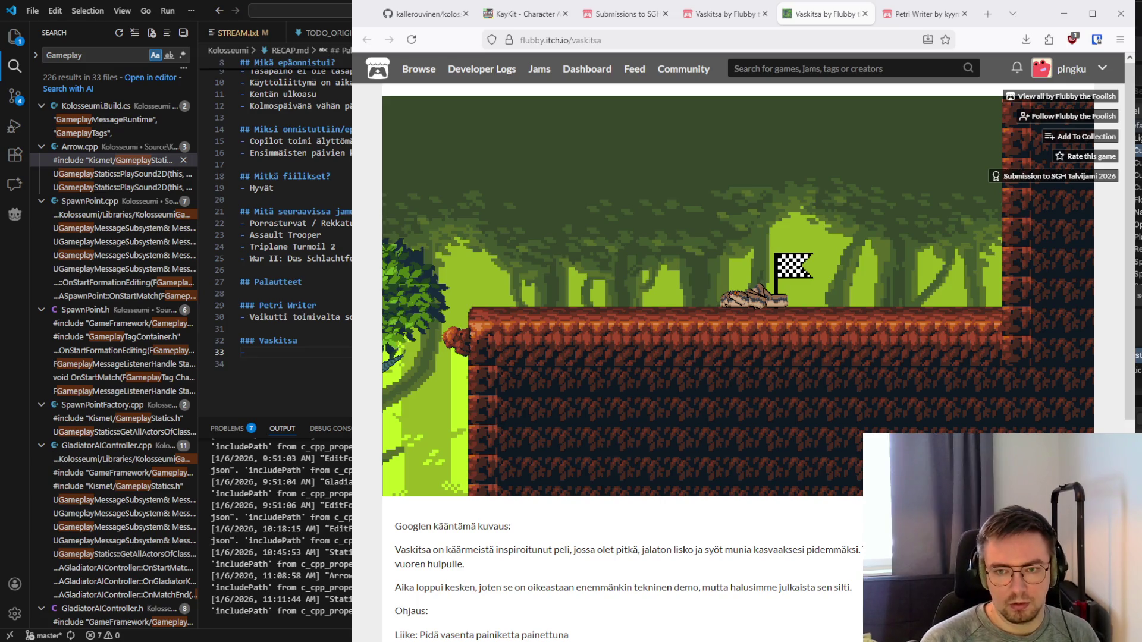
{"action": "type", "text": "Miellyttävä"}
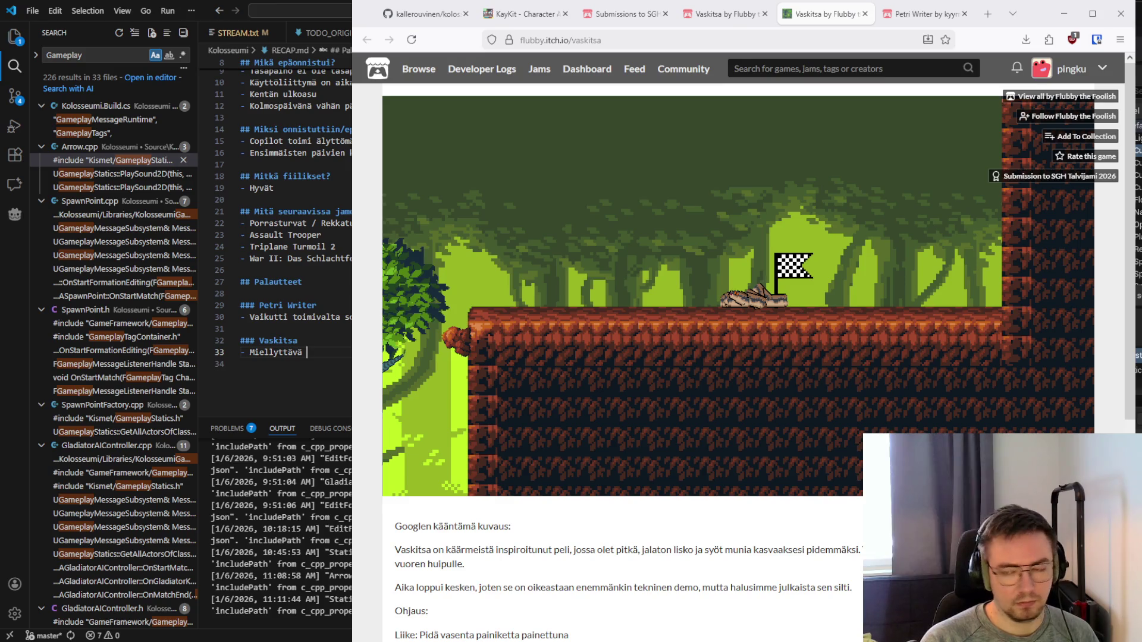
{"action": "key", "text": "ctrl+BackSpace"}
{"action": "type", "text": "Erittäi"}
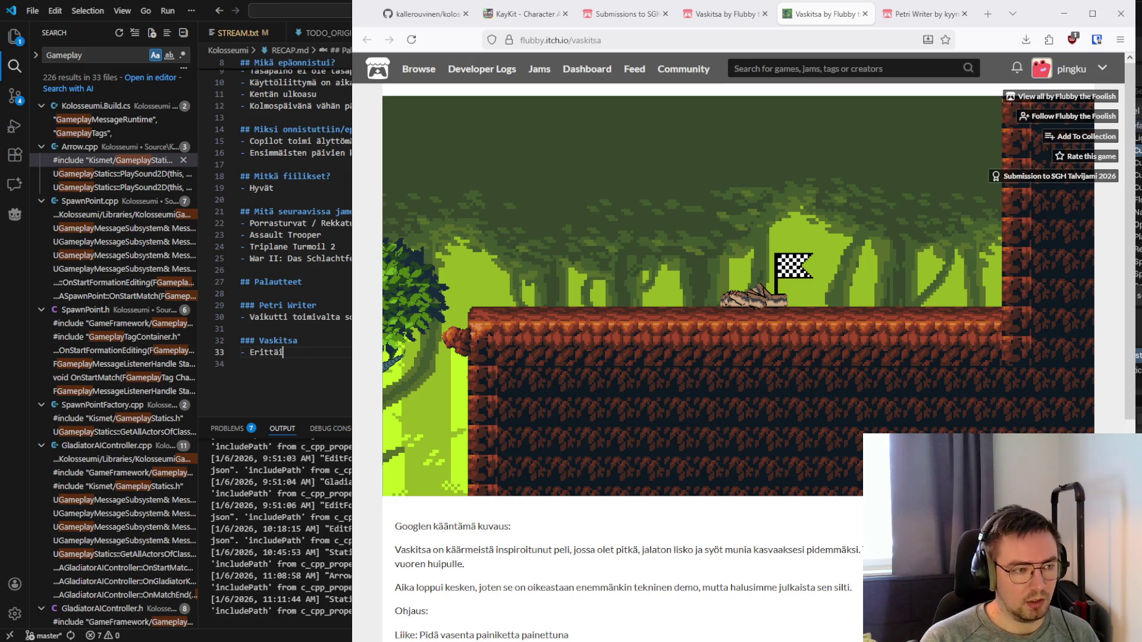
{"action": "type", "text": "n miellytt"}
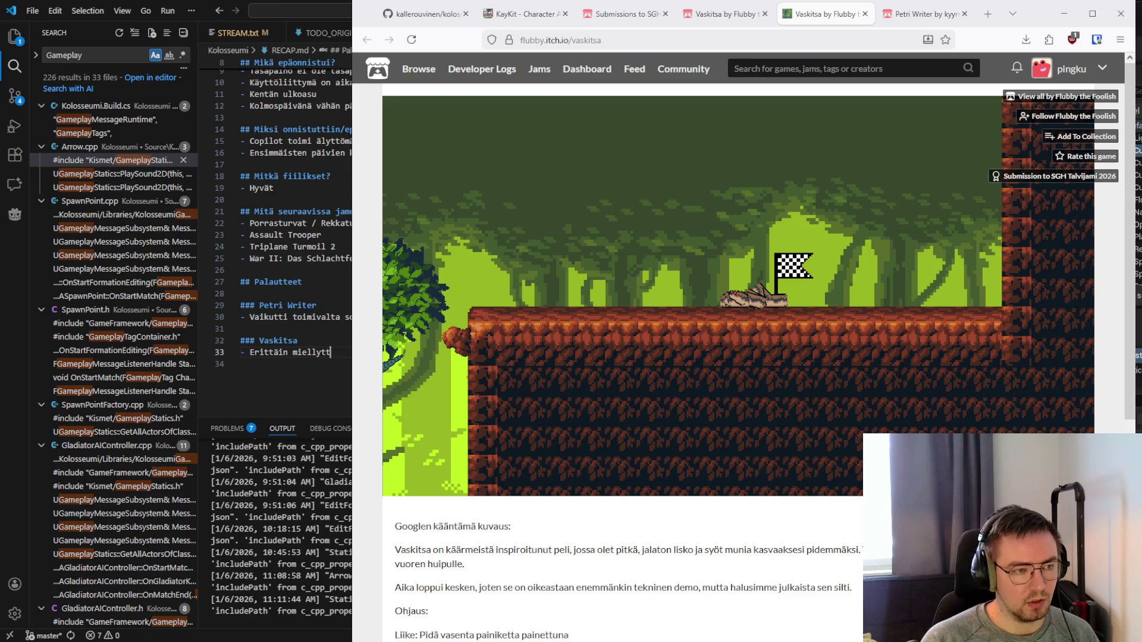
{"action": "type", "text": "ävä"}
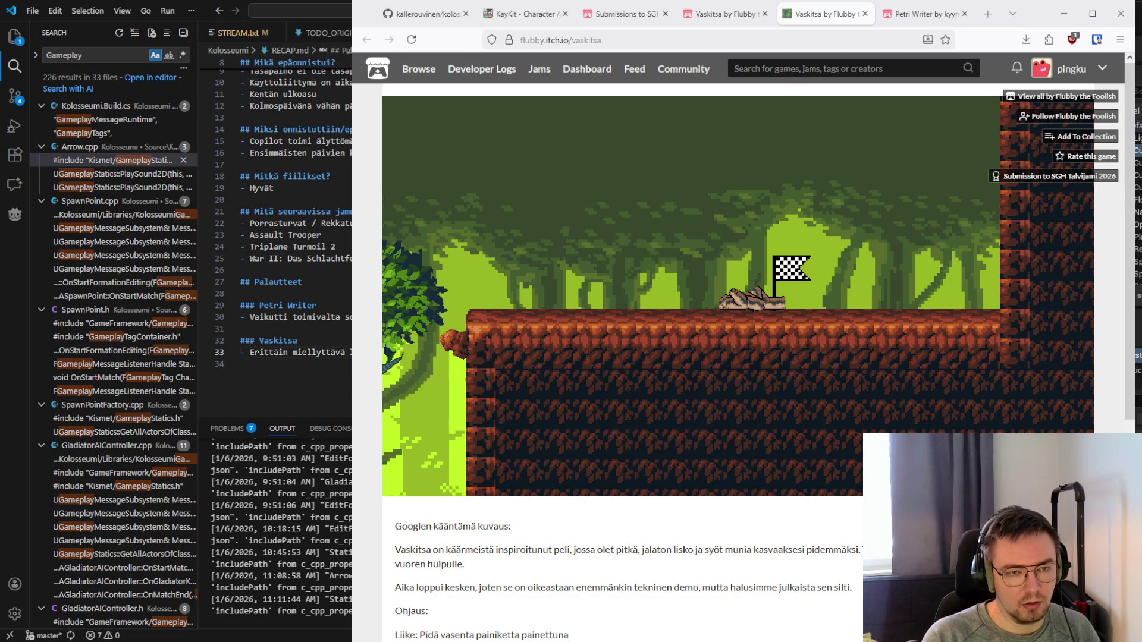
{"action": "type", "text": "haastetta"}
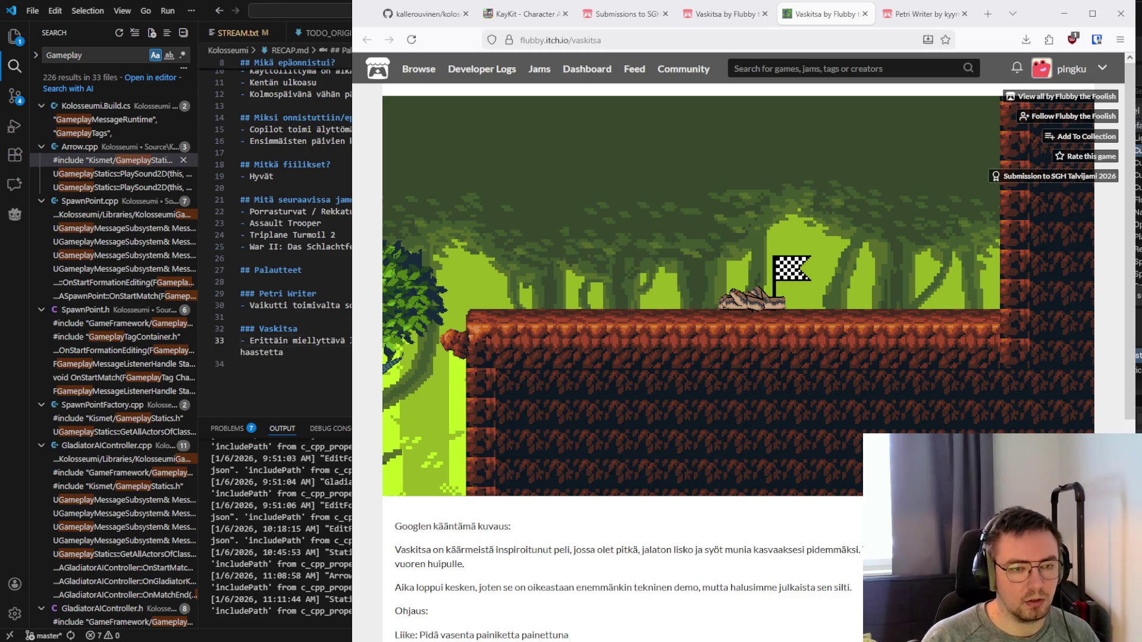
{"action": "type", "text": " sopivasti"}
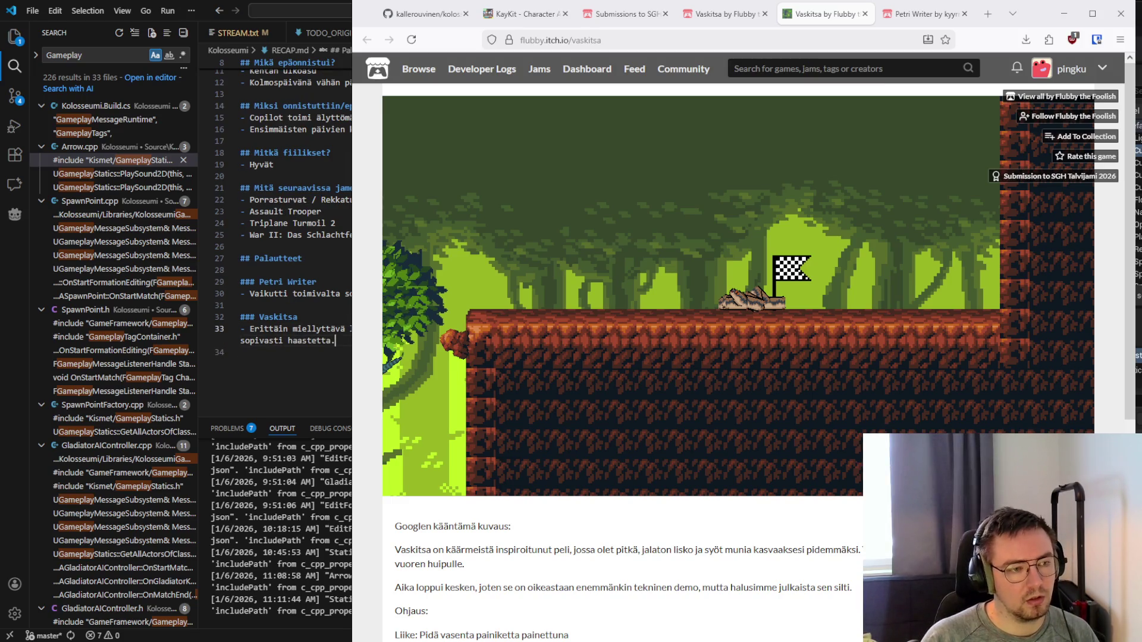
{"action": "key", "text": "ctrl+Delete"}
{"action": "key", "text": "ctrl+BackSpace"}
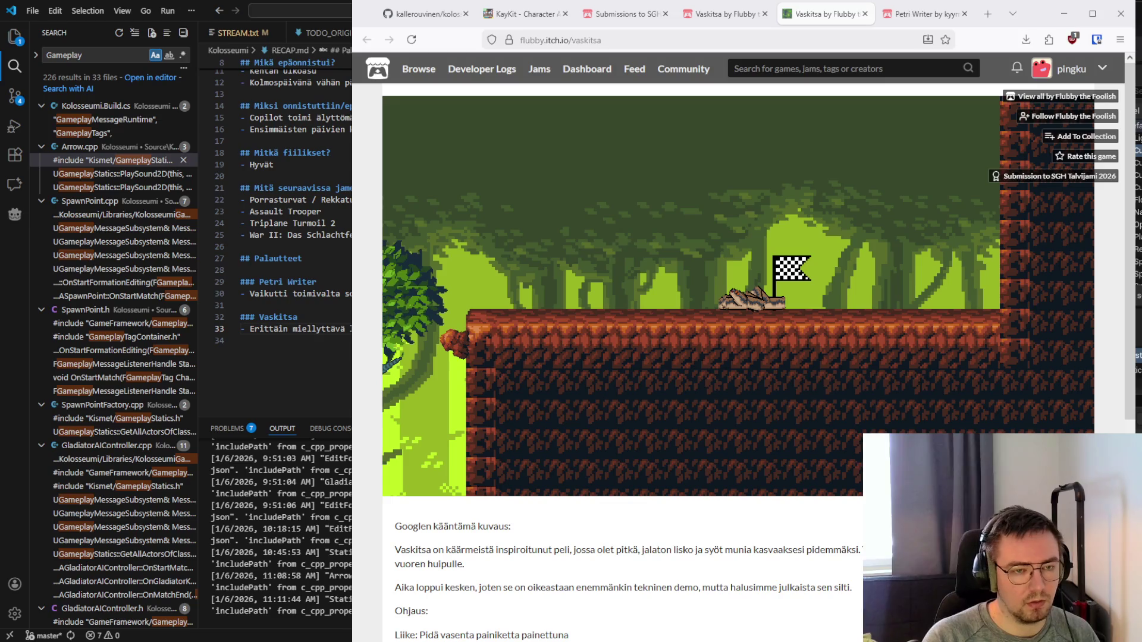
{"action": "type", "text": " haastava"}
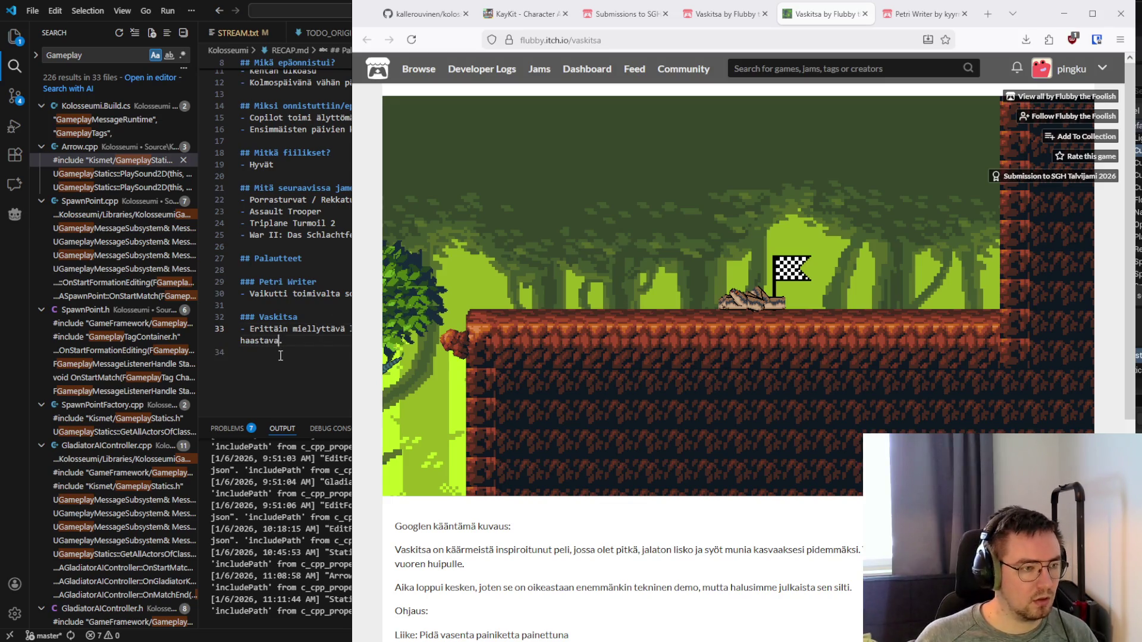
{"action": "left_click_drag", "start_coordinate": [283, 341], "coordinate": [250, 330]}
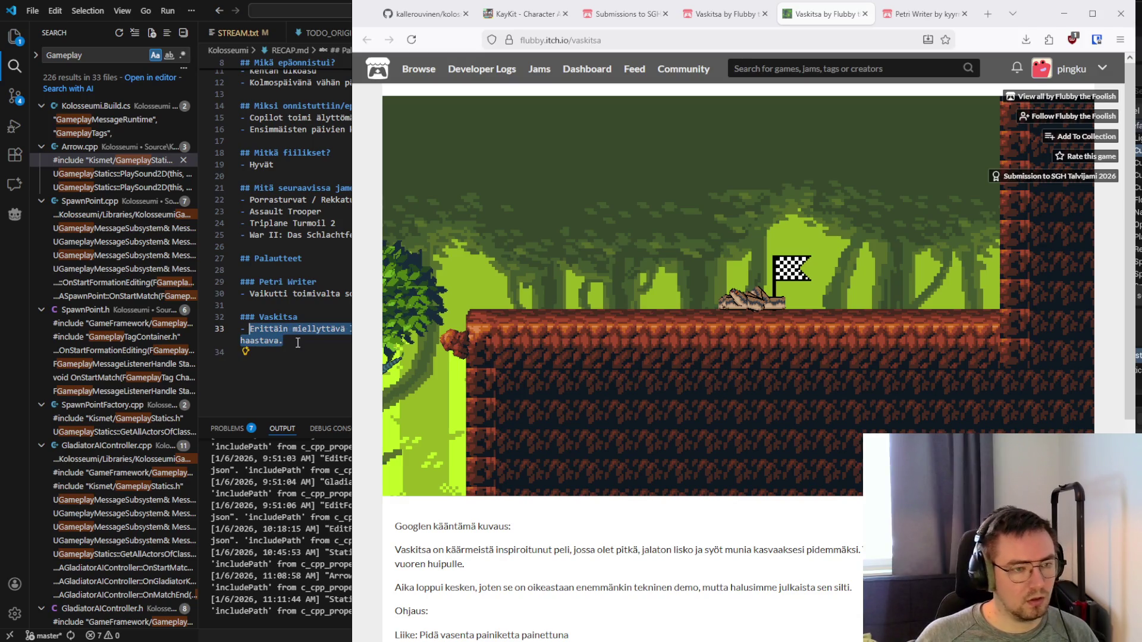
{"action": "left_click", "coordinate": [600, 451]}
Go to Vaskitsa's jam submission page and place the cursor in the Leave a comment box
{"action": "scroll", "coordinate": [634, 547], "scroll_direction": "down", "scroll_amount": 6}
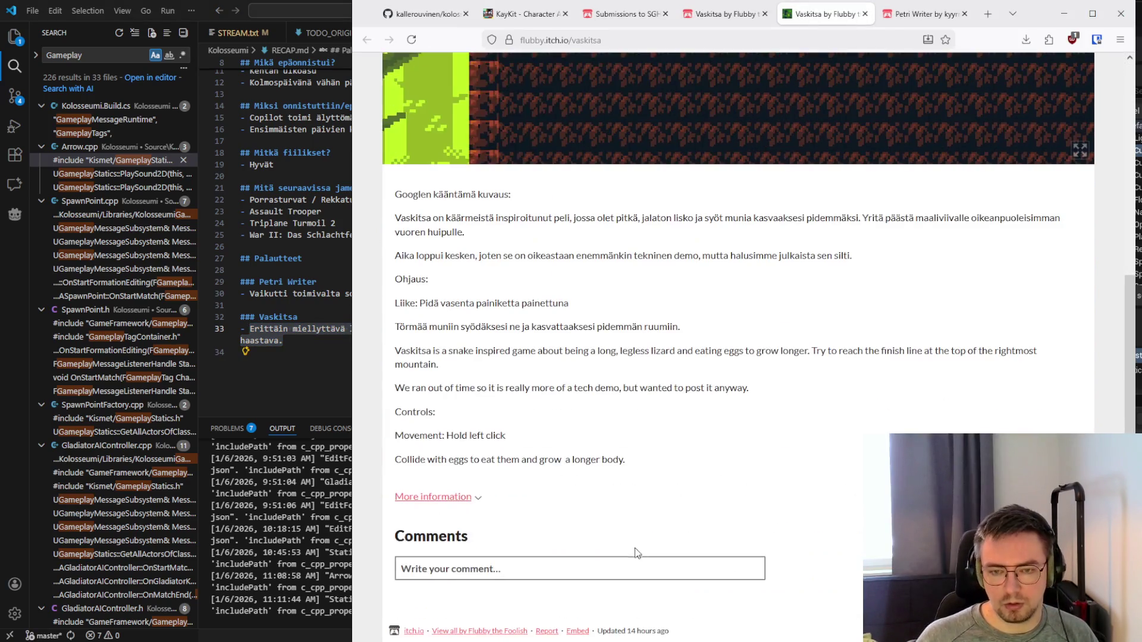
{"action": "scroll", "coordinate": [635, 534], "scroll_direction": "up", "scroll_amount": 5}
{"action": "left_click", "coordinate": [729, 7]}
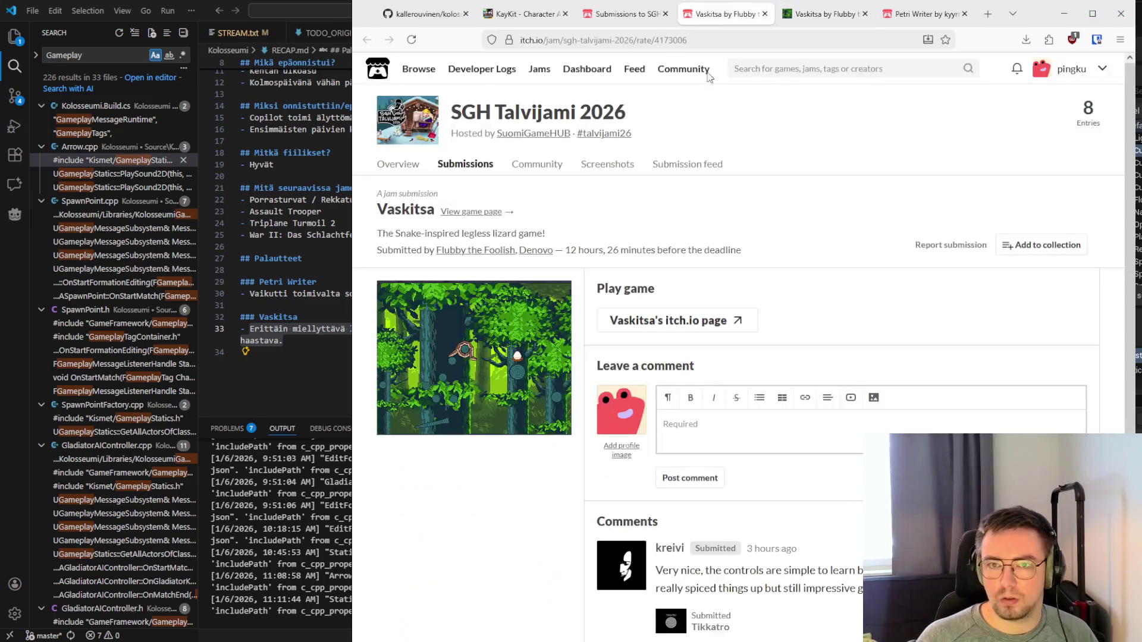
{"action": "scroll", "coordinate": [625, 386], "scroll_direction": "down", "scroll_amount": 4}
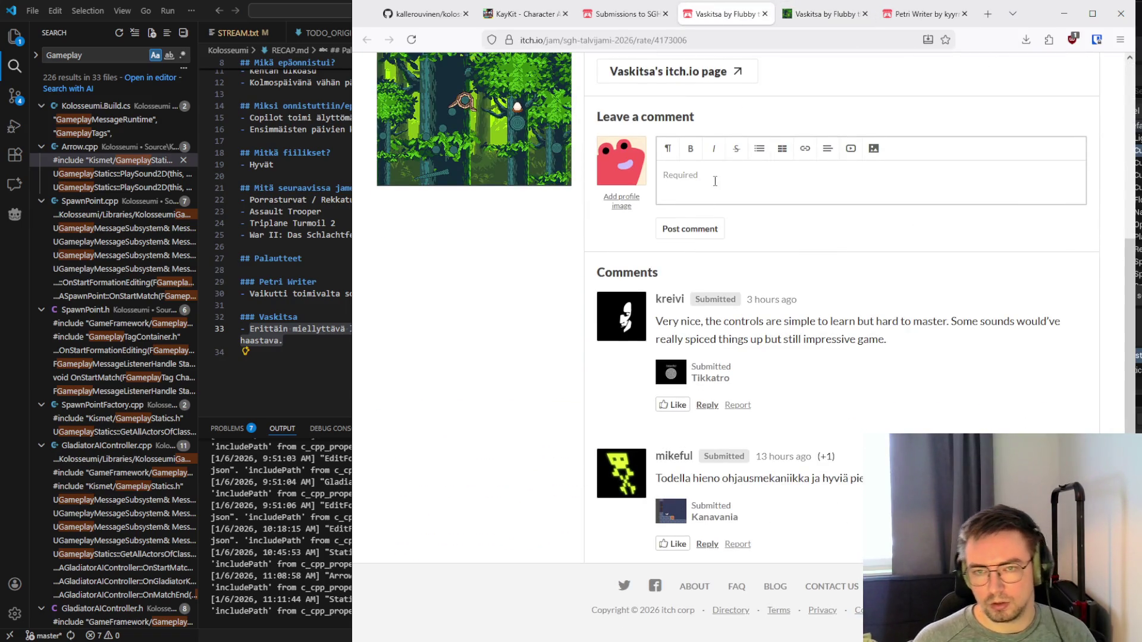
{"action": "left_click", "coordinate": [714, 175]}
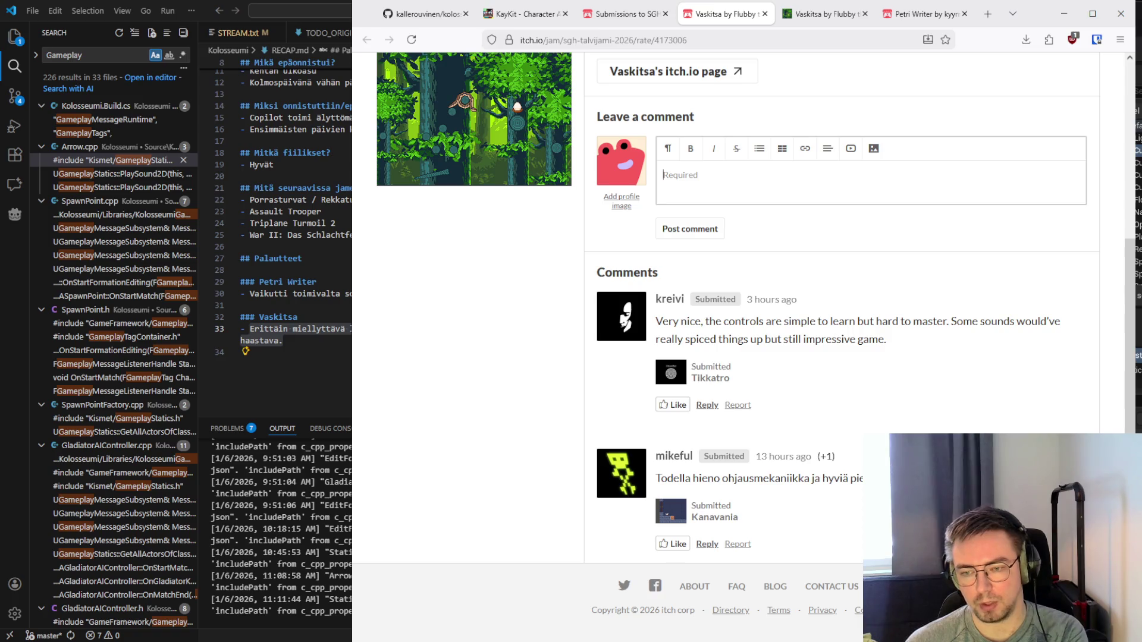
Paste the Finnish Vaskitsa review, remove its empty first line, and post the comment
{"action": "scroll", "coordinate": [841, 386], "scroll_direction": "up", "scroll_amount": 1}
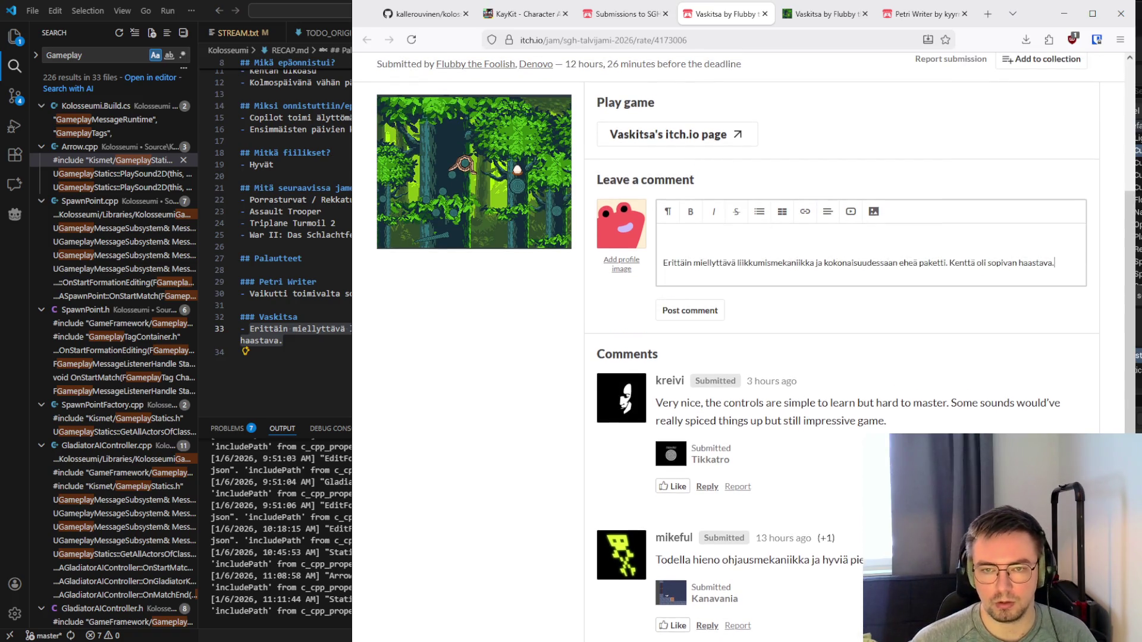
{"action": "key", "text": "ctrl+v"}
{"action": "left_click", "coordinate": [664, 262]}
{"action": "key", "text": "BackSpace"}
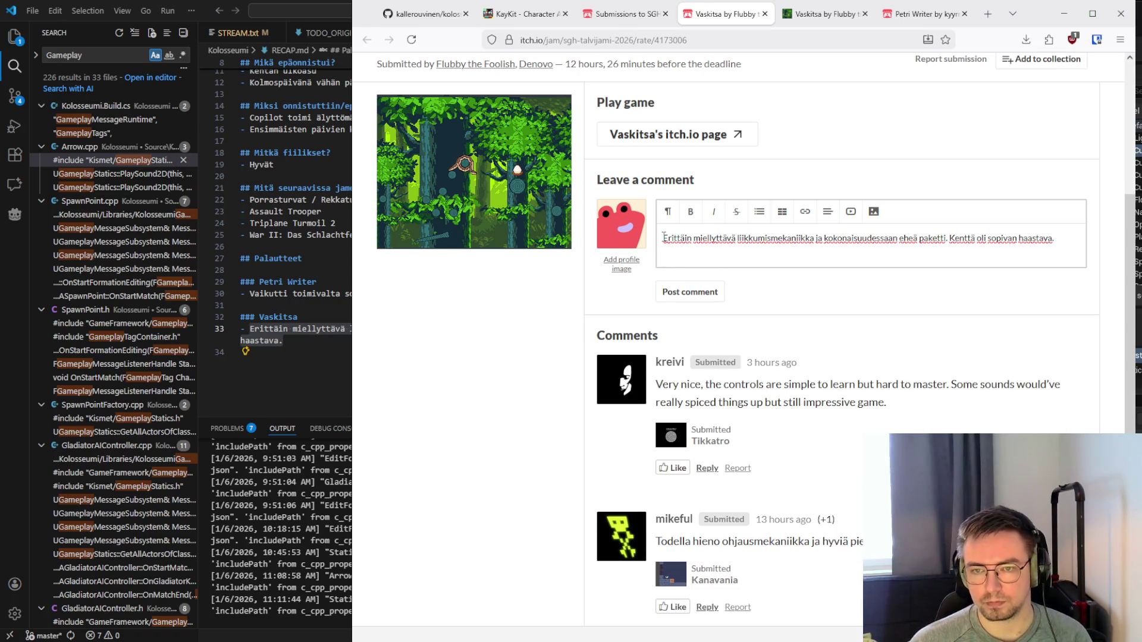
{"action": "left_click_drag", "start_coordinate": [664, 237], "coordinate": [1078, 246]}
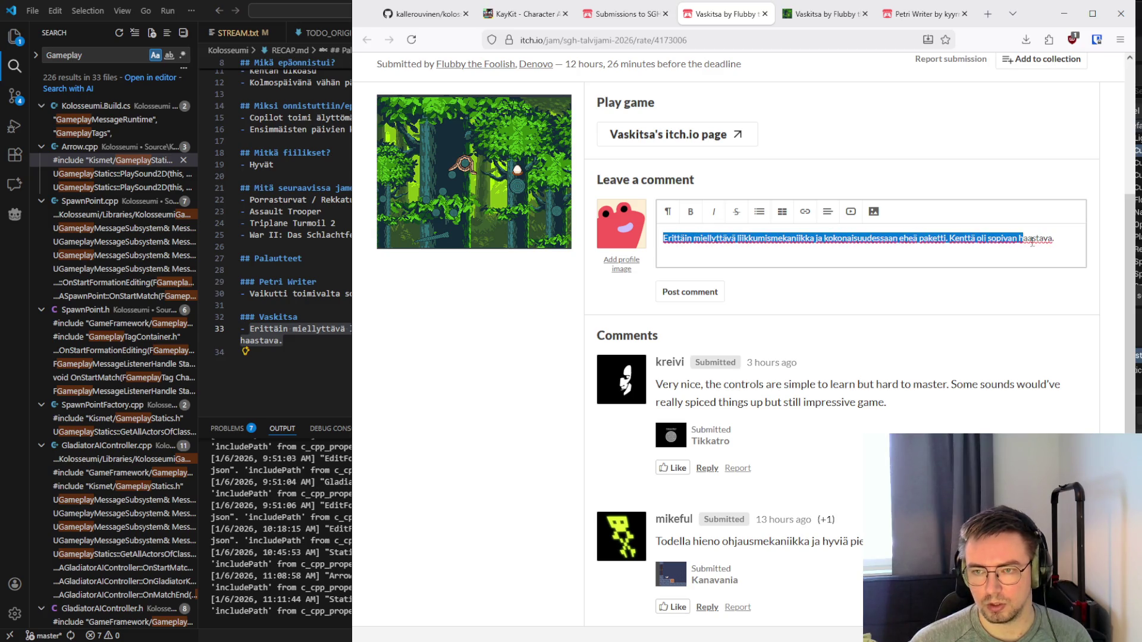
{"action": "left_click", "coordinate": [1065, 244]}
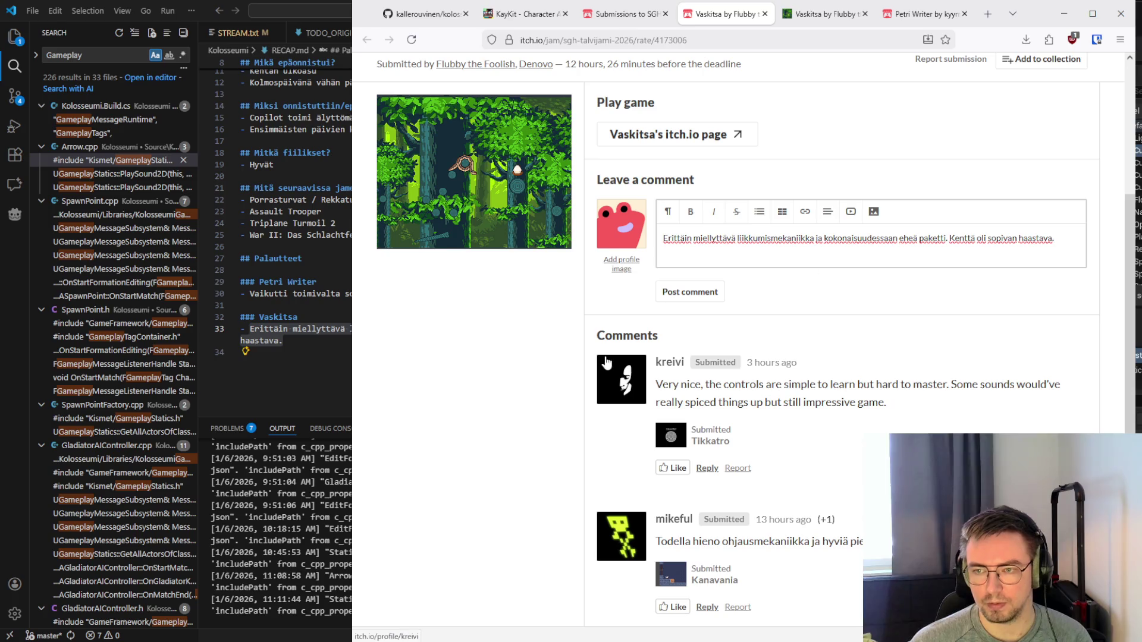
{"action": "left_click", "coordinate": [679, 293]}
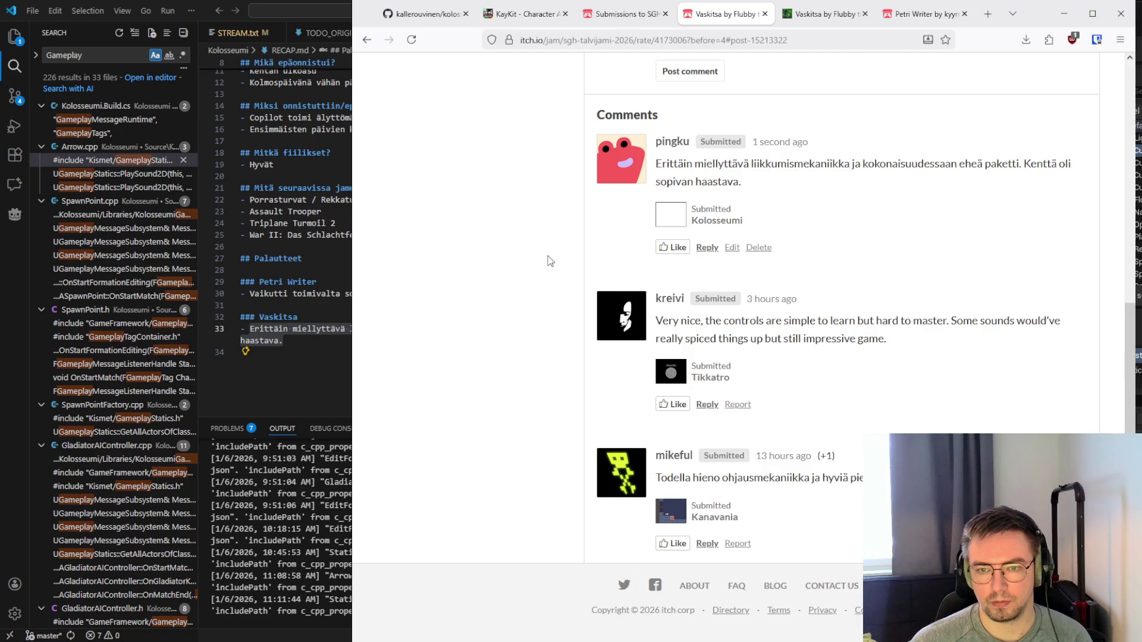
Close the leftover Vaskitsa game page and Petri Writer submission tabs
{"action": "scroll", "coordinate": [550, 261], "scroll_direction": "up", "scroll_amount": 7}
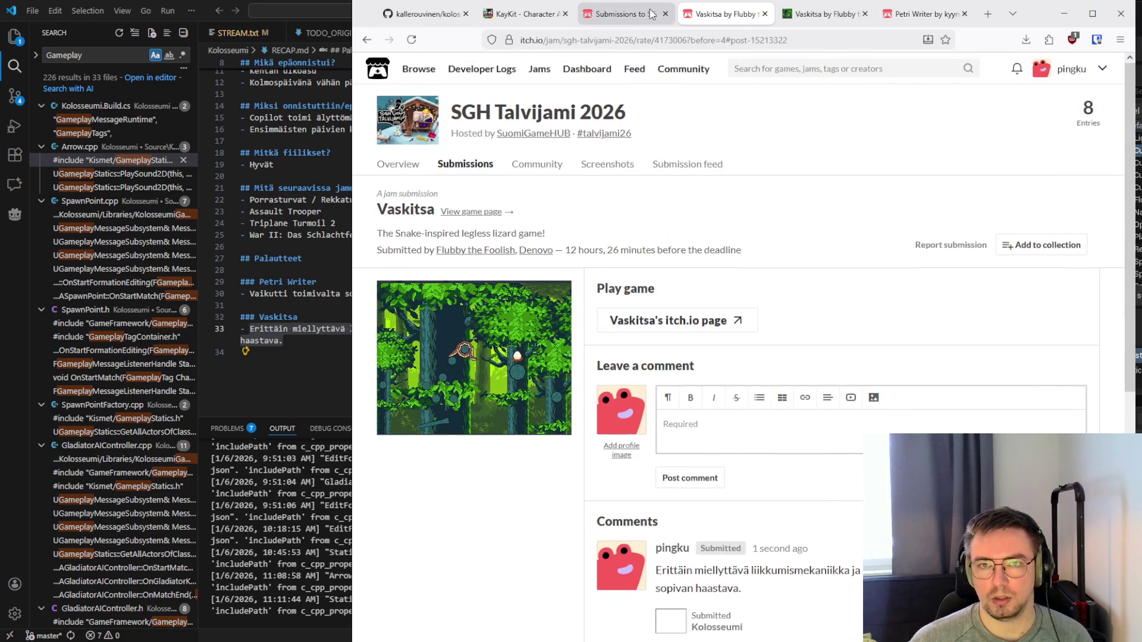
{"action": "left_click", "coordinate": [824, 14]}
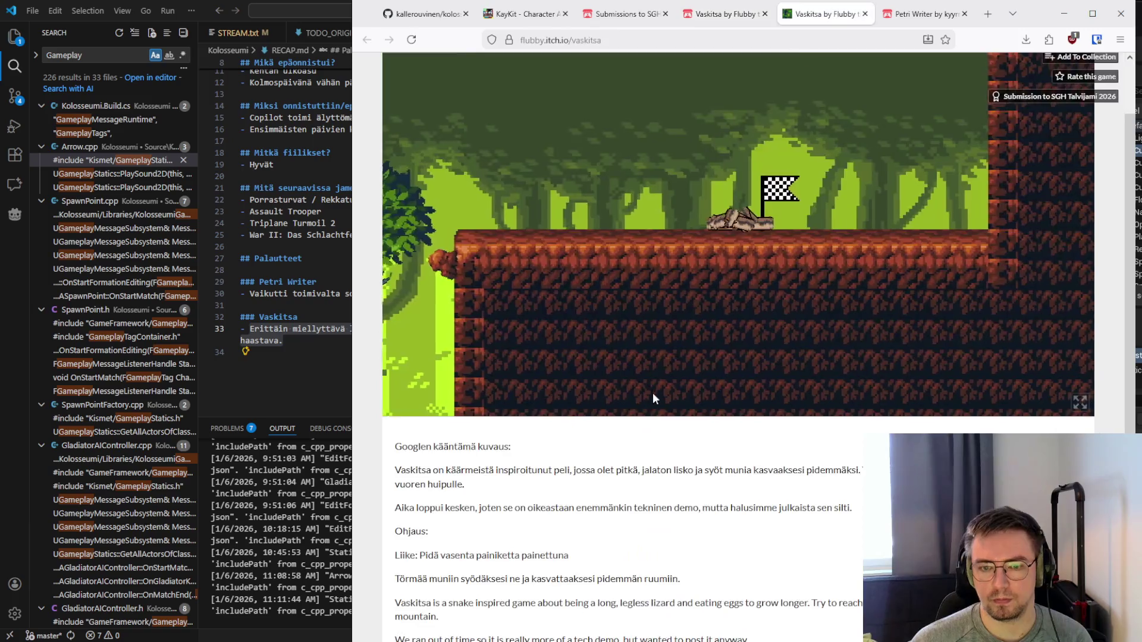
{"action": "scroll", "coordinate": [670, 448], "scroll_direction": "down", "scroll_amount": 5}
{"action": "scroll", "coordinate": [693, 459], "scroll_direction": "up", "scroll_amount": 6}
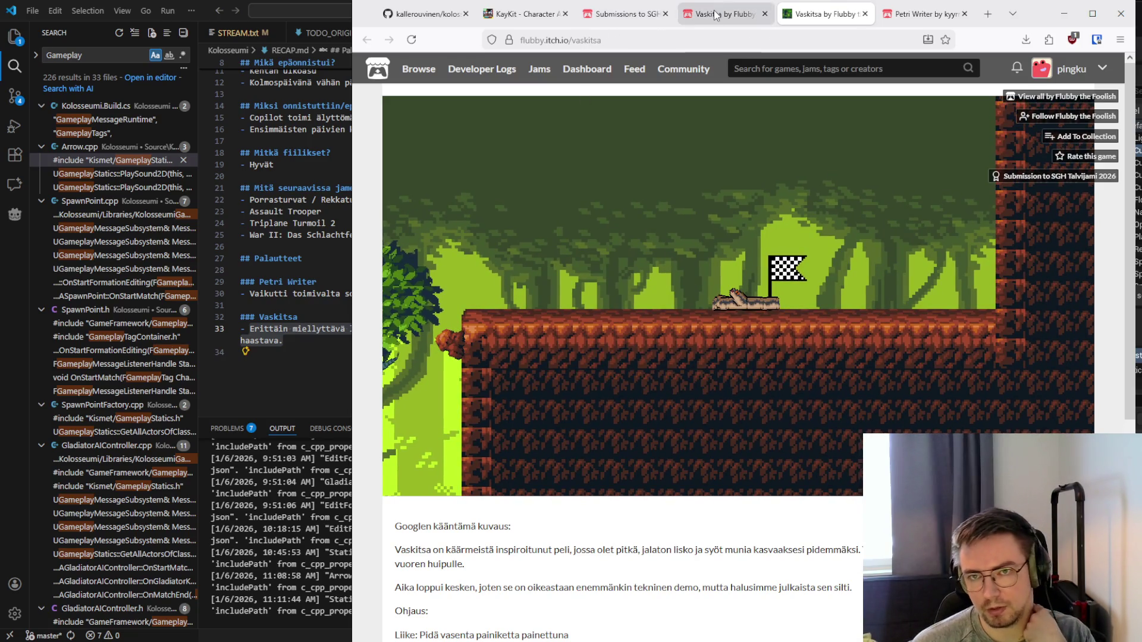
{"action": "left_click", "coordinate": [865, 14]}
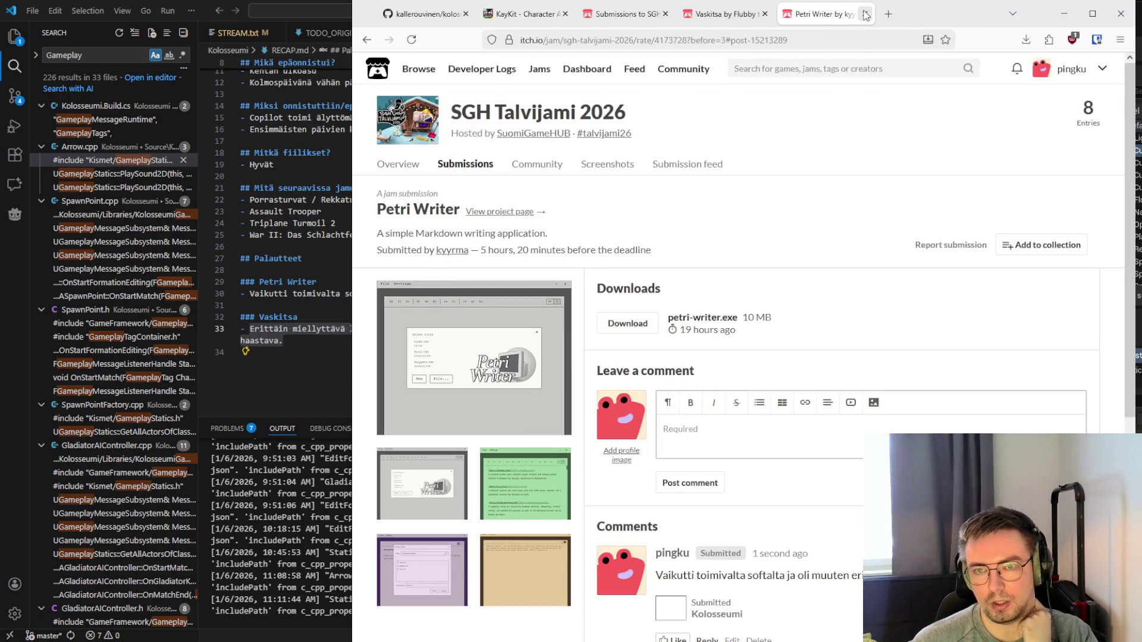
{"action": "scroll", "coordinate": [681, 89], "scroll_direction": "down", "scroll_amount": 5}
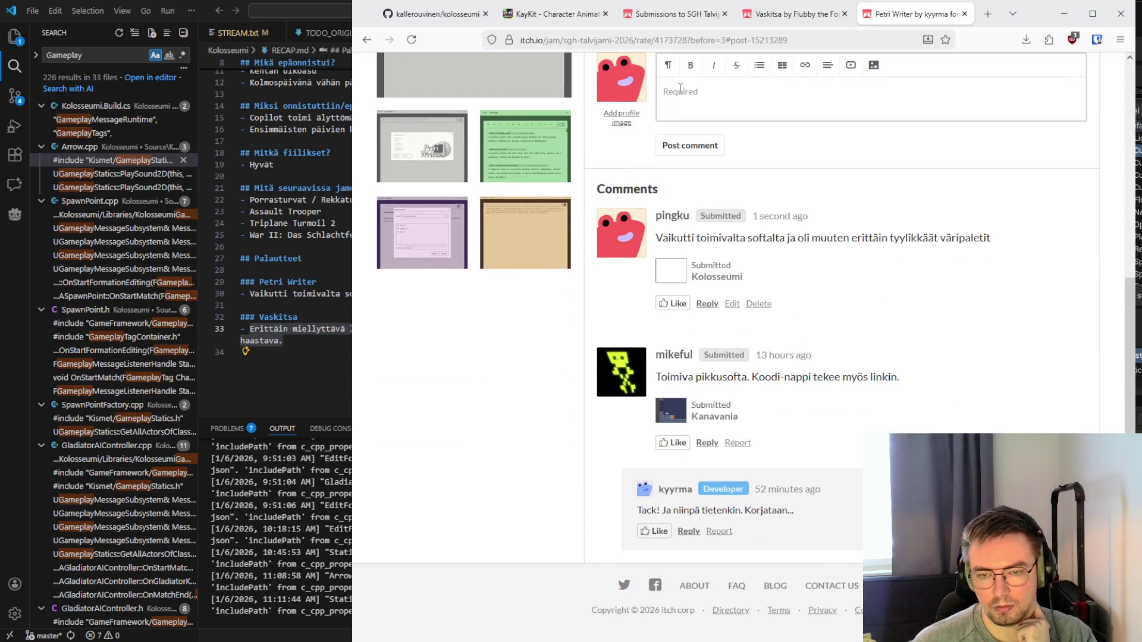
{"action": "scroll", "coordinate": [681, 88], "scroll_direction": "up", "scroll_amount": 5}
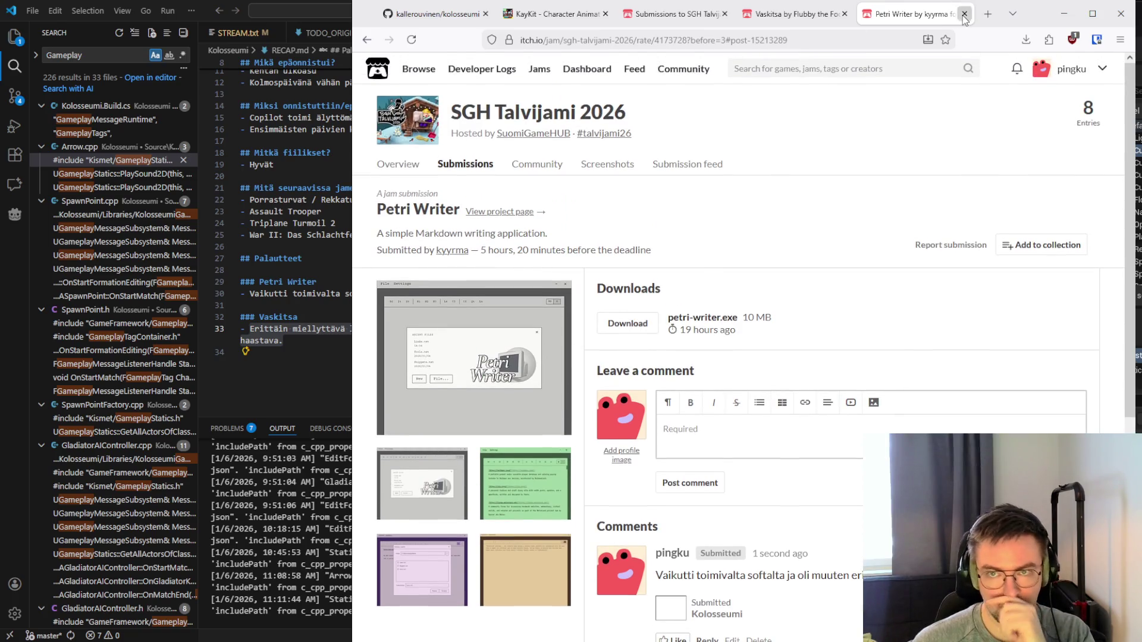
{"action": "left_click", "coordinate": [965, 13]}
Check the posted Vaskitsa comment, then open Puupeli 3 from the Submissions grid in a background tab
{"action": "left_click", "coordinate": [720, 14]}
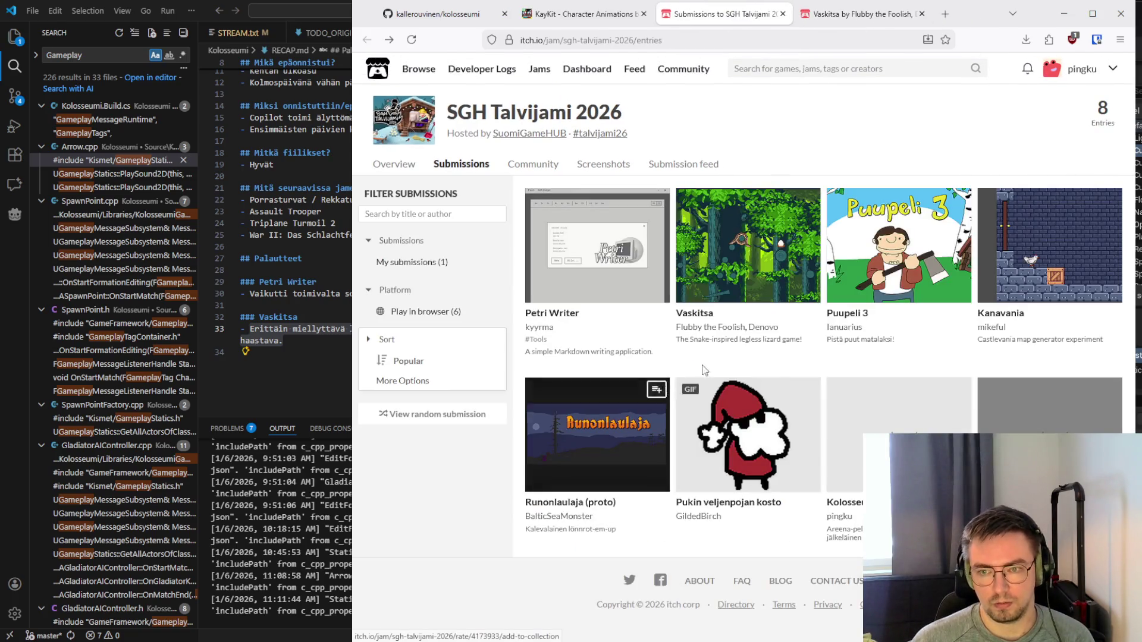
{"action": "left_click", "coordinate": [862, 13]}
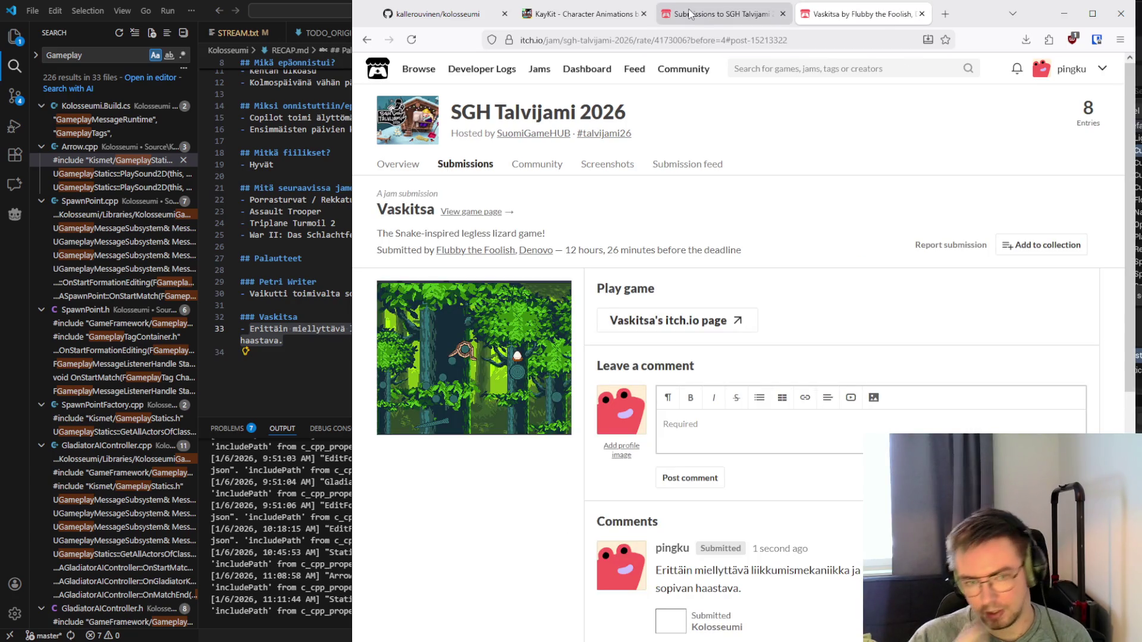
{"action": "left_click", "coordinate": [690, 14]}
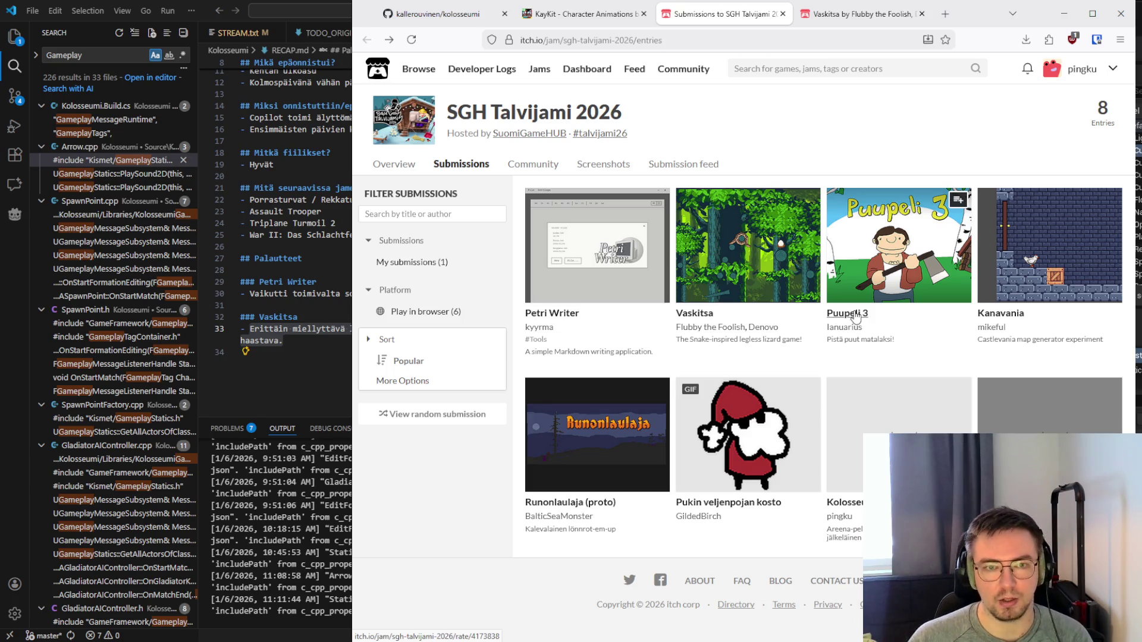
{"action": "middle_click", "coordinate": [855, 317]}
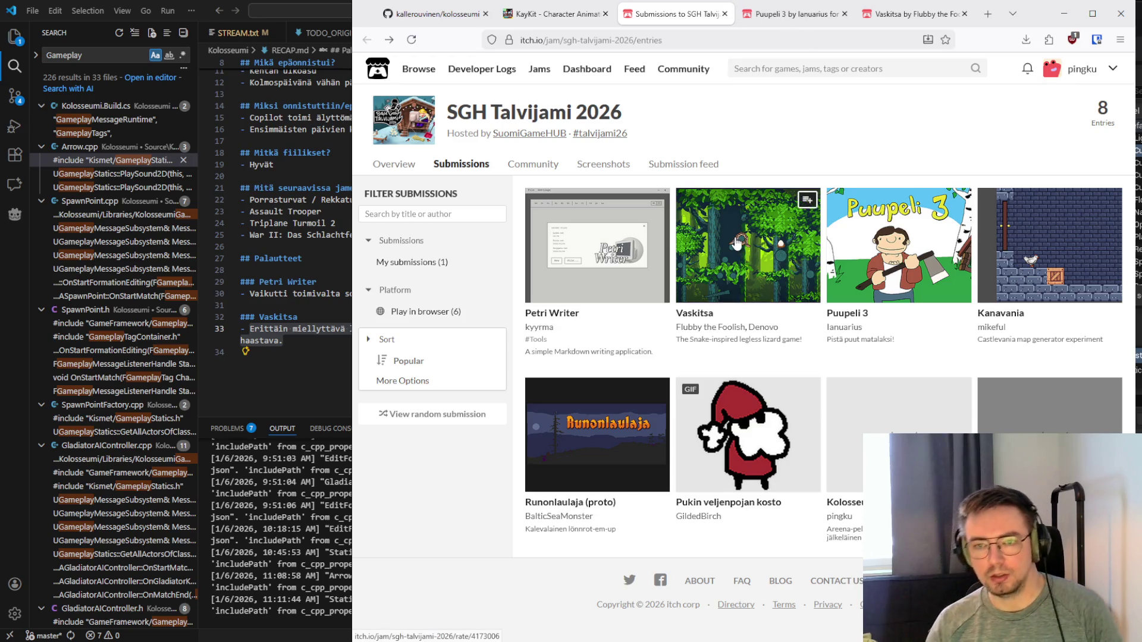
Briefly view Vaskitsa's game page and screenshot in their own tabs, then close both
{"action": "left_click", "coordinate": [708, 320]}
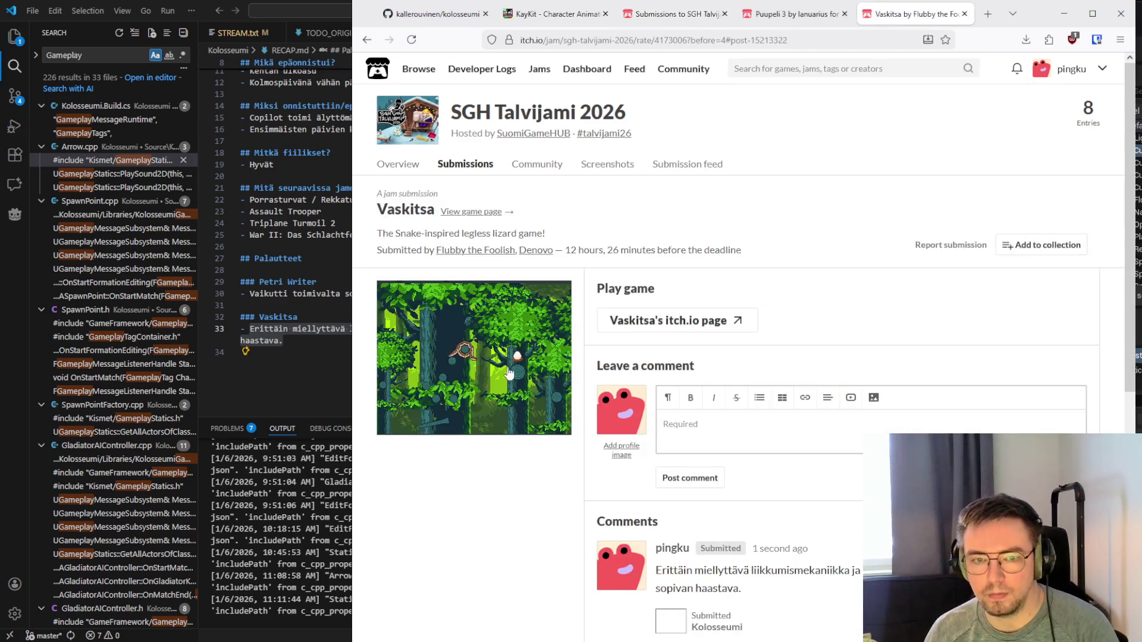
{"action": "middle_click", "coordinate": [464, 363]}
{"action": "left_click", "coordinate": [927, 15]}
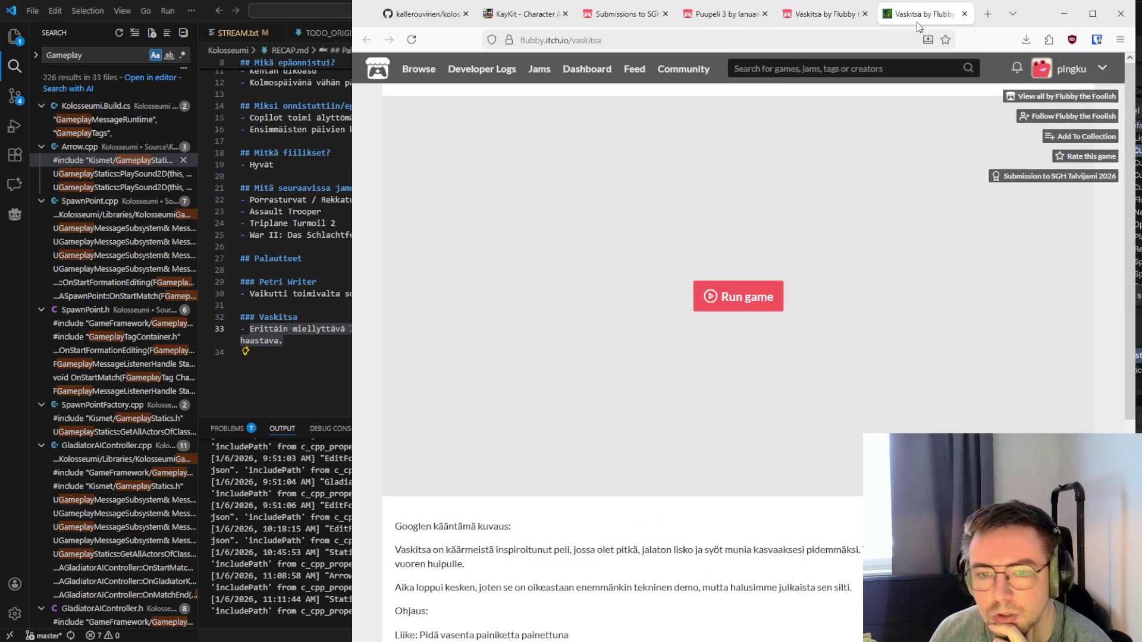
{"action": "left_click", "coordinate": [837, 19]}
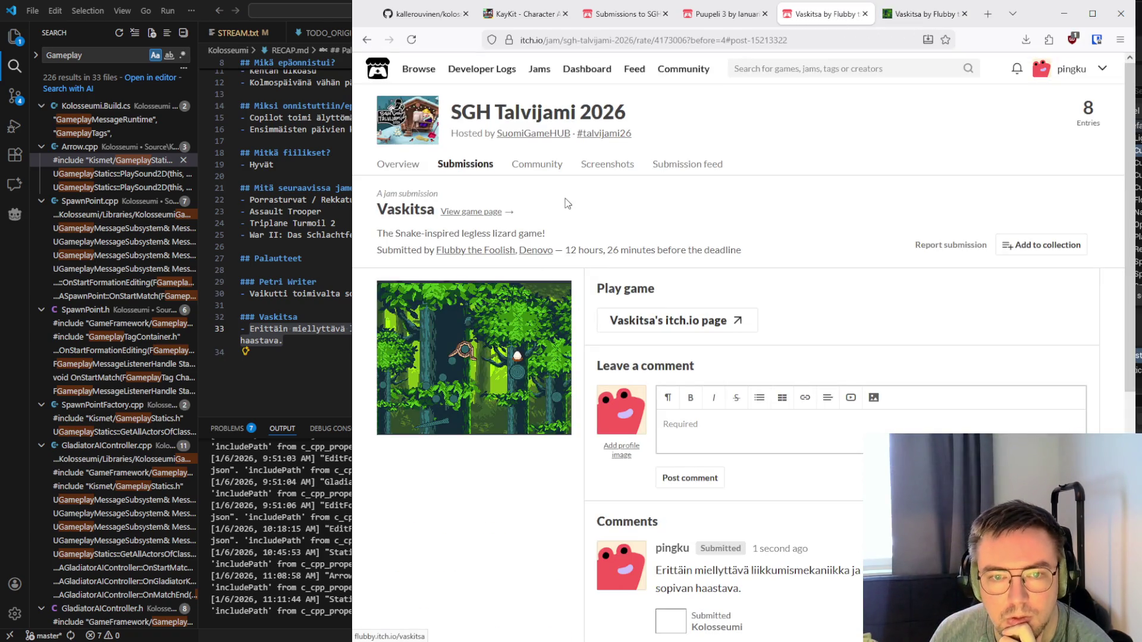
{"action": "left_click", "coordinate": [844, 14]}
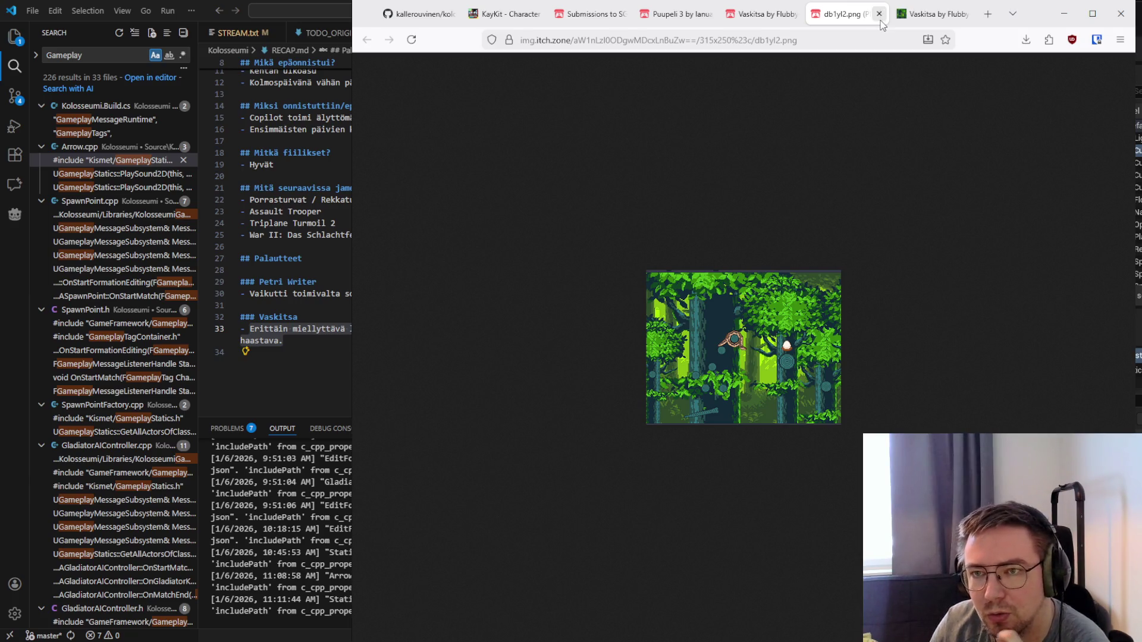
{"action": "left_click", "coordinate": [878, 14]}
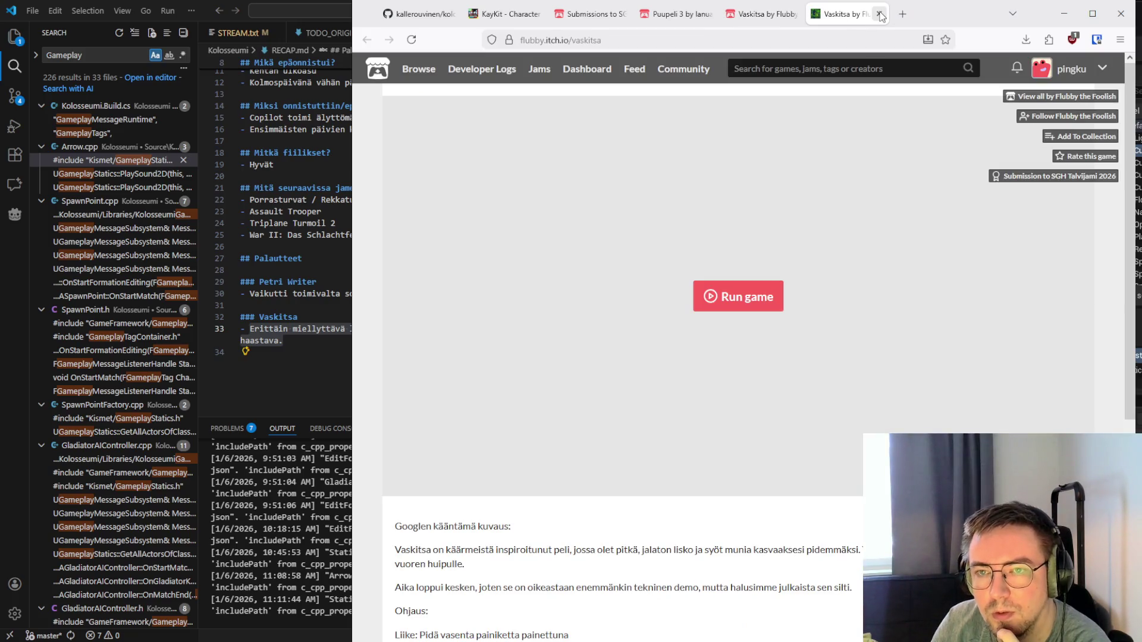
{"action": "left_click", "coordinate": [879, 14]}
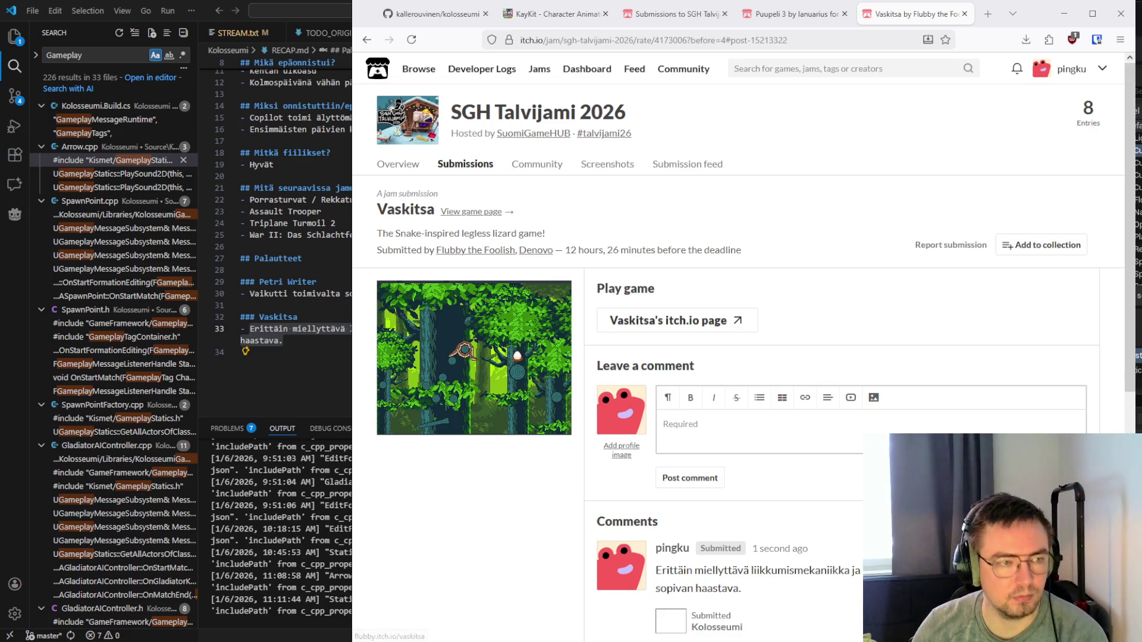
From the Puupeli 3 submission, open the game's own itch.io page and scroll to its description and controls
{"action": "left_click", "coordinate": [785, 14]}
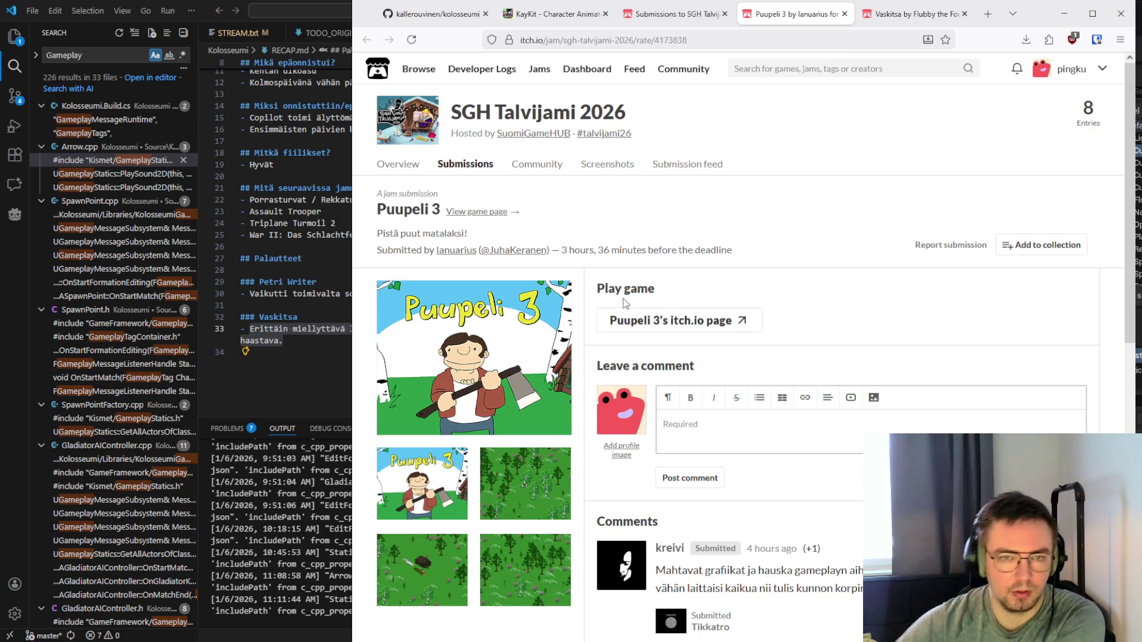
{"action": "scroll", "coordinate": [658, 319], "scroll_direction": "down", "scroll_amount": 2}
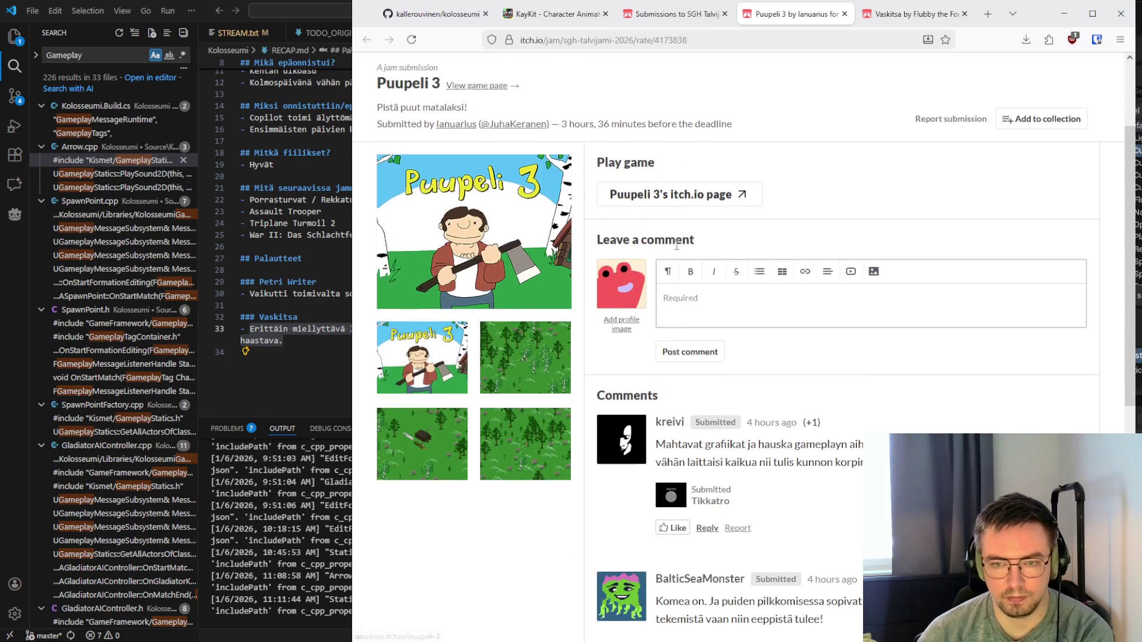
{"action": "scroll", "coordinate": [658, 319], "scroll_direction": "down", "scroll_amount": 1}
{"action": "scroll", "coordinate": [659, 319], "scroll_direction": "up", "scroll_amount": 2}
{"action": "middle_click", "coordinate": [659, 257]}
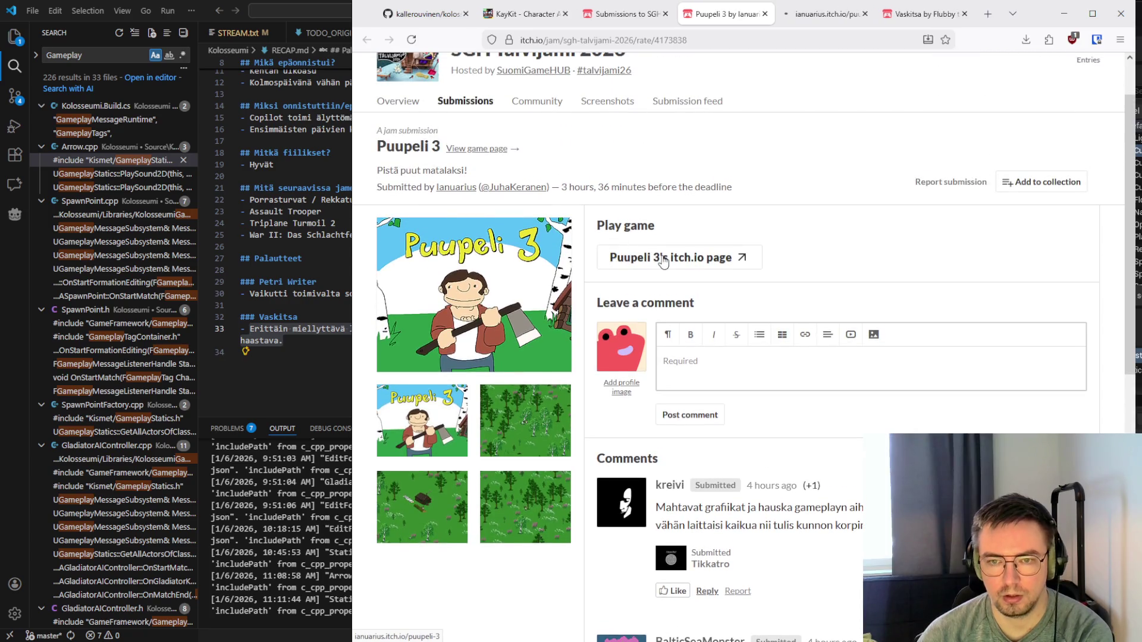
{"action": "left_click", "coordinate": [824, 18]}
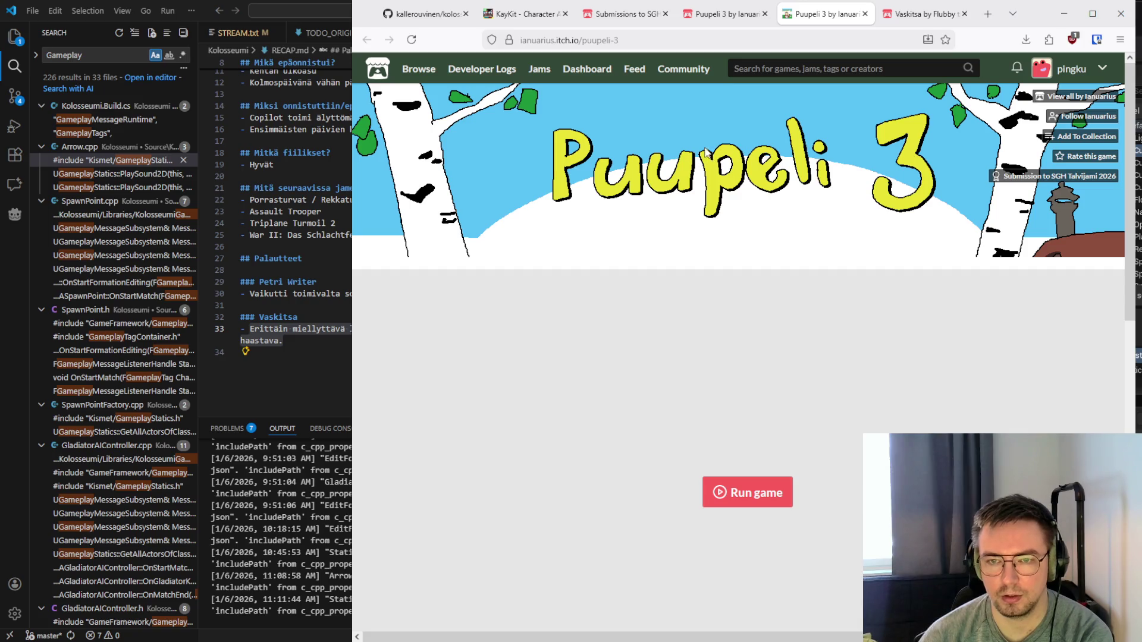
{"action": "scroll", "coordinate": [698, 152], "scroll_direction": "down", "scroll_amount": 10}
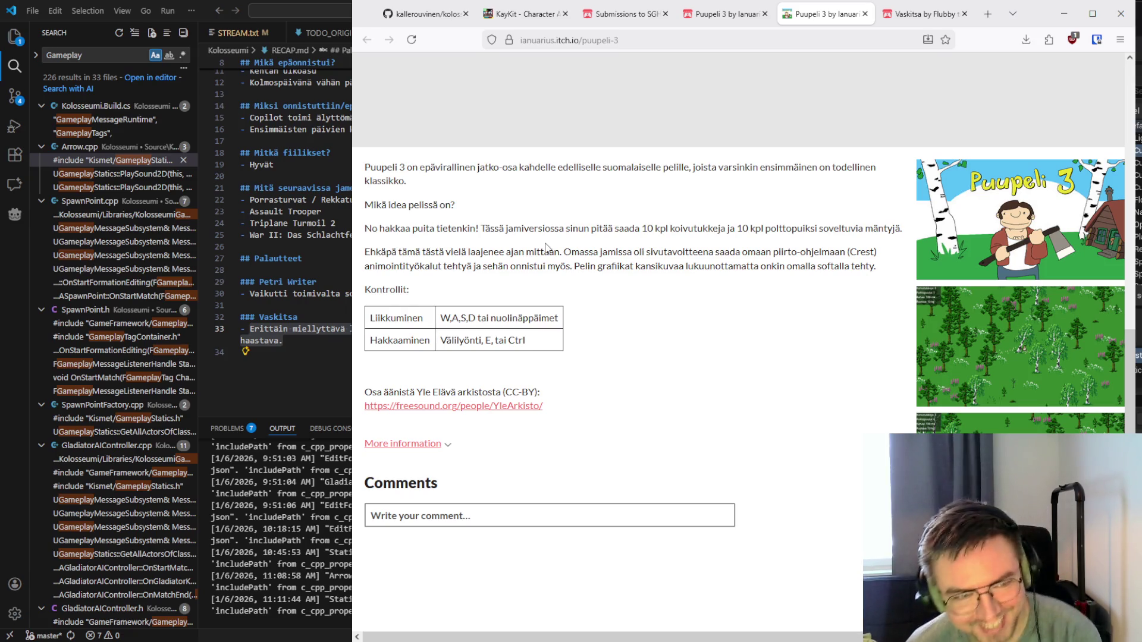
Toggle More information on the Puupeli 3 page, then run the game to its title art
{"action": "scroll", "coordinate": [544, 247], "scroll_direction": "down", "scroll_amount": 2}
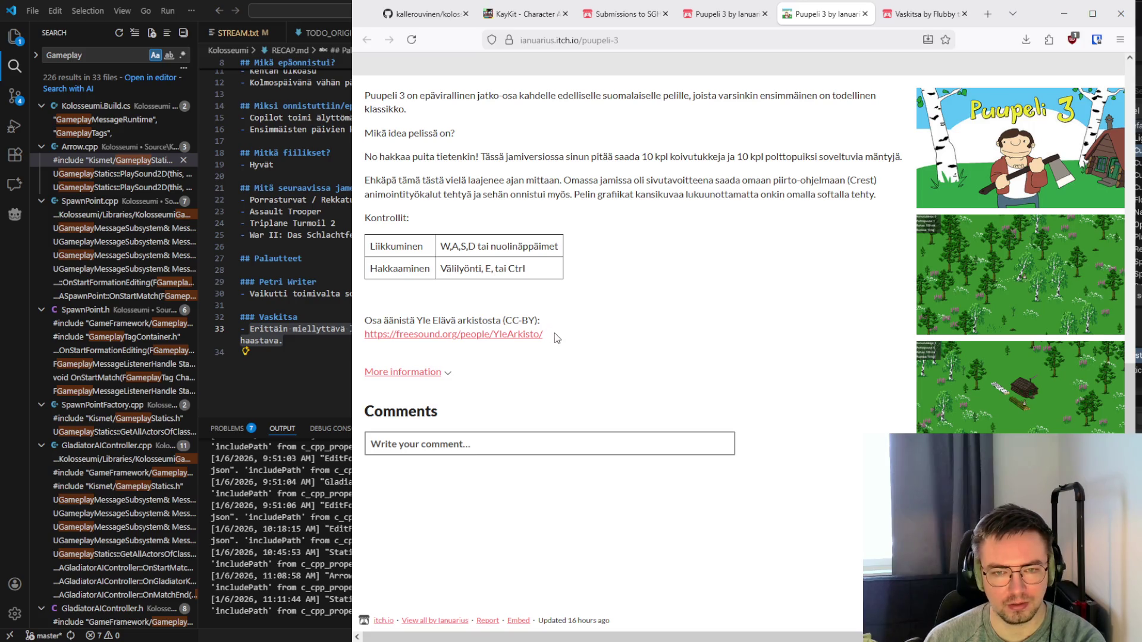
{"action": "left_click", "coordinate": [450, 379]}
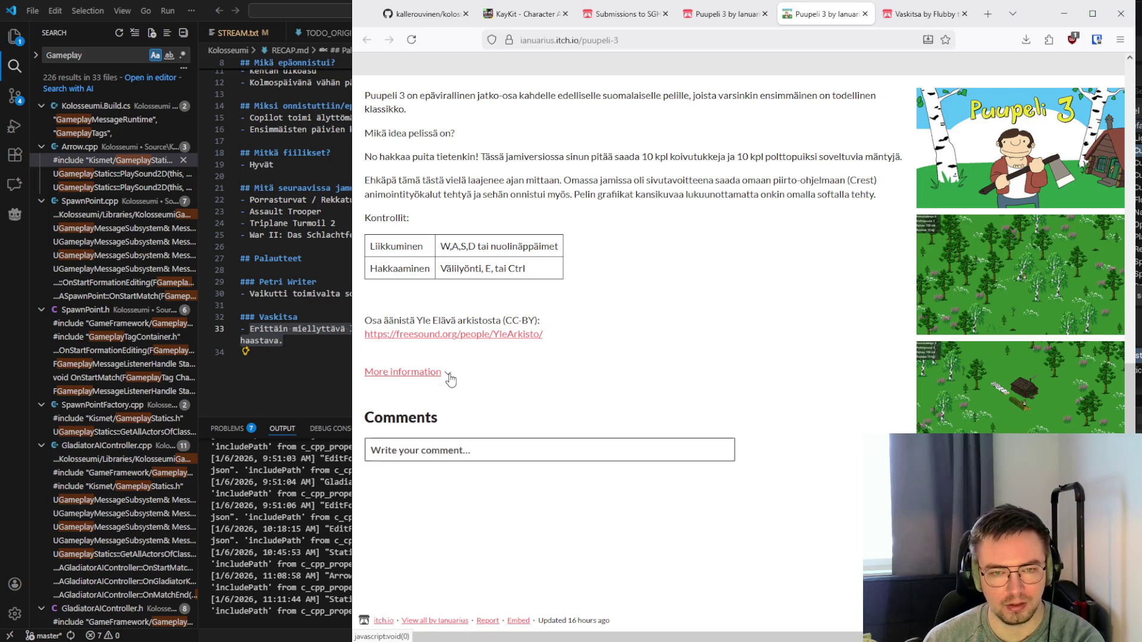
{"action": "left_click", "coordinate": [450, 374]}
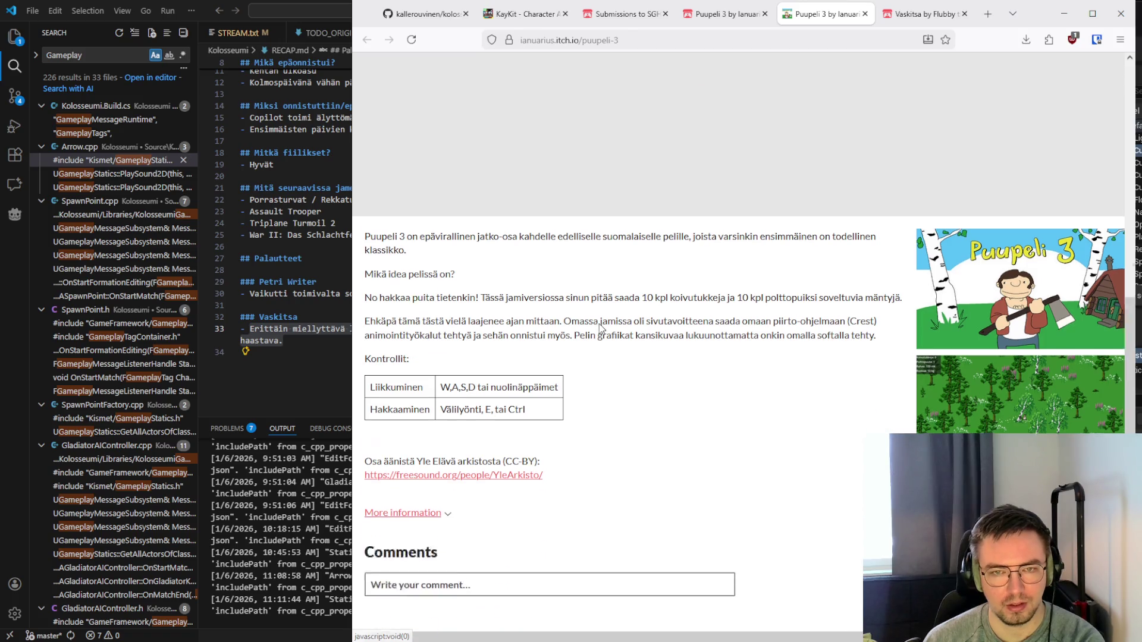
{"action": "scroll", "coordinate": [601, 326], "scroll_direction": "up", "scroll_amount": 10}
{"action": "scroll", "coordinate": [712, 316], "scroll_direction": "down", "scroll_amount": 4}
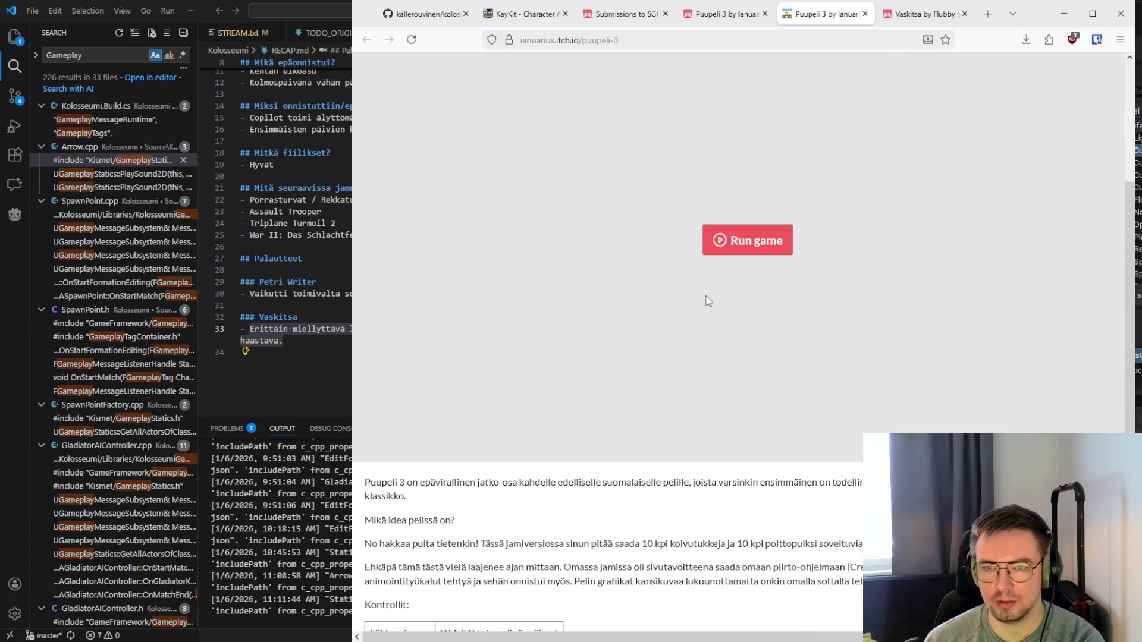
{"action": "scroll", "coordinate": [747, 246], "scroll_direction": "down", "scroll_amount": 5}
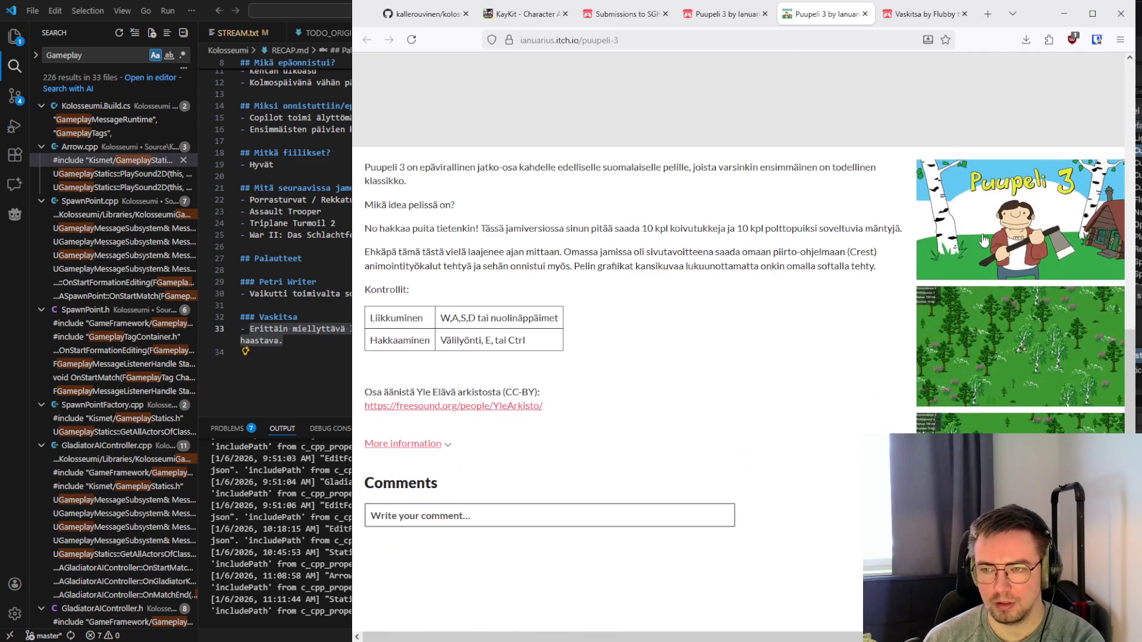
{"action": "scroll", "coordinate": [891, 198], "scroll_direction": "down", "scroll_amount": 2}
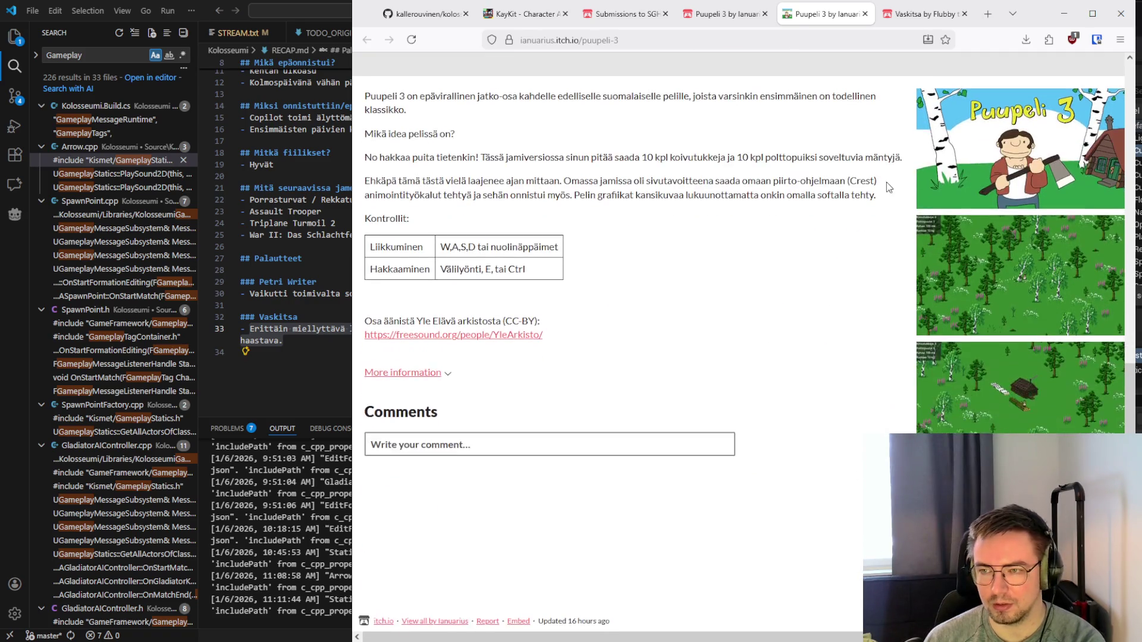
{"action": "scroll", "coordinate": [875, 177], "scroll_direction": "up", "scroll_amount": 4}
{"action": "left_click", "coordinate": [751, 107]}
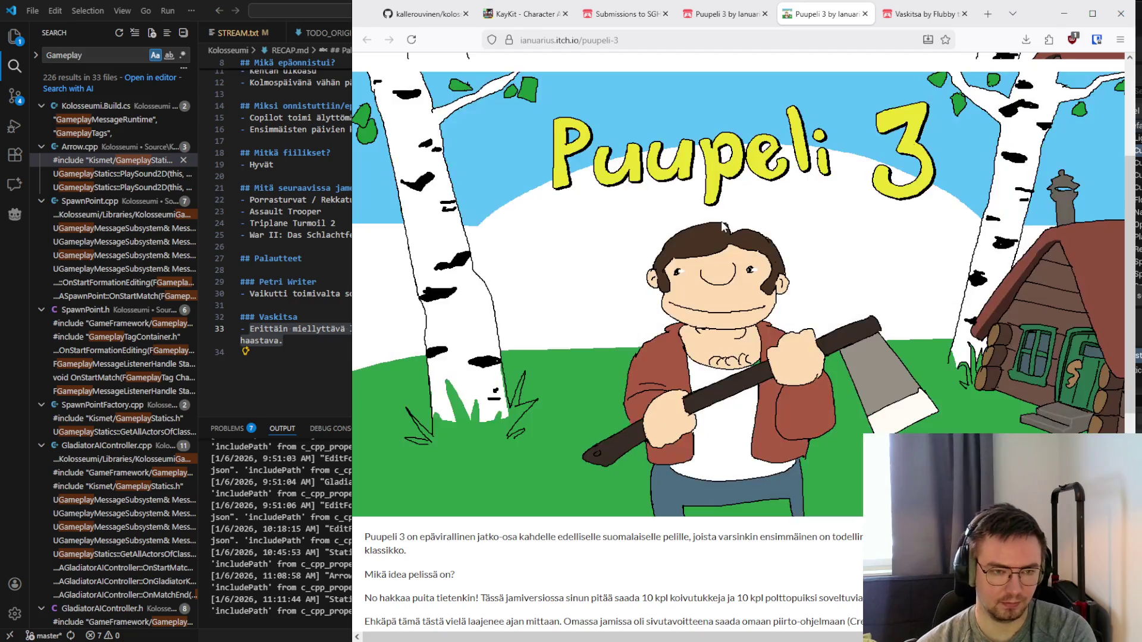
Start Puupeli 3, maximize the browser, and walk the woodcutter away from the cabin toward the trees
{"action": "left_click", "coordinate": [723, 224]}
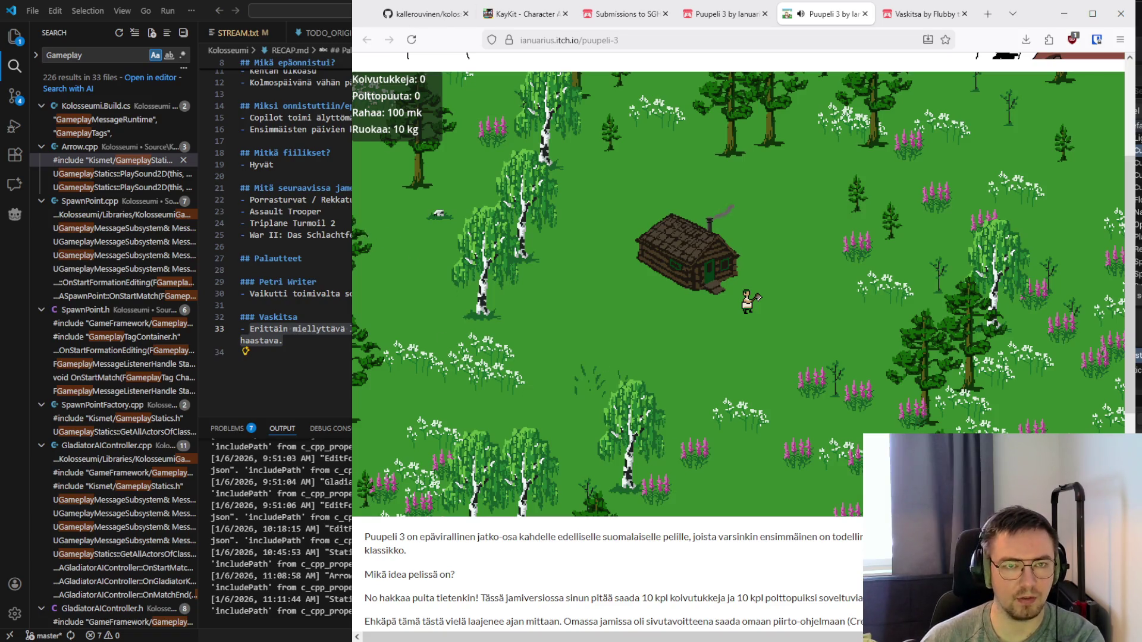
{"action": "double_click", "coordinate": [355, 3]}
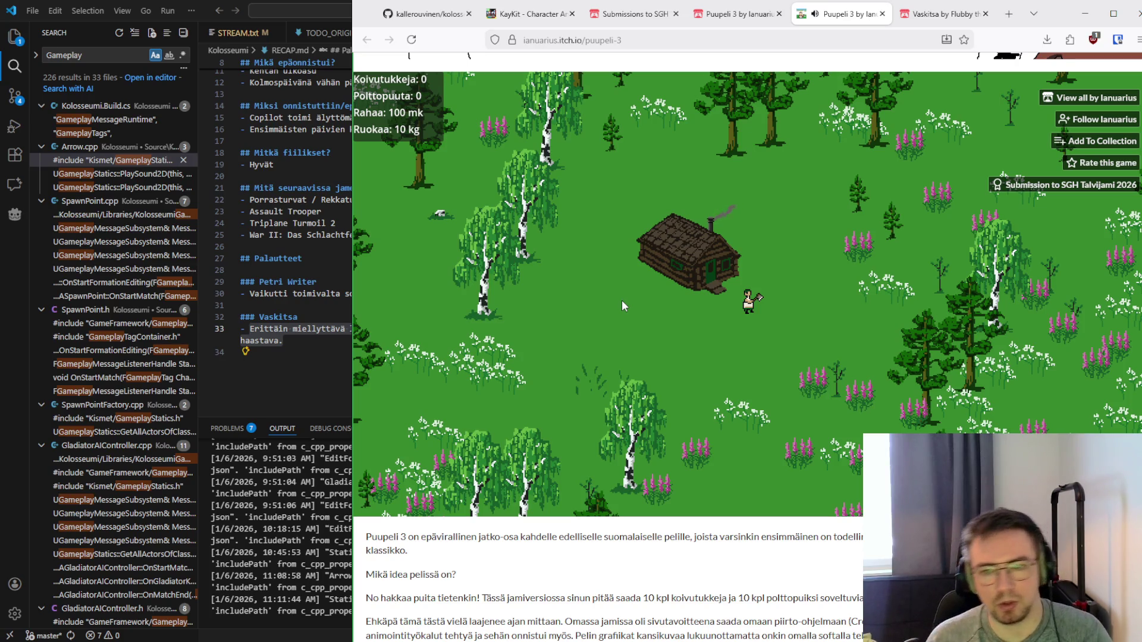
{"action": "key", "text": "Left"}
{"action": "key", "text": "Up"}
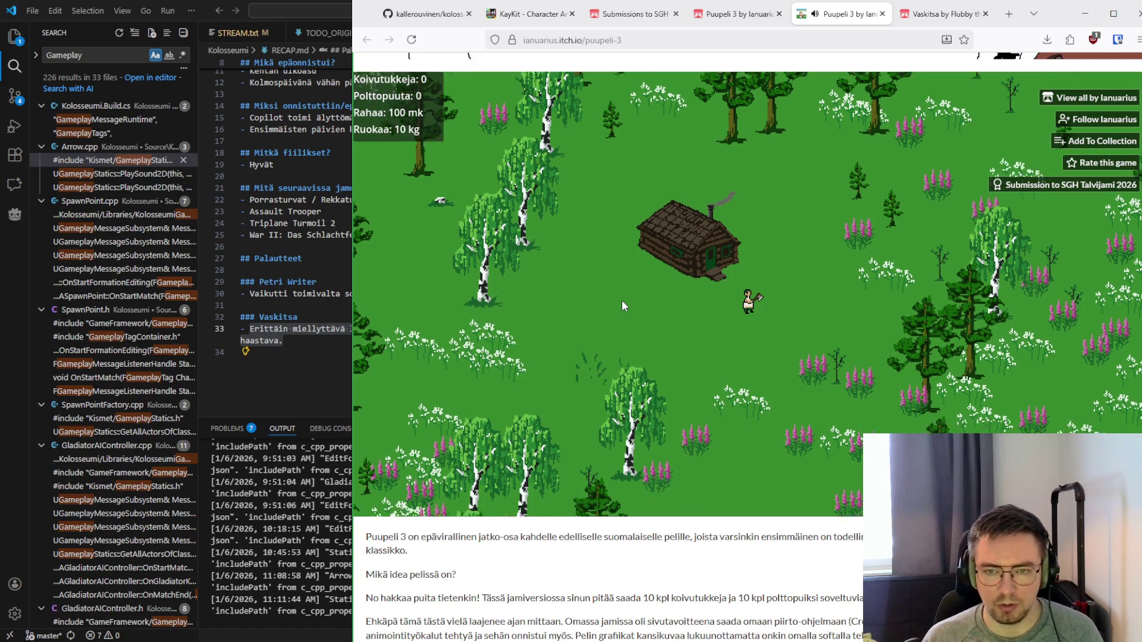
{"action": "key", "text": "Left"}
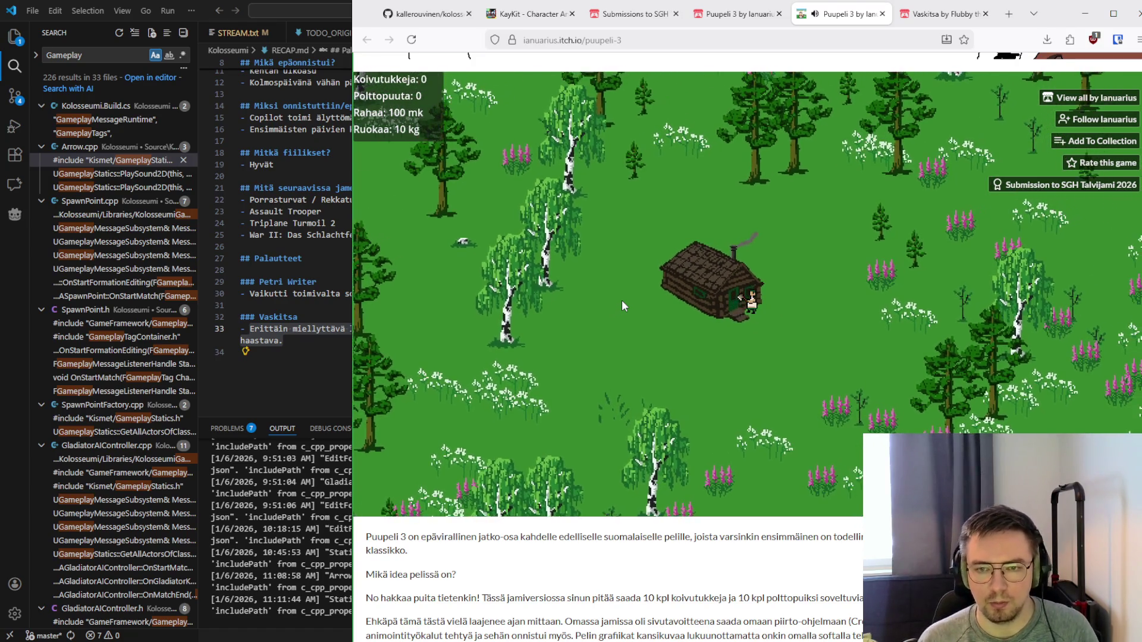
{"action": "key", "text": "Down"}
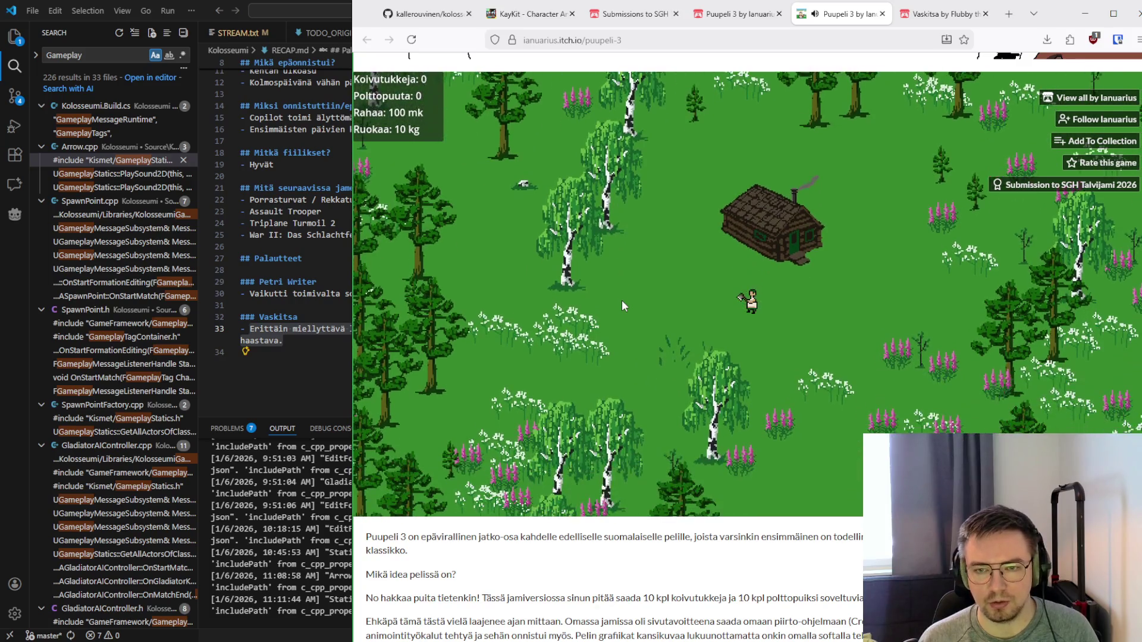
{"action": "key", "text": "Right"}
{"action": "key", "text": "Left"}
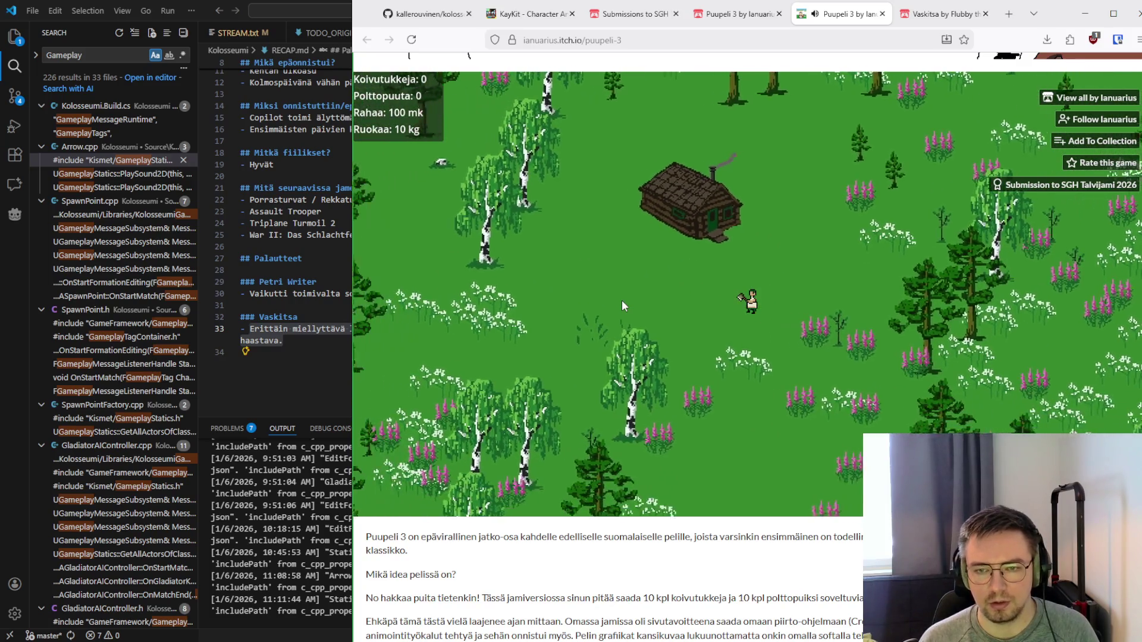
{"action": "key", "text": "Left"}
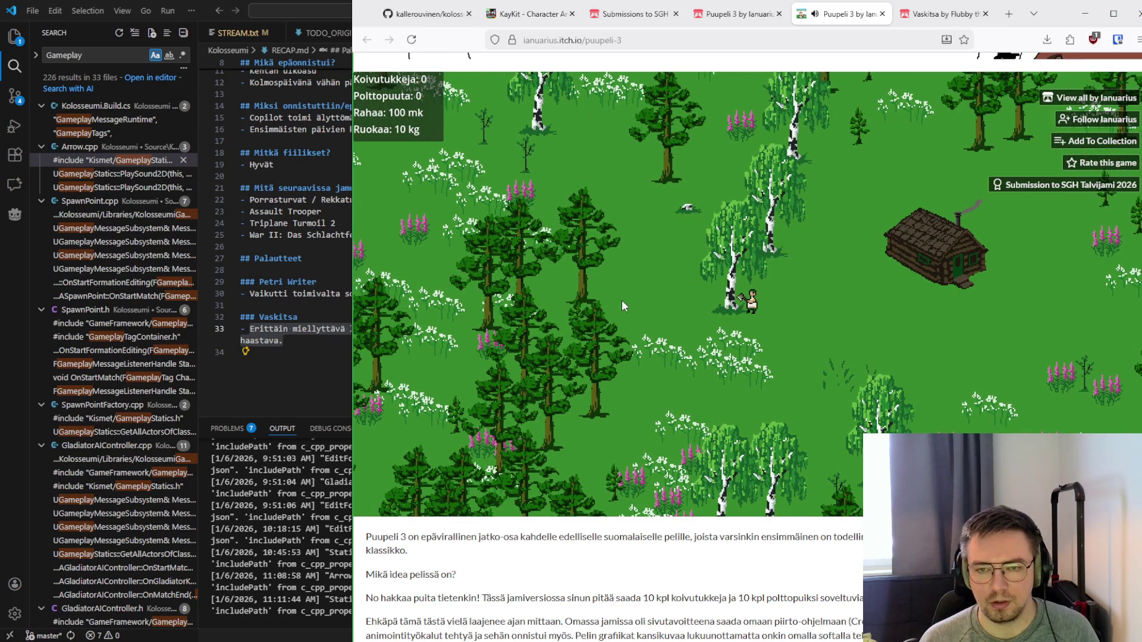
{"action": "key", "text": "Left"}
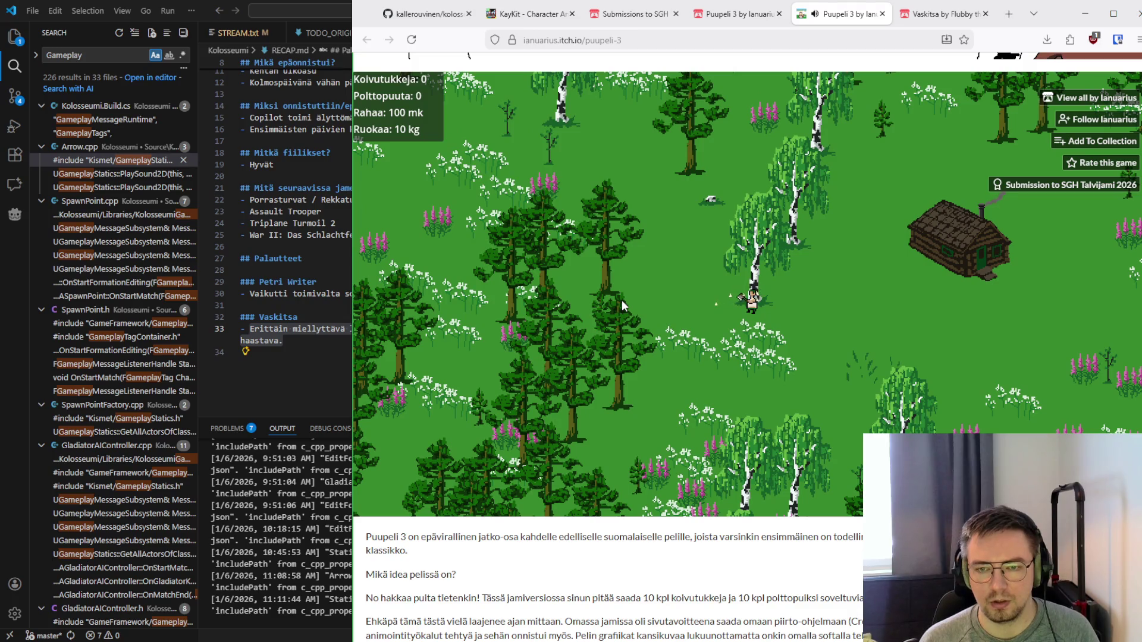
Wander the woodcutter through the forest clearing among the birches and pines
{"action": "key", "text": "Right"}
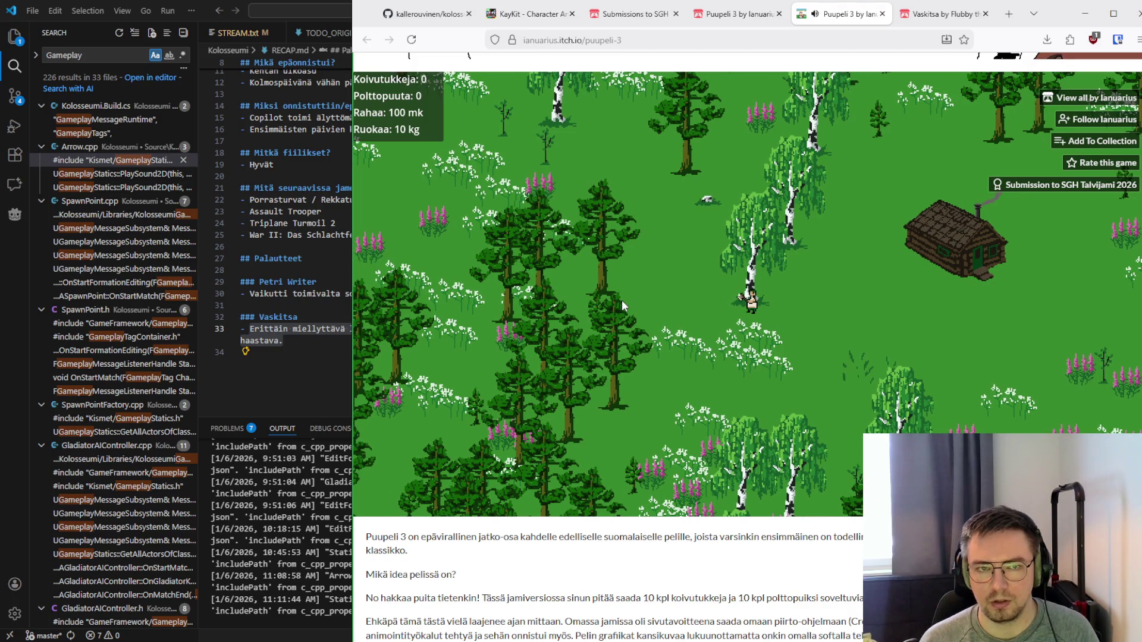
{"action": "key", "text": "Up"}
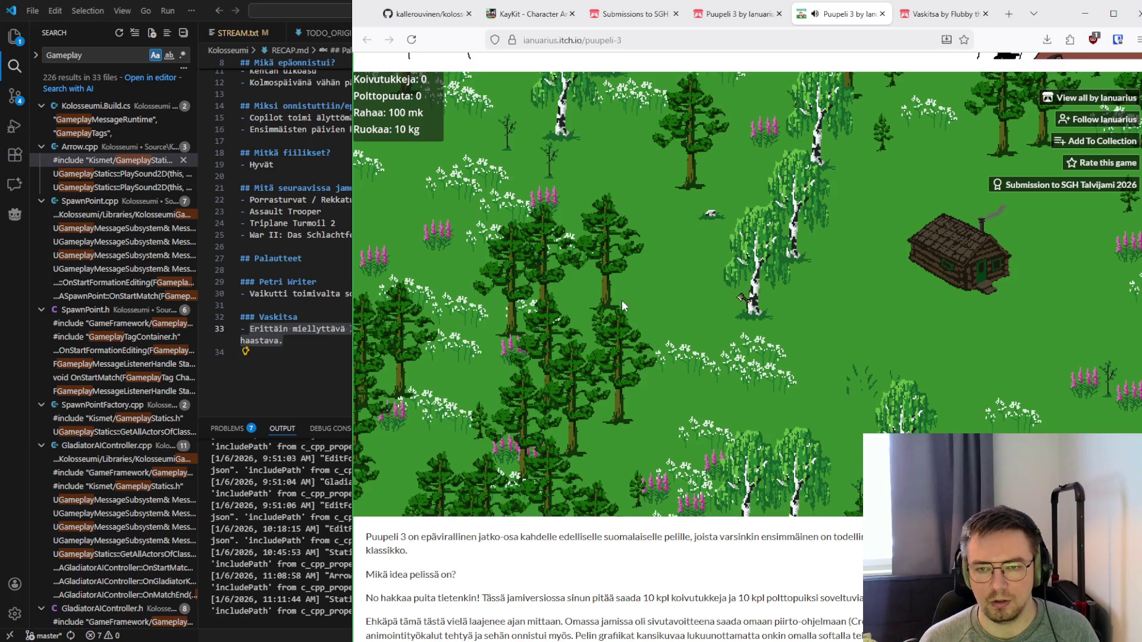
{"action": "key", "text": "Down"}
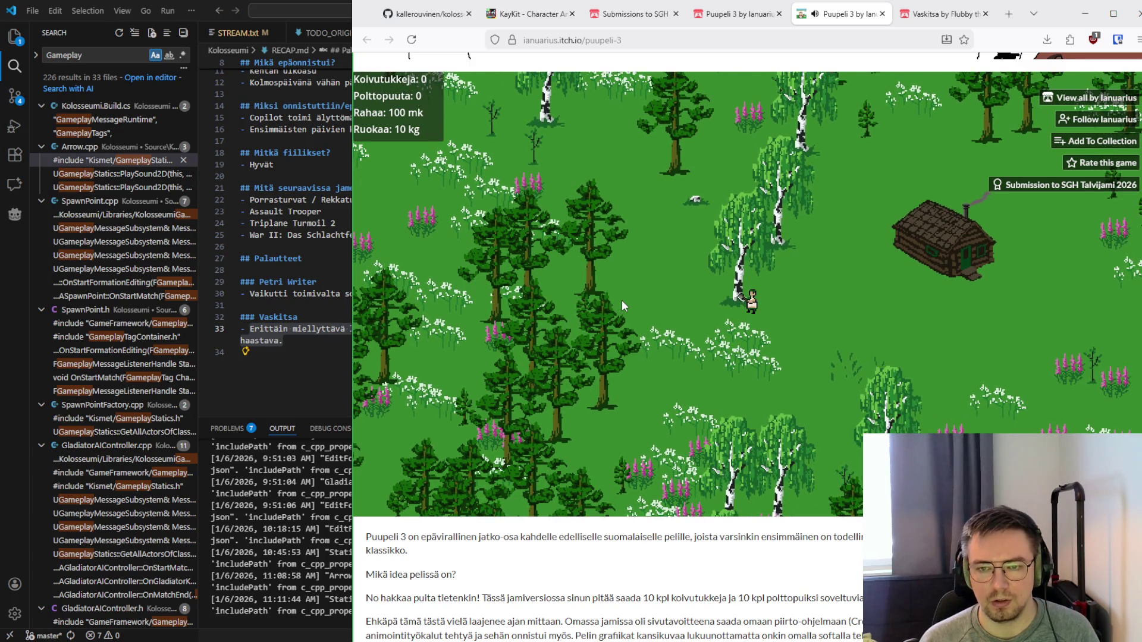
{"action": "key", "text": "Left"}
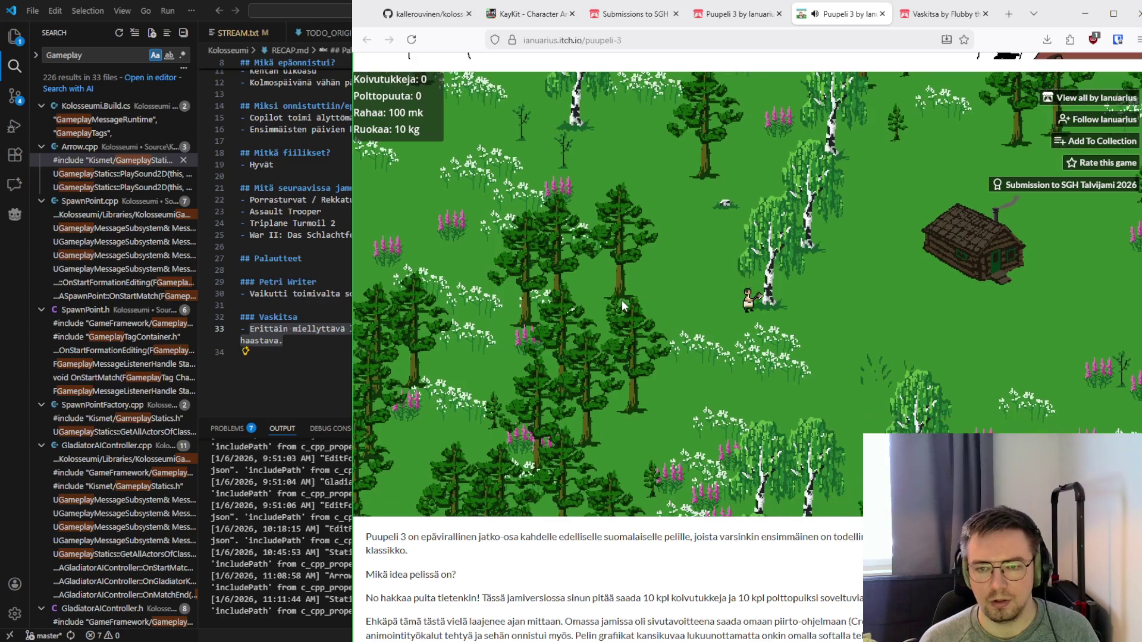
{"action": "key", "text": "Right"}
{"action": "key", "text": "Right"}
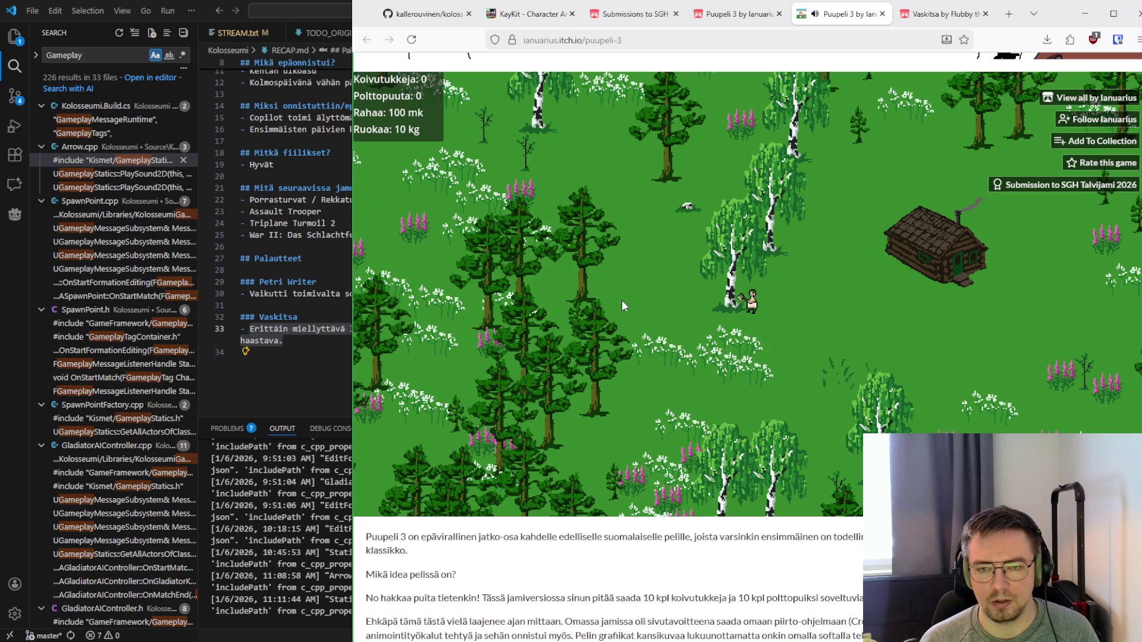
{"action": "key", "text": "Left"}
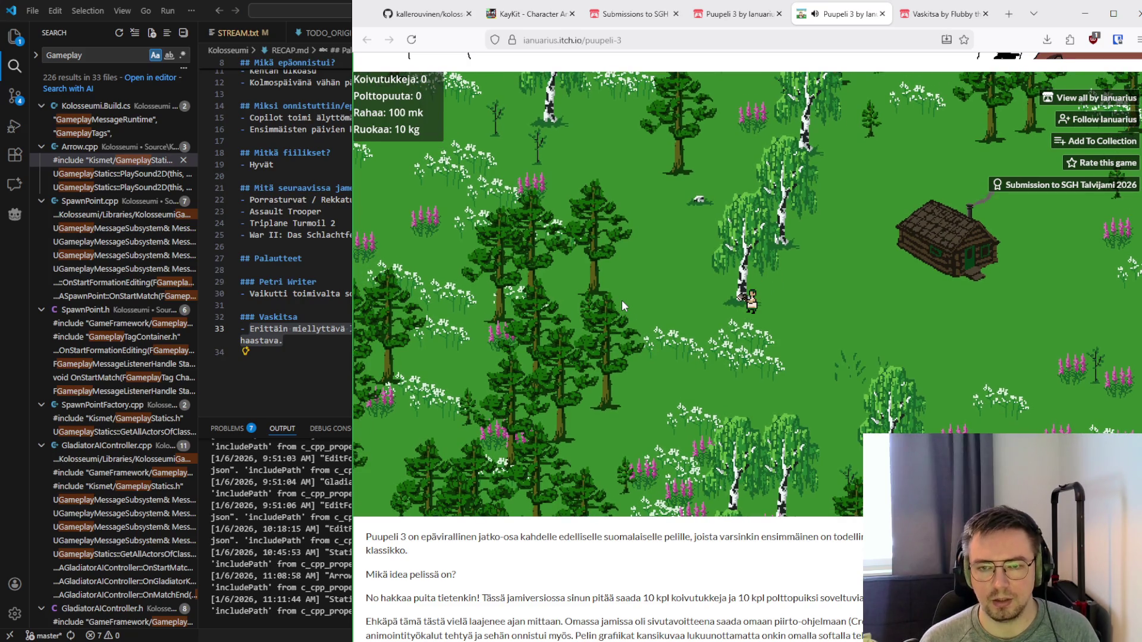
{"action": "key", "text": "Right"}
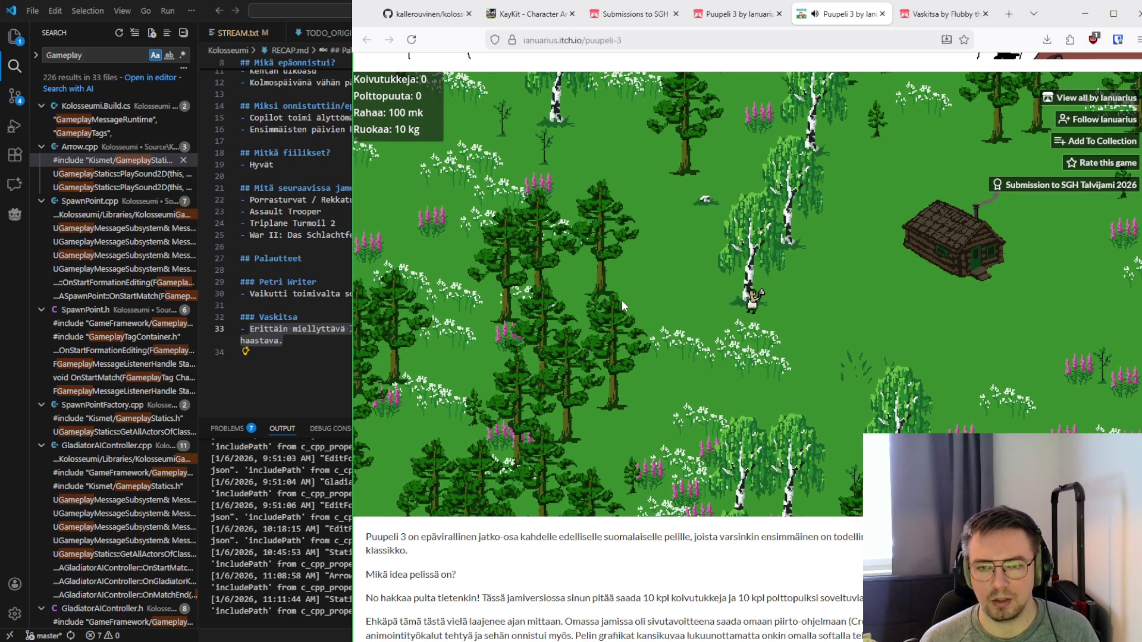
{"action": "key", "text": "Up"}
{"action": "key", "text": "Right"}
{"action": "key", "text": "Up"}
{"action": "key", "text": "Right"}
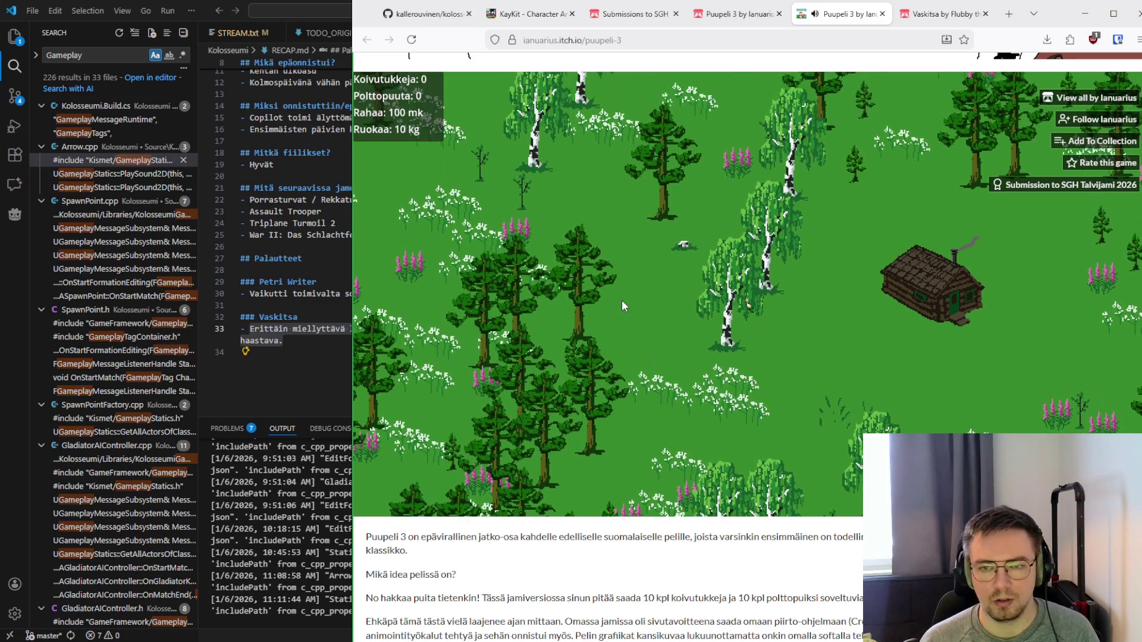
{"action": "key", "text": "Right"}
{"action": "key", "text": "Down"}
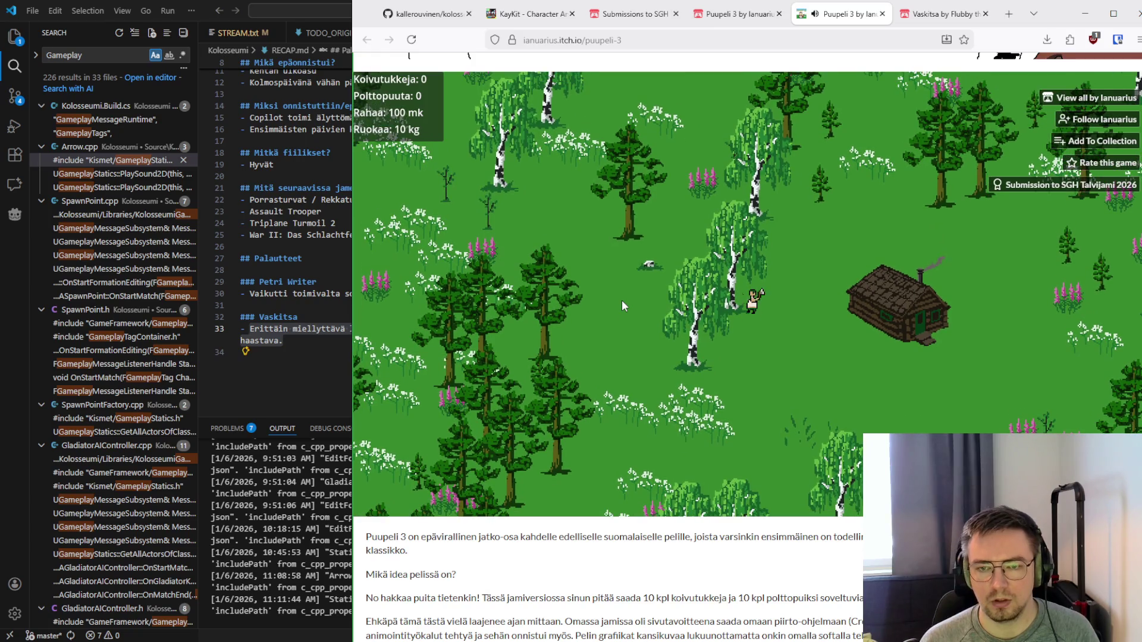
Position the woodcutter beside a birch trunk and face it, ready to fell the tree
{"action": "key", "text": "Left"}
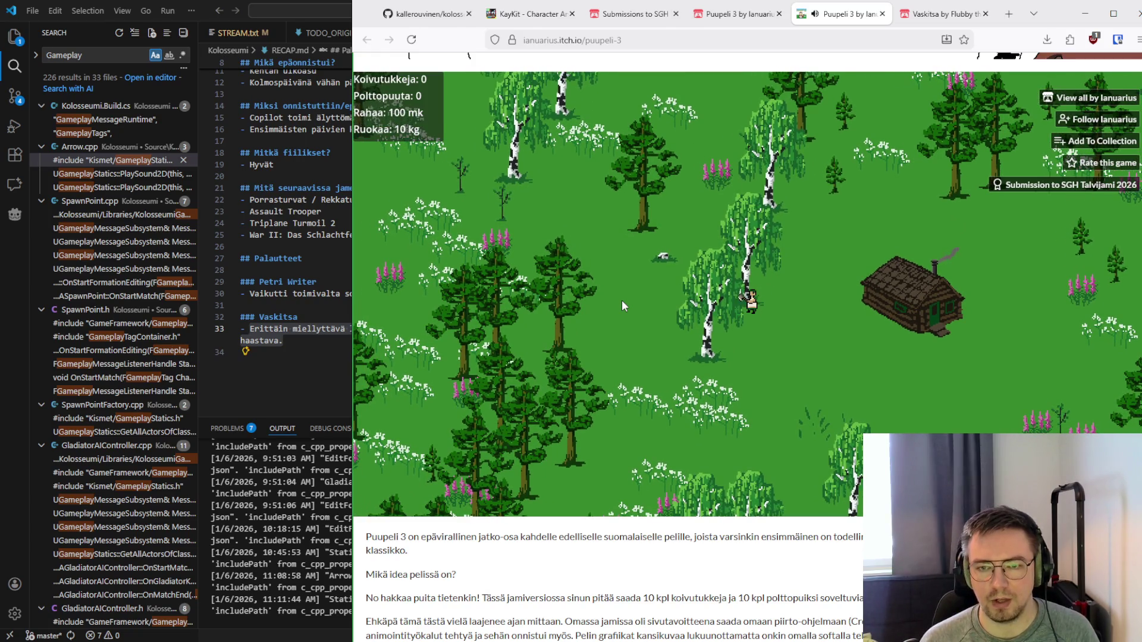
{"action": "key", "text": "Up"}
{"action": "key", "text": "Left"}
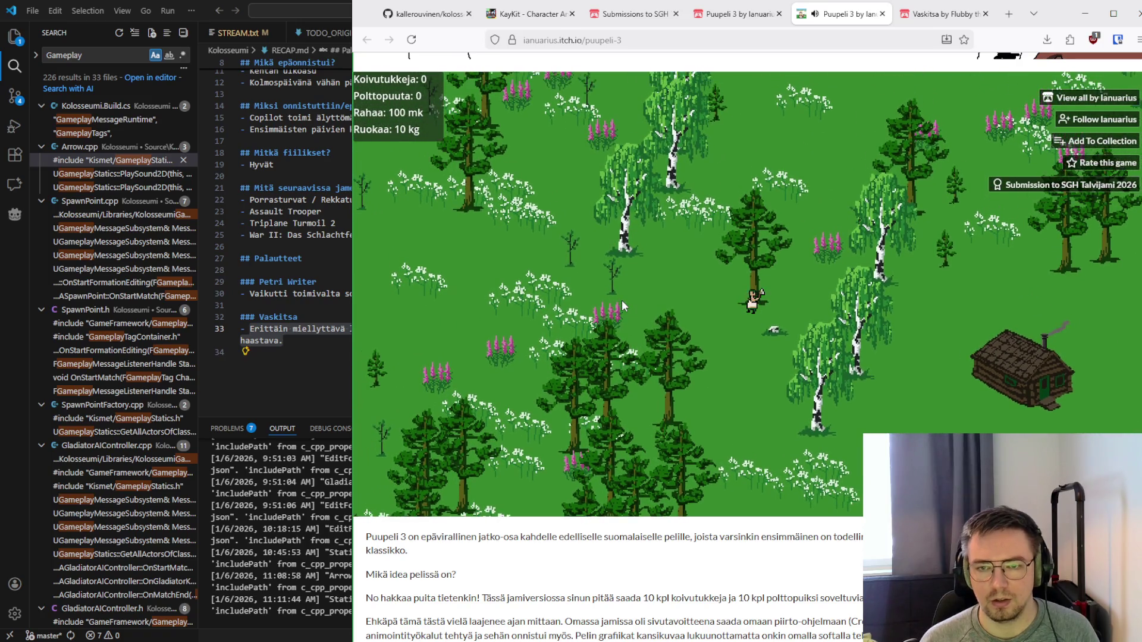
{"action": "key", "text": "Up"}
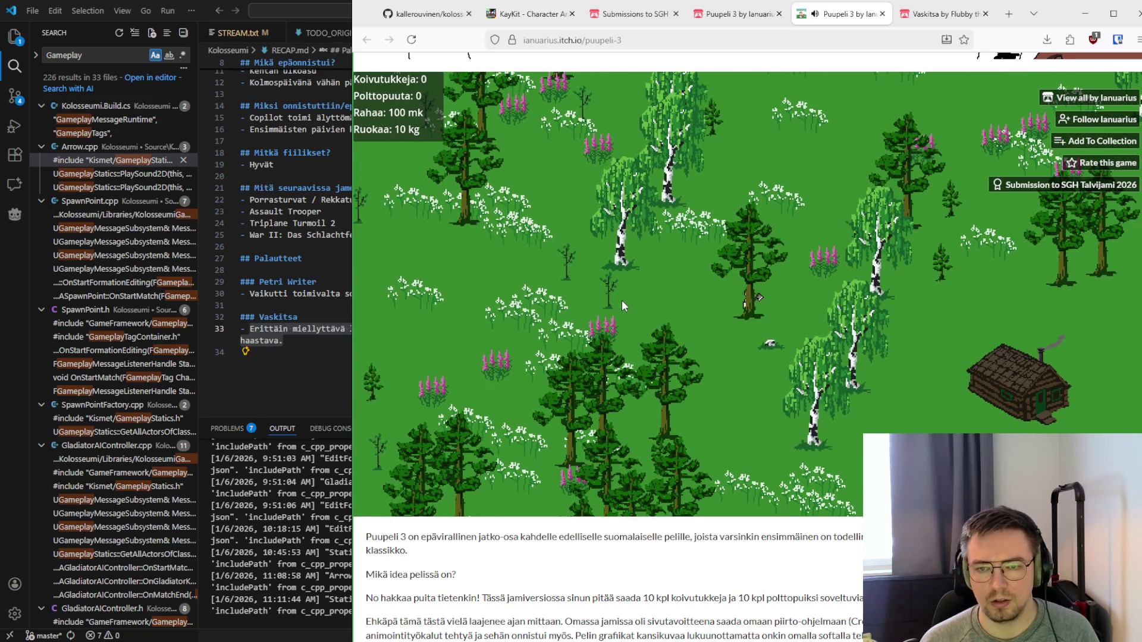
{"action": "key", "text": "Left"}
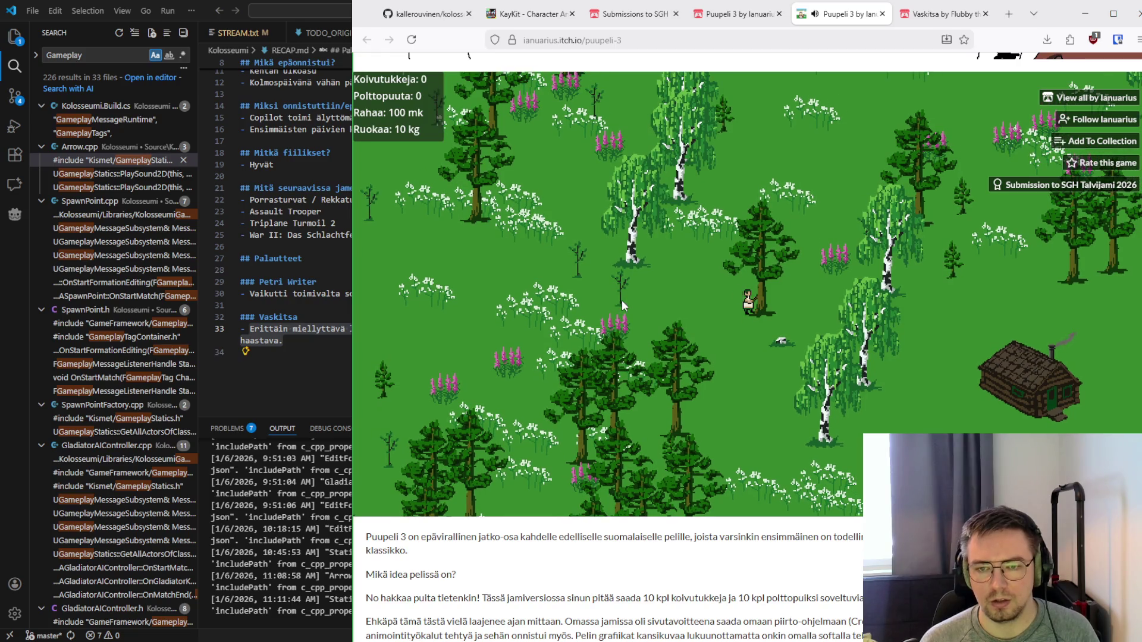
{"action": "key", "text": "Down"}
{"action": "key", "text": "Up"}
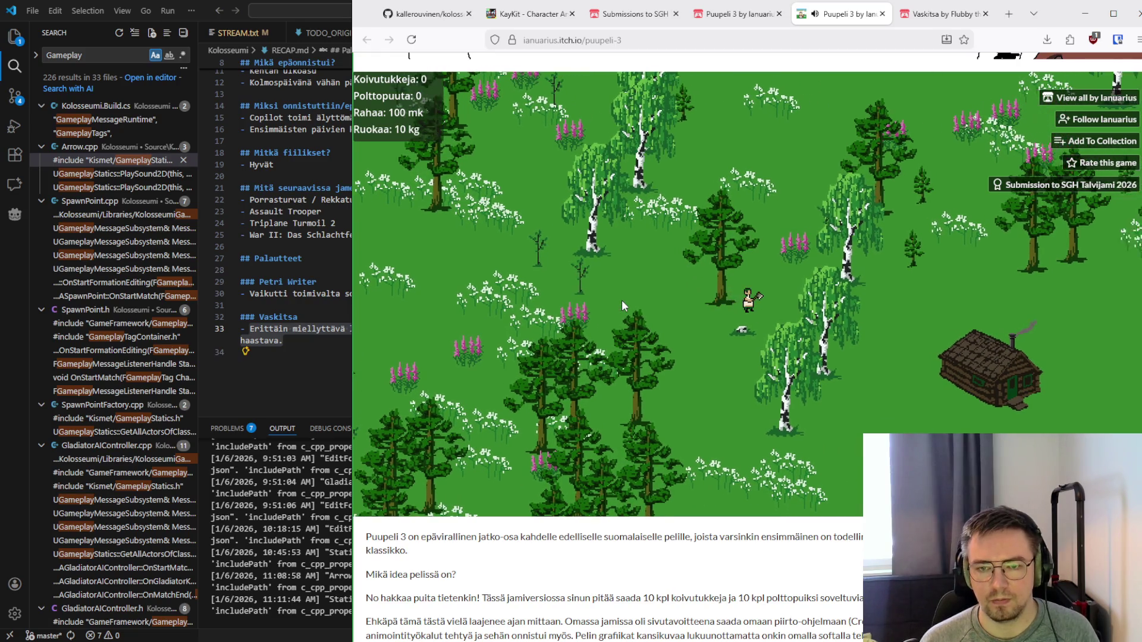
{"action": "key", "text": "Down"}
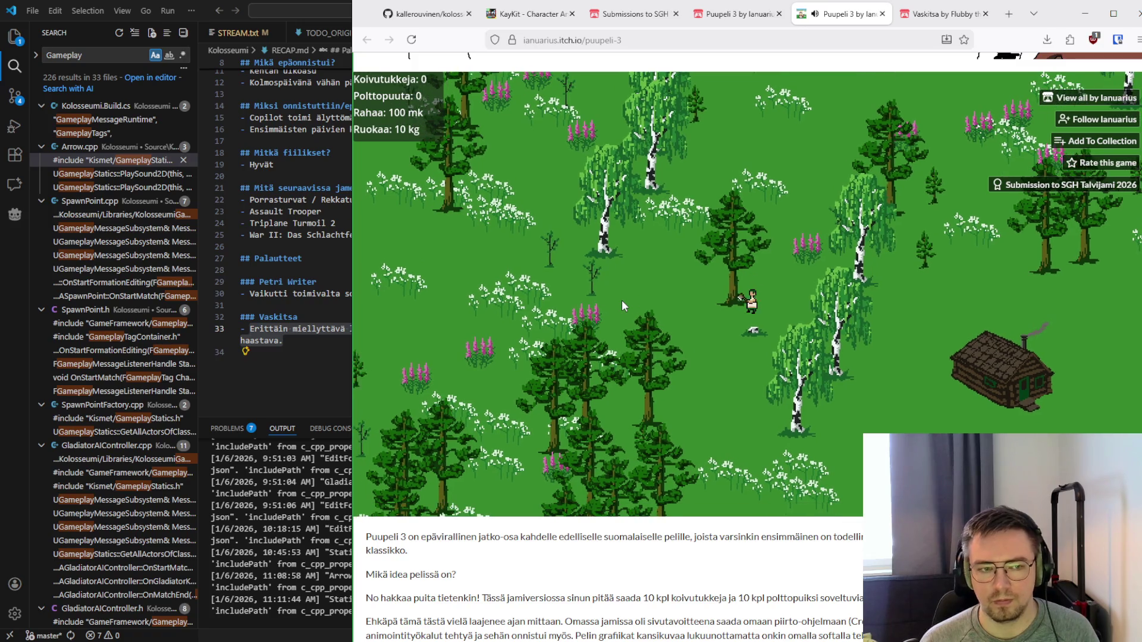
{"action": "key", "text": "Up"}
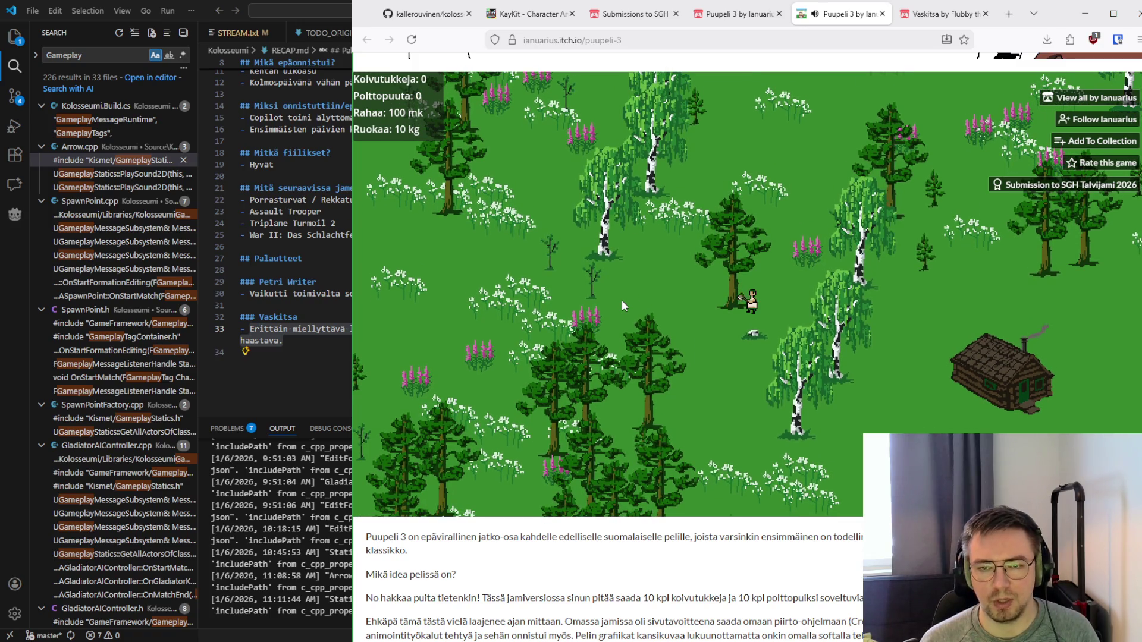
{"action": "key", "text": "Left"}
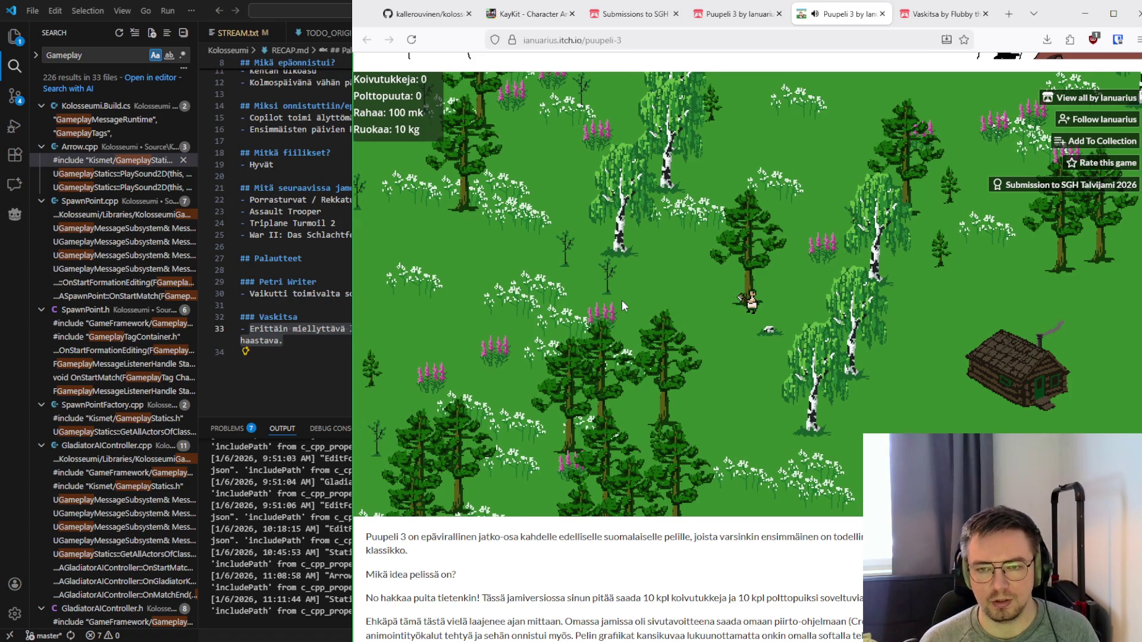
{"action": "key", "text": "Up"}
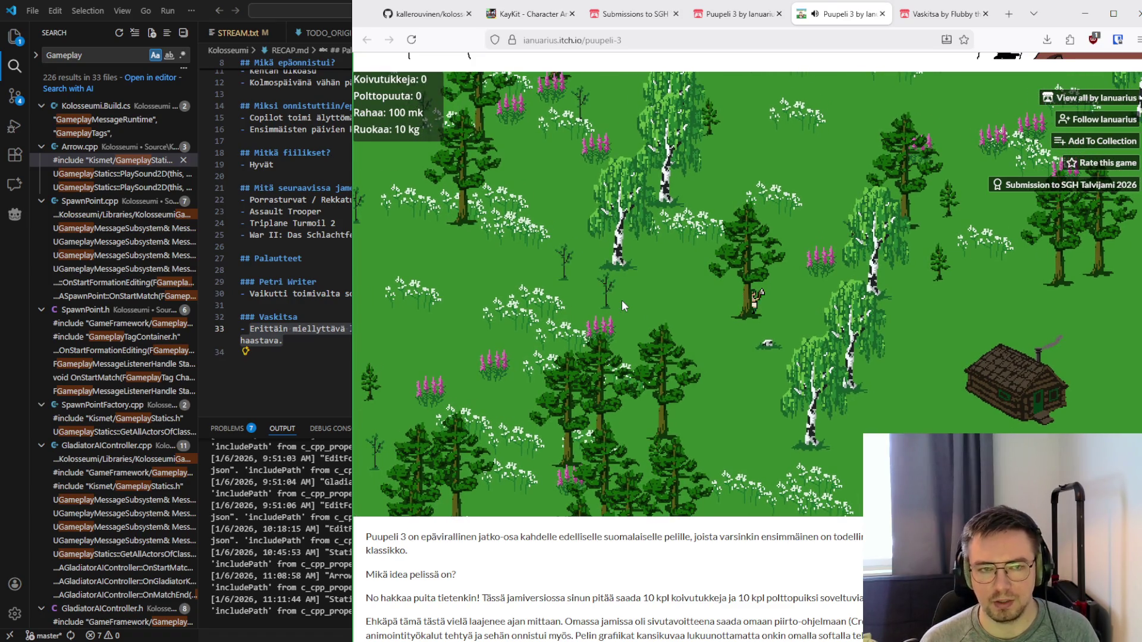
{"action": "key", "text": "Down"}
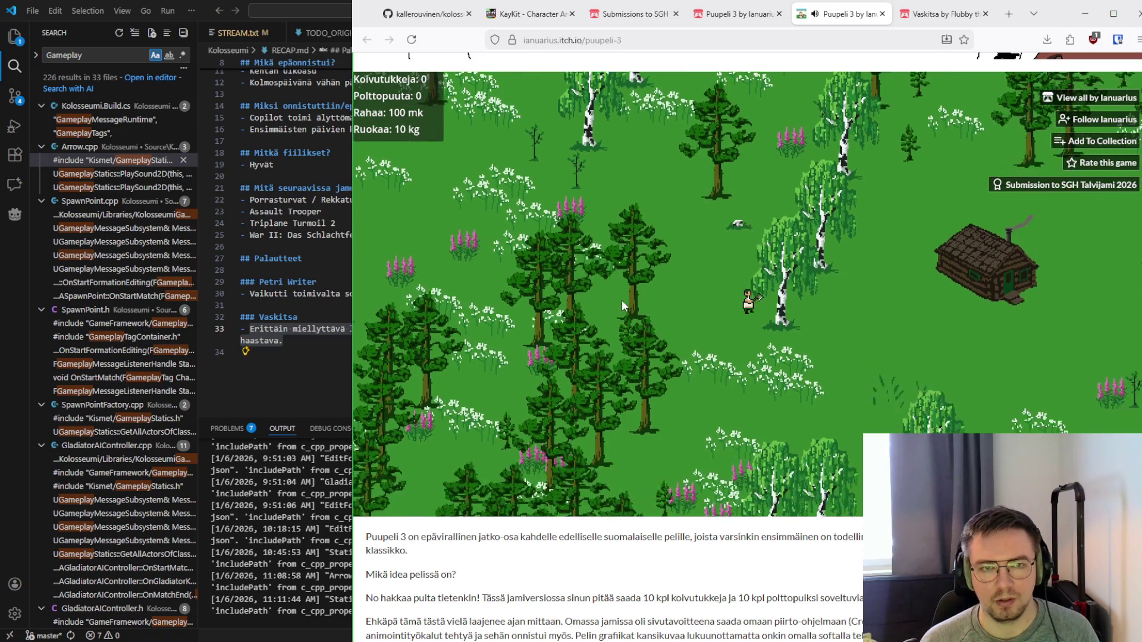
{"action": "key", "text": "Right"}
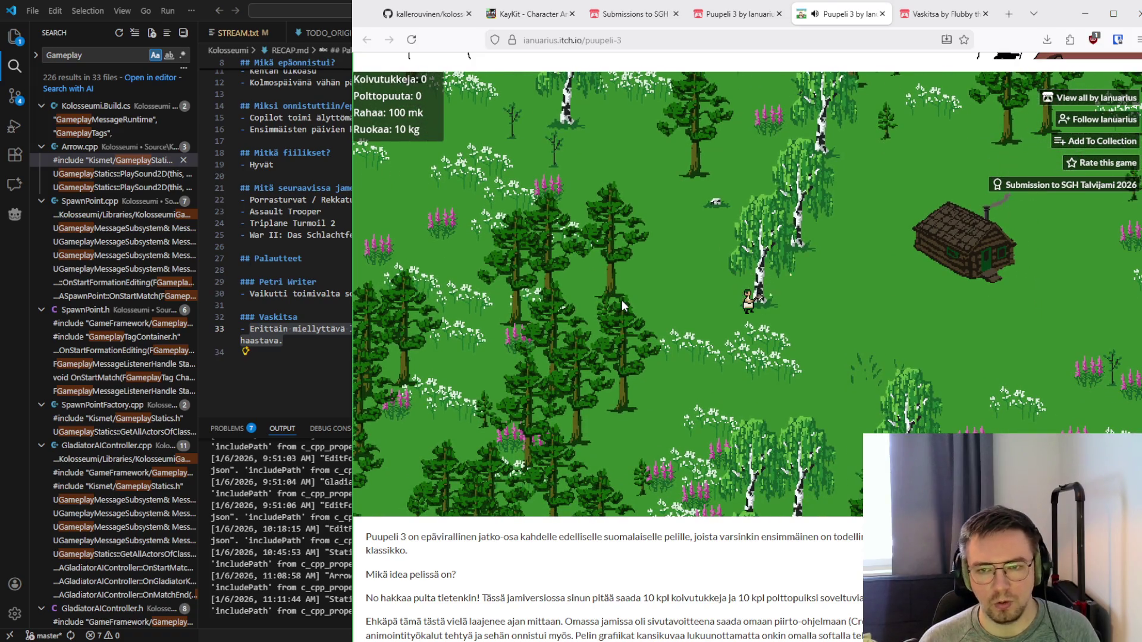
{"action": "key", "text": "Up"}
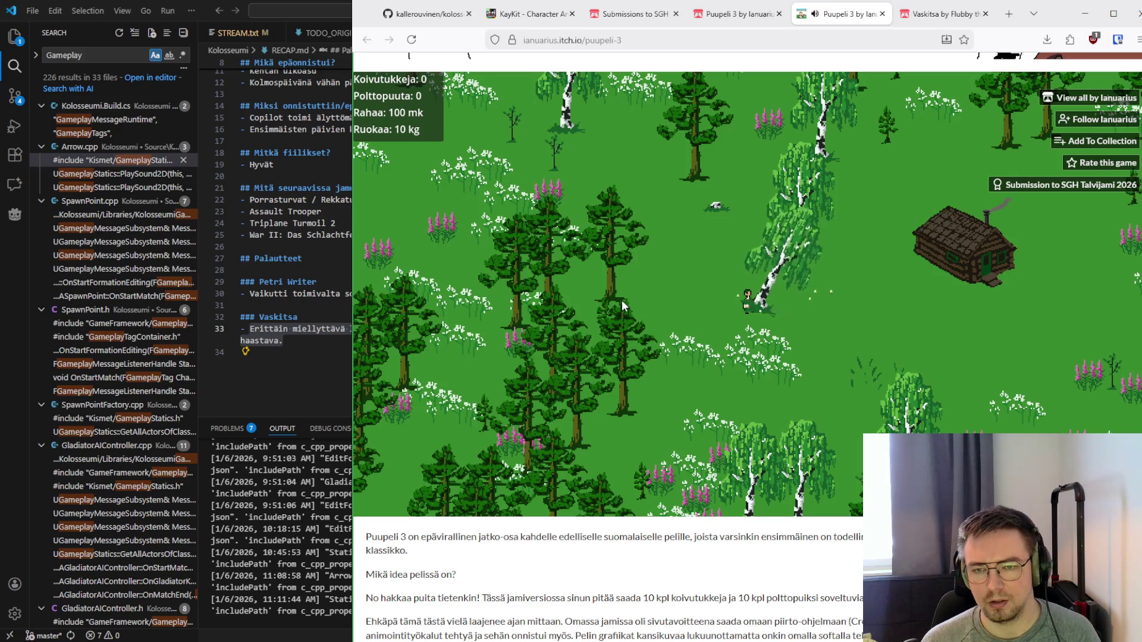
Fell a nearby birch in Puupeli 3 and carry its log to the cabin
{"action": "key", "text": "Left"}
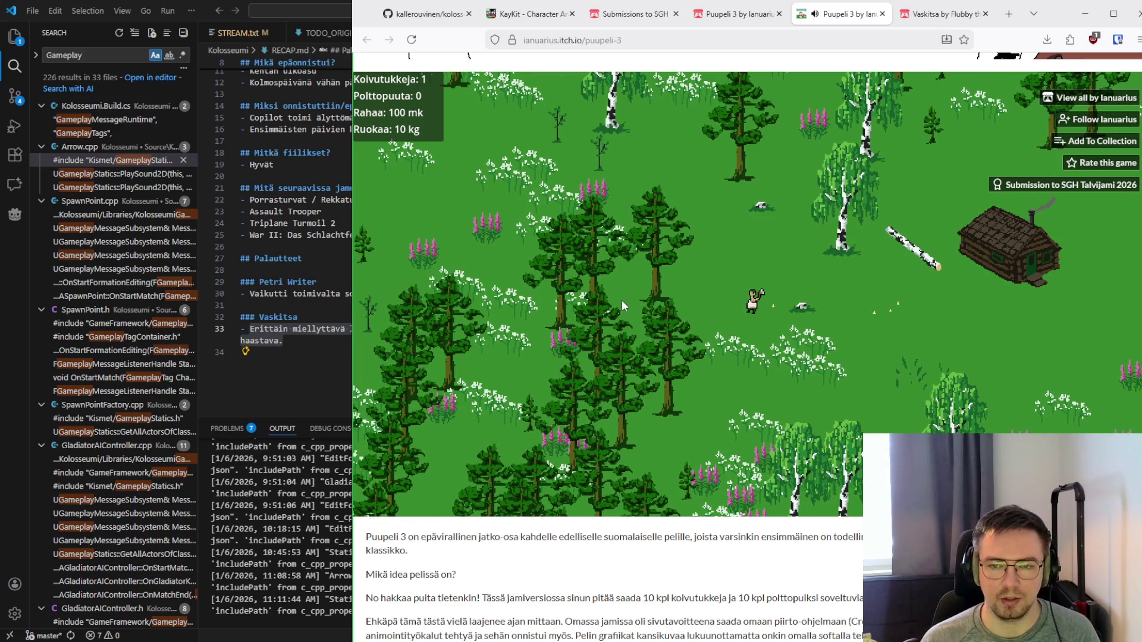
{"action": "key", "text": "Up"}
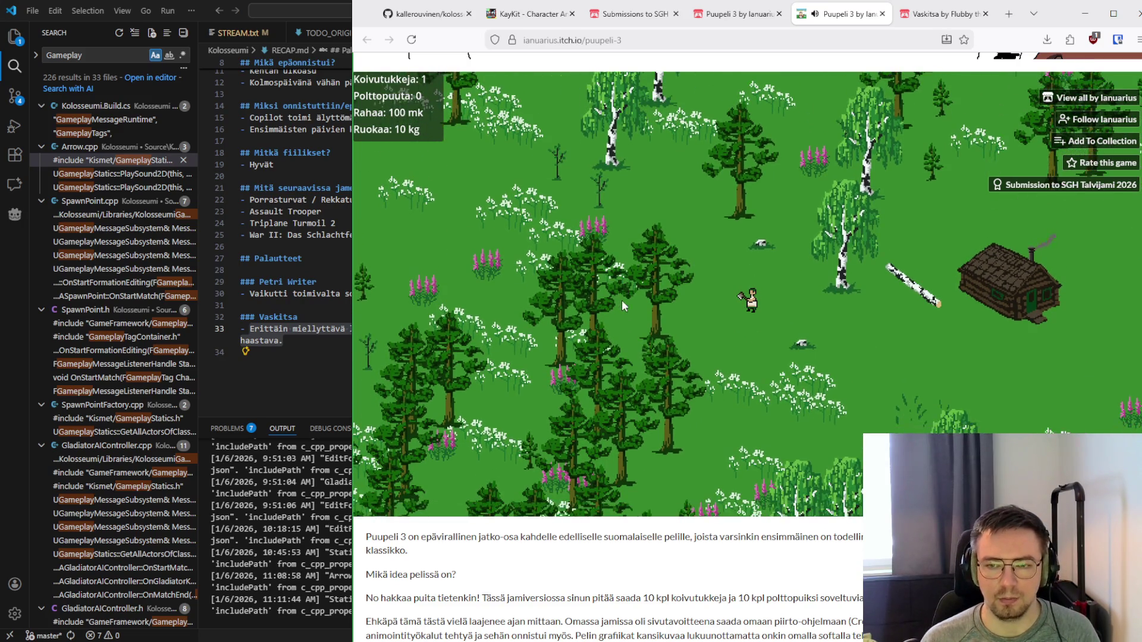
{"action": "key", "text": "Down"}
{"action": "key", "text": "Right"}
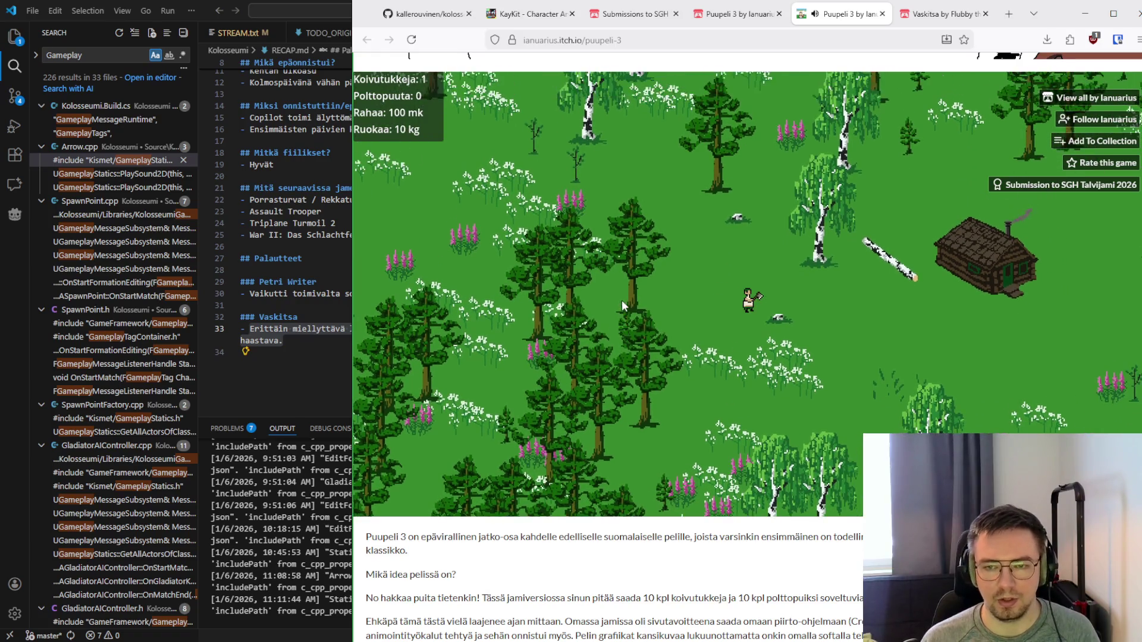
{"action": "key", "text": "Up"}
{"action": "key", "text": "Right"}
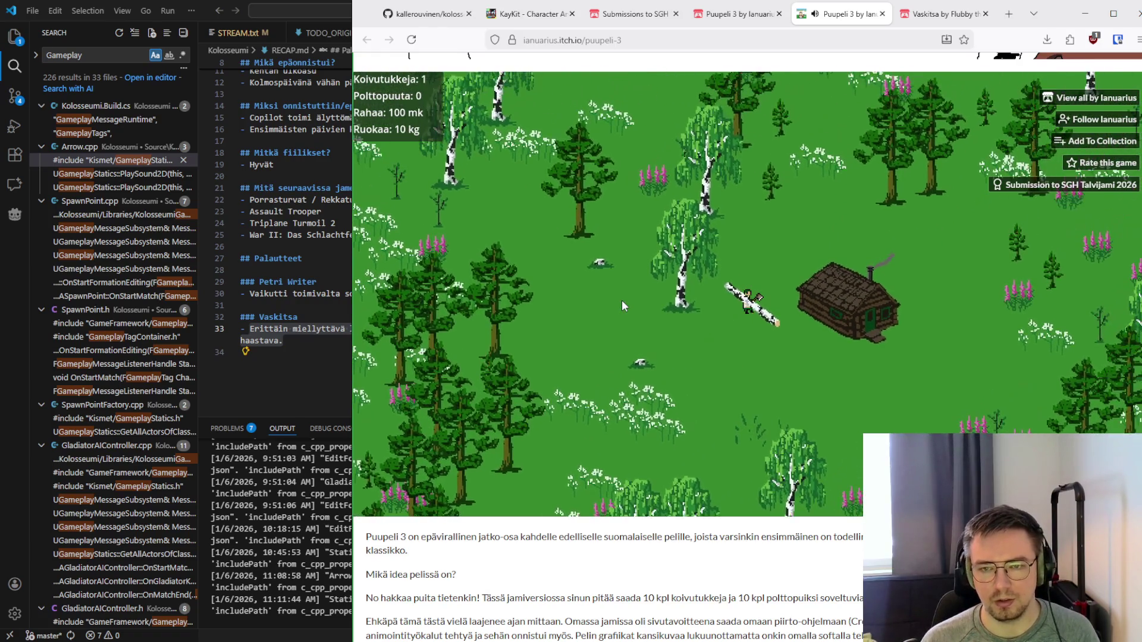
{"action": "key", "text": "Down"}
{"action": "key", "text": "Left"}
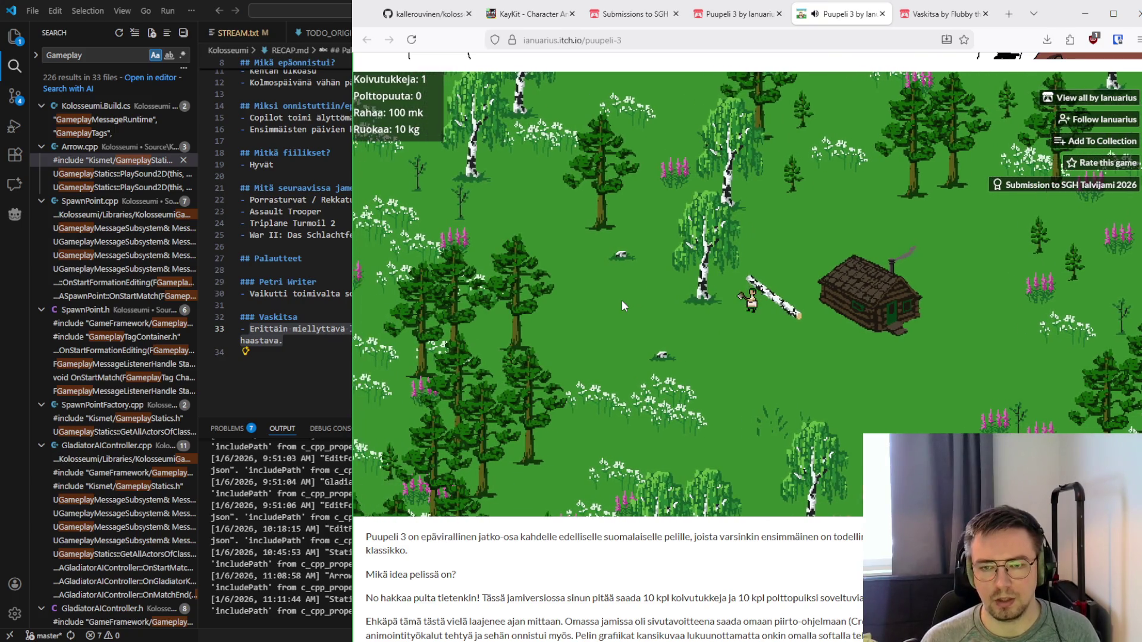
{"action": "key", "text": "Up"}
{"action": "key", "text": "Right"}
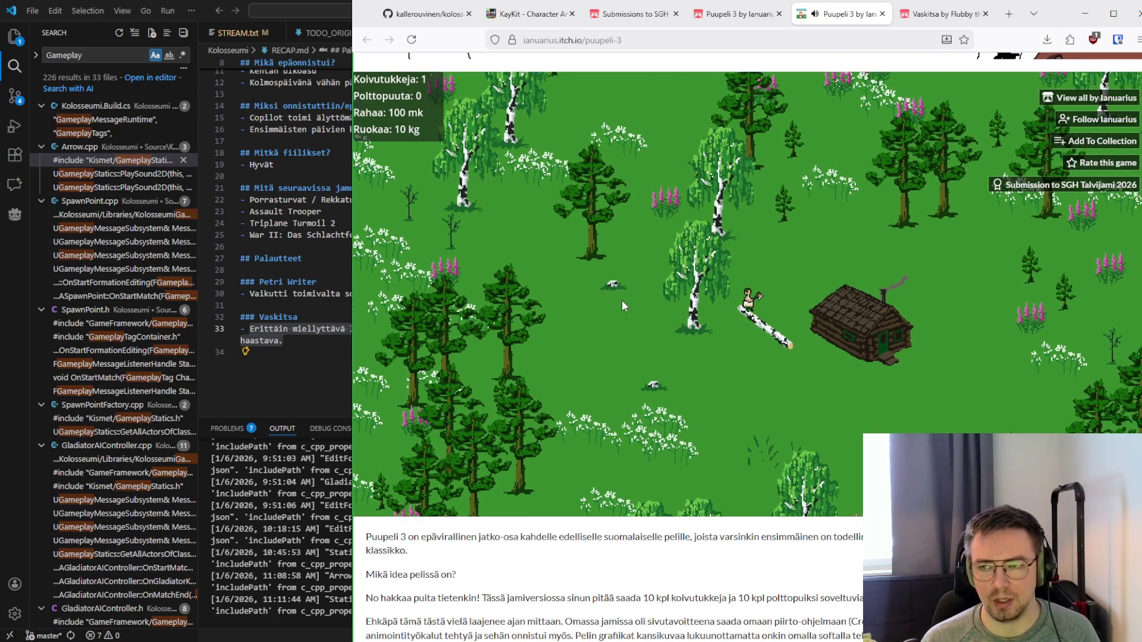
{"action": "key", "text": "Left"}
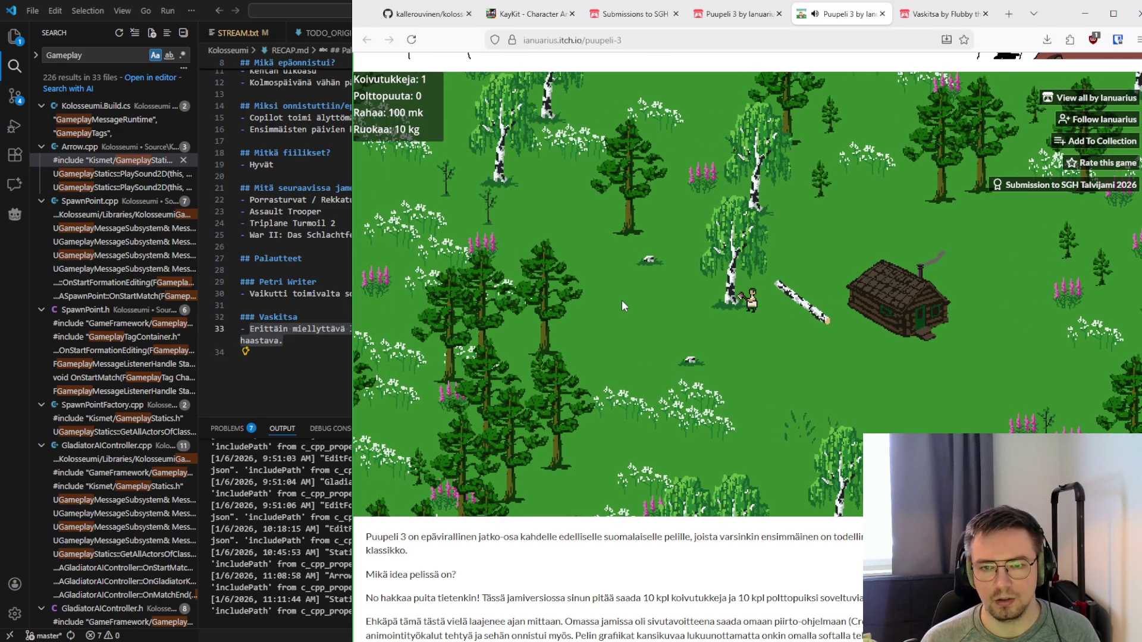
{"action": "key", "text": "Up"}
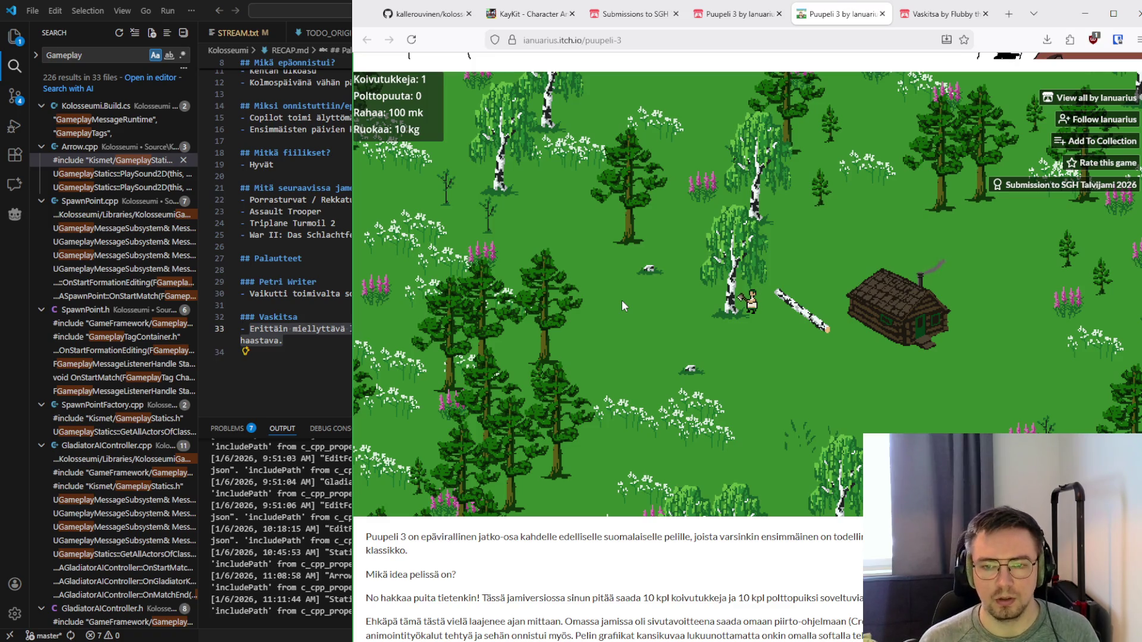
Fell more birches across the meadow, raising Koivutukkeja to 4
{"action": "key", "text": "Down"}
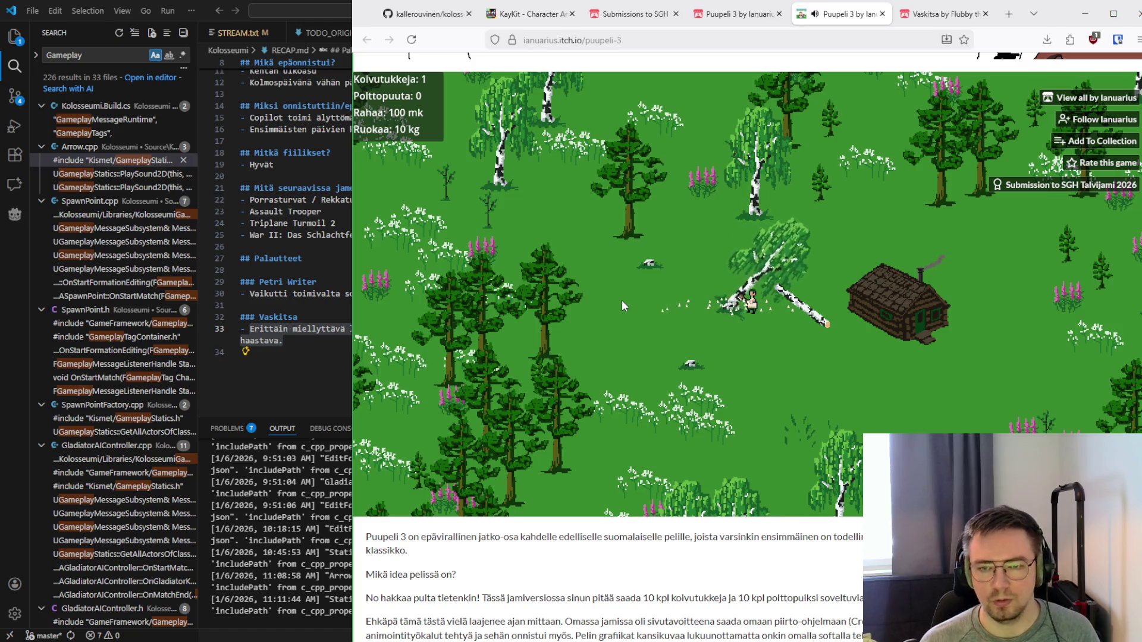
{"action": "key", "text": "Down"}
{"action": "key", "text": "Up"}
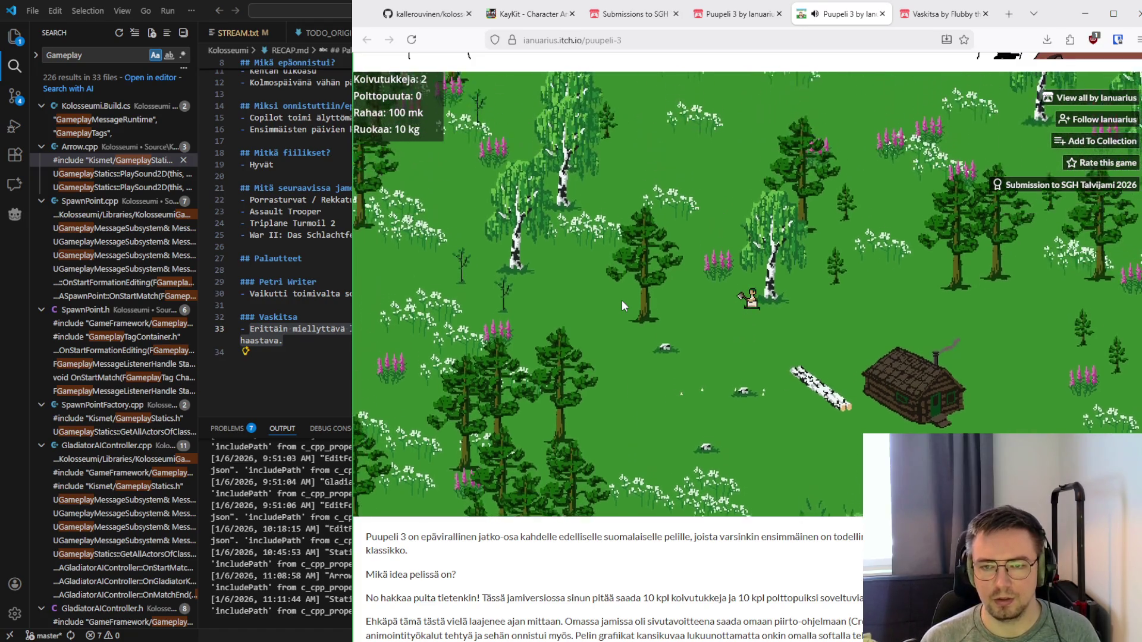
{"action": "key", "text": "Down"}
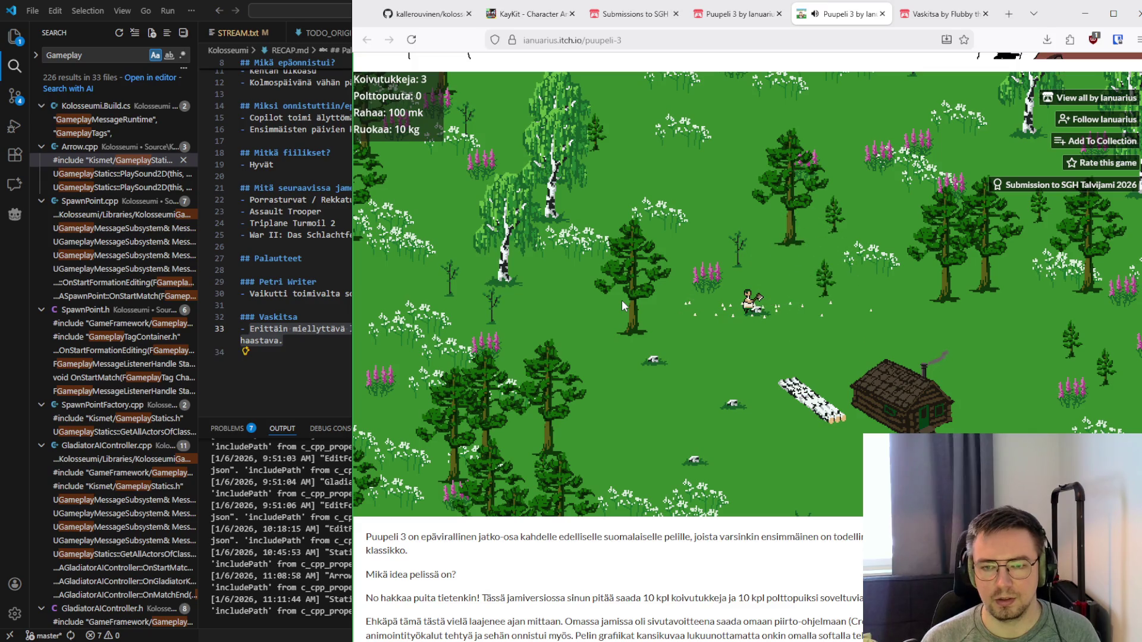
{"action": "key", "text": "Down"}
{"action": "key", "text": "Left"}
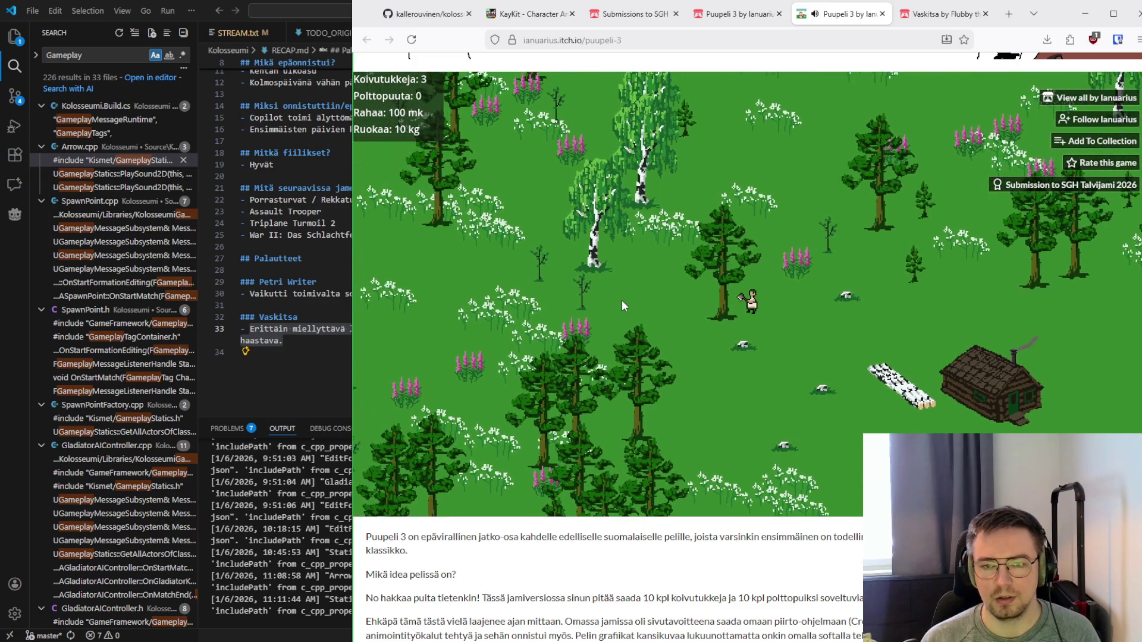
{"action": "key", "text": "Down"}
{"action": "key", "text": "Right"}
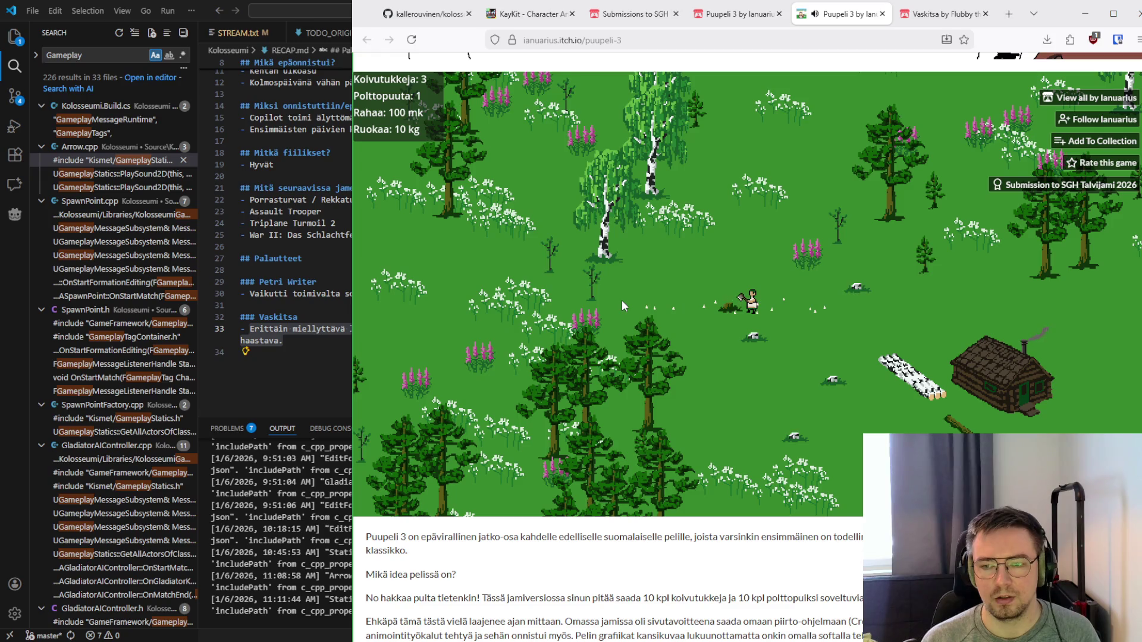
{"action": "key", "text": "Up"}
{"action": "key", "text": "Left"}
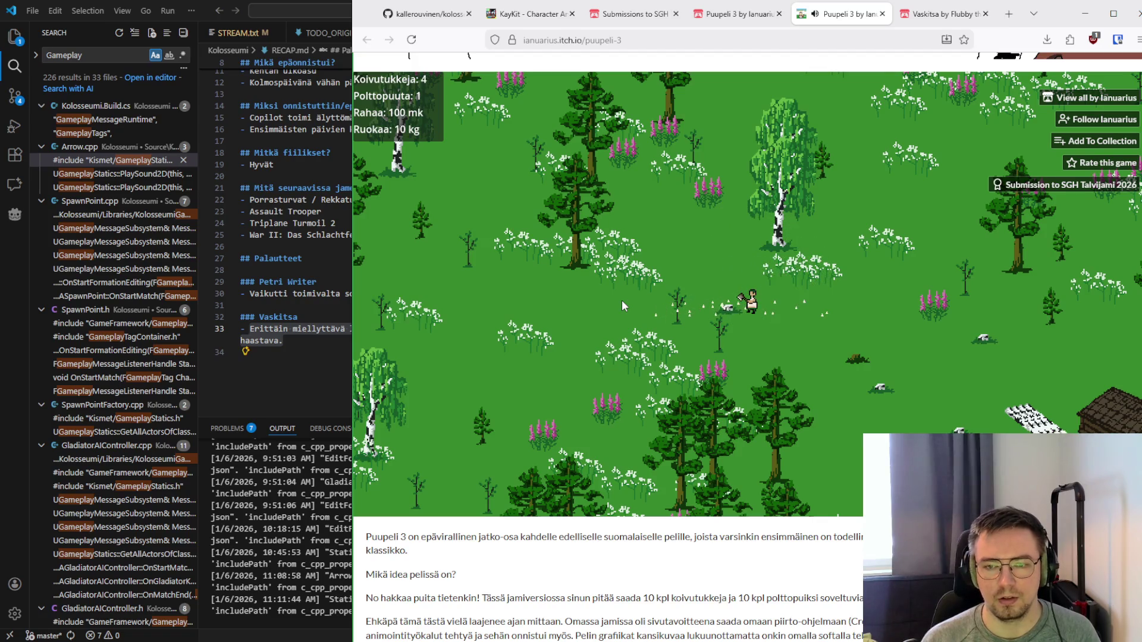
{"action": "key", "text": "Down"}
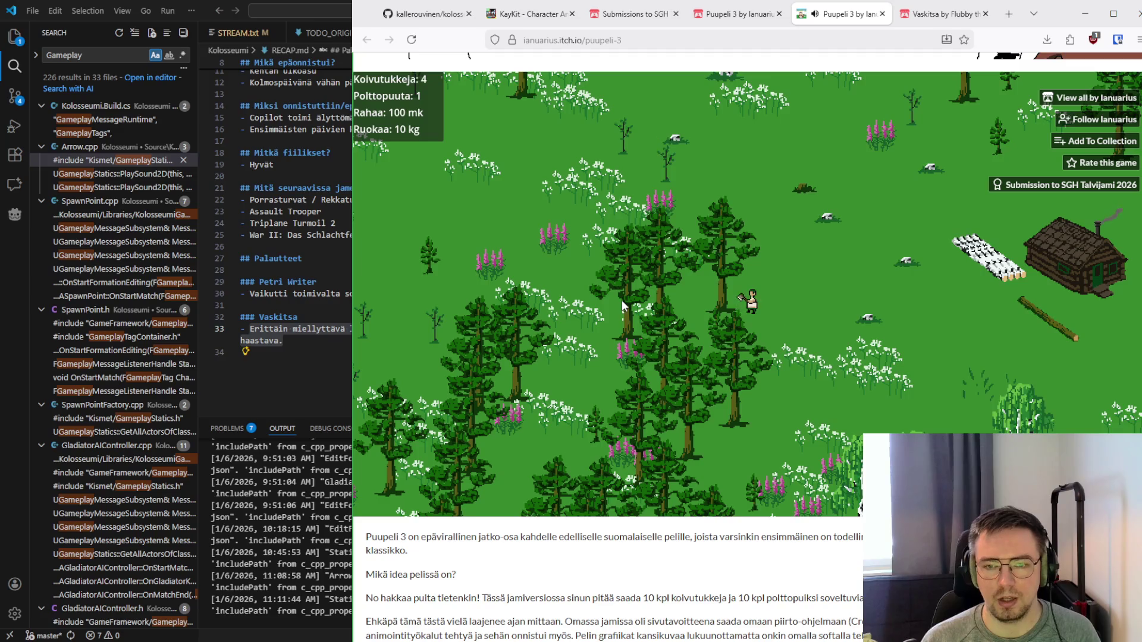
Fell pines to raise Polttopuuta to 3, then chop a birch for Koivutukkeja 5
{"action": "key", "text": "Left"}
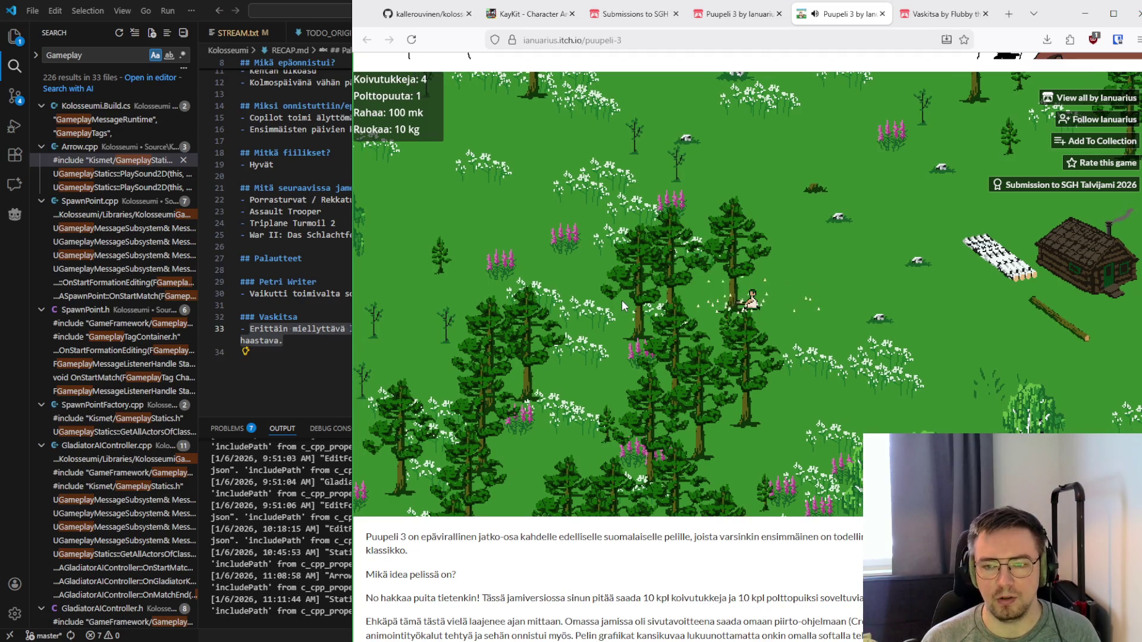
{"action": "key", "text": "Down"}
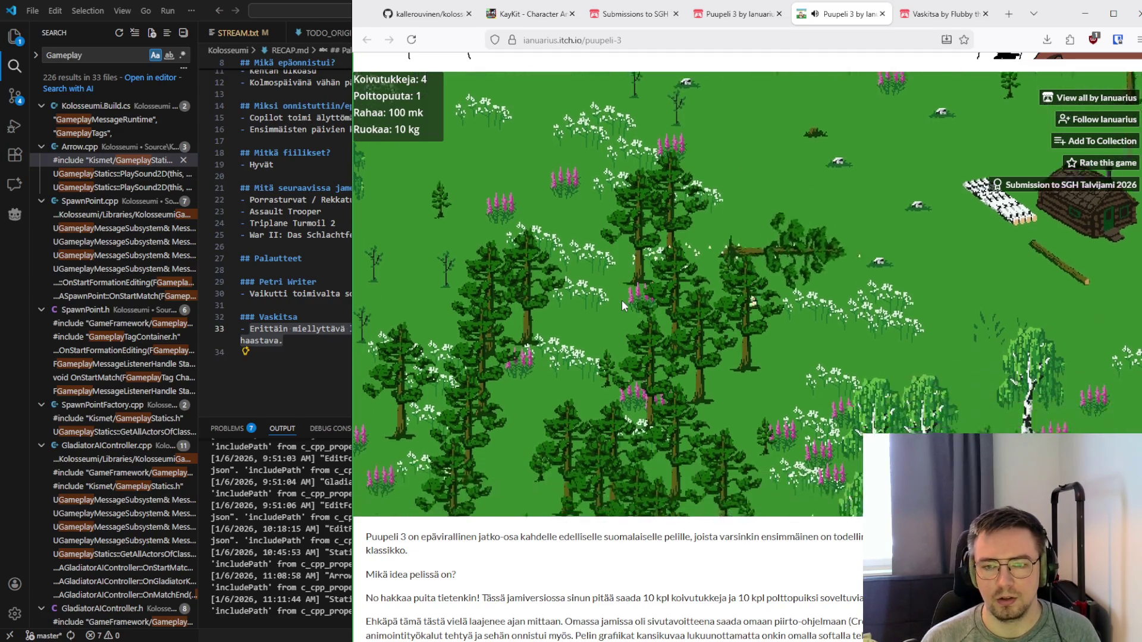
{"action": "key", "text": "Left"}
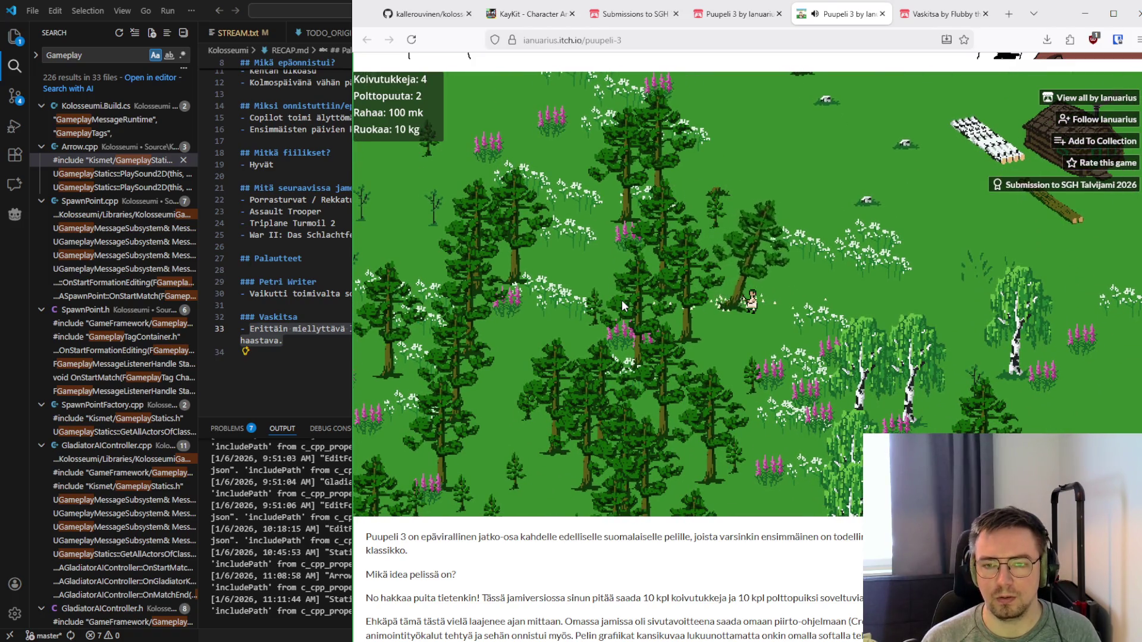
{"action": "key", "text": "Down"}
{"action": "key", "text": "Right"}
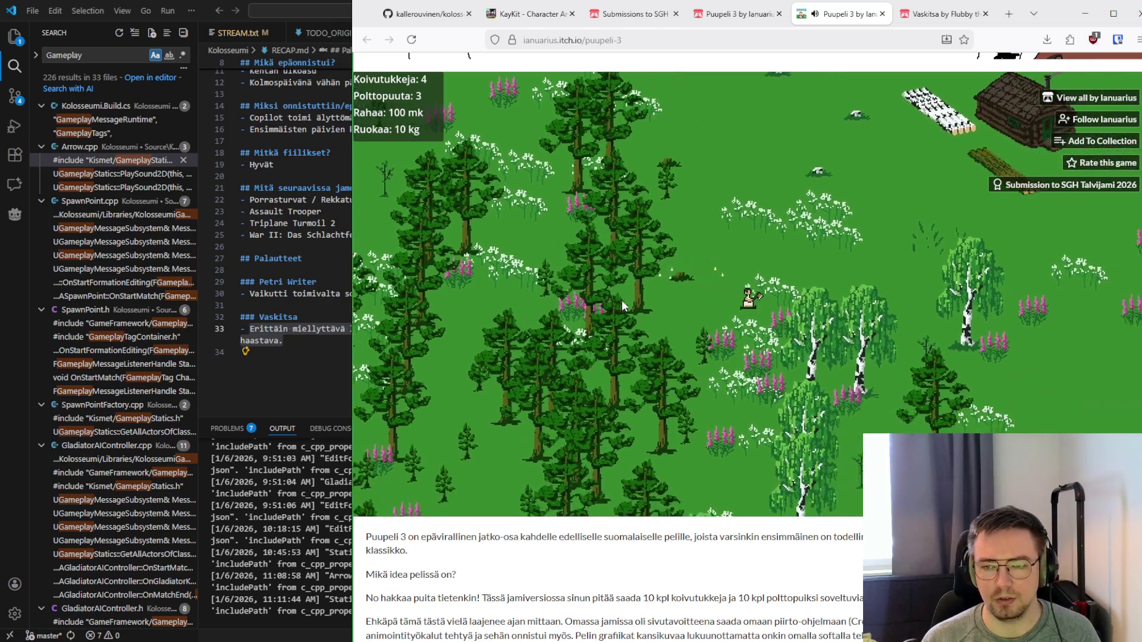
{"action": "key", "text": "Right"}
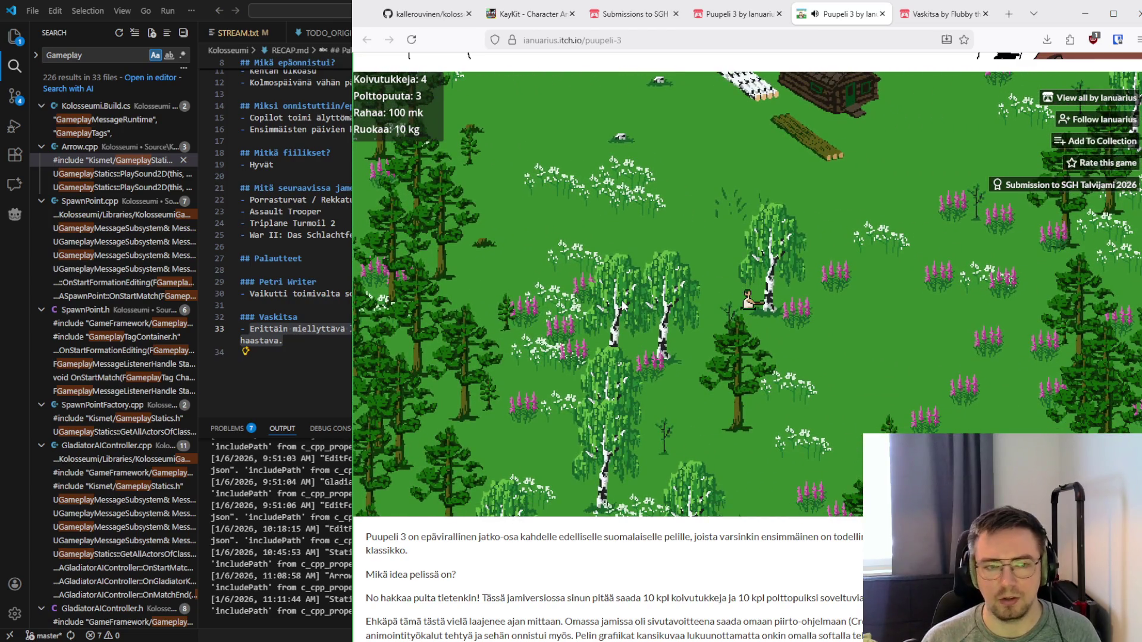
{"action": "key", "text": "Right"}
{"action": "key", "text": "Right"}
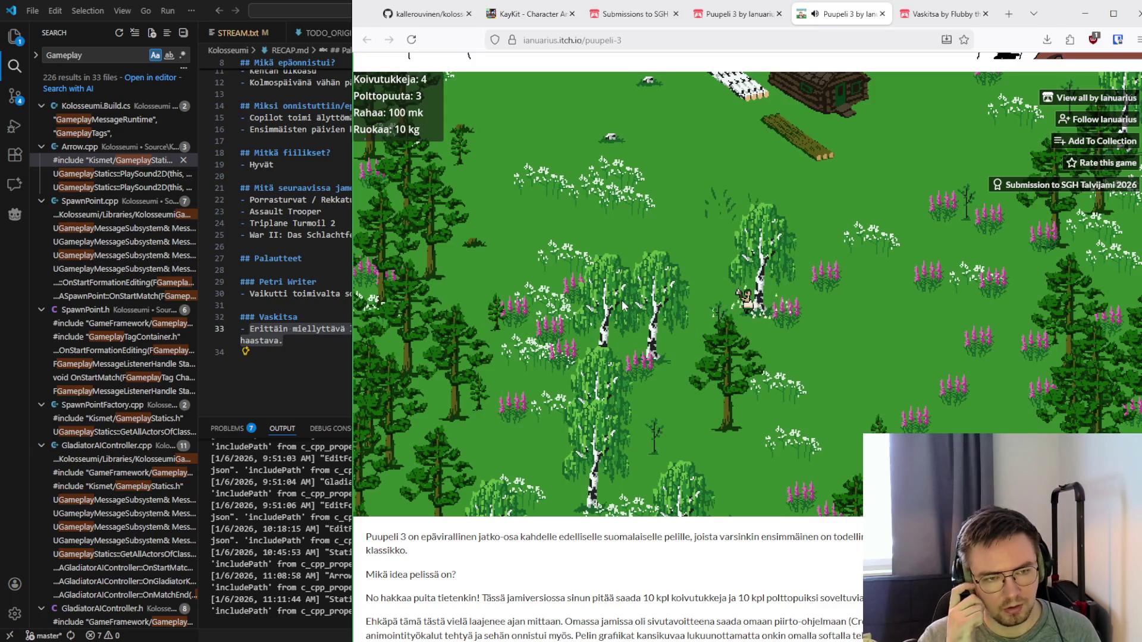
{"action": "key", "text": "space"}
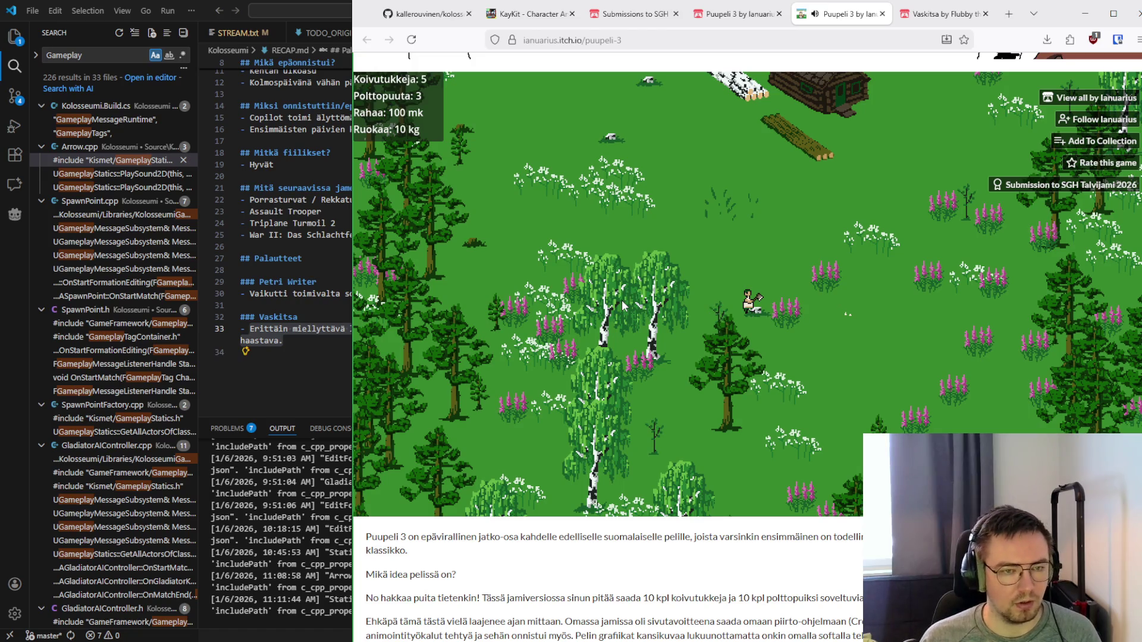
Walk back through the forest past the cabin and chop down a birch
{"action": "key", "text": "Up"}
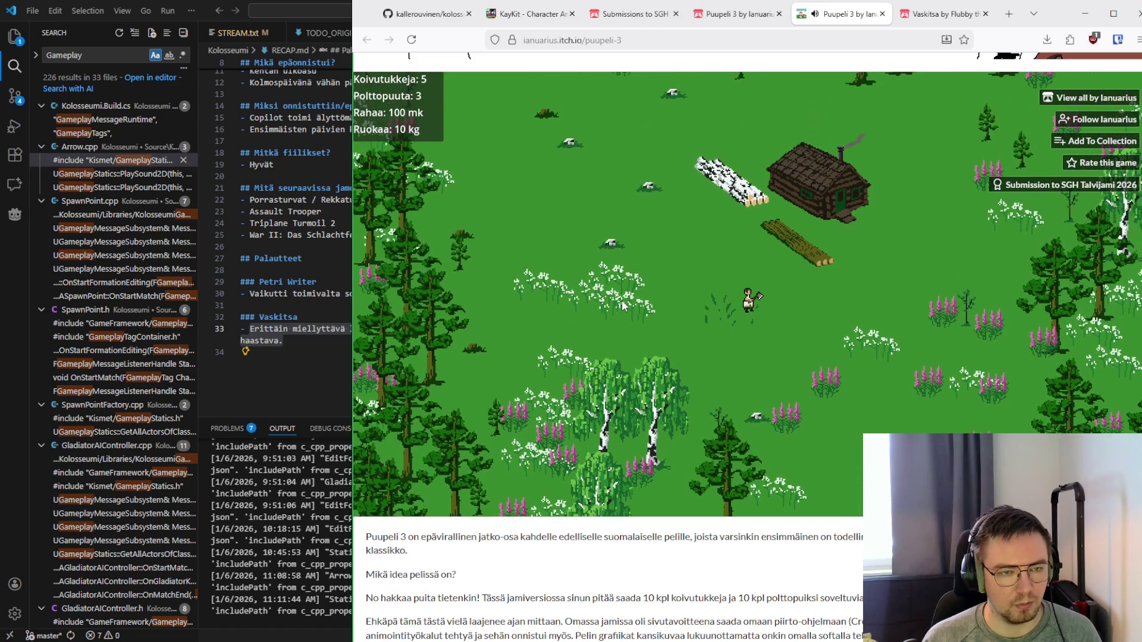
{"action": "key", "text": "Left"}
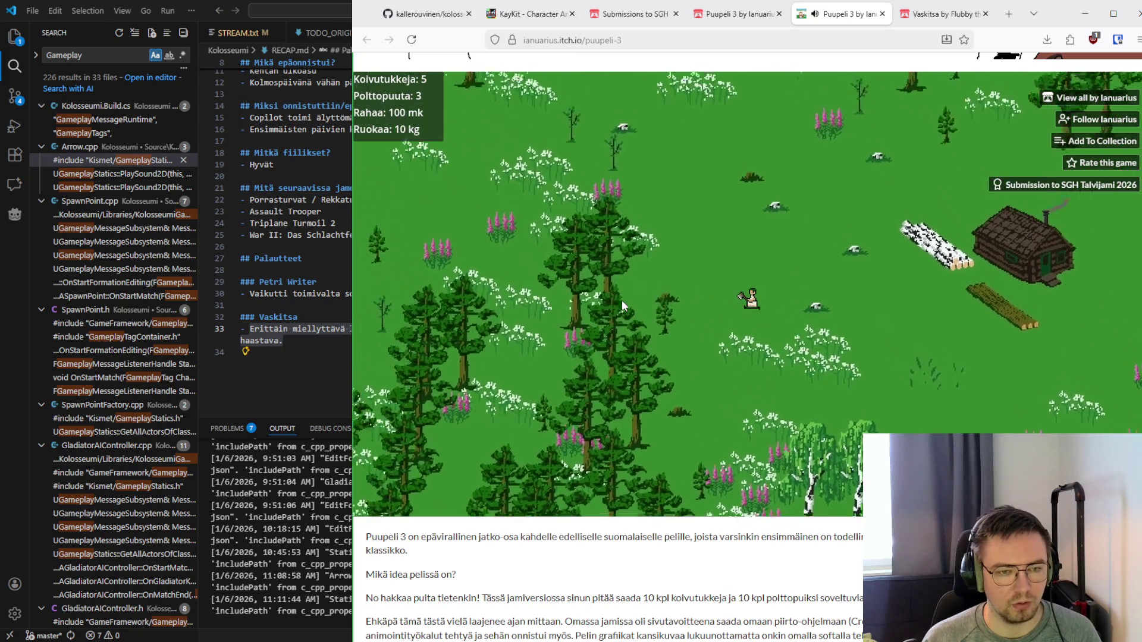
{"action": "key", "text": "Up"}
{"action": "key", "text": "Left"}
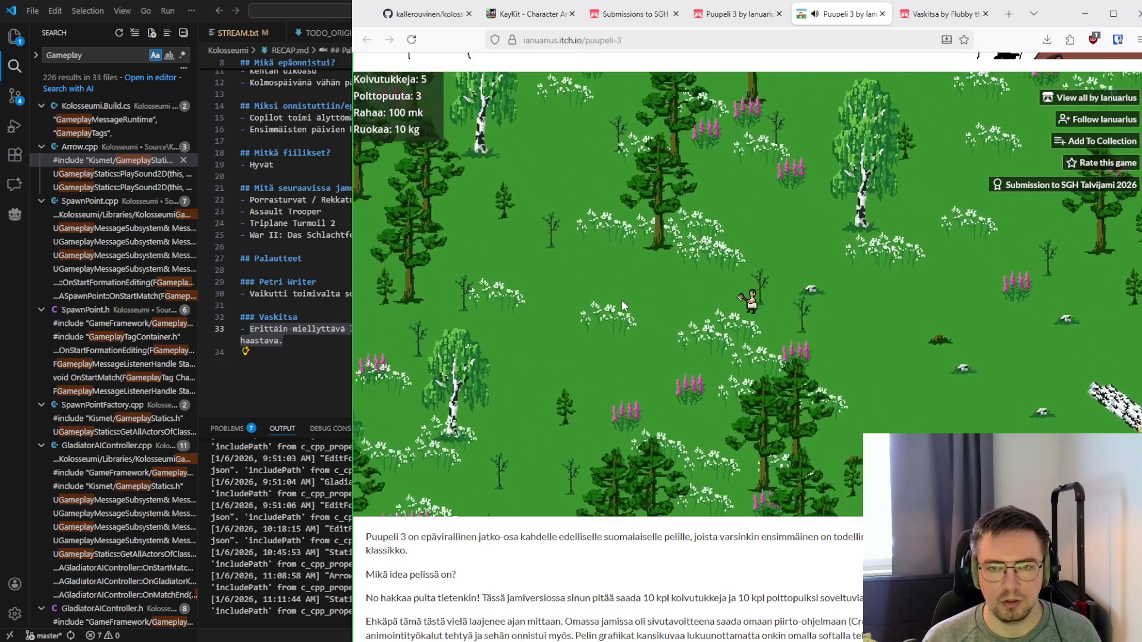
{"action": "key", "text": "Right"}
{"action": "key", "text": "Down"}
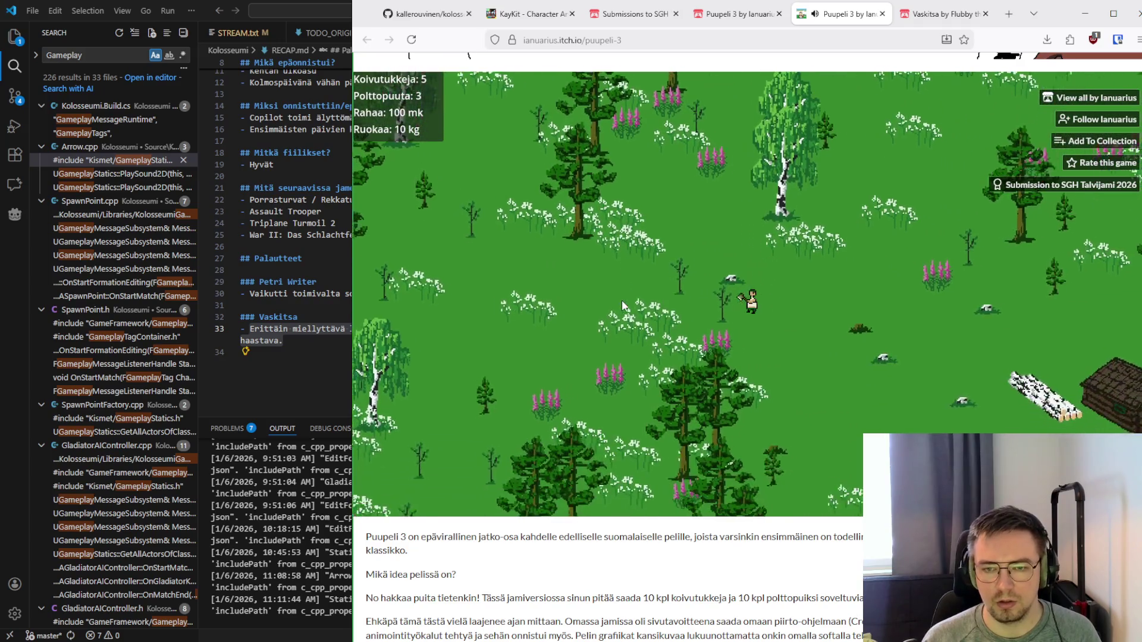
{"action": "key", "text": "Left"}
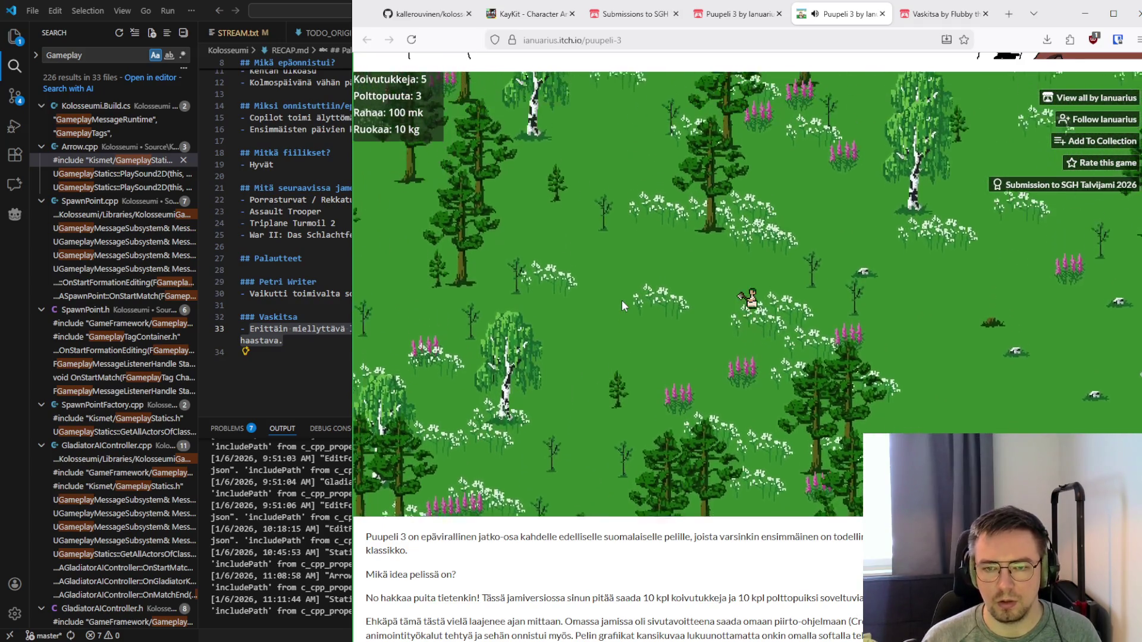
{"action": "key", "text": "Right"}
{"action": "key", "text": "Right"}
{"action": "key", "text": "Down"}
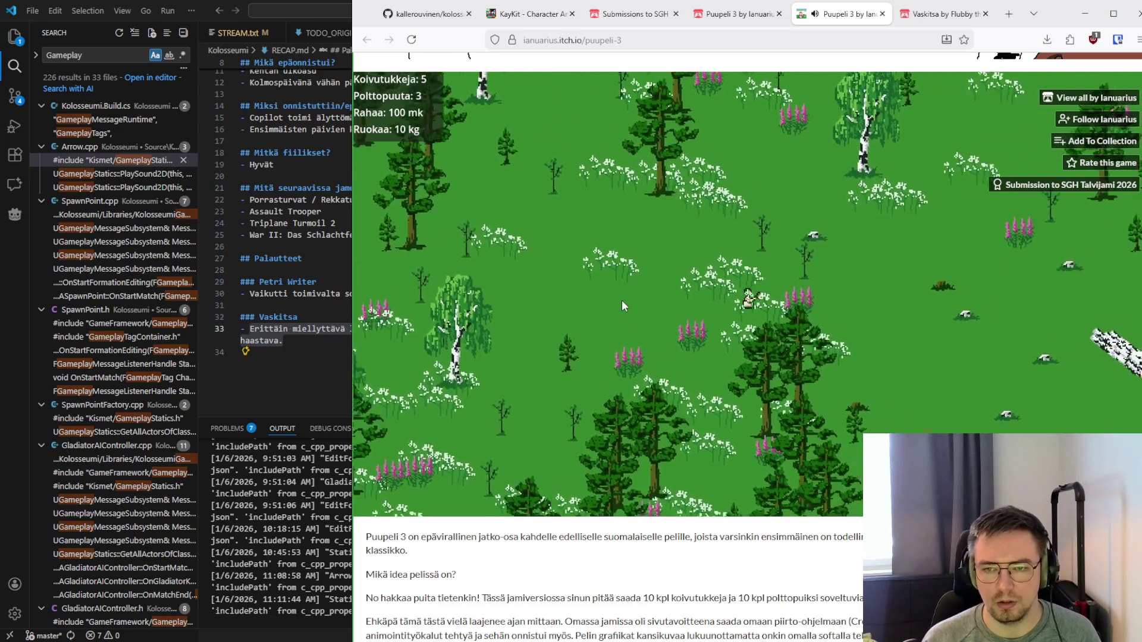
{"action": "key", "text": "Up"}
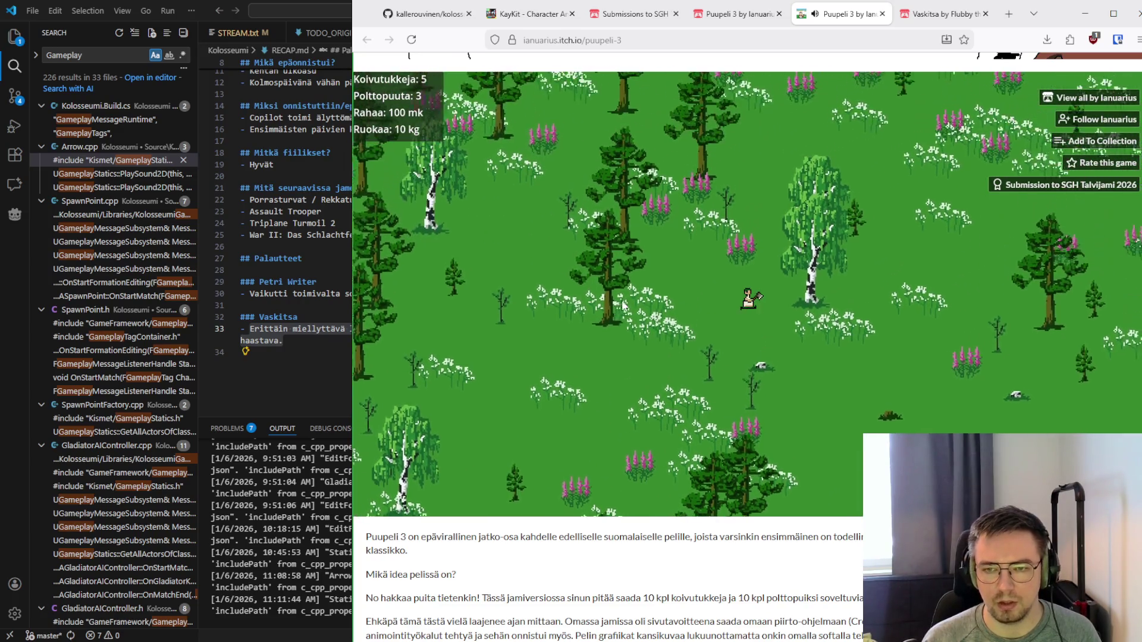
{"action": "key", "text": "Right"}
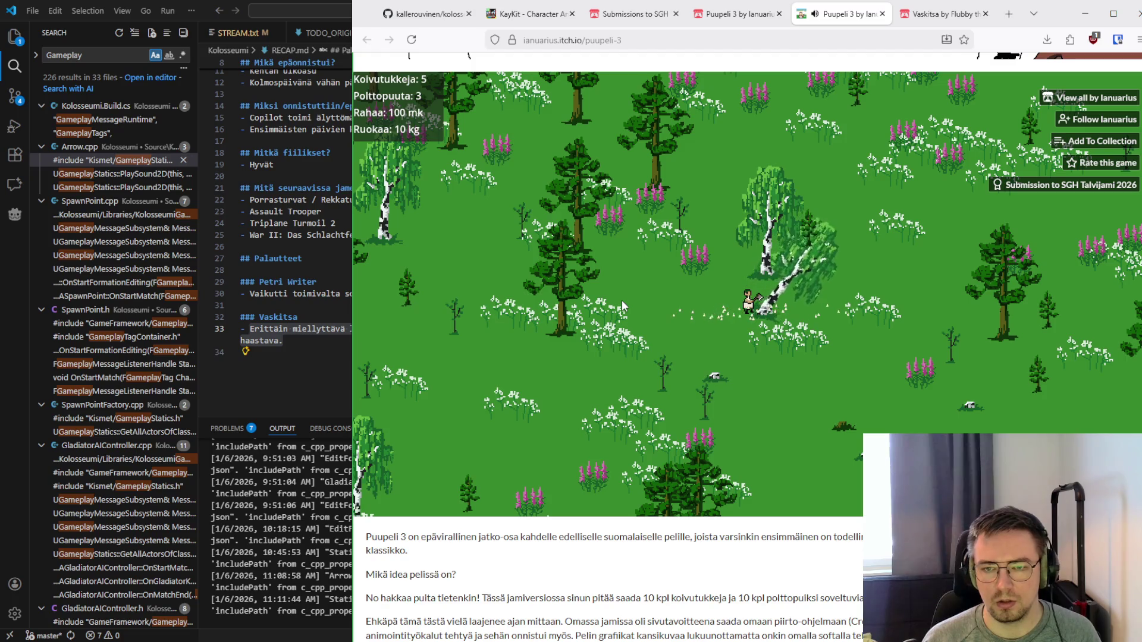
Chop the next tree and collect its log, reaching 6 birch logs and 5 firewood
{"action": "key", "text": "Right"}
{"action": "key", "text": "Down"}
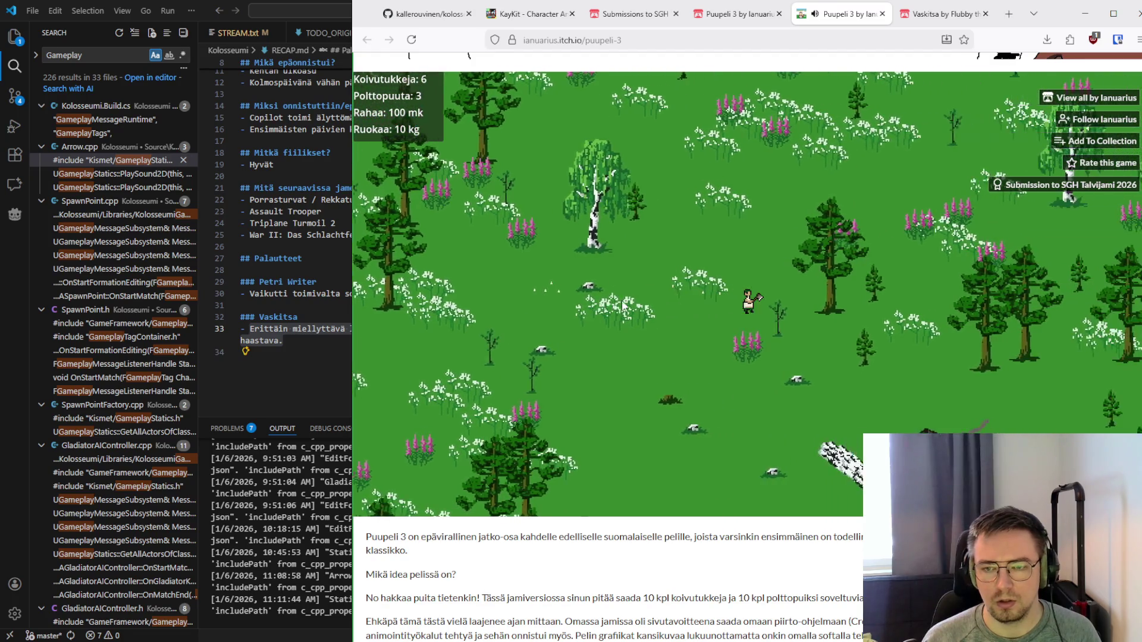
{"action": "key", "text": "Right"}
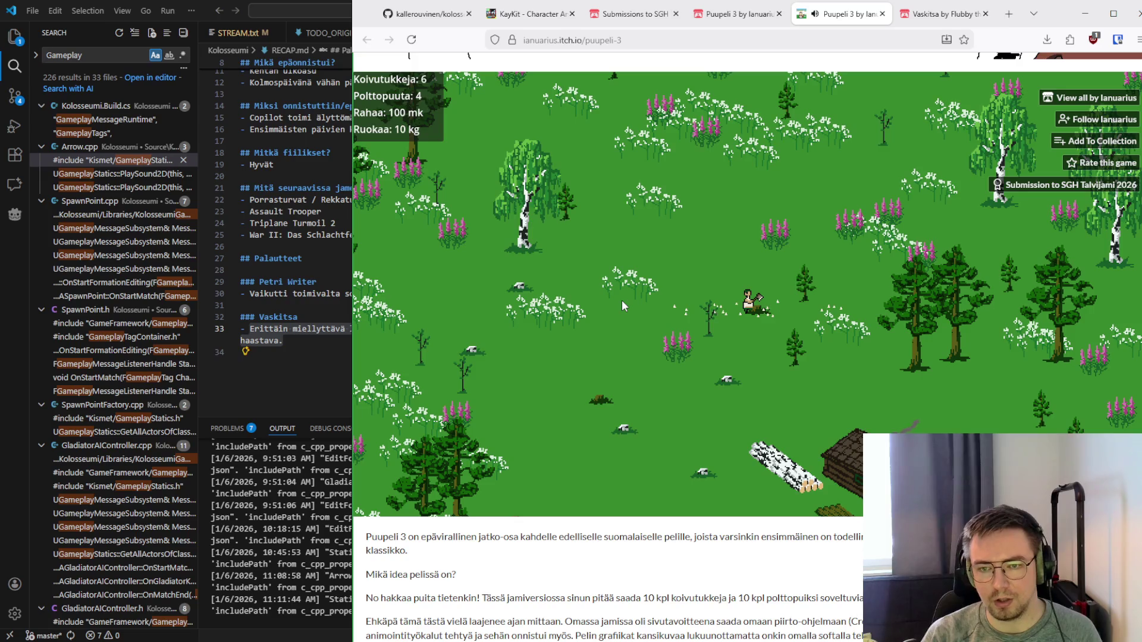
{"action": "key", "text": "Right"}
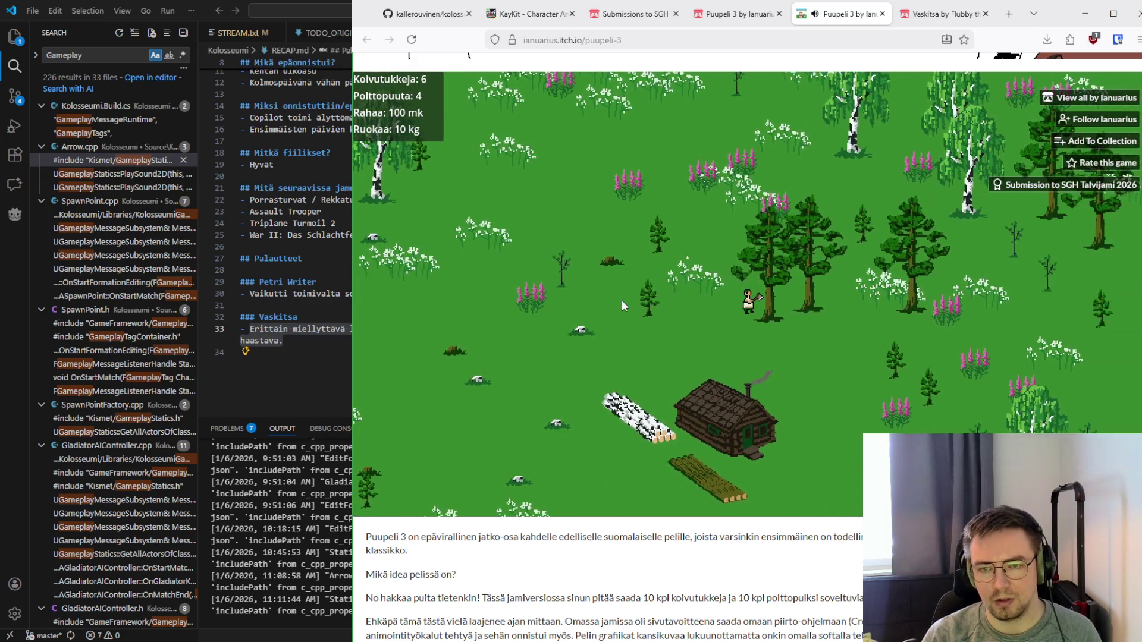
{"action": "key", "text": "Right"}
{"action": "key", "text": "Down"}
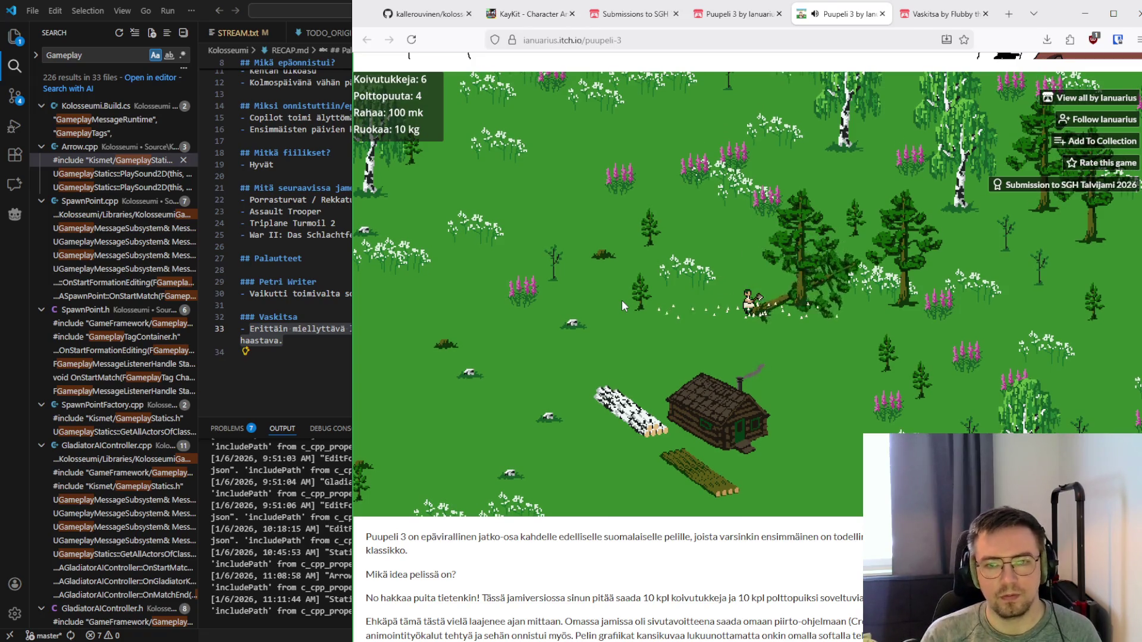
{"action": "key", "text": "Right"}
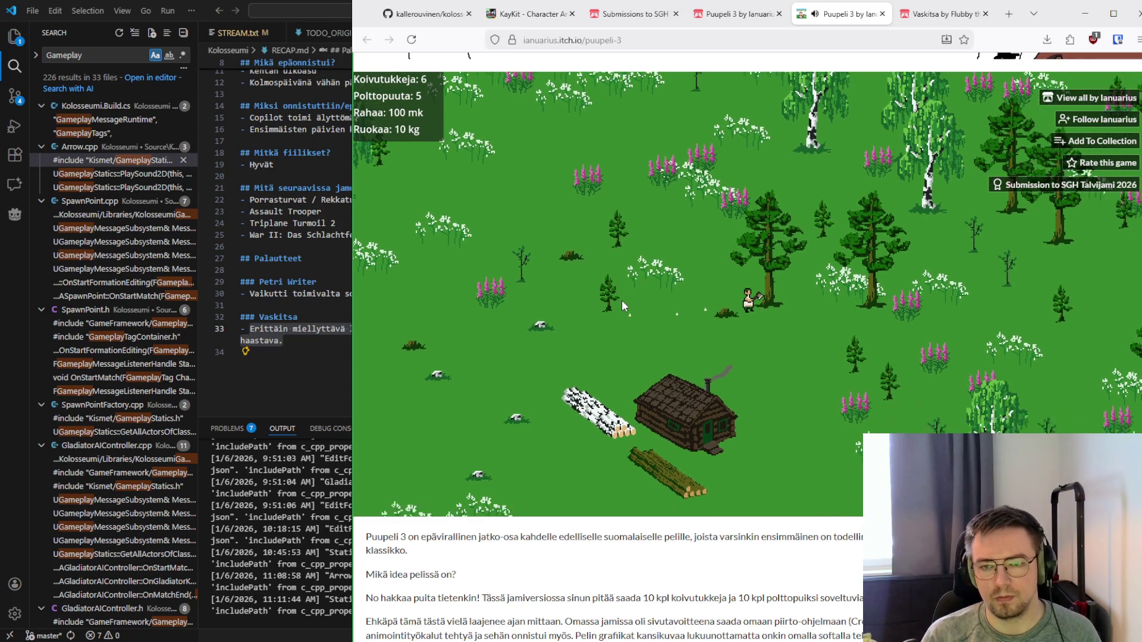
{"action": "key", "text": "Up"}
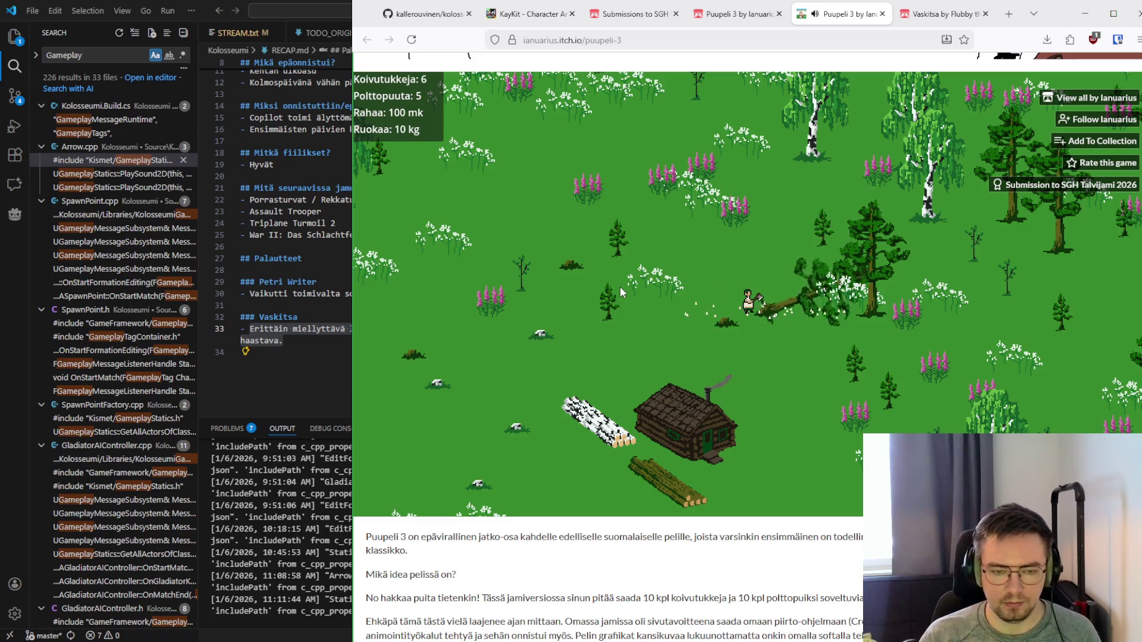
{"action": "scroll", "coordinate": [595, 598], "scroll_direction": "down", "scroll_amount": 2}
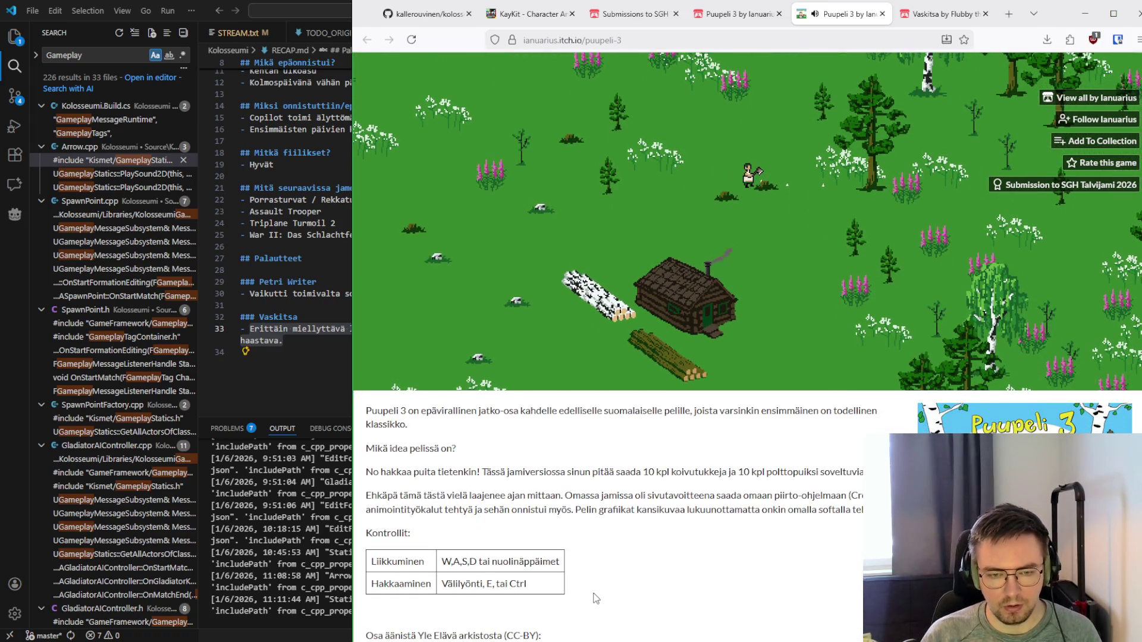
{"action": "scroll", "coordinate": [595, 598], "scroll_direction": "down", "scroll_amount": 1}
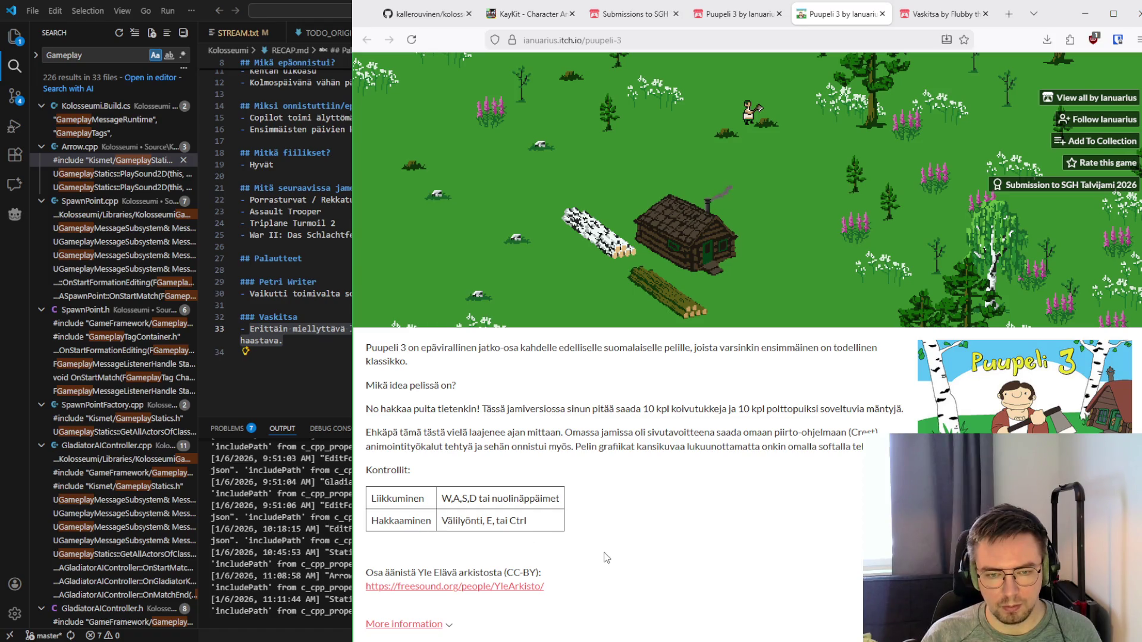
{"action": "scroll", "coordinate": [503, 532], "scroll_direction": "up", "scroll_amount": 5}
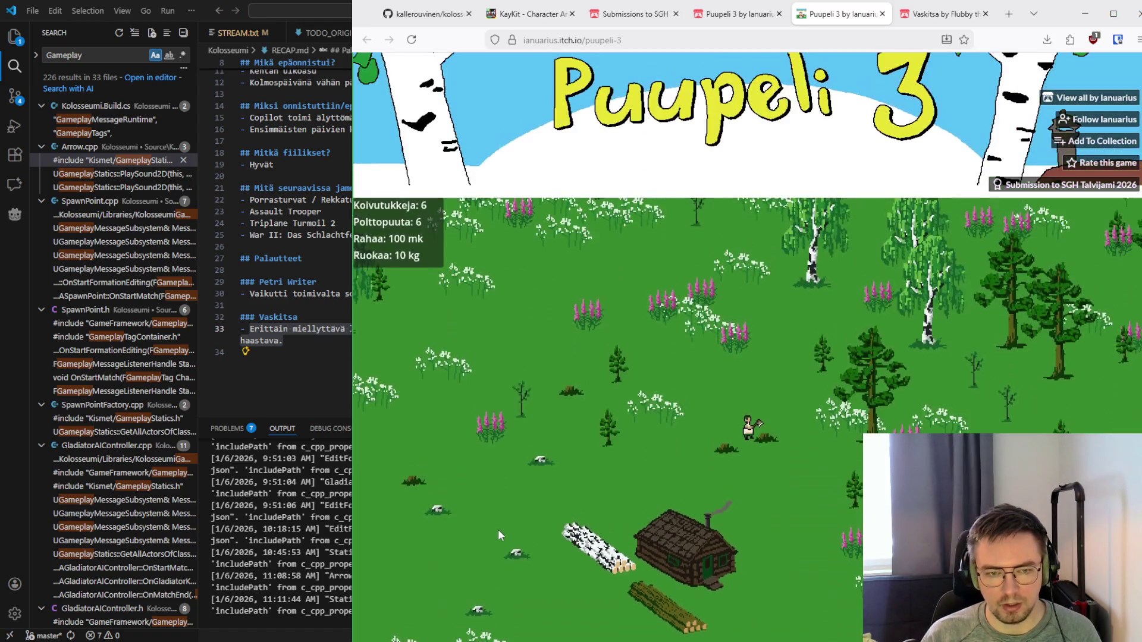
{"action": "scroll", "coordinate": [660, 81], "scroll_direction": "down", "scroll_amount": 2}
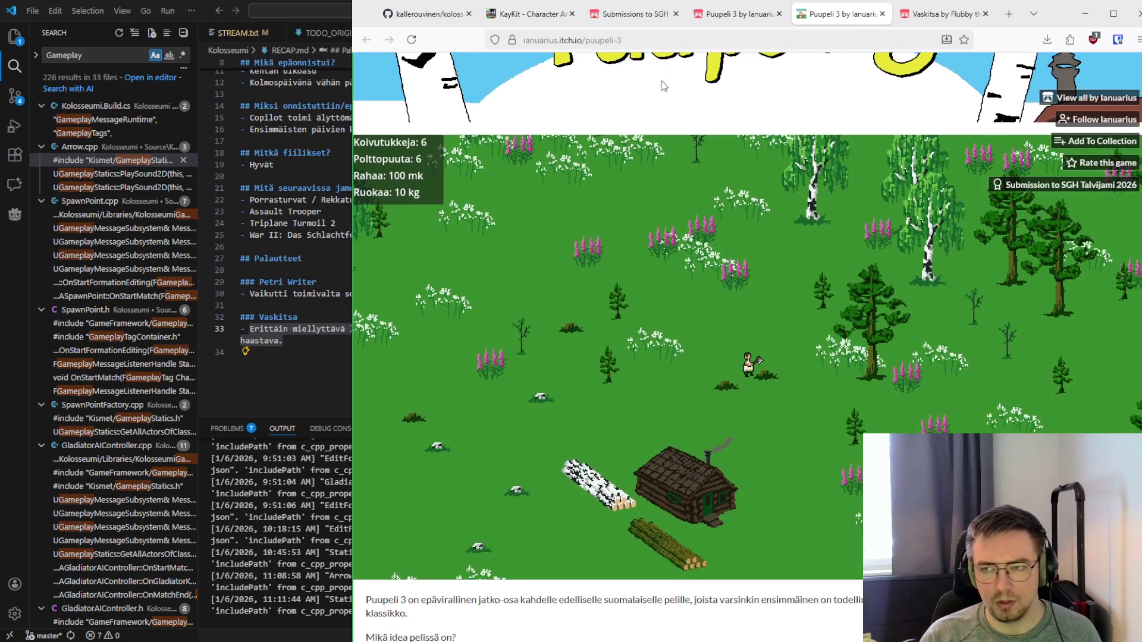
Chop and collect pines until the firewood counter reaches 10
{"action": "key", "text": "Right"}
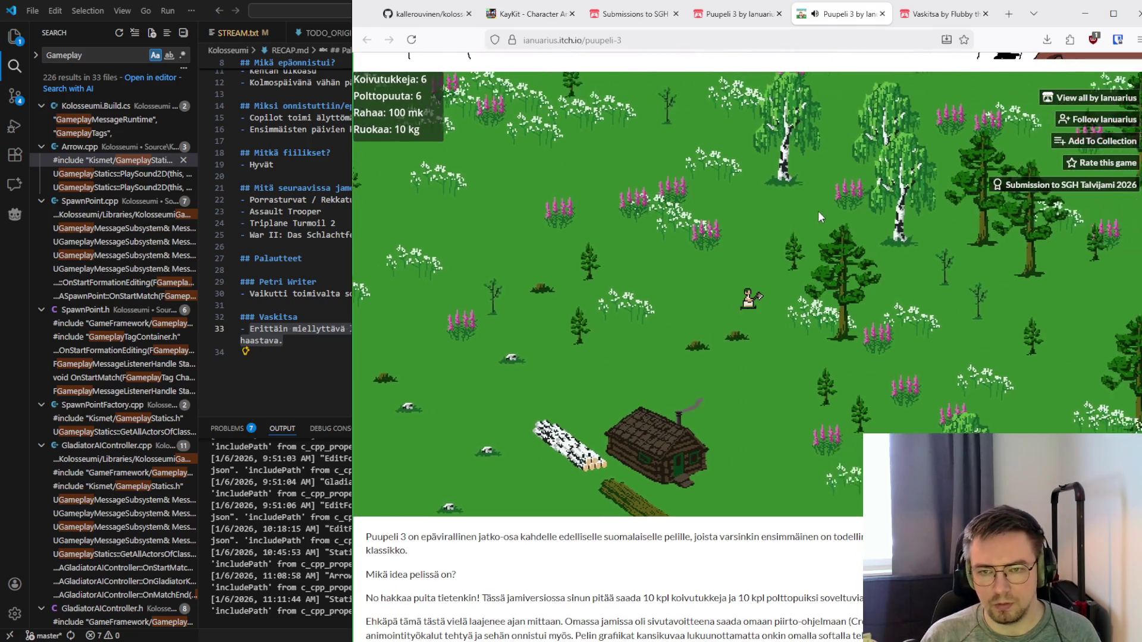
{"action": "key", "text": "Down"}
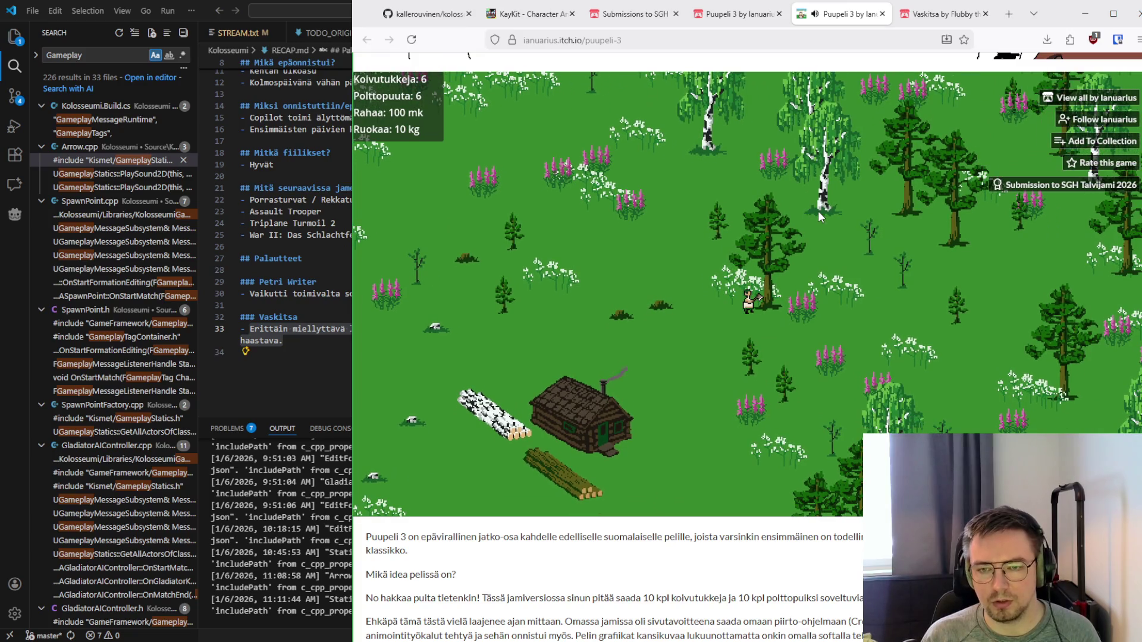
{"action": "key", "text": "space"}
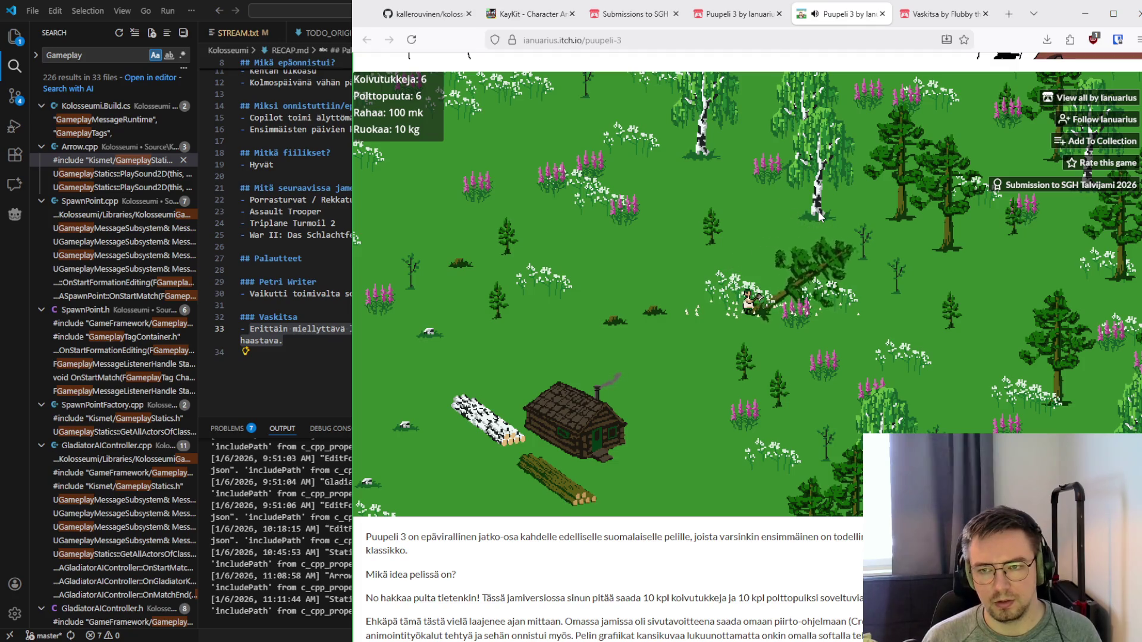
{"action": "key", "text": "Right"}
{"action": "key", "text": "Right"}
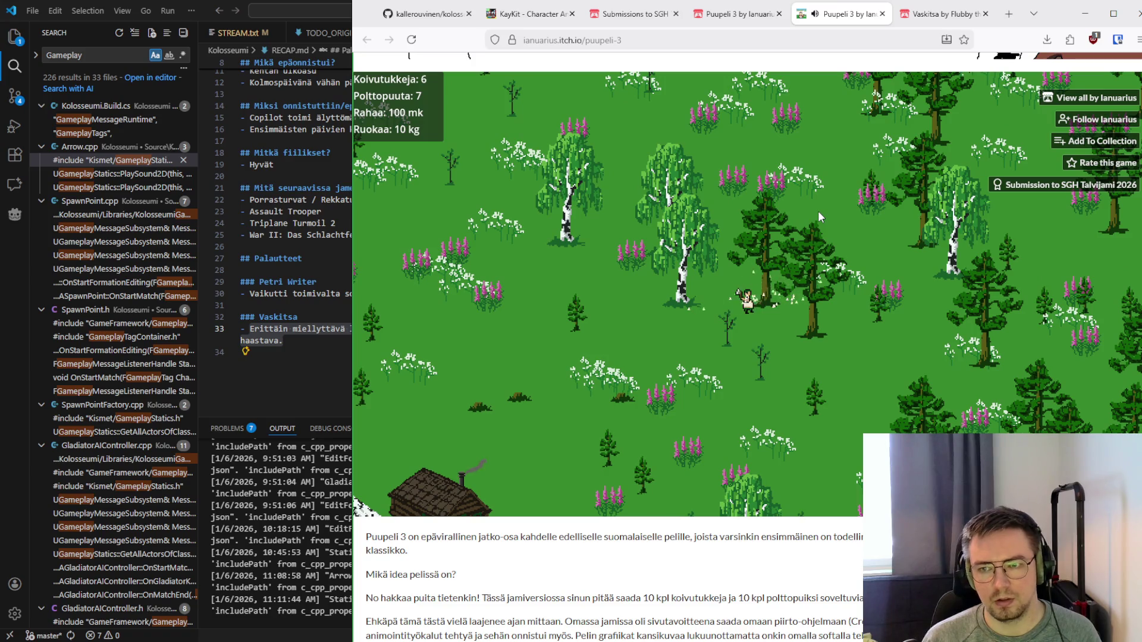
{"action": "key", "text": "space"}
{"action": "key", "text": "Right"}
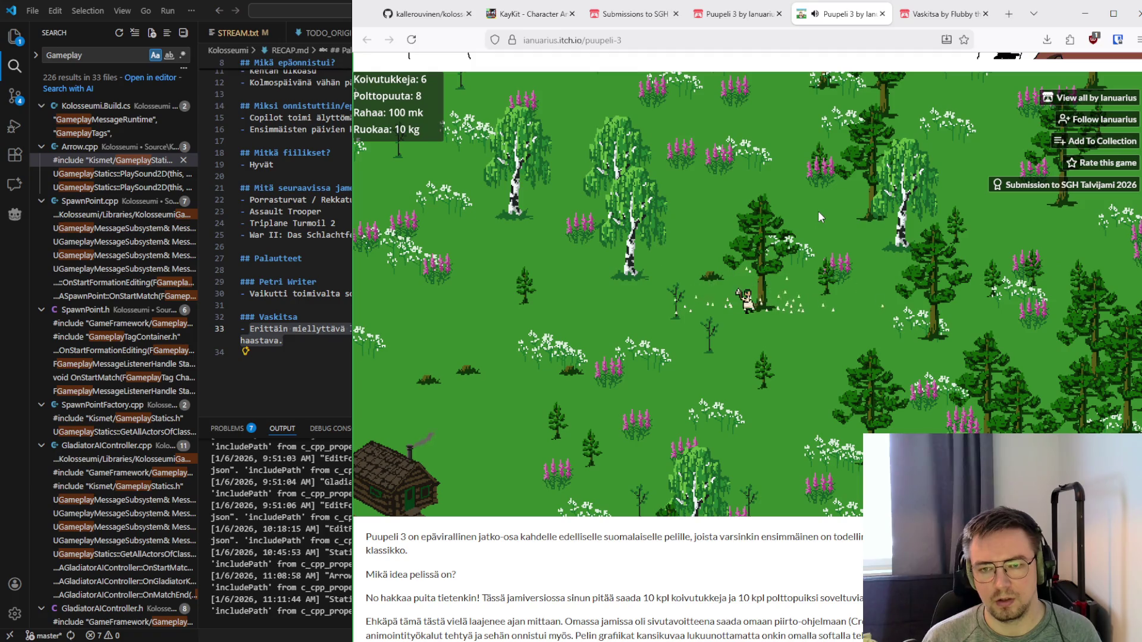
{"action": "key", "text": "Down"}
{"action": "key", "text": "Down"}
{"action": "key", "text": "Right"}
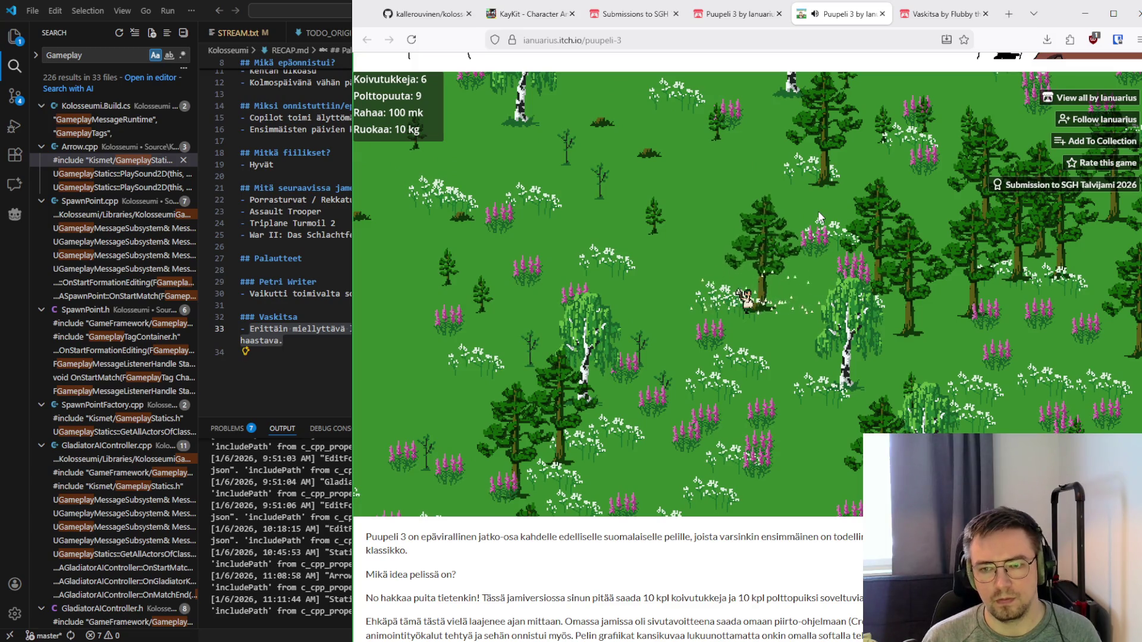
{"action": "key", "text": "Down"}
{"action": "key", "text": "Right"}
{"action": "key", "text": "Right"}
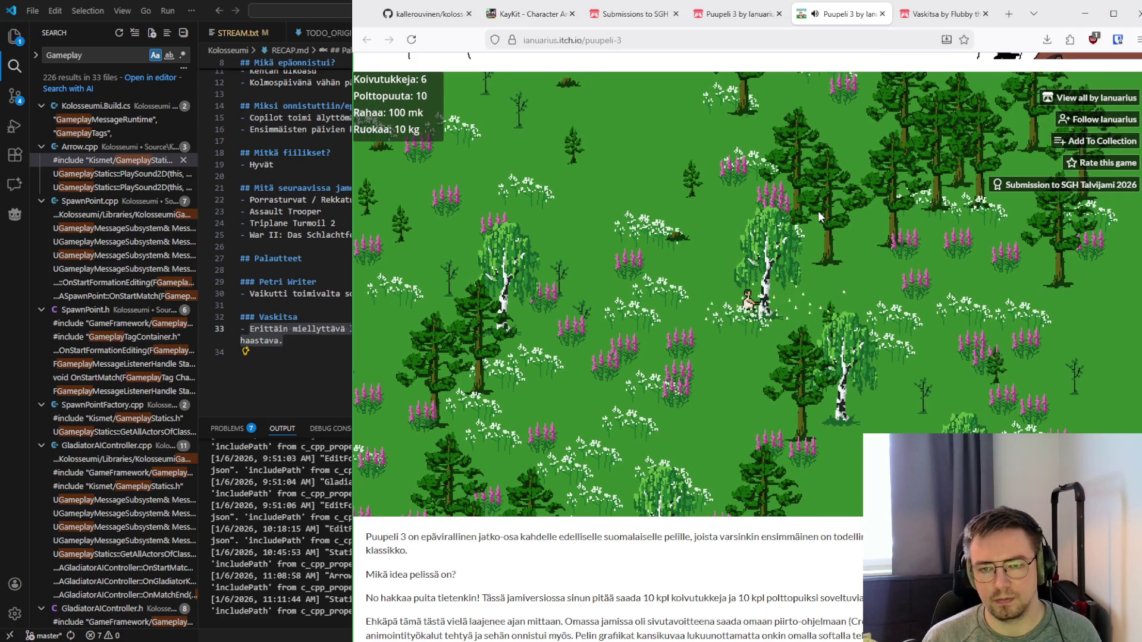
Chop and collect several birches to raise the birch log count
{"action": "key", "text": "Down"}
{"action": "key", "text": "Right"}
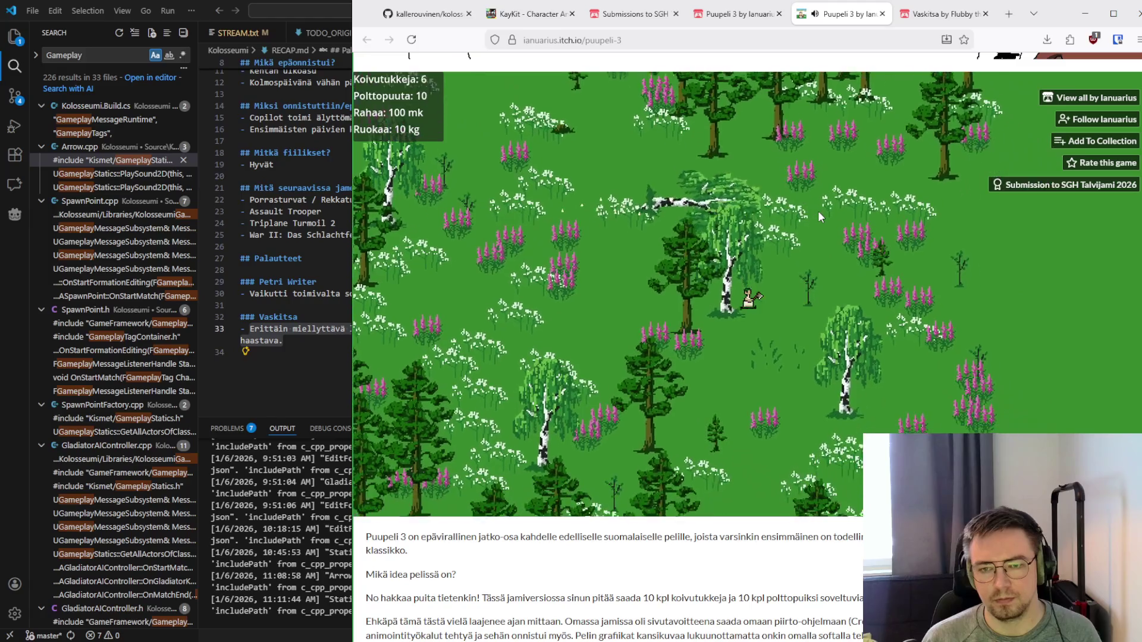
{"action": "key", "text": "Left"}
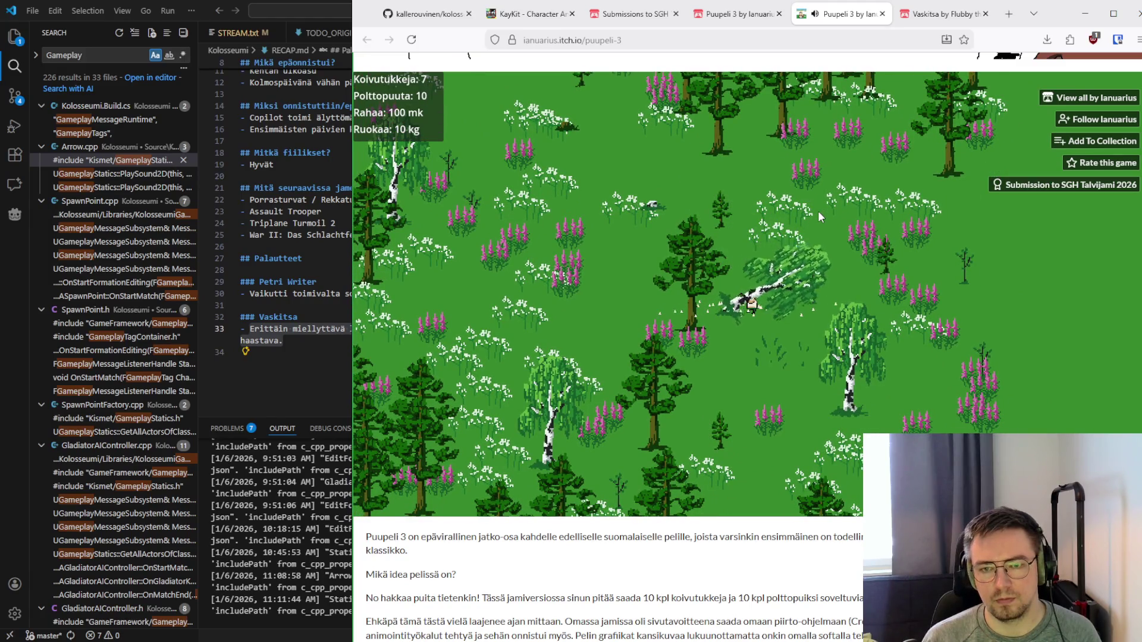
{"action": "key", "text": "Down"}
{"action": "key", "text": "Right"}
{"action": "key", "text": "Down"}
{"action": "key", "text": "Right"}
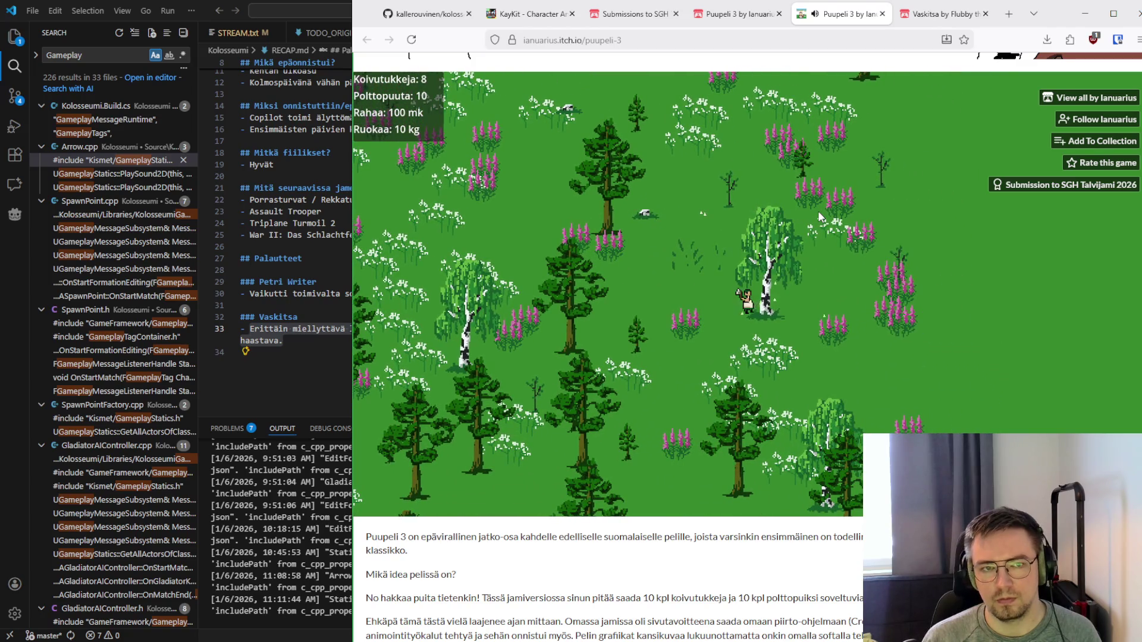
{"action": "key", "text": "Right"}
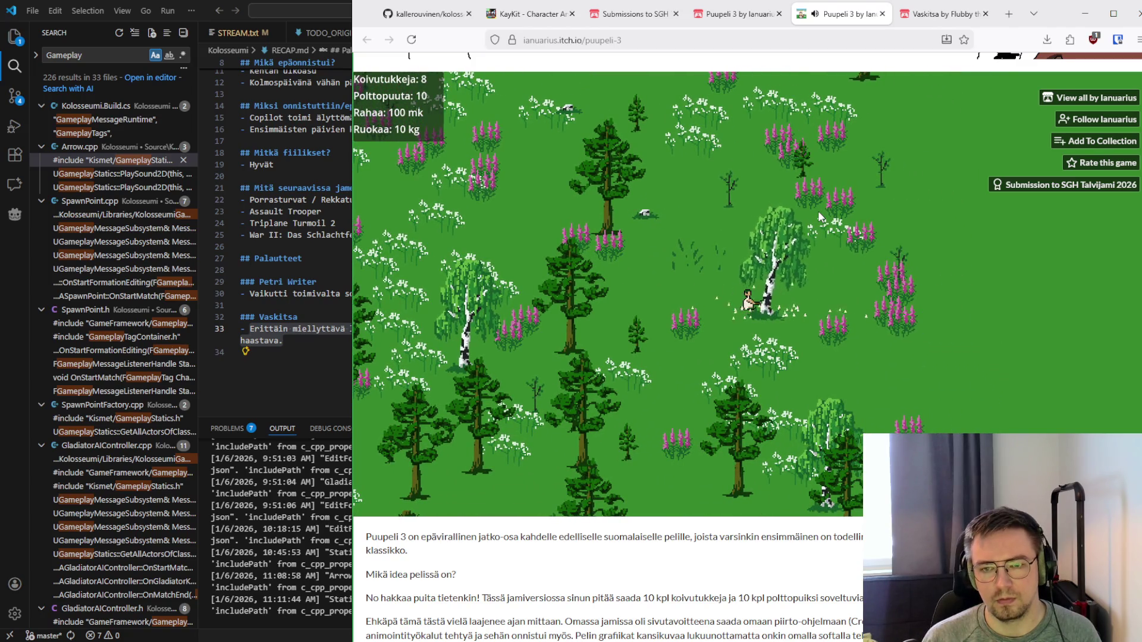
{"action": "key", "text": "Up"}
{"action": "key", "text": "Right"}
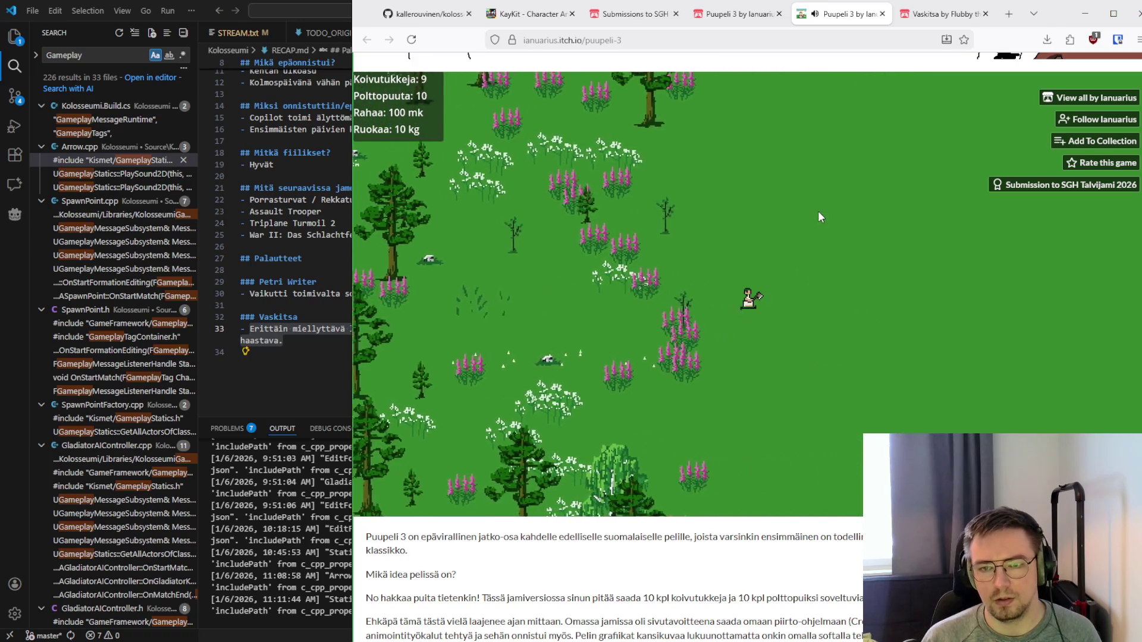
Walk left through the forest to another birch and swing the axe at it
{"action": "key", "text": "Right"}
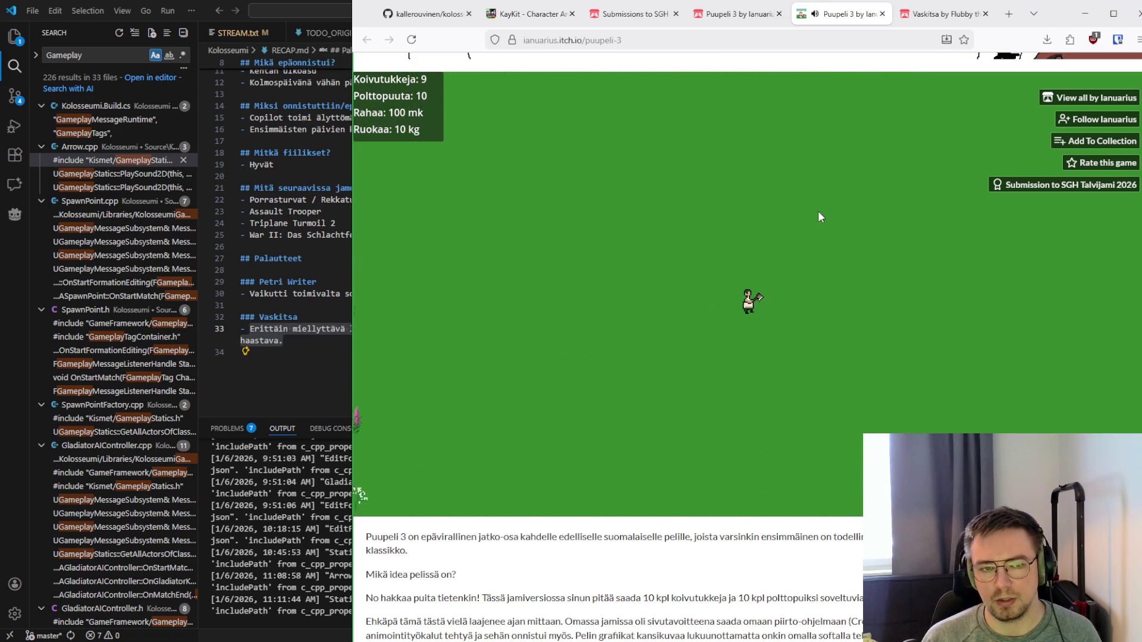
{"action": "key", "text": "Left"}
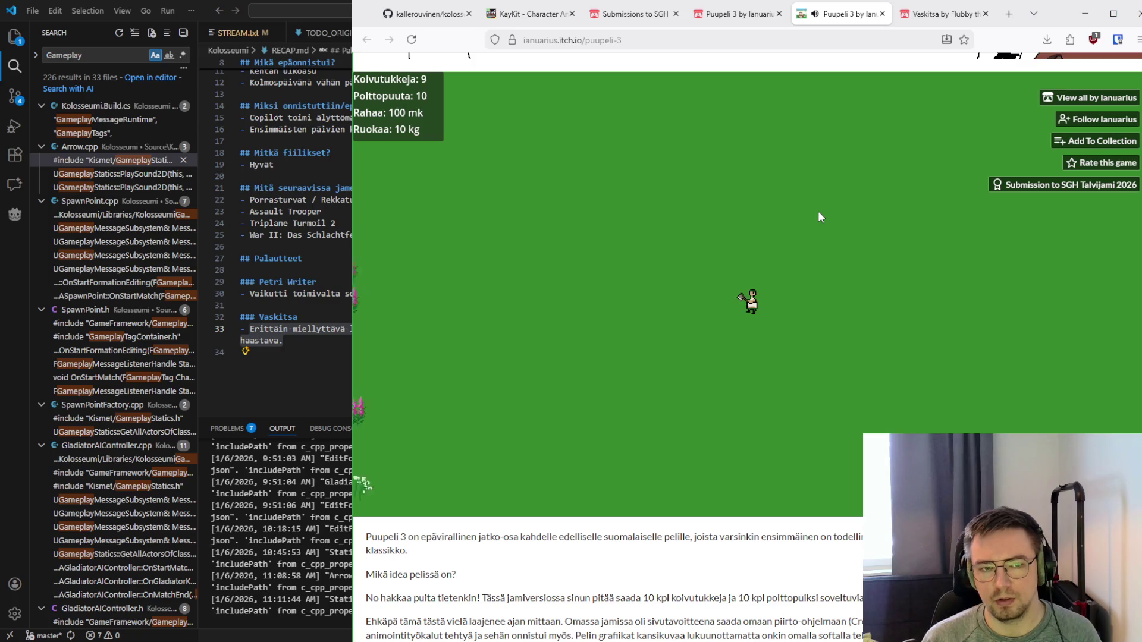
{"action": "key", "text": "Left"}
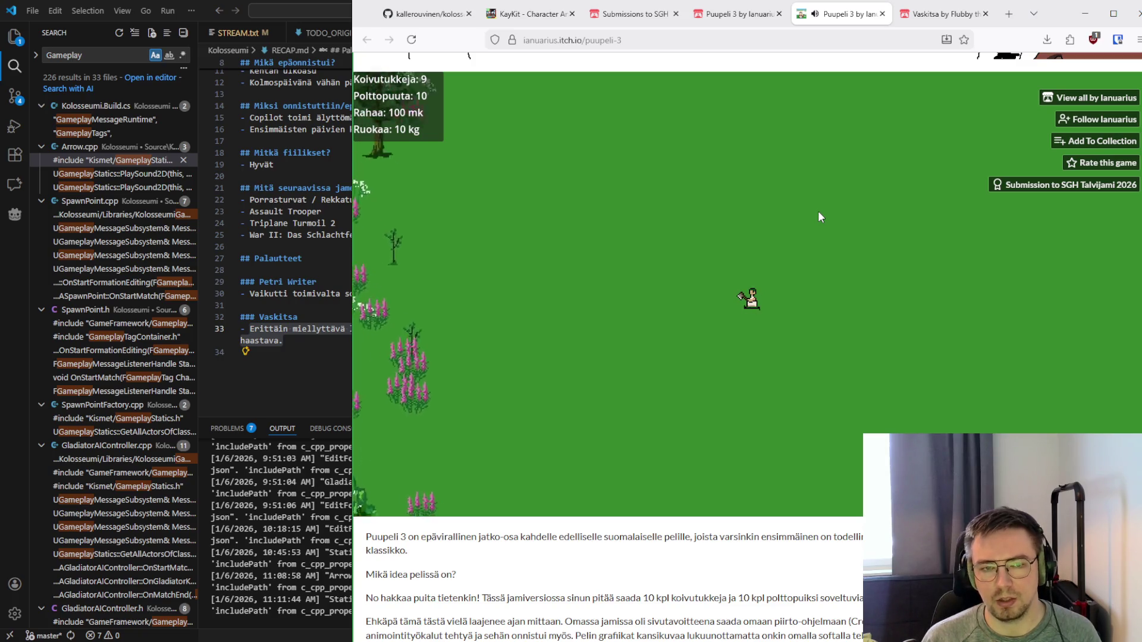
{"action": "key", "text": "Left"}
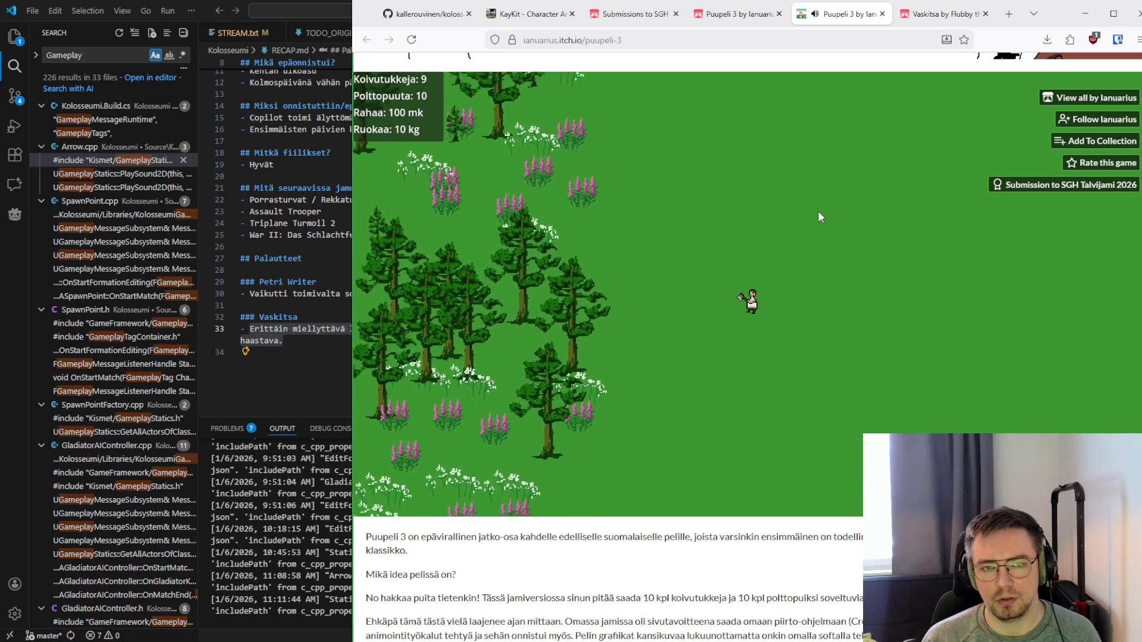
{"action": "key", "text": "Left"}
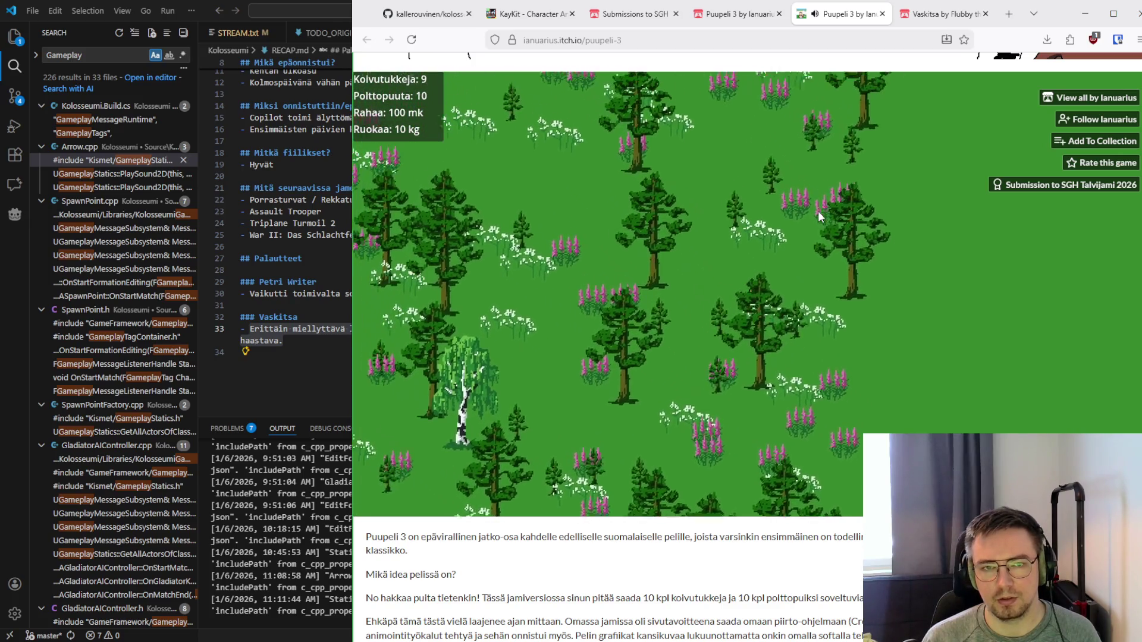
{"action": "key", "text": "Left"}
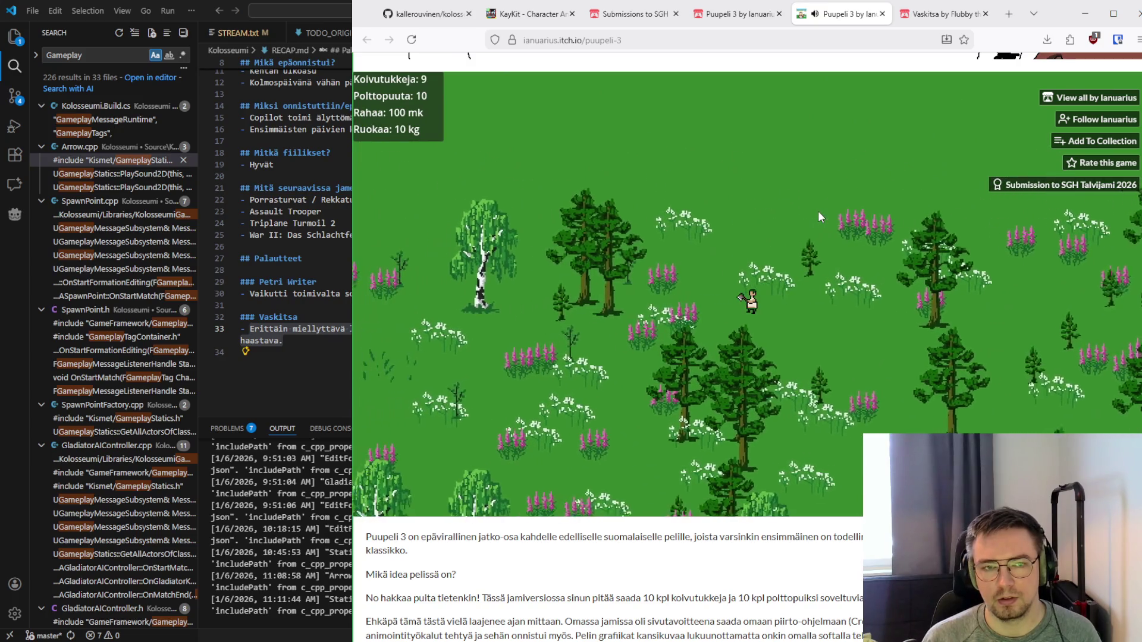
{"action": "key", "text": "Left"}
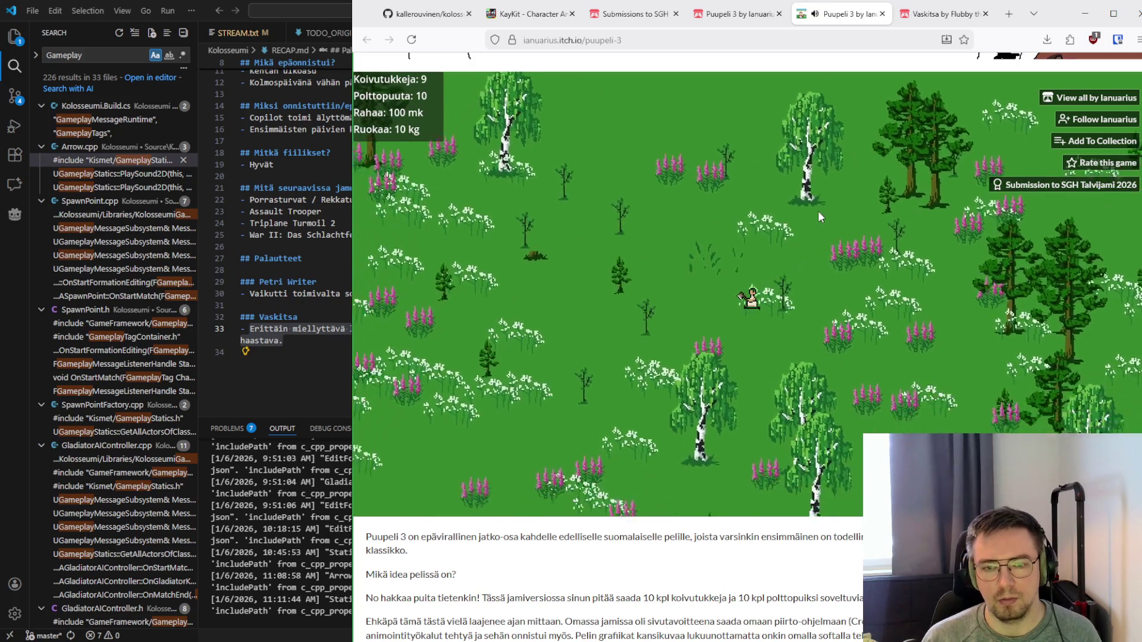
{"action": "key", "text": "Left"}
{"action": "key", "text": "Down"}
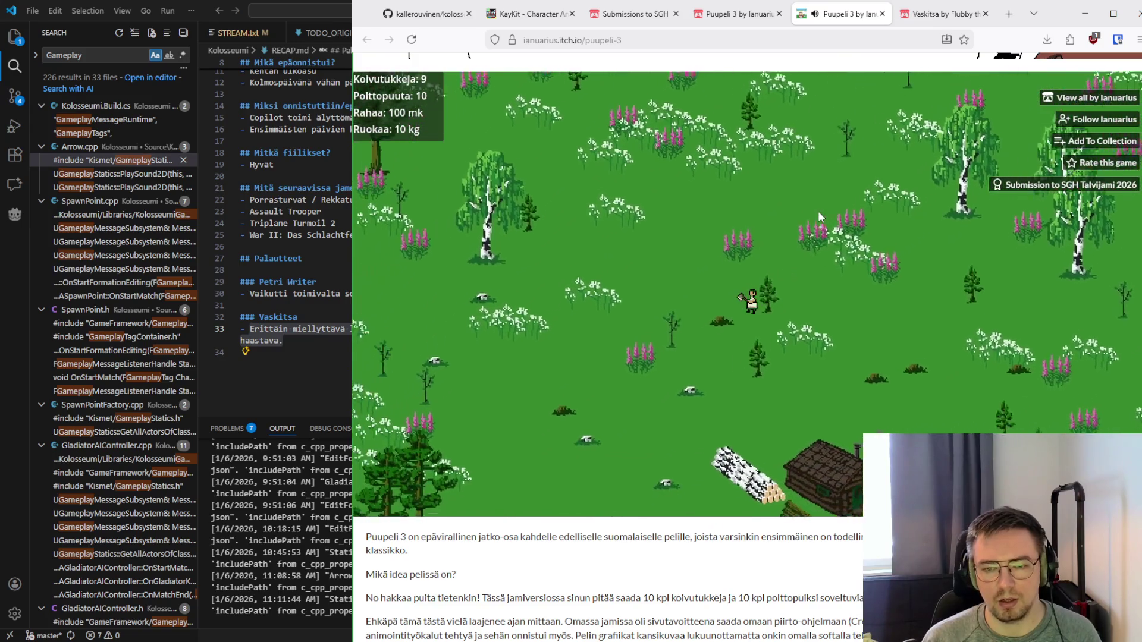
{"action": "key", "text": "Up"}
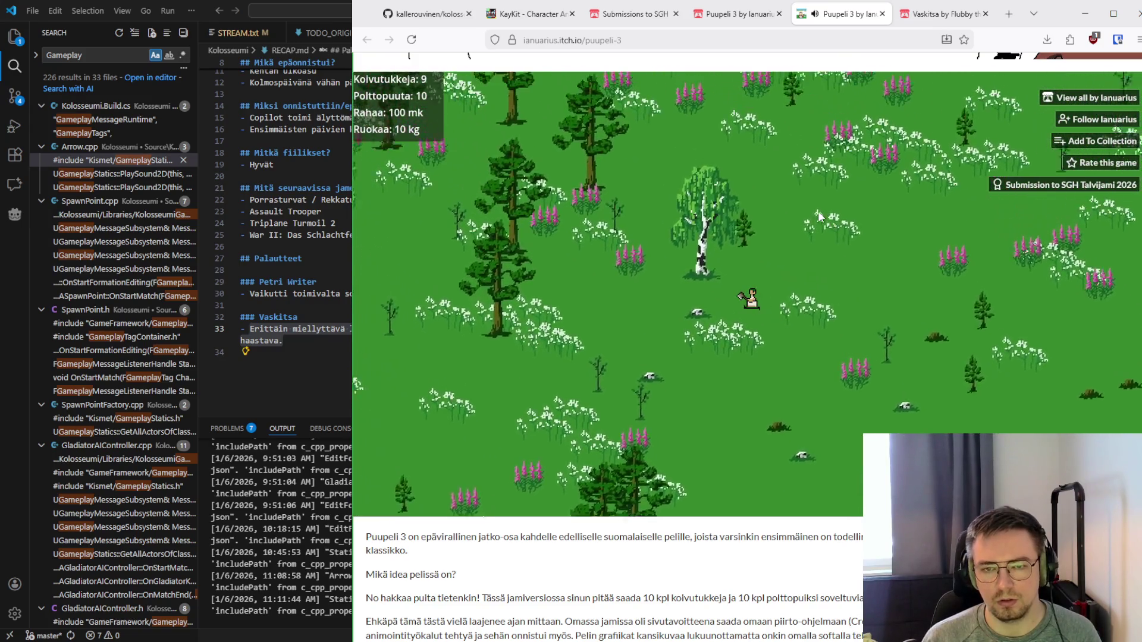
{"action": "key", "text": "space"}
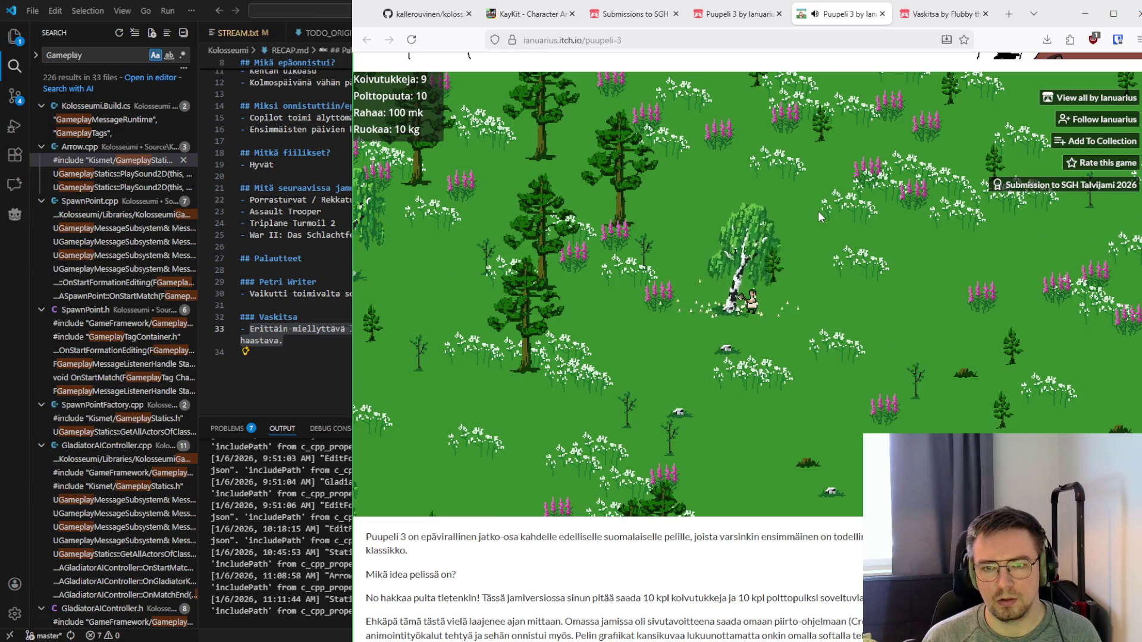
Fell the last birch, filling both piles to 10 for 'Pinot täynnä! Hyvää työtä!'
{"action": "key", "text": "Right"}
{"action": "key", "text": "Down"}
{"action": "key", "text": "Down"}
{"action": "key", "text": "Right"}
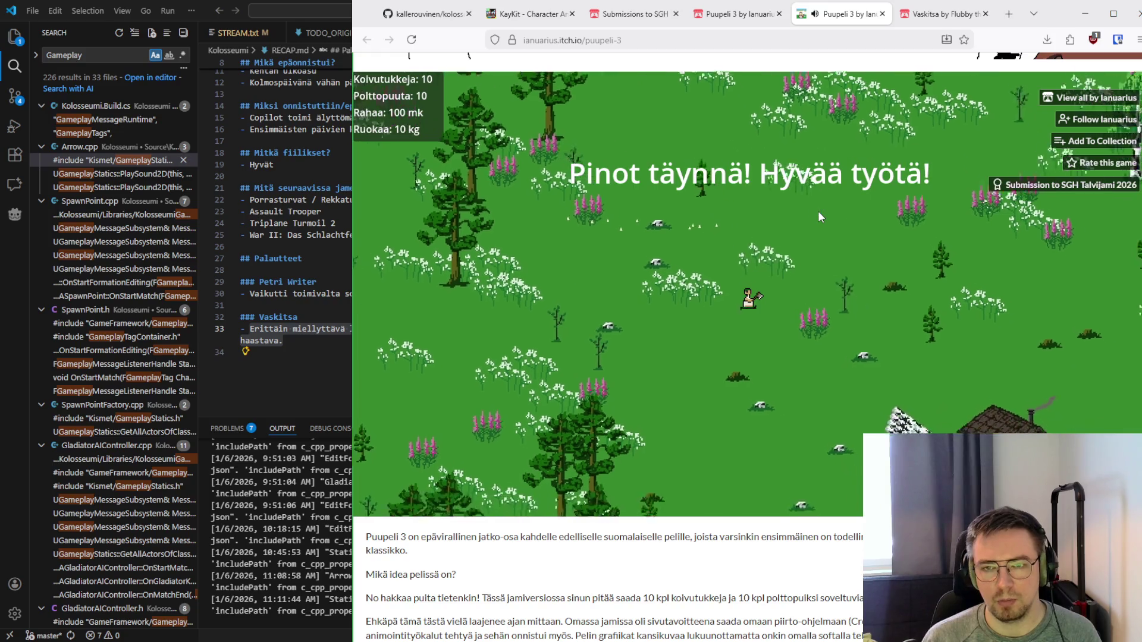
{"action": "key", "text": "Down"}
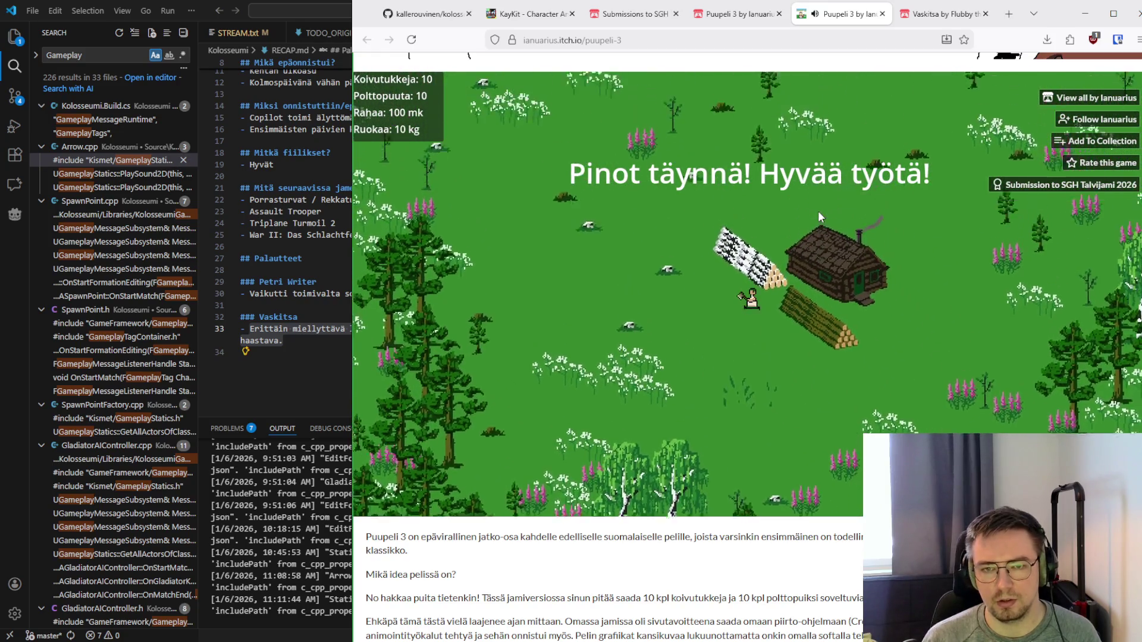
Walk the woodcutter around the finished Puupeli 3 map
{"action": "key", "text": "Up"}
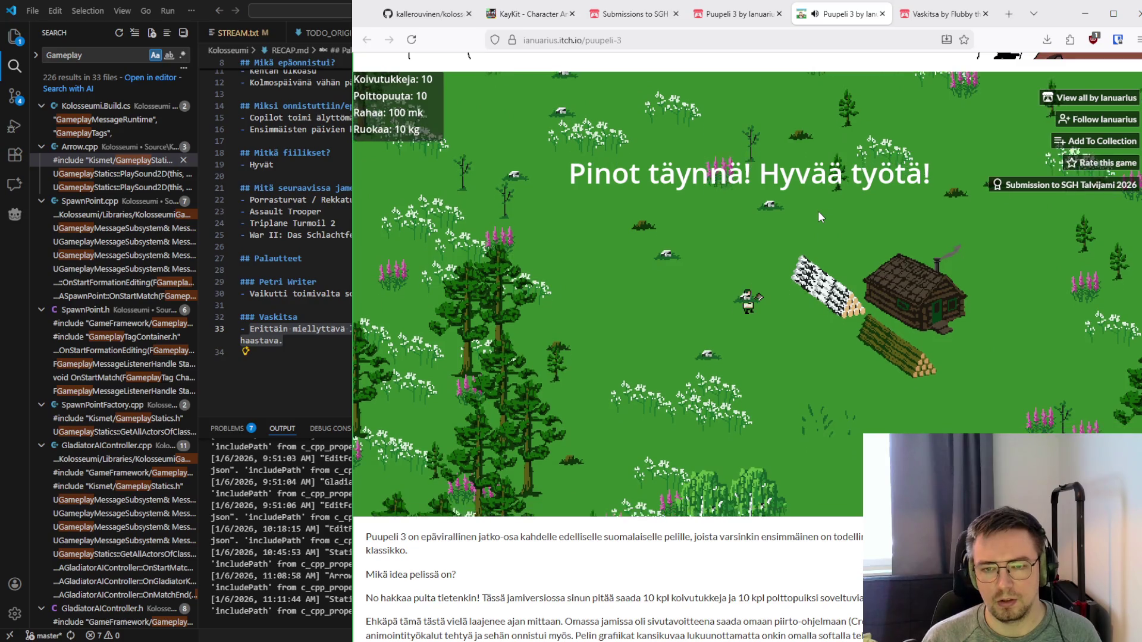
{"action": "key", "text": "Left"}
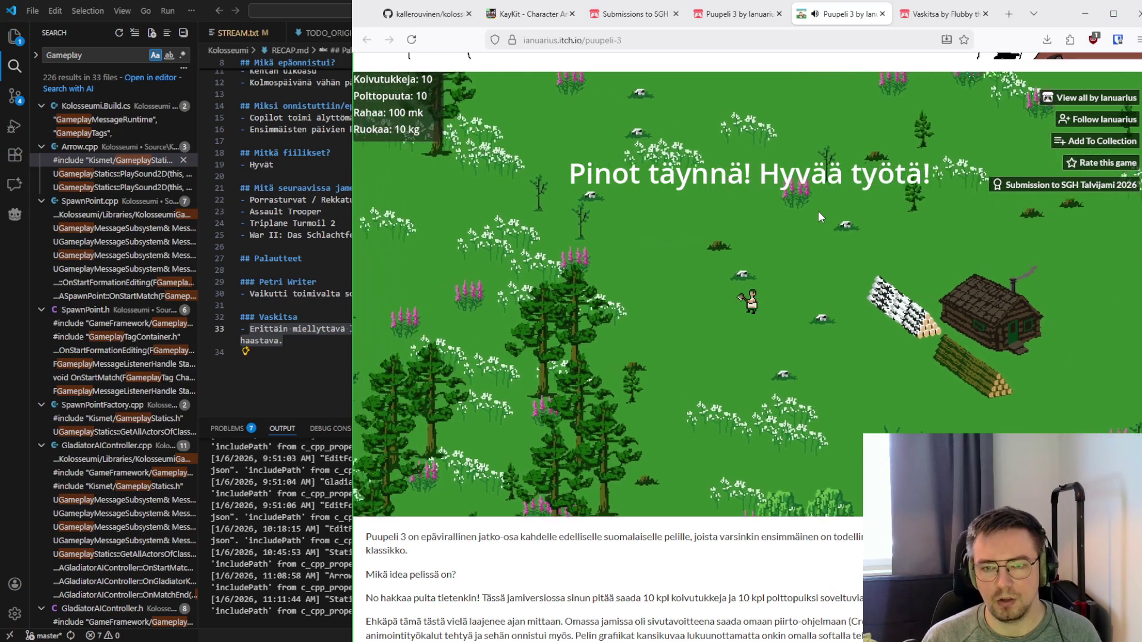
{"action": "key", "text": "Up"}
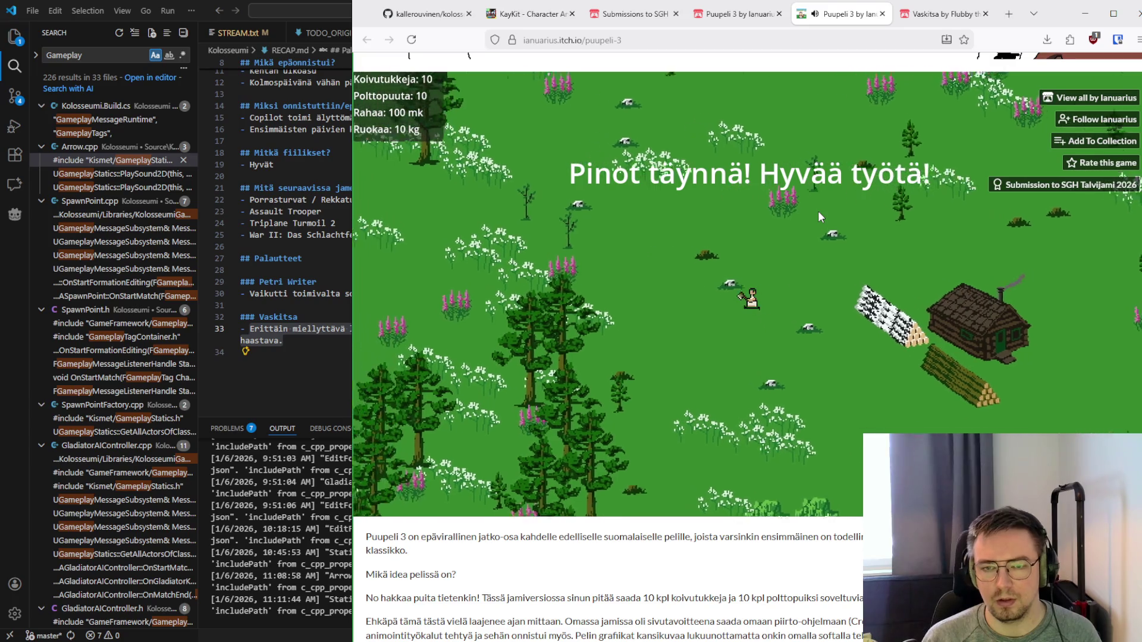
{"action": "key", "text": "Right"}
{"action": "key", "text": "Down"}
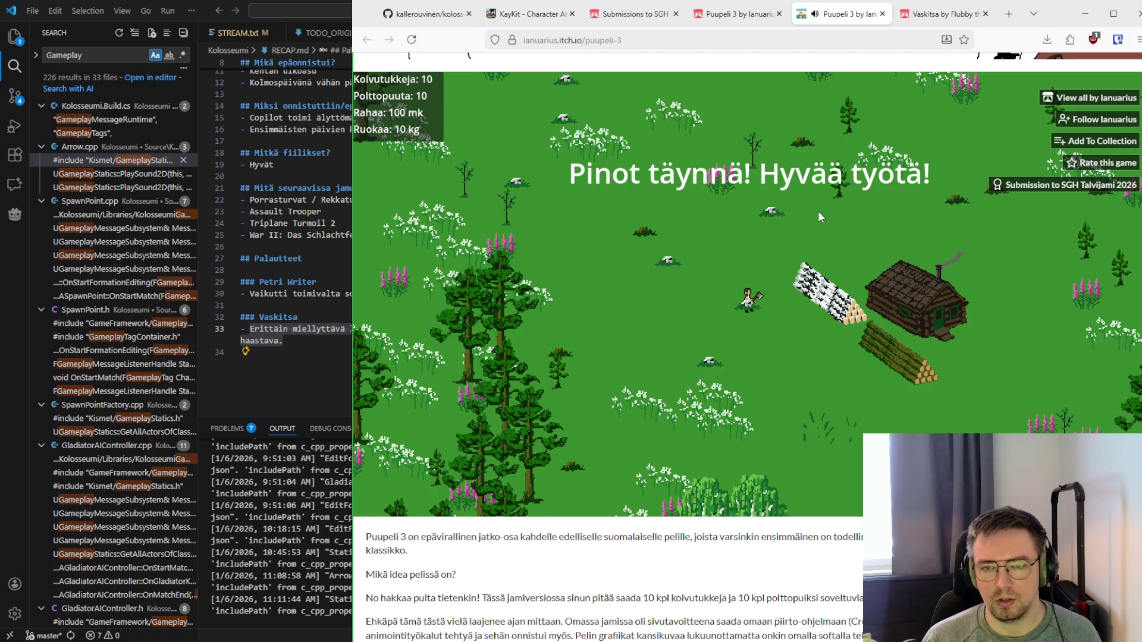
{"action": "key", "text": "Left"}
{"action": "key", "text": "Down"}
{"action": "key", "text": "Up"}
{"action": "key", "text": "Right"}
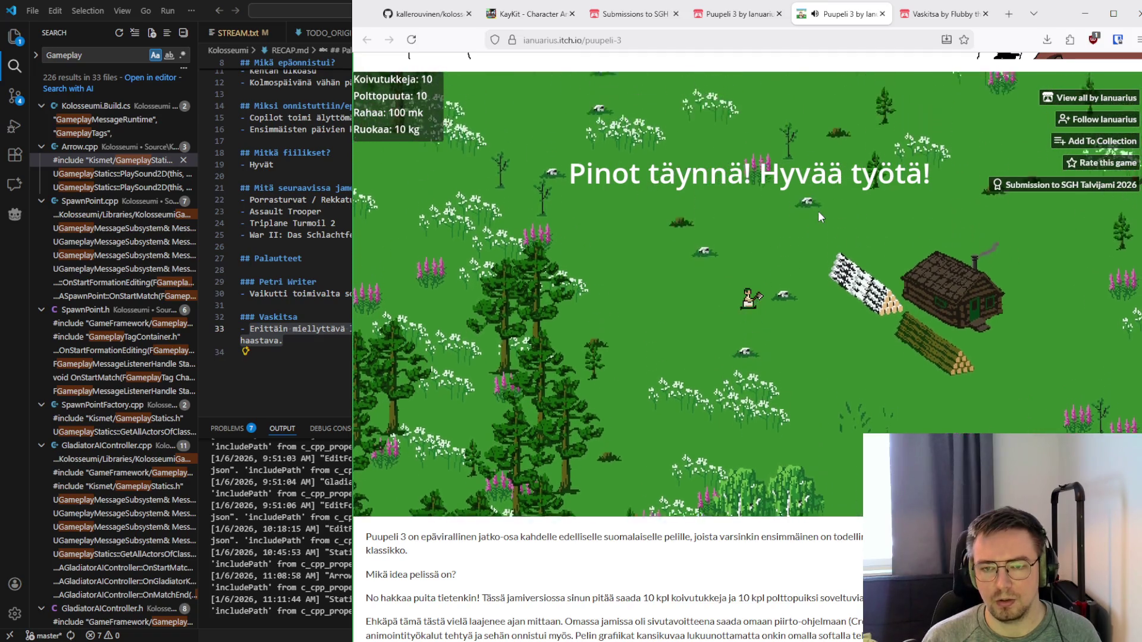
{"action": "key", "text": "Down"}
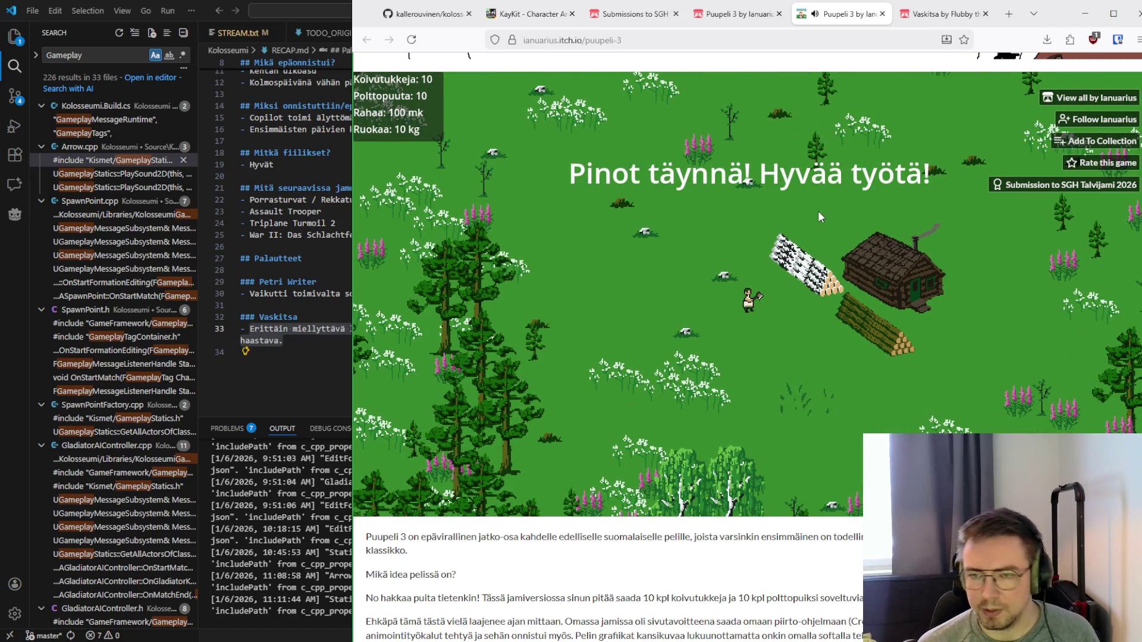
Walk the woodcutter back to the cabin door and return to the RECAP.md notes
{"action": "key", "text": "Down"}
{"action": "key", "text": "Right"}
{"action": "key", "text": "Up"}
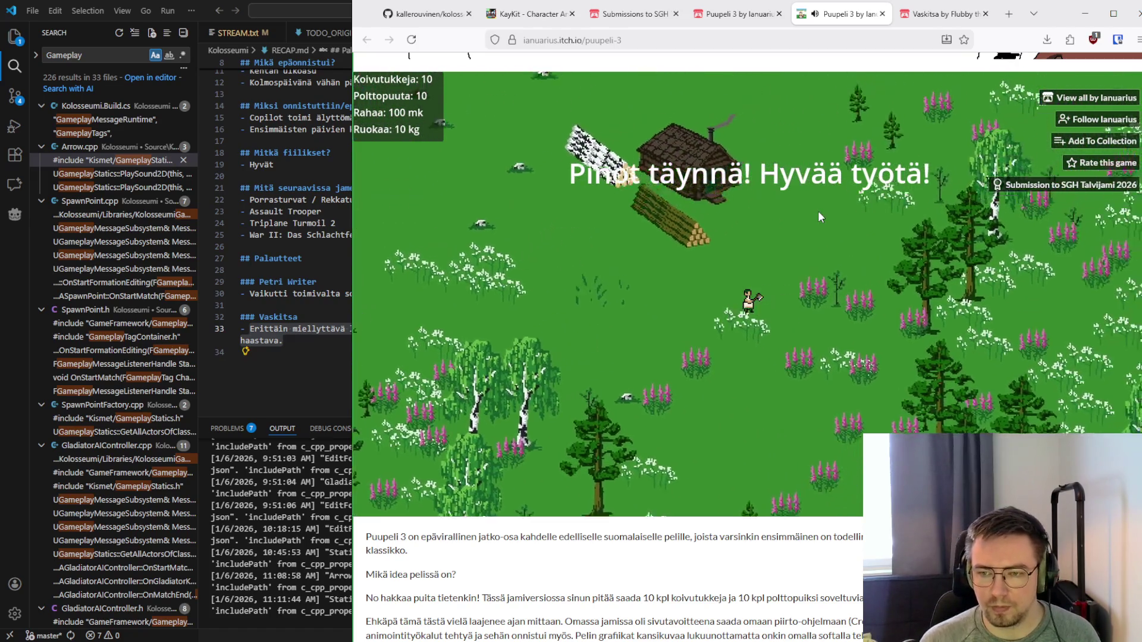
{"action": "key", "text": "Right"}
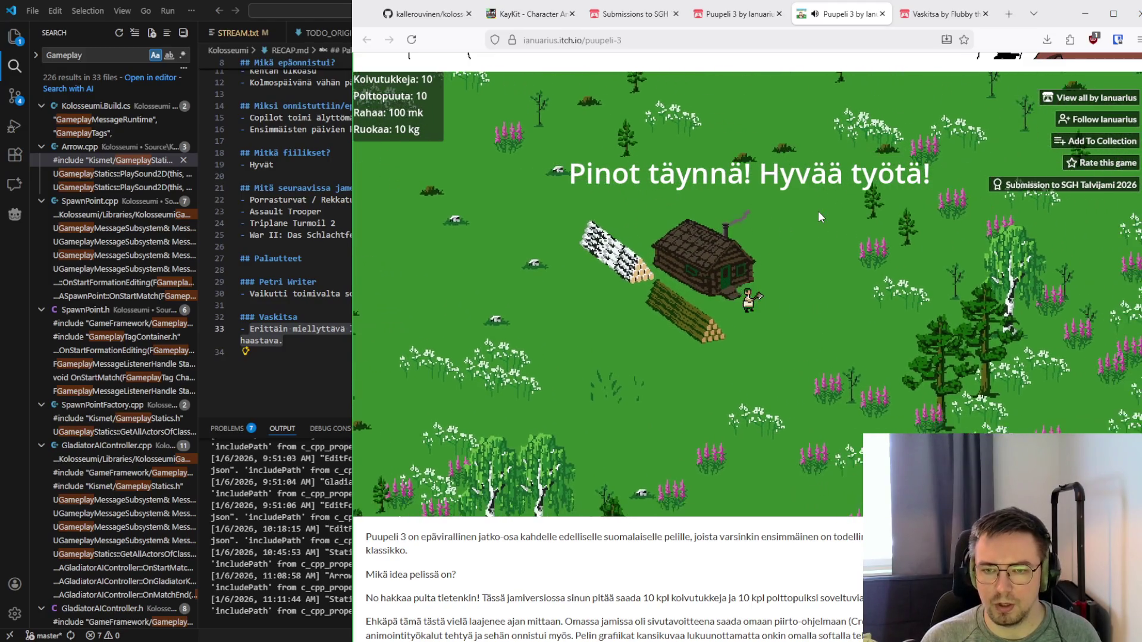
{"action": "key", "text": "Left"}
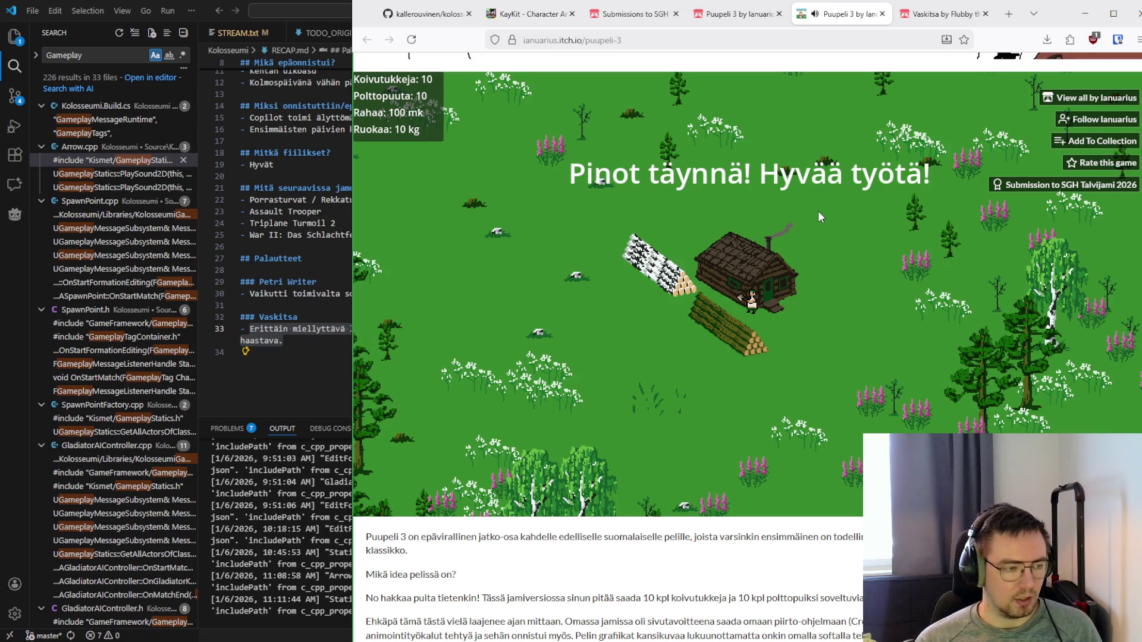
{"action": "key", "text": "Right"}
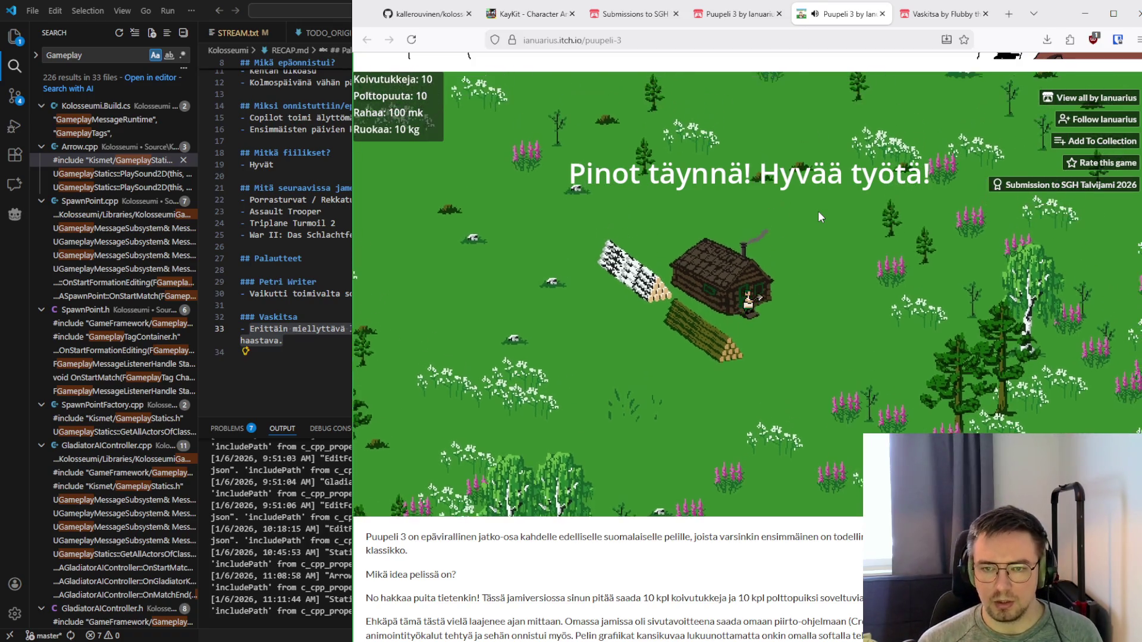
{"action": "key", "text": "Right"}
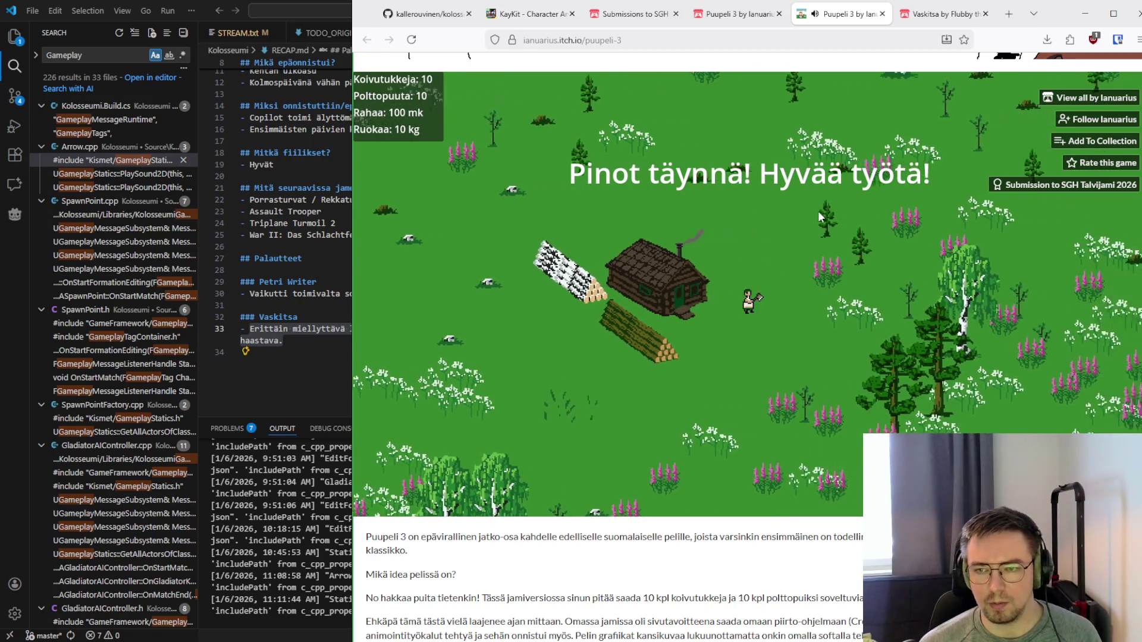
{"action": "key", "text": "Up"}
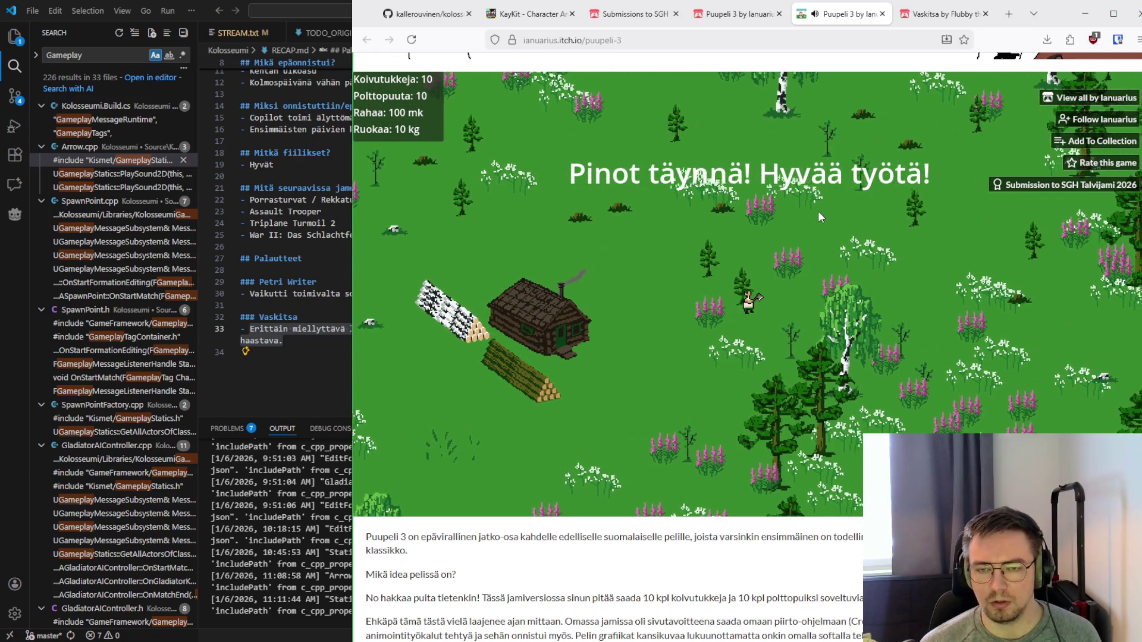
{"action": "key", "text": "Left"}
{"action": "key", "text": "Down"}
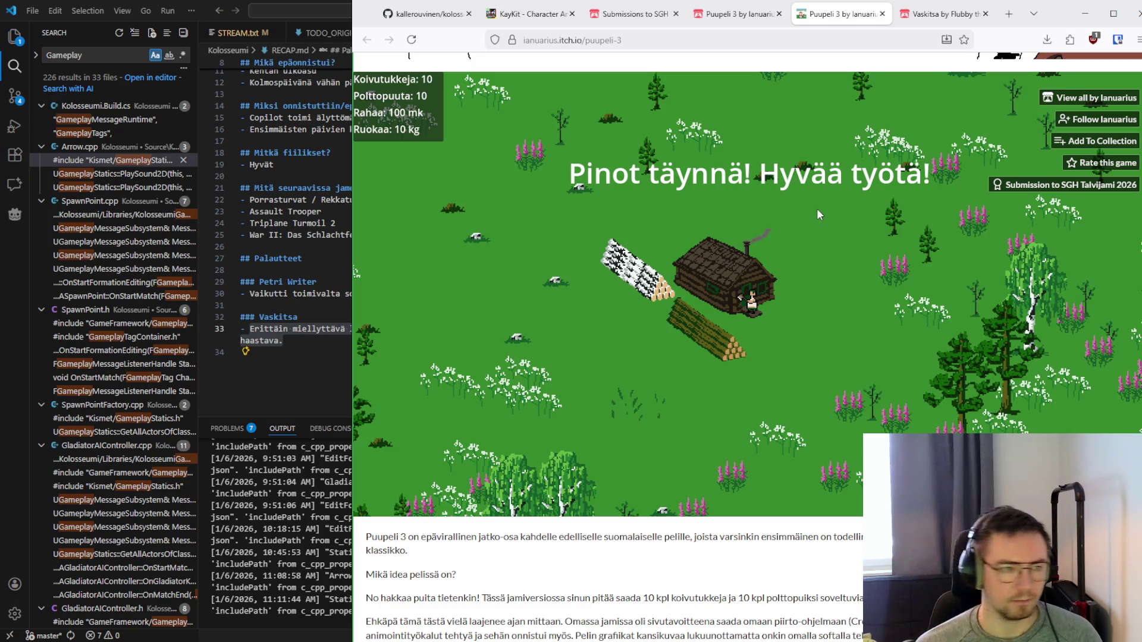
{"action": "key", "text": "alt+Tab"}
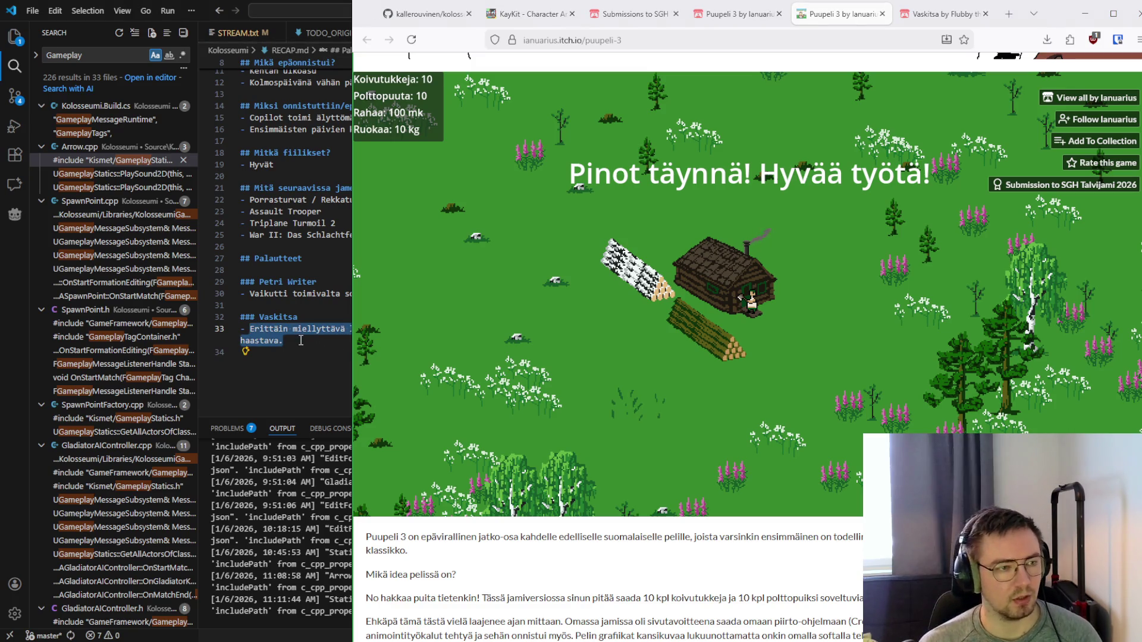
Below the Vaskitsa notes, add '### Puupeli 3' with the bullet '- Nätit pikseligrafiikat'
{"action": "left_click", "coordinate": [309, 341]}
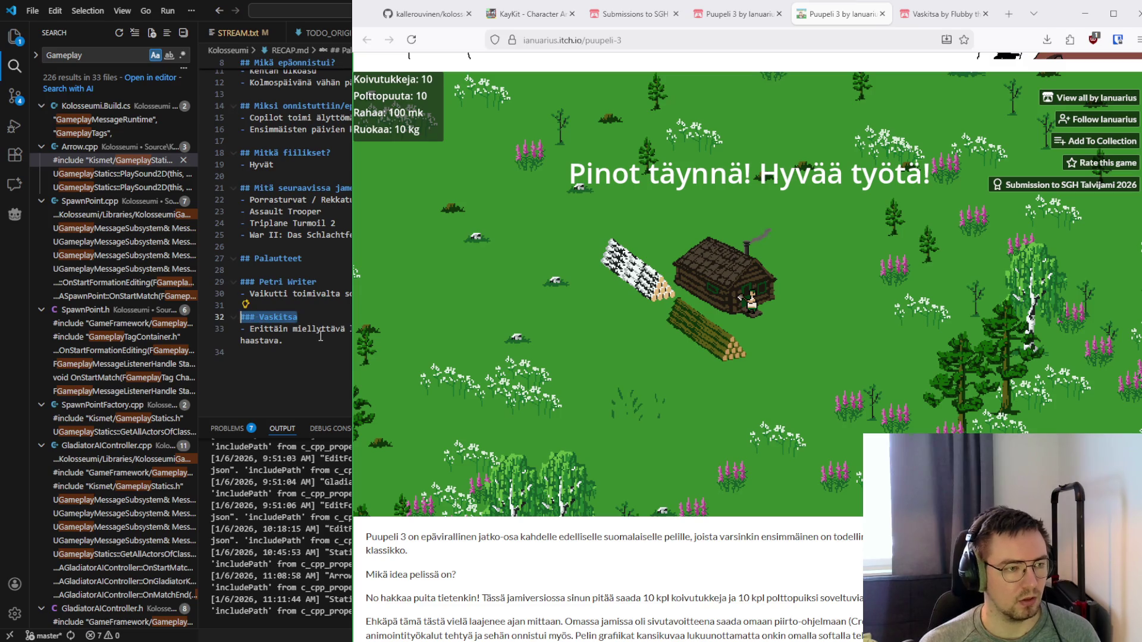
{"action": "key", "text": "Return"}
{"action": "key", "text": "Return"}
{"action": "type", "text": "### Vaskitsa"}
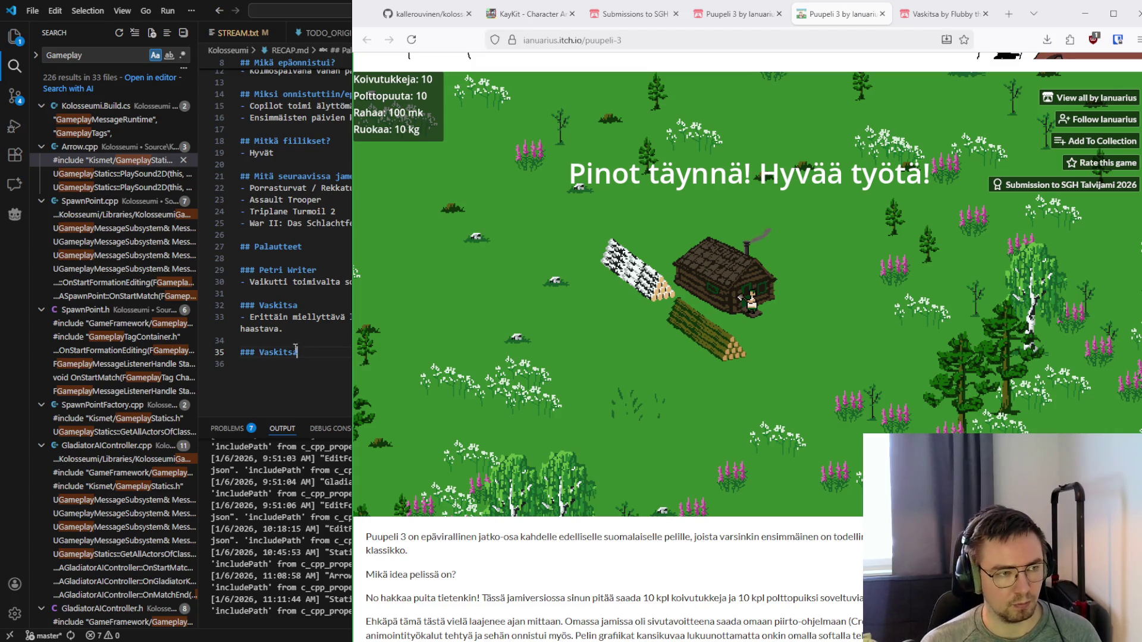
{"action": "scroll", "coordinate": [307, 350], "scroll_direction": "down", "scroll_amount": 1}
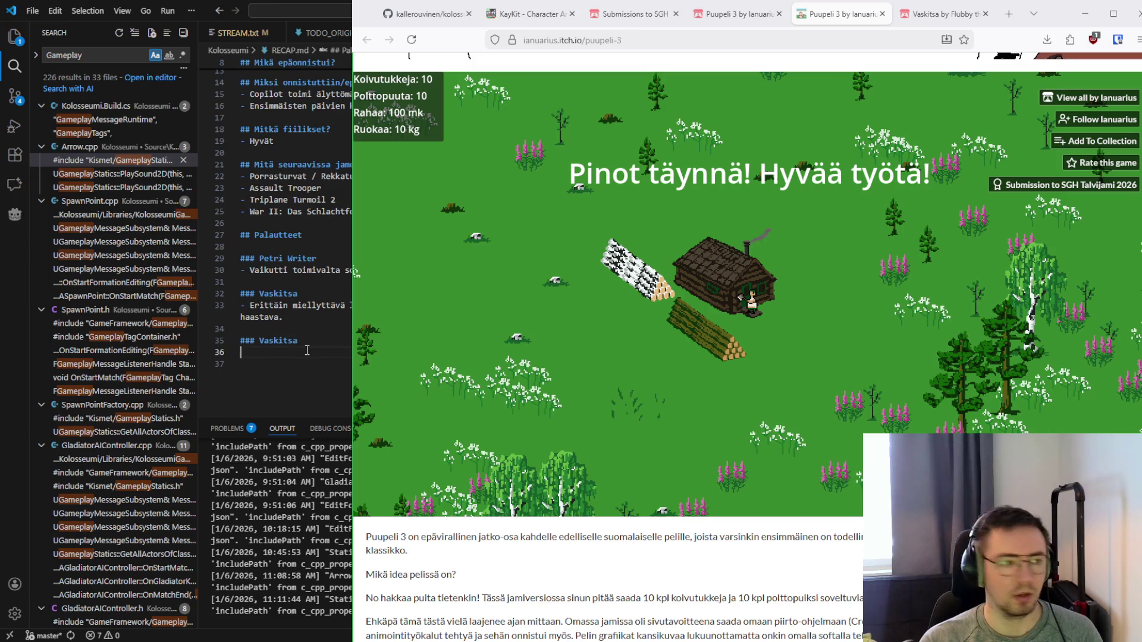
{"action": "key", "text": "ctrl+shift+Left"}
{"action": "key", "text": "BackSpace"}
{"action": "type", "text": "Puupeli 3"}
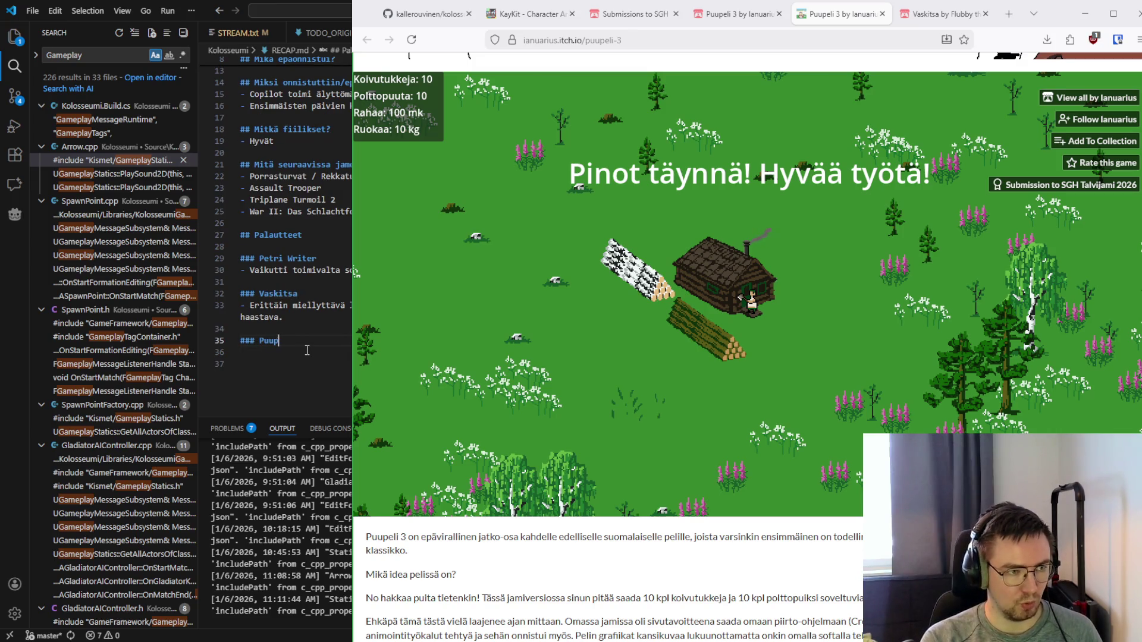
{"action": "key", "text": "Down"}
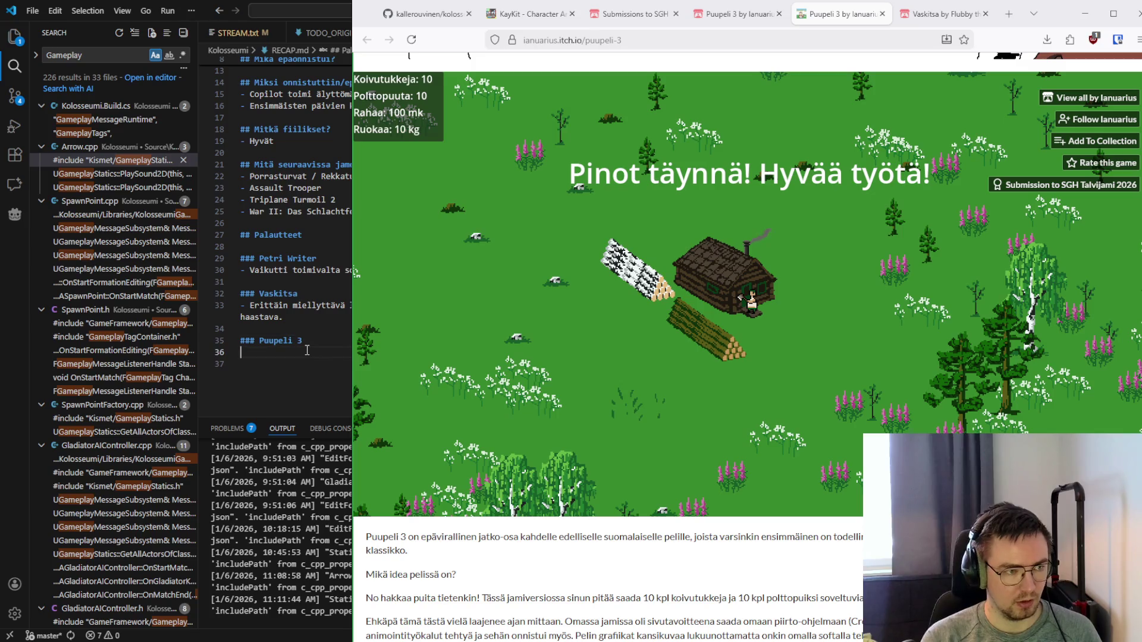
{"action": "type", "text": "- Nätit piks"}
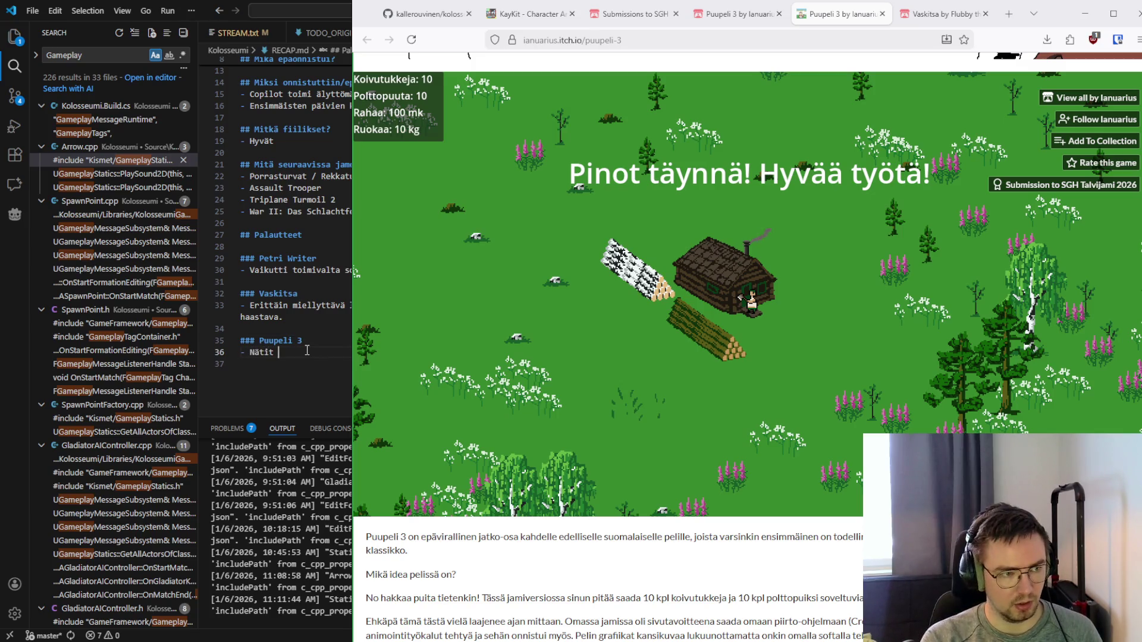
{"action": "type", "text": "eligrafiikat"}
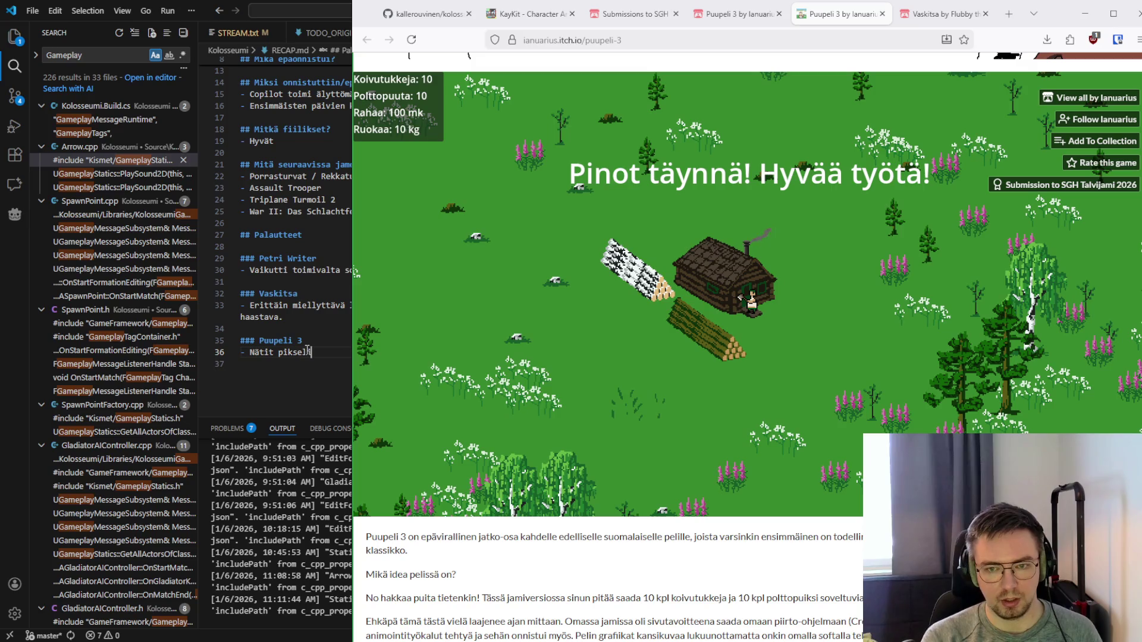
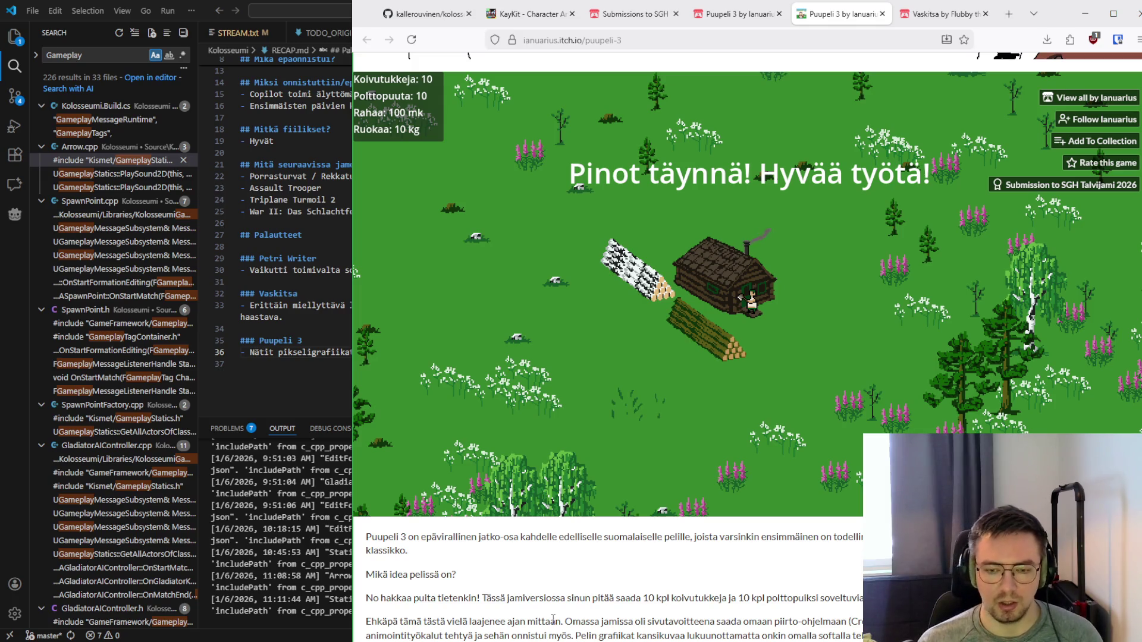
Walk the woodcutter south from the cabin, then back north and off to the north-west
{"action": "scroll", "coordinate": [552, 620], "scroll_direction": "down", "scroll_amount": 4}
{"action": "scroll", "coordinate": [651, 522], "scroll_direction": "up", "scroll_amount": 6}
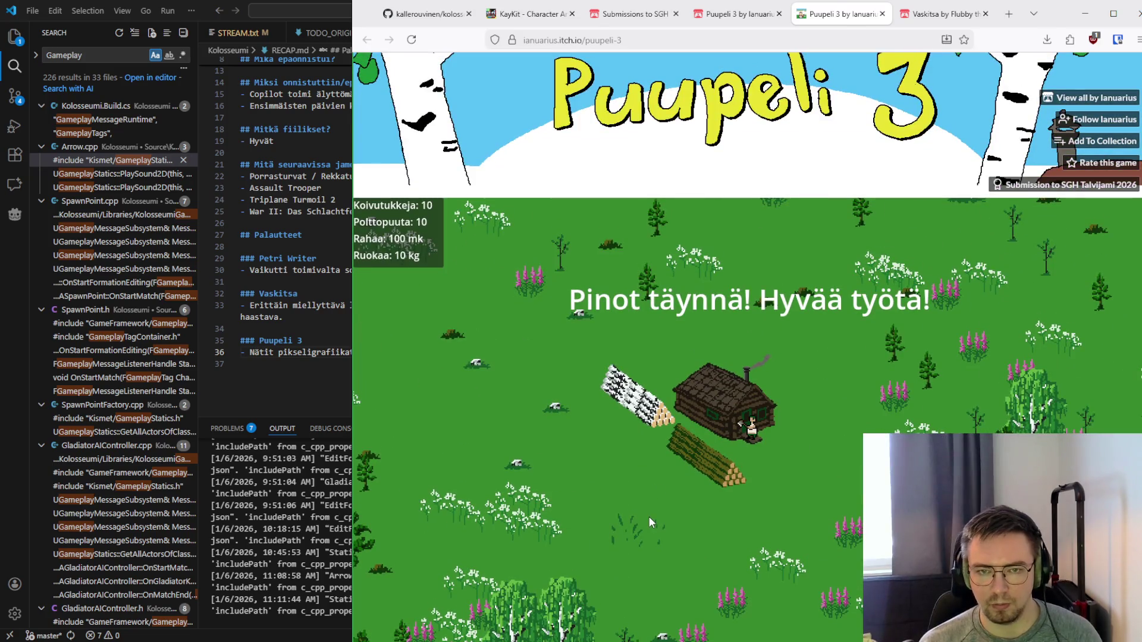
{"action": "scroll", "coordinate": [651, 522], "scroll_direction": "down", "scroll_amount": 2}
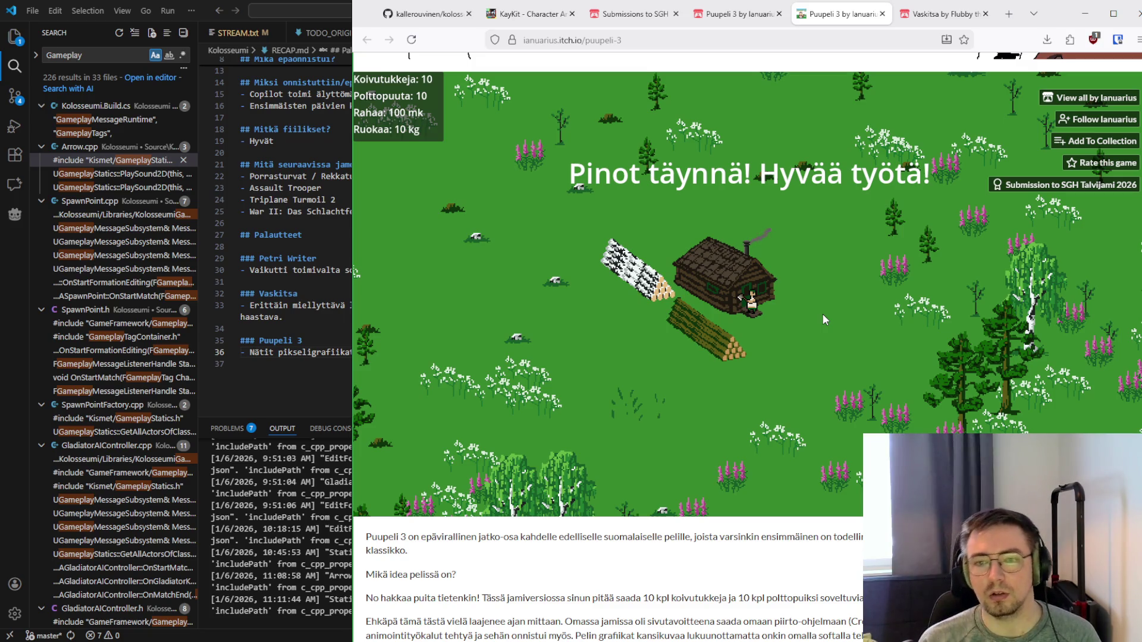
{"action": "key", "text": "Down"}
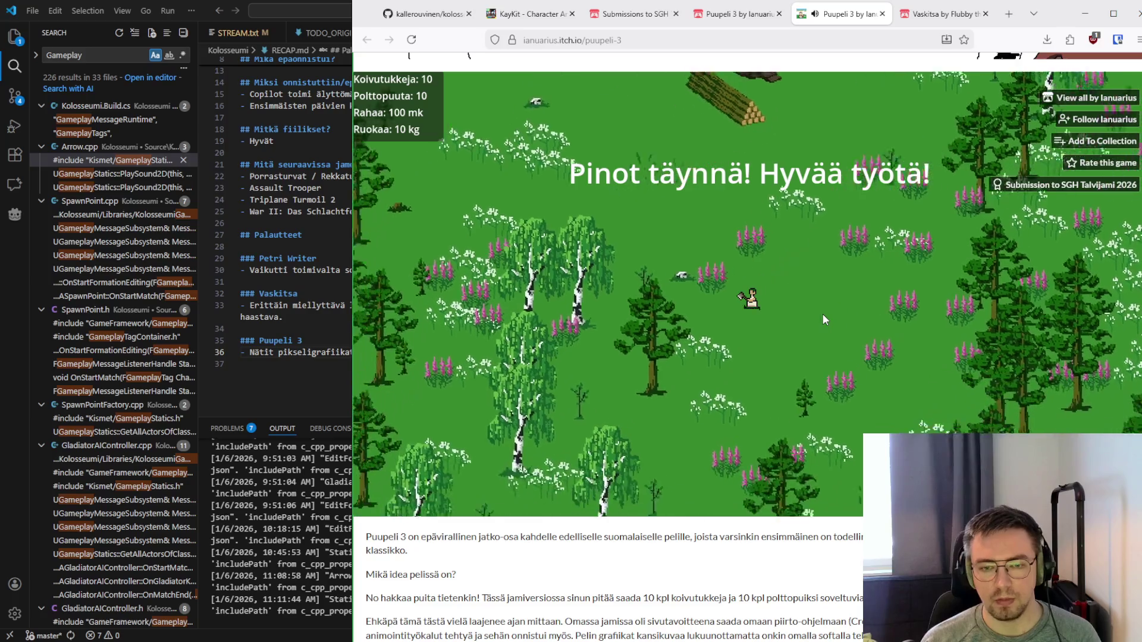
{"action": "key", "text": "Up"}
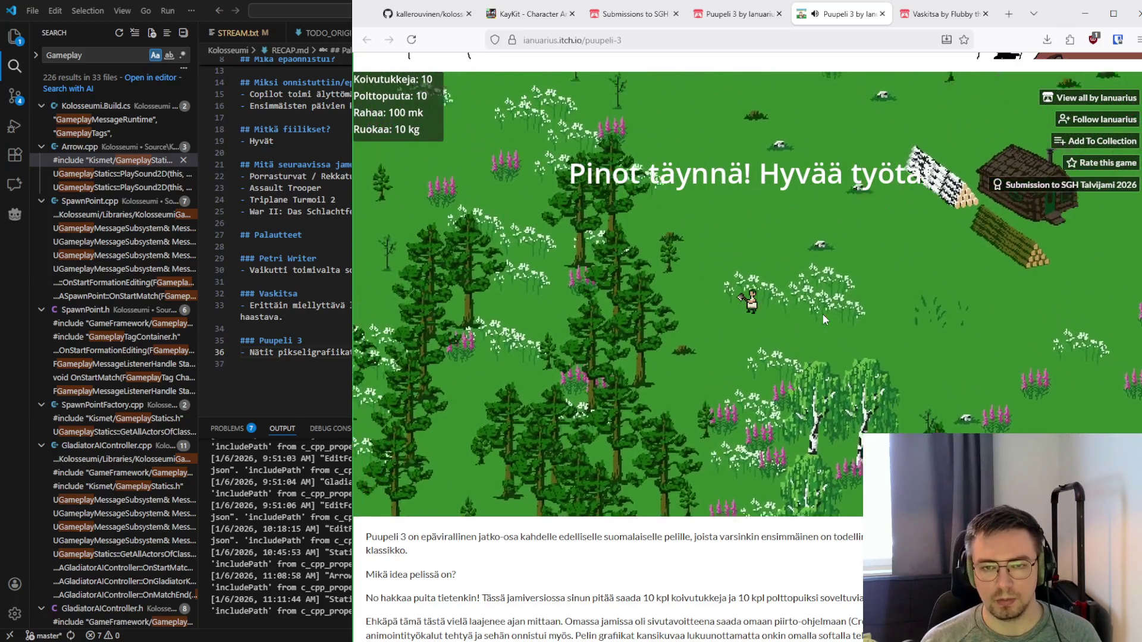
{"action": "key", "text": "Up"}
{"action": "key", "text": "Left"}
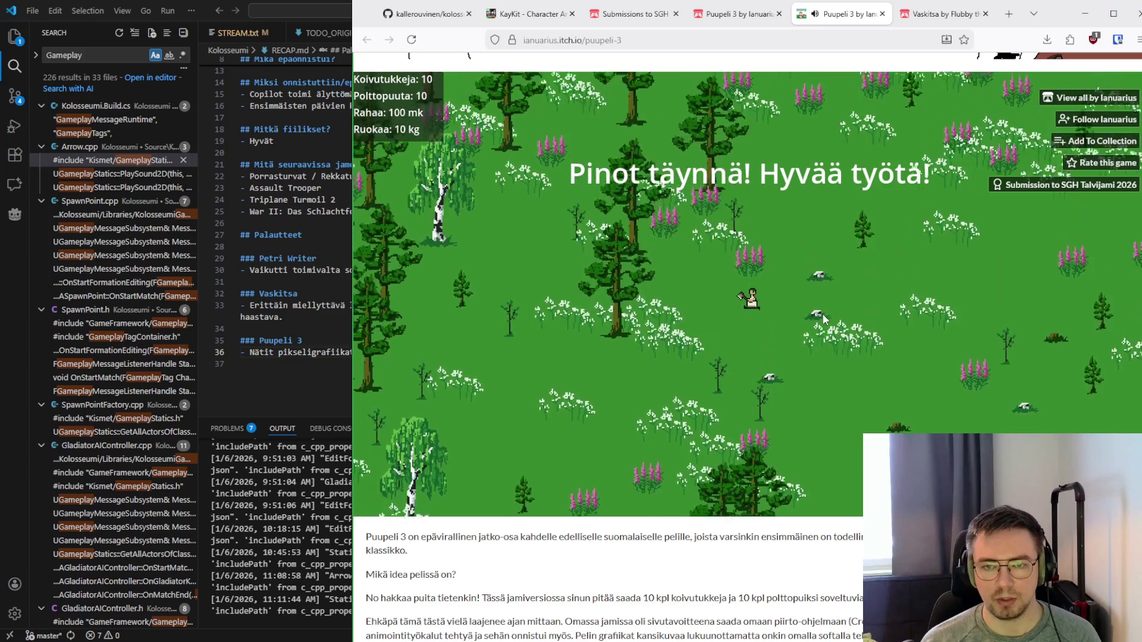
Loop the woodcutter north-east through the forest, then south-east back to the cabin and log piles
{"action": "key", "text": "Up"}
{"action": "key", "text": "Right"}
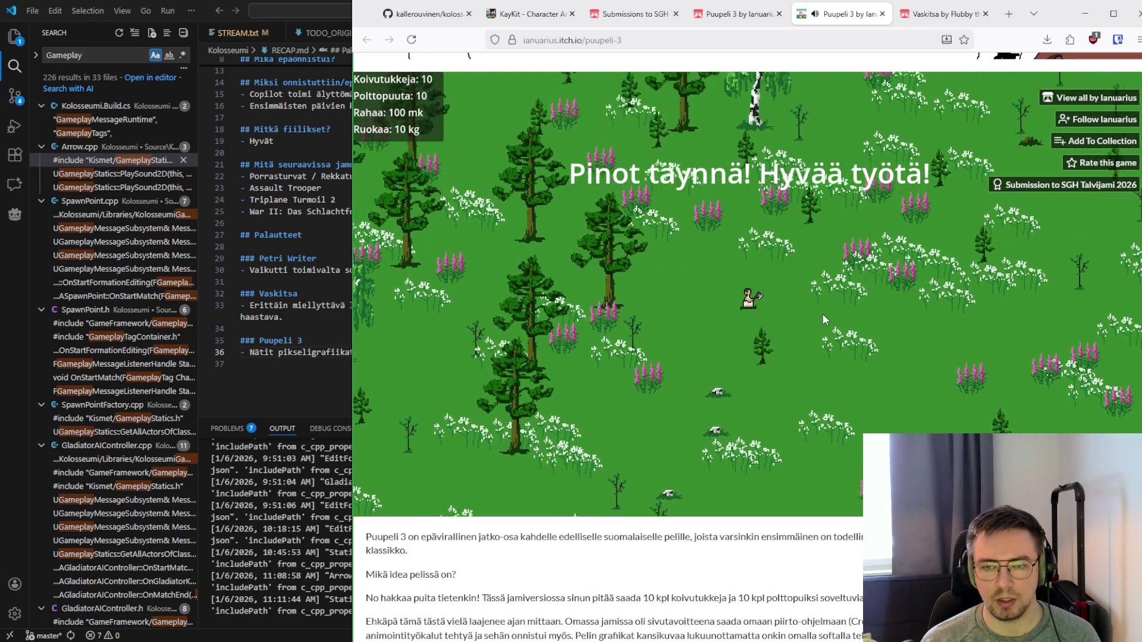
{"action": "key", "text": "Down"}
{"action": "key", "text": "Right"}
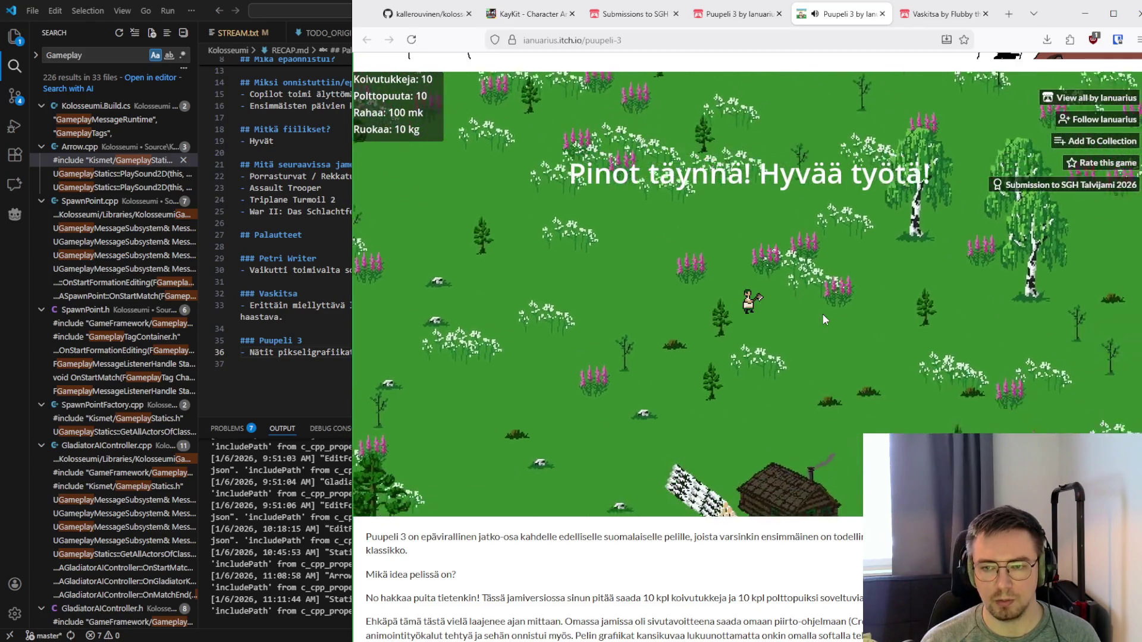
{"action": "key", "text": "Down"}
{"action": "key", "text": "Right"}
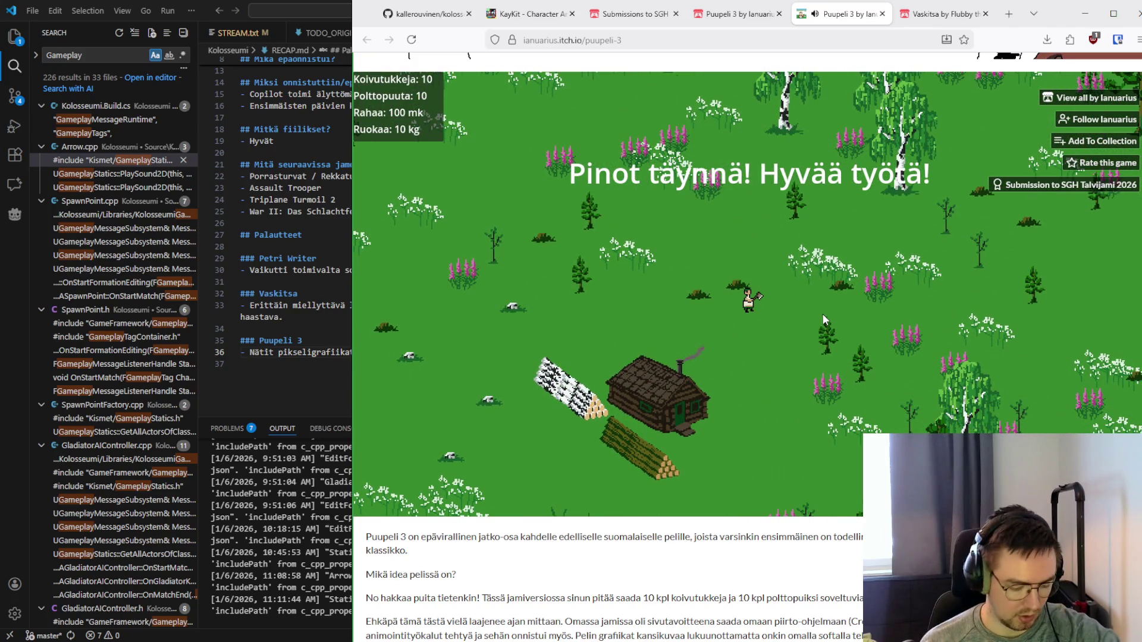
{"action": "key", "text": "Down"}
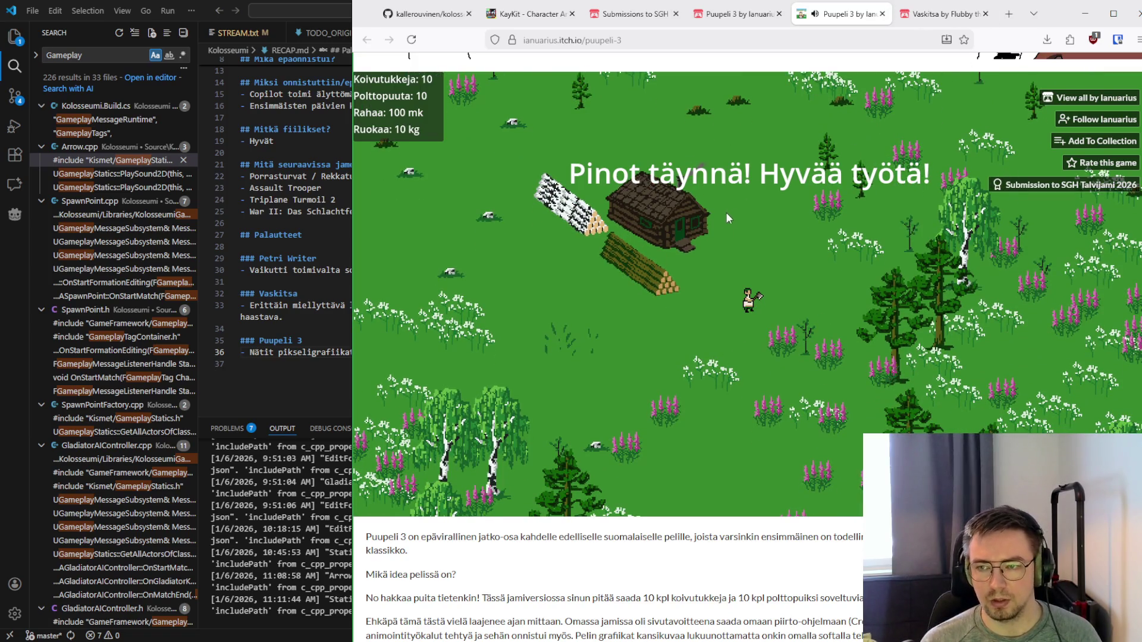
{"action": "left_click", "coordinate": [748, 14]}
{"action": "scroll", "coordinate": [721, 253], "scroll_direction": "down", "scroll_amount": 3}
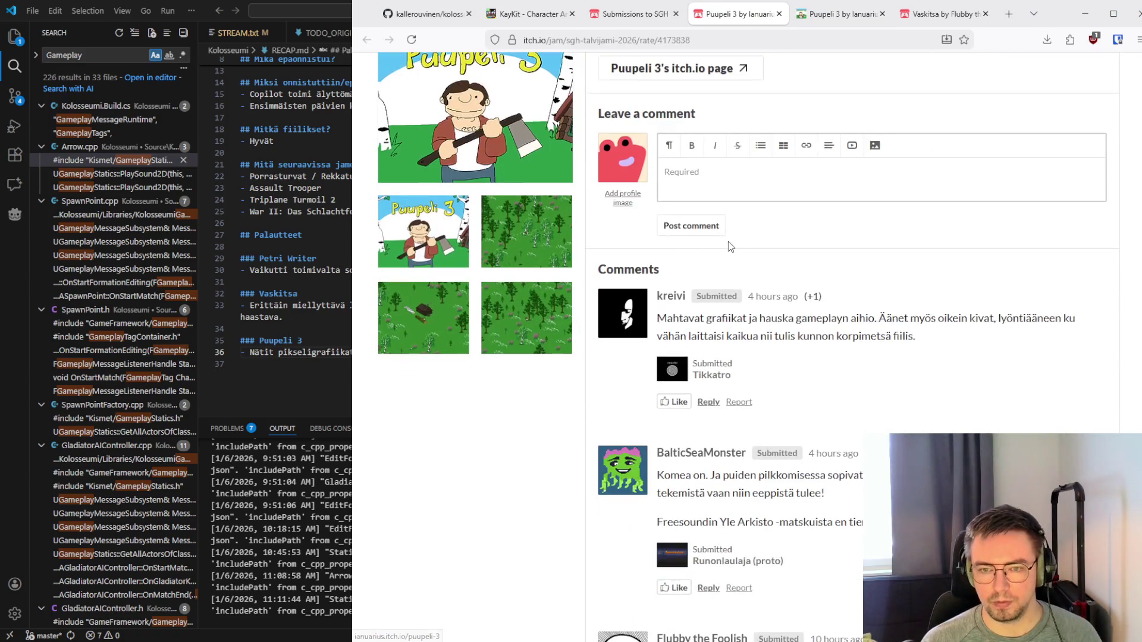
{"action": "scroll", "coordinate": [731, 243], "scroll_direction": "up", "scroll_amount": 2}
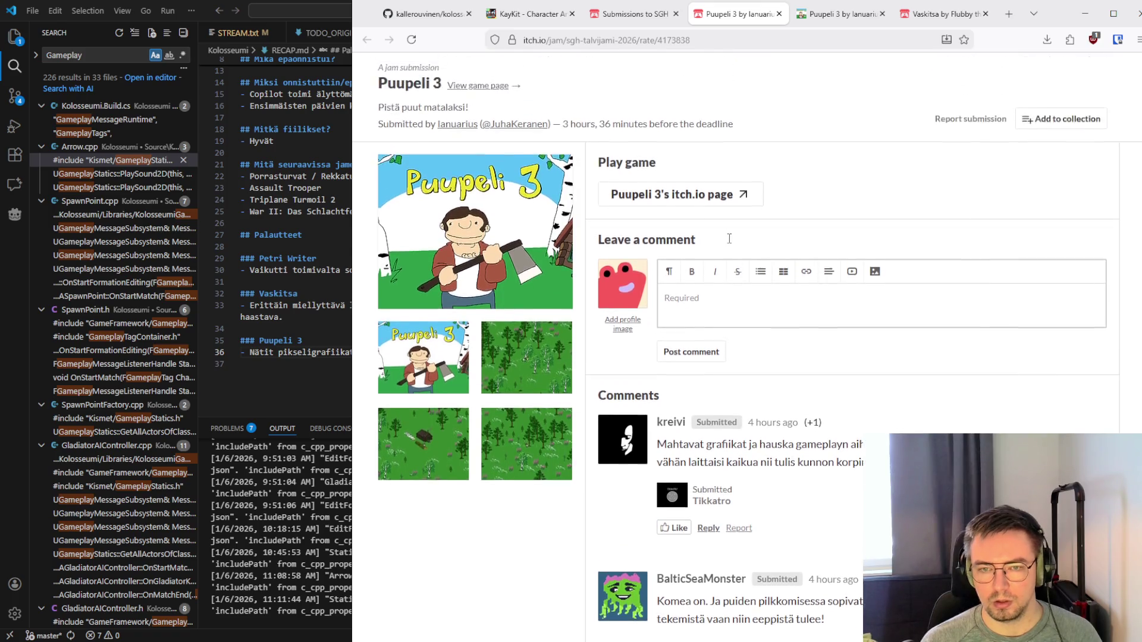
{"action": "scroll", "coordinate": [729, 239], "scroll_direction": "down", "scroll_amount": 2}
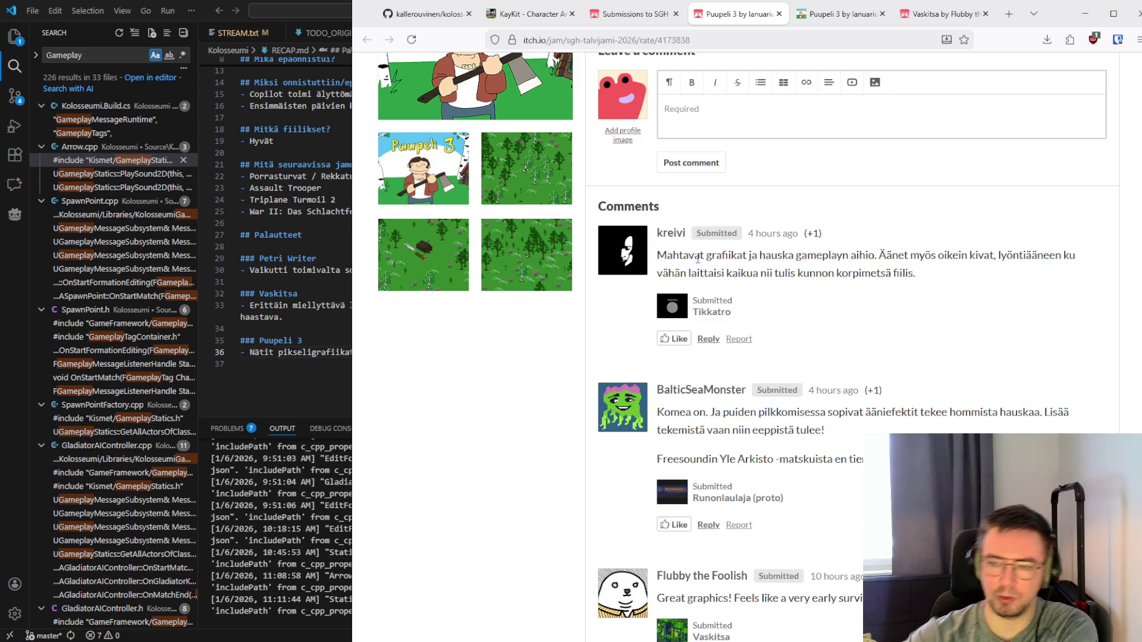
{"action": "scroll", "coordinate": [765, 241], "scroll_direction": "down", "scroll_amount": 1}
{"action": "scroll", "coordinate": [765, 241], "scroll_direction": "down", "scroll_amount": 5}
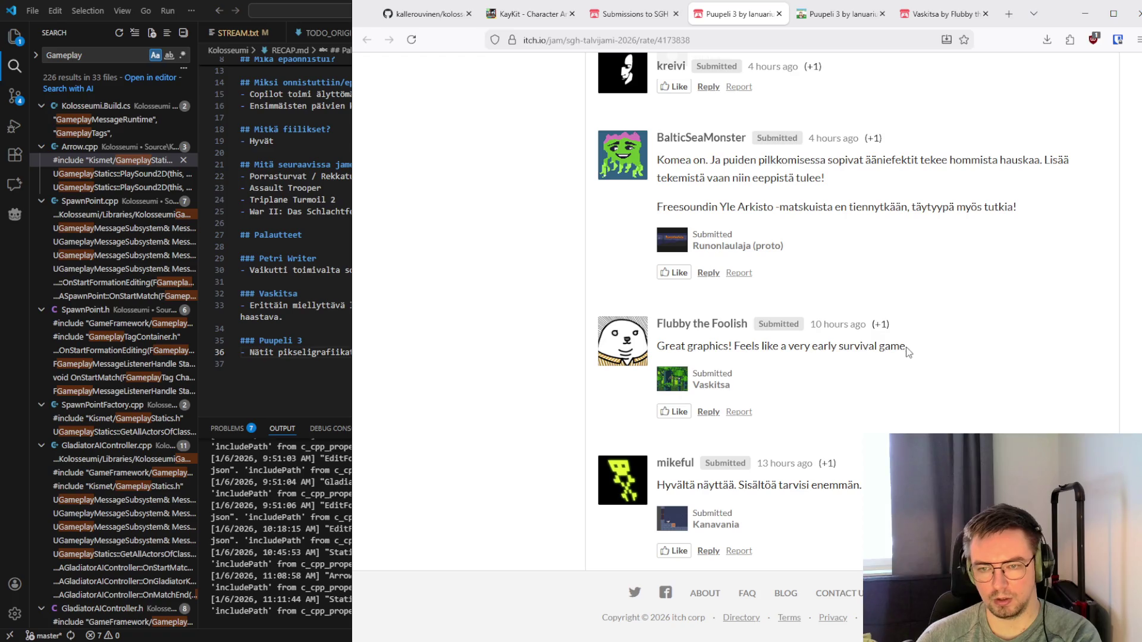
{"action": "scroll", "coordinate": [904, 347], "scroll_direction": "down", "scroll_amount": 1}
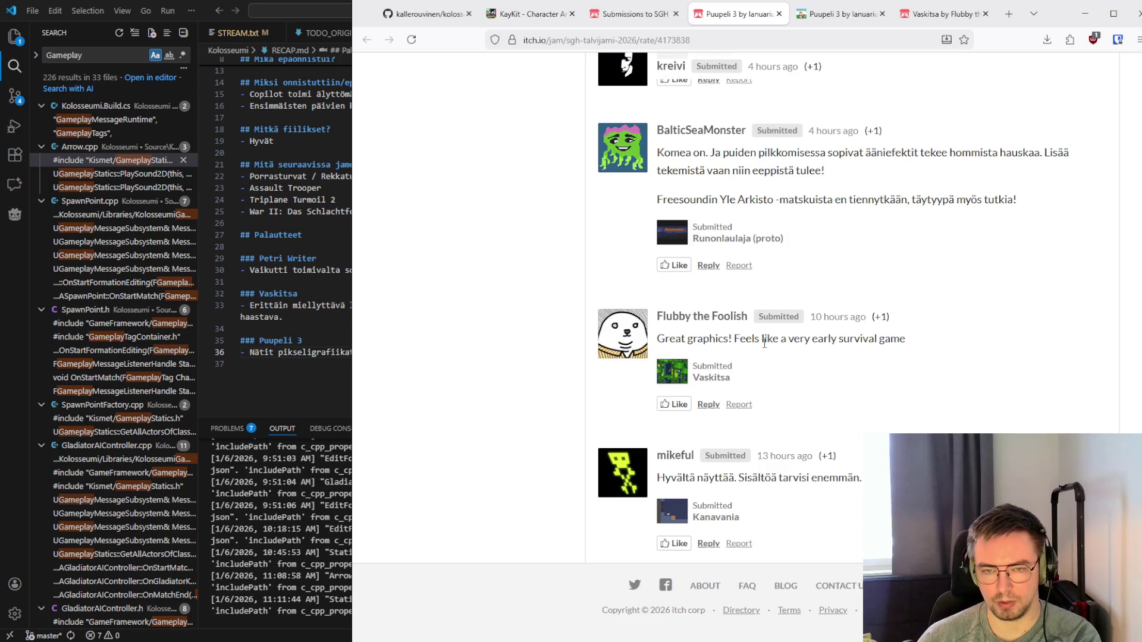
{"action": "scroll", "coordinate": [790, 361], "scroll_direction": "up", "scroll_amount": 8}
{"action": "scroll", "coordinate": [790, 362], "scroll_direction": "down", "scroll_amount": 2}
{"action": "scroll", "coordinate": [789, 363], "scroll_direction": "down", "scroll_amount": 1}
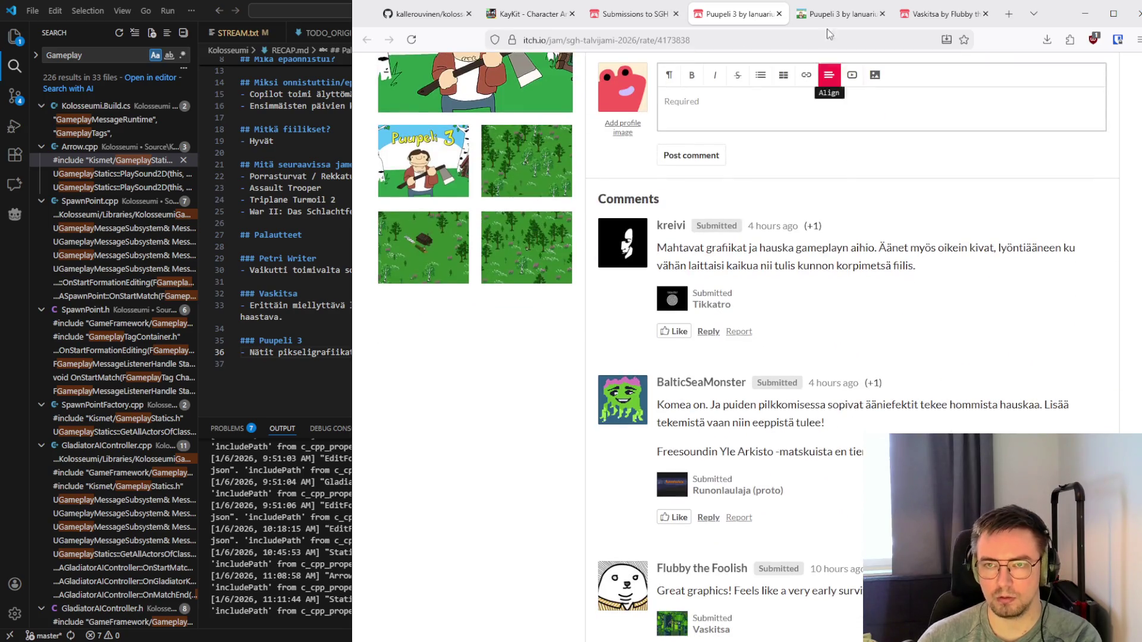
{"action": "left_click", "coordinate": [839, 14]}
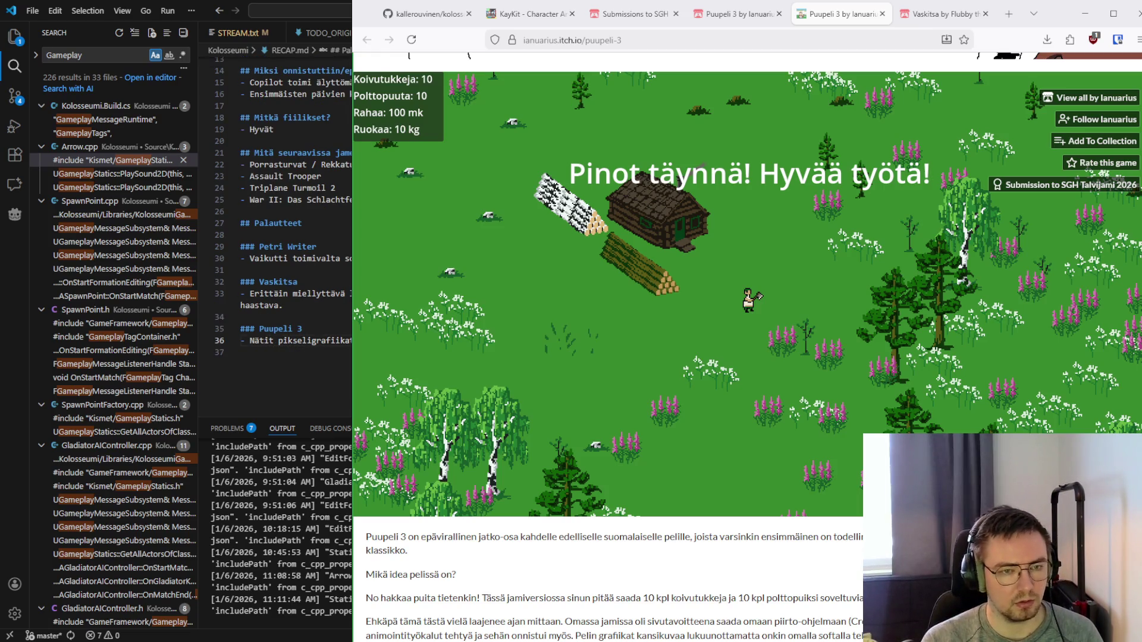
Type 'Taustaäänet tai siis ää' after the Puupeli 3 bullet, then return to the jam rating page
{"action": "type", "text": " Taustaäänet "}
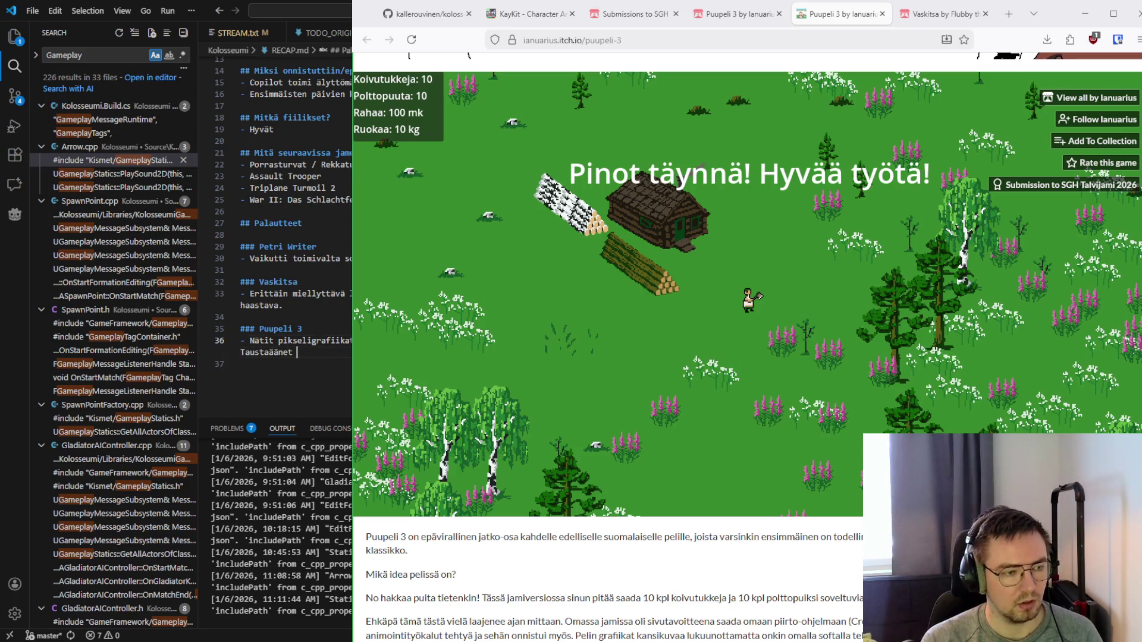
{"action": "type", "text": "tai siis ää"}
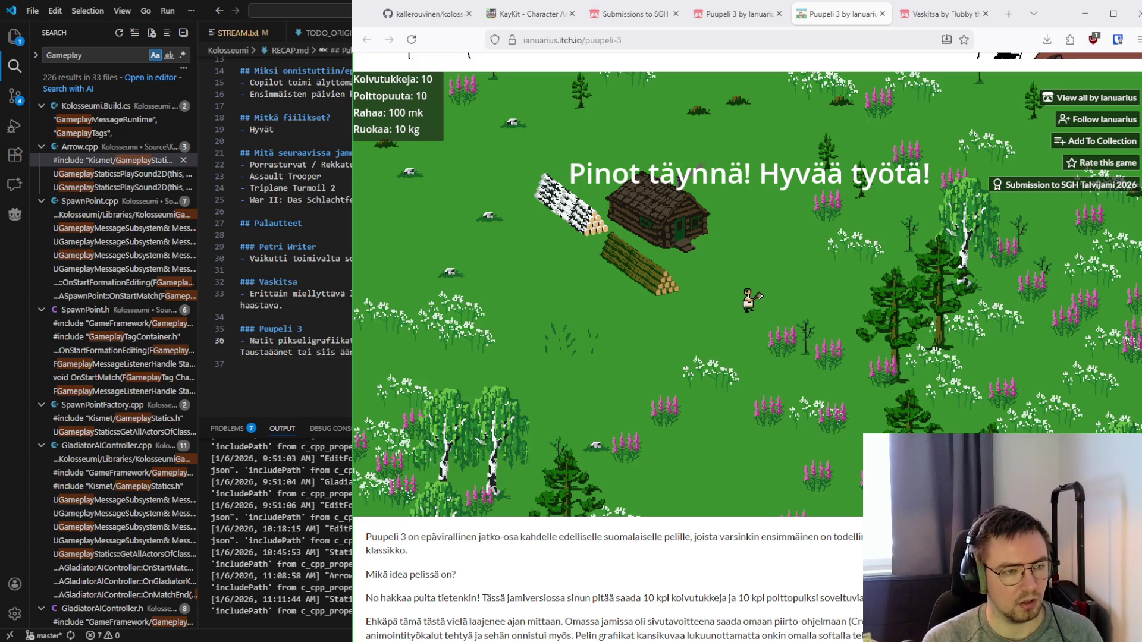
{"action": "scroll", "coordinate": [748, 286], "scroll_direction": "down", "scroll_amount": 4}
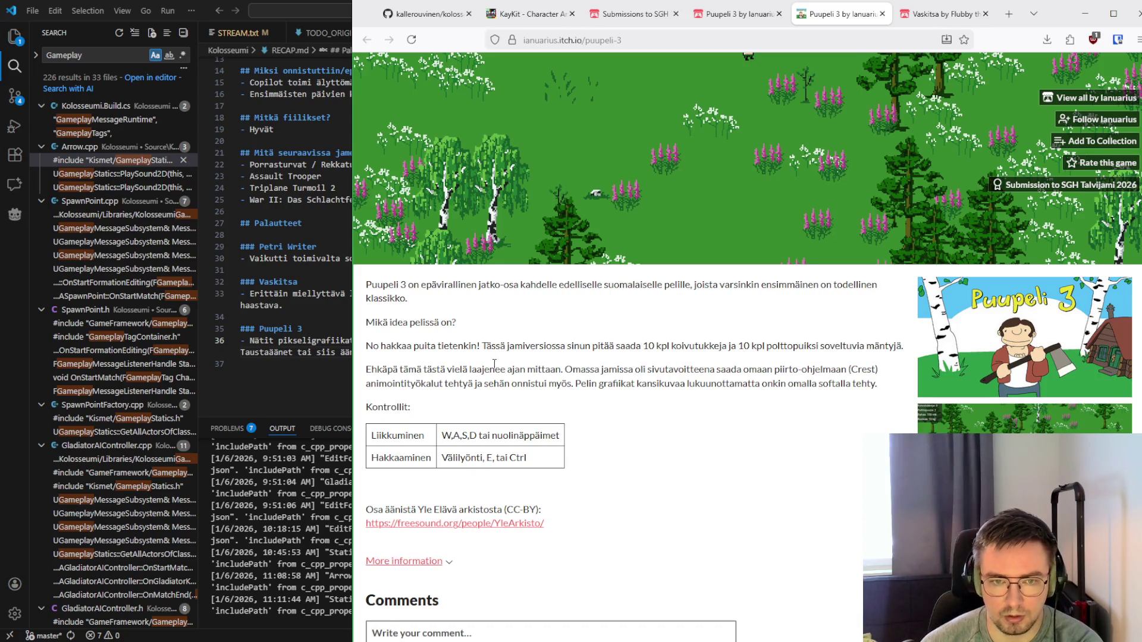
{"action": "scroll", "coordinate": [759, 384], "scroll_direction": "down", "scroll_amount": 3}
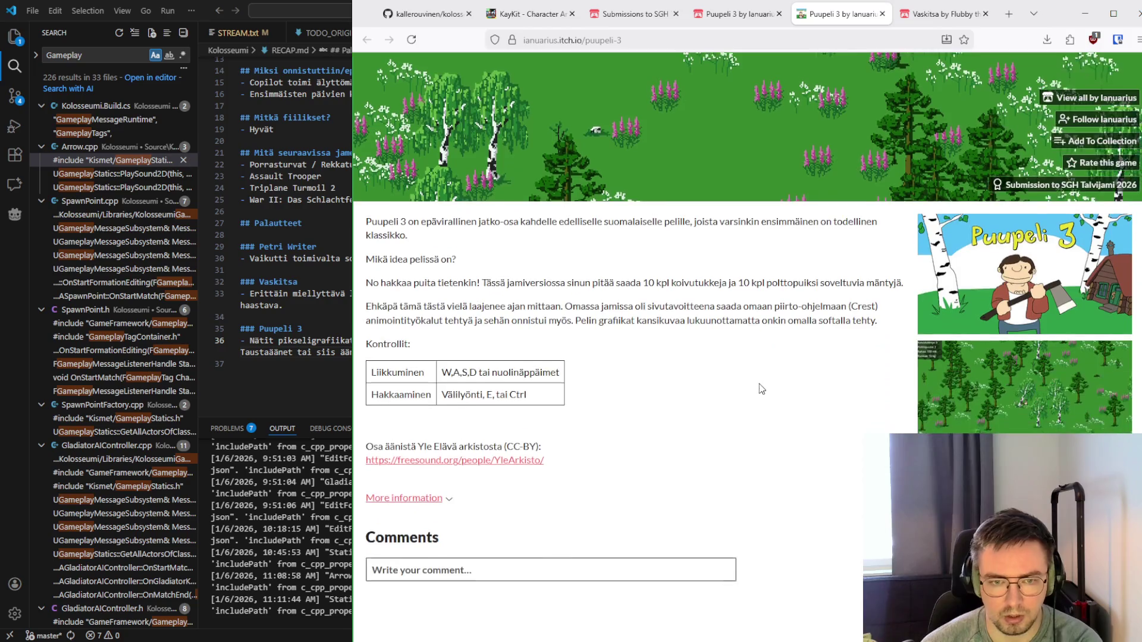
{"action": "scroll", "coordinate": [761, 389], "scroll_direction": "up", "scroll_amount": 10}
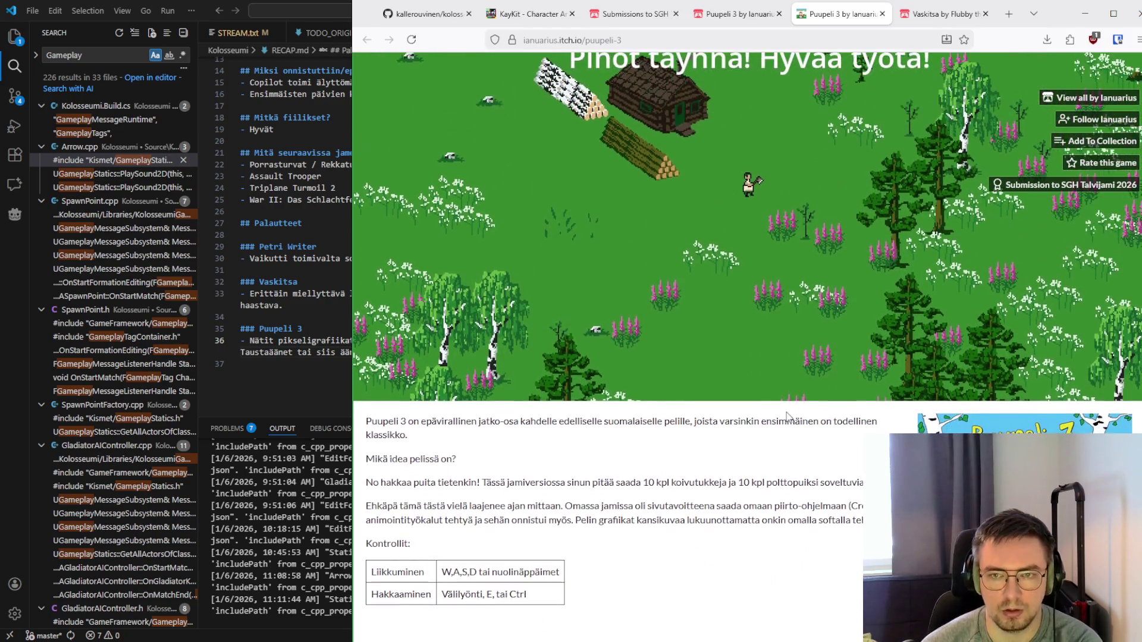
{"action": "left_click", "coordinate": [731, 13]}
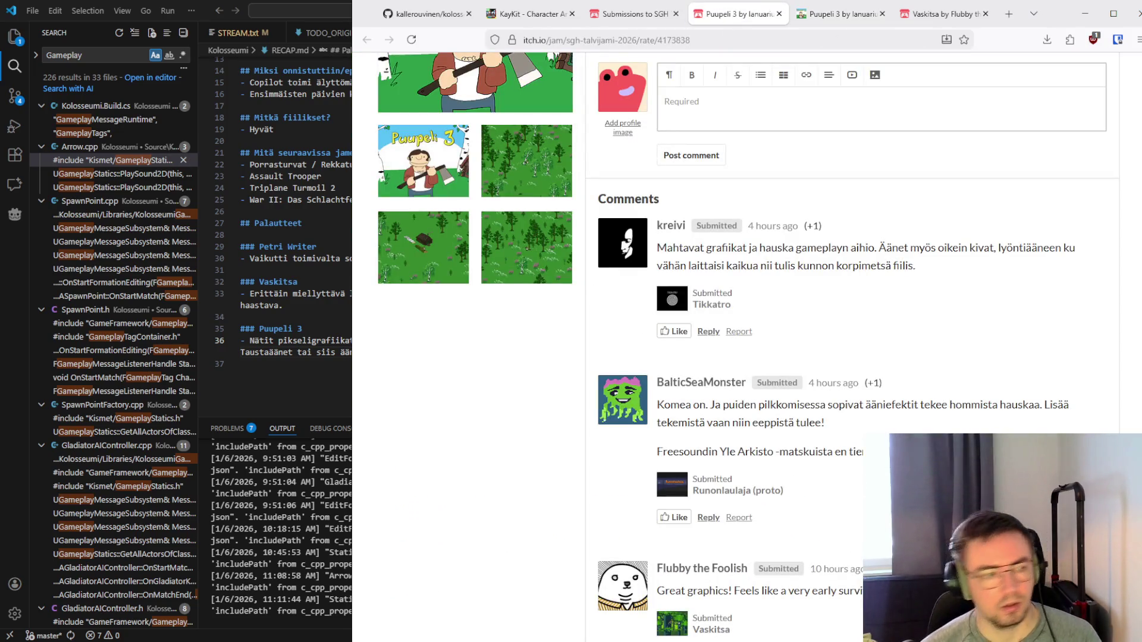
Start a new 'Erehdyin' paragraph under the Puupeli 3 note and drop the dash before 'Nätit pikseligrafiikat'
{"action": "left_click", "coordinate": [297, 94]}
{"action": "left_click", "coordinate": [297, 340]}
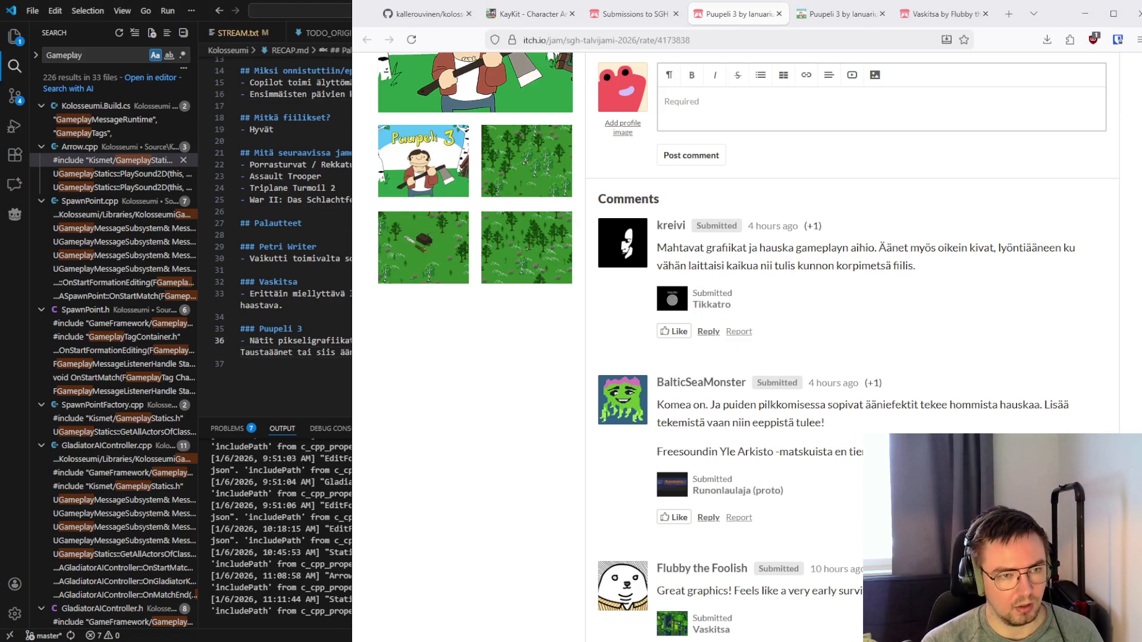
{"action": "key", "text": "Return"}
{"action": "key", "text": "Return"}
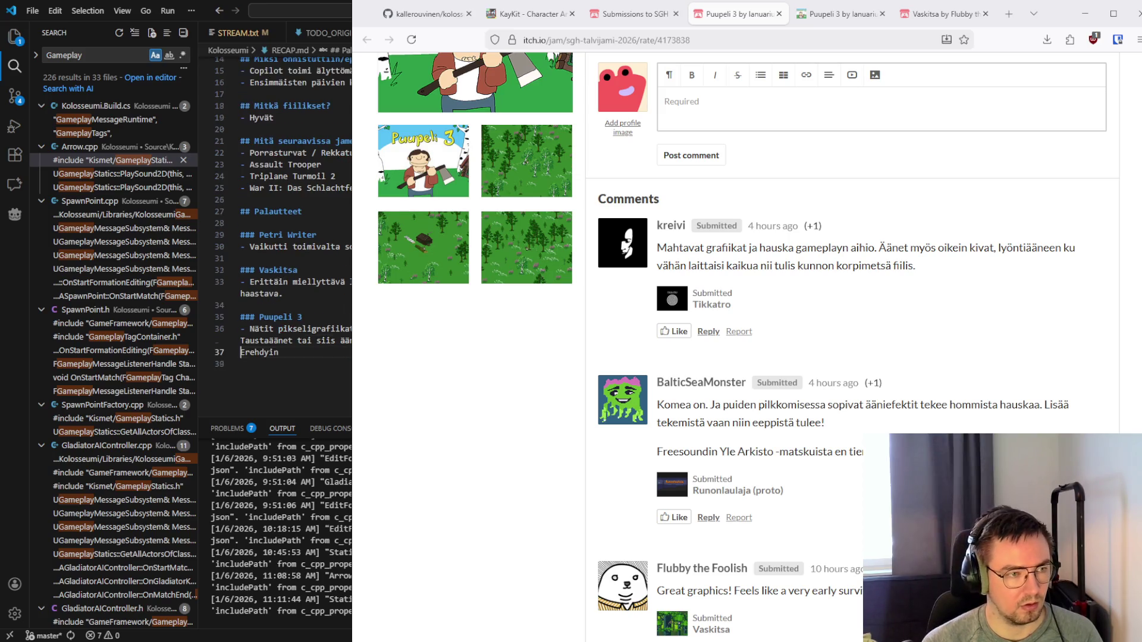
{"action": "type", "text": "Erehdyin"}
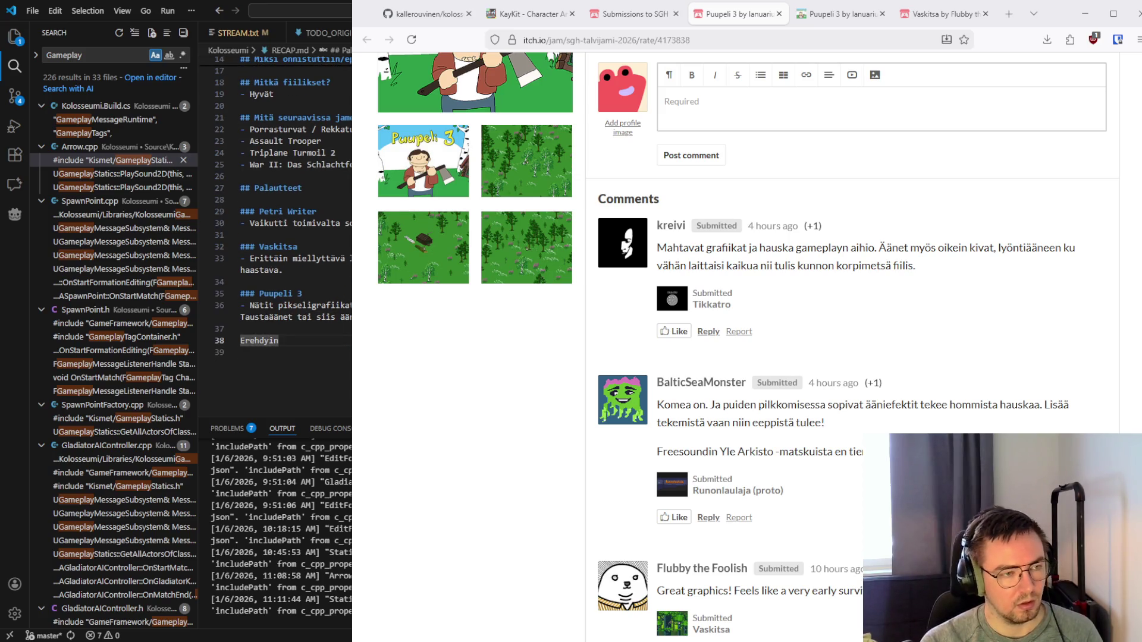
{"action": "left_click", "coordinate": [250, 305]}
{"action": "key", "text": "BackSpace"}
{"action": "key", "text": "BackSpace"}
{"action": "left_click", "coordinate": [280, 341]}
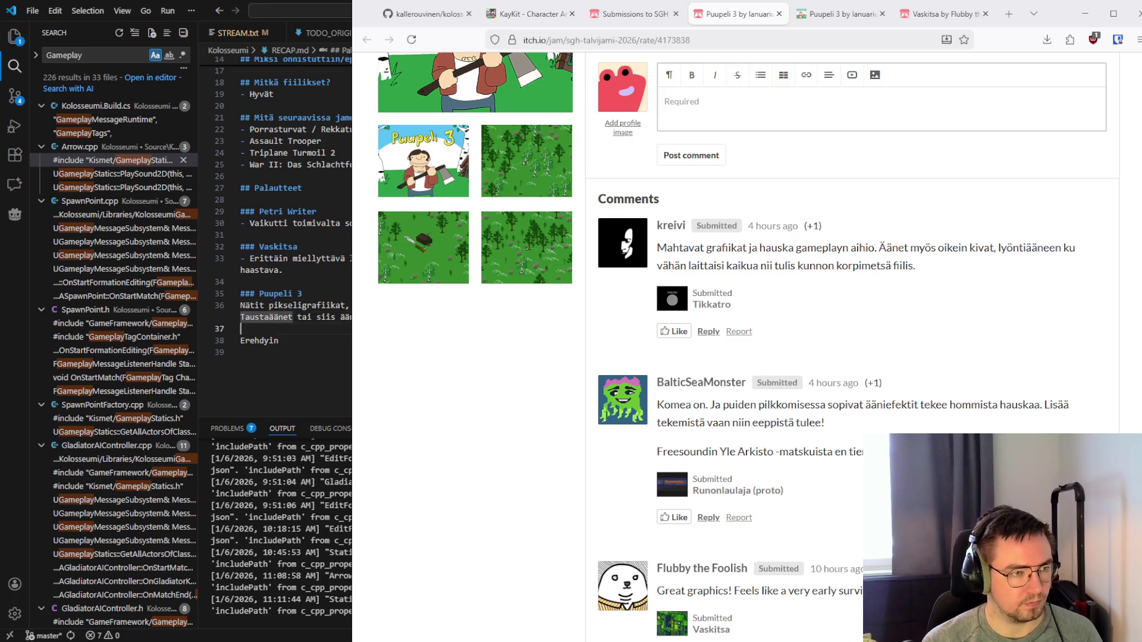
Continue the paragraph with 'yrittämään pui… tämä ei toiminut.', fixing typos, and begin 'Ehkä'
{"action": "type", "text": "yrittämään pui"}
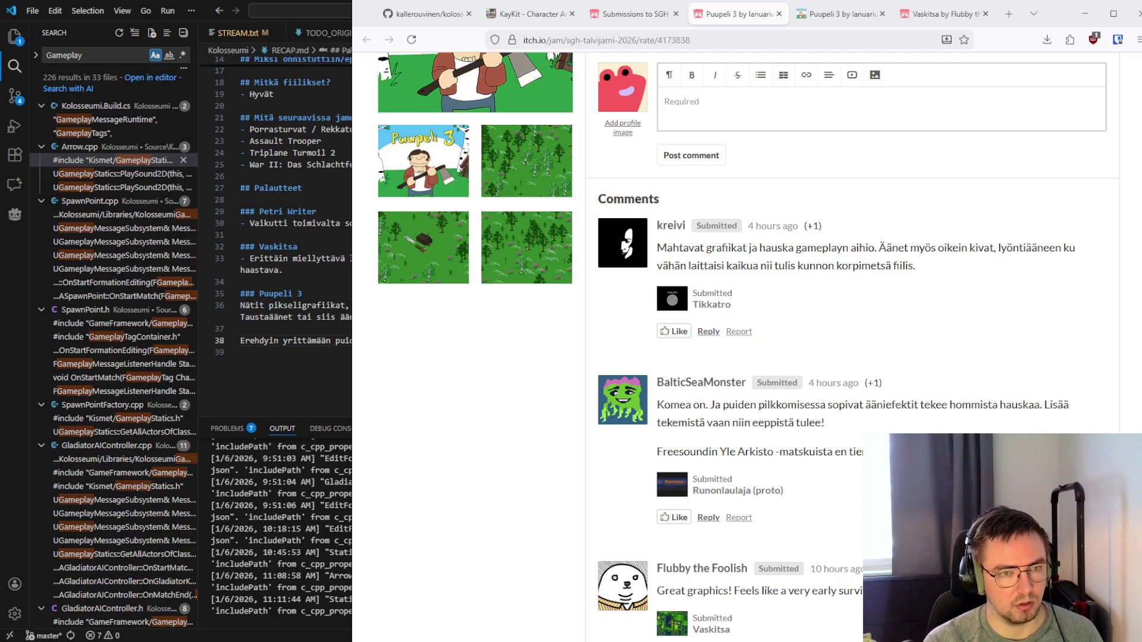
{"action": "type", "text": "tämä ei toiminbu"}
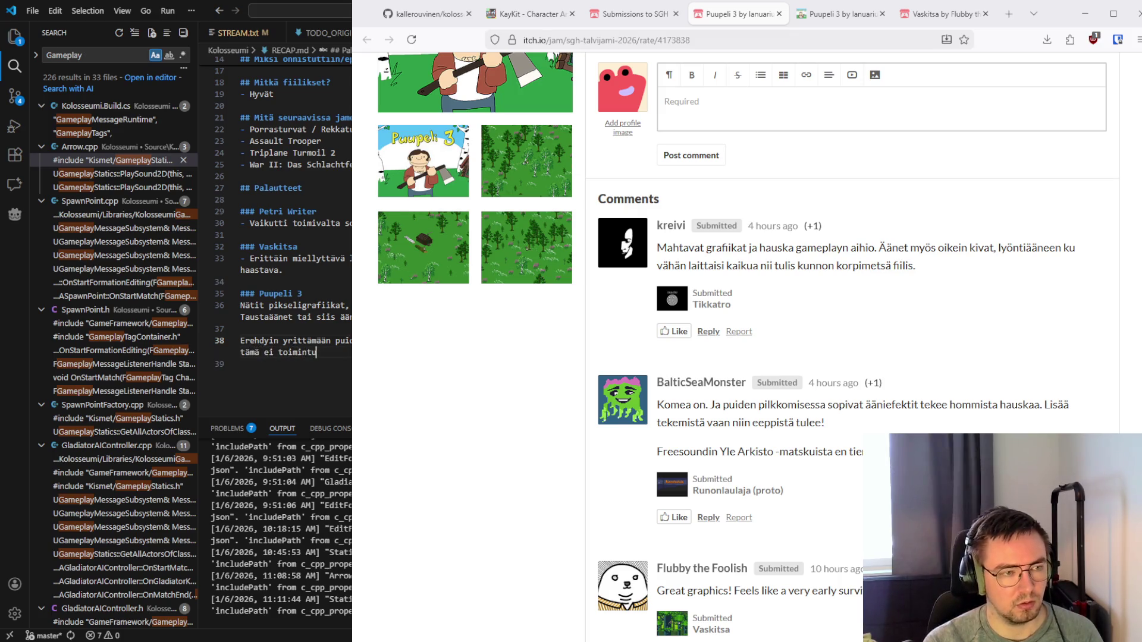
{"action": "key", "text": "BackSpace"}
{"action": "key", "text": "BackSpace"}
{"action": "type", "text": "ut. Asi"}
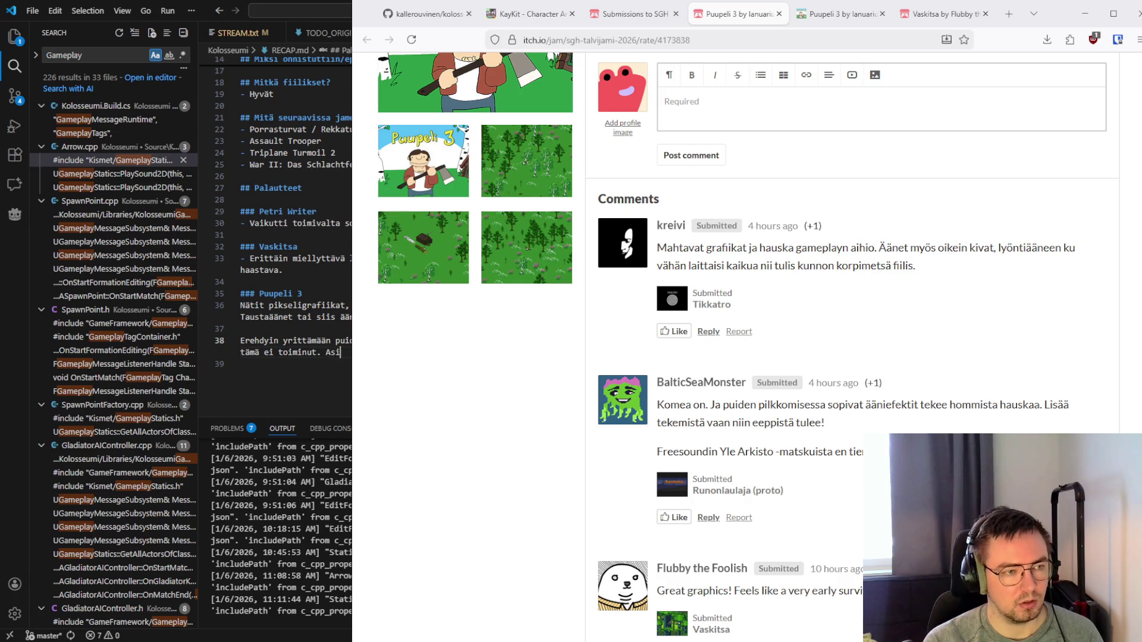
{"action": "key", "text": "BackSpace"}
{"action": "key", "text": "BackSpace"}
{"action": "key", "text": "BackSpace"}
{"action": "type", "text": "Ehkä"}
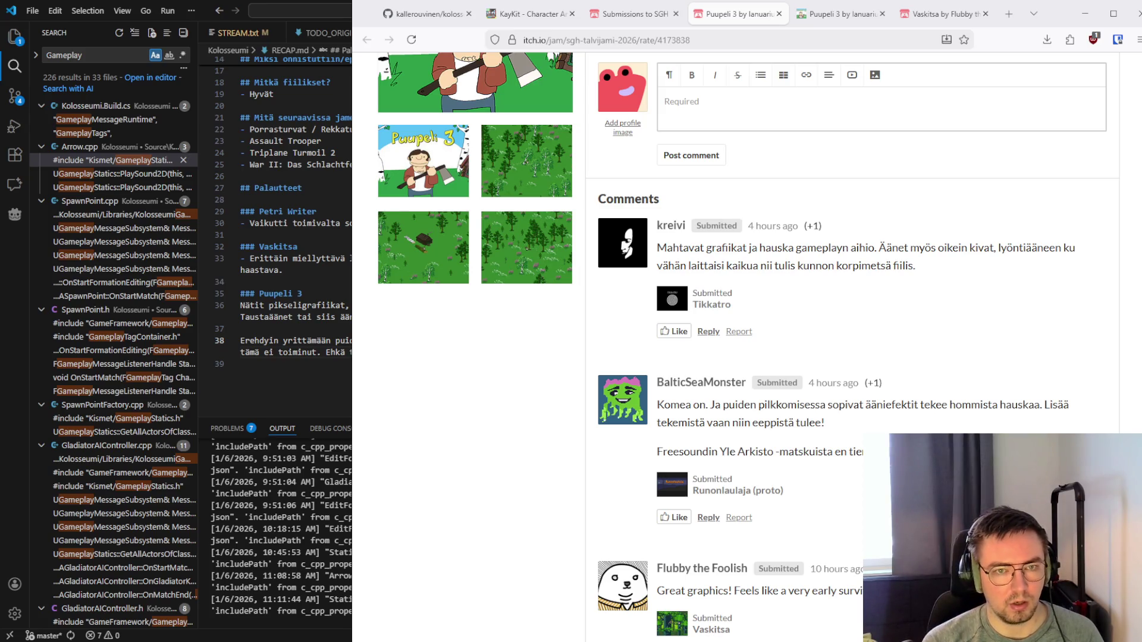
Reword the Ehkä sentence so the axe swing is 'viedään kuitenkin… loppuun asti'
{"action": "type", "text": "kirveenheilautuksen lop"}
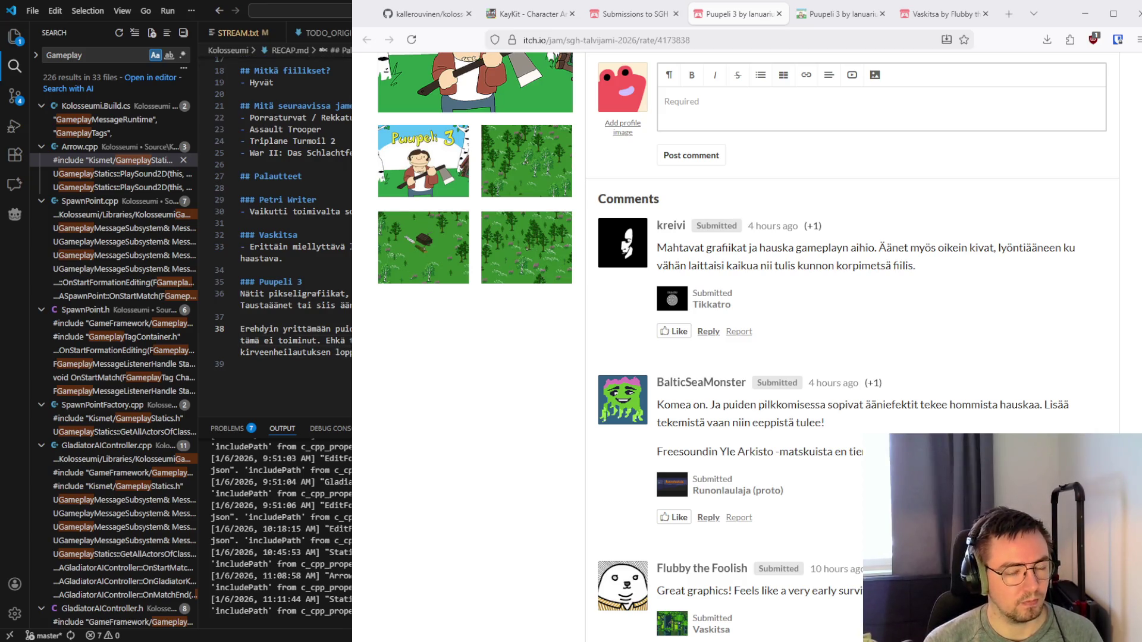
{"action": "type", "text": "puun asti"}
{"action": "key", "text": "BackSpace"}
{"action": "key", "text": "BackSpace"}
{"action": "key", "text": "BackSpace"}
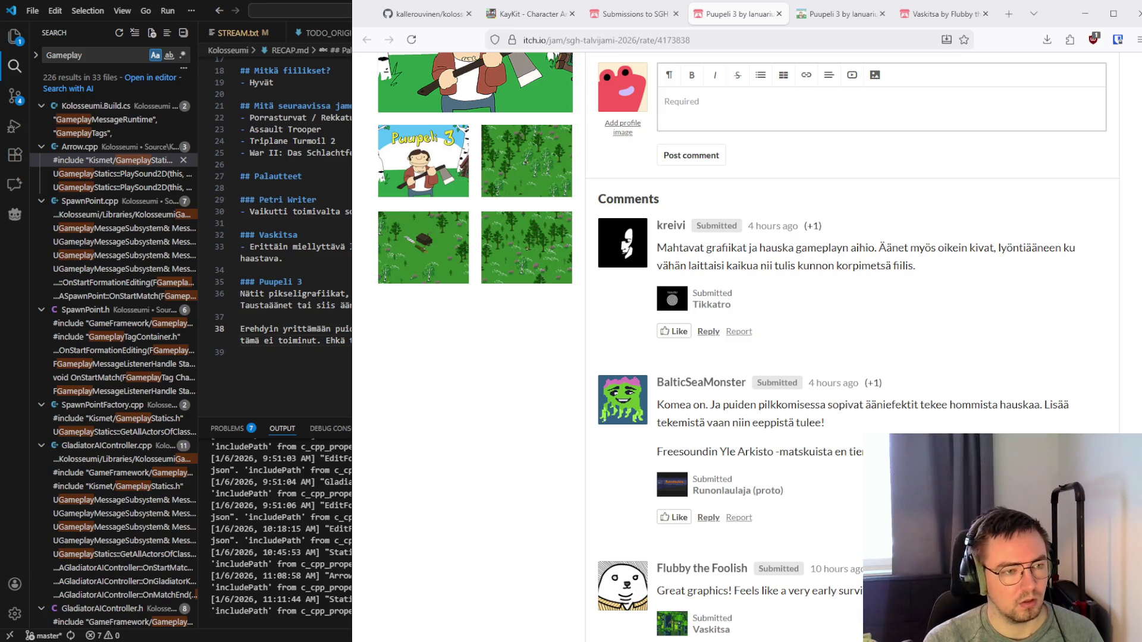
{"action": "type", "text": "asti"}
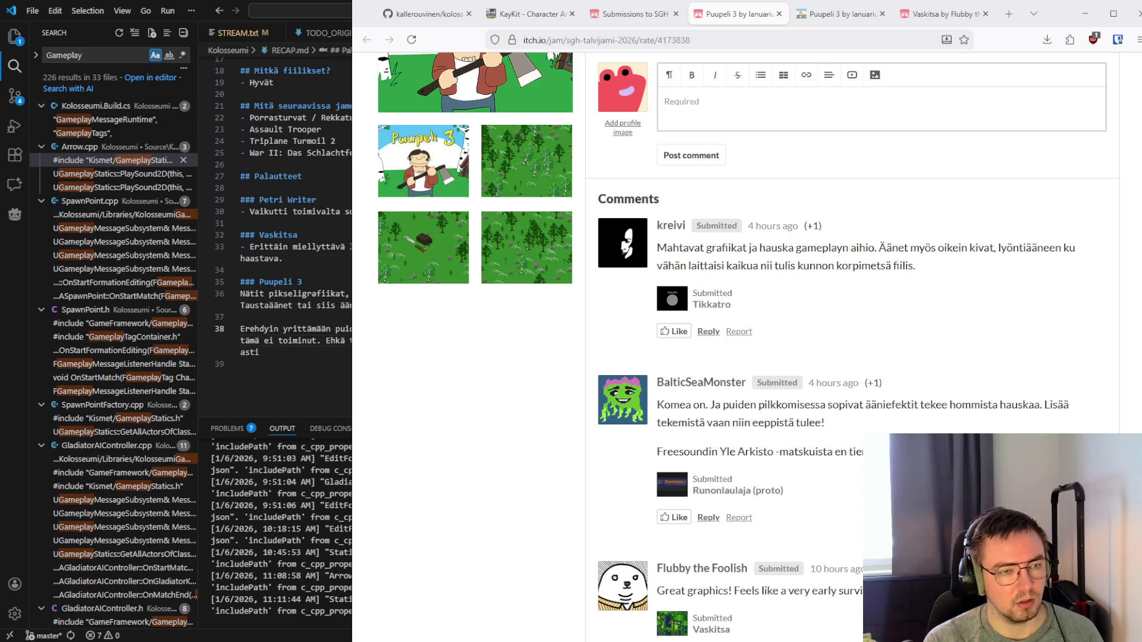
{"action": "type", "text": "loppuun "}
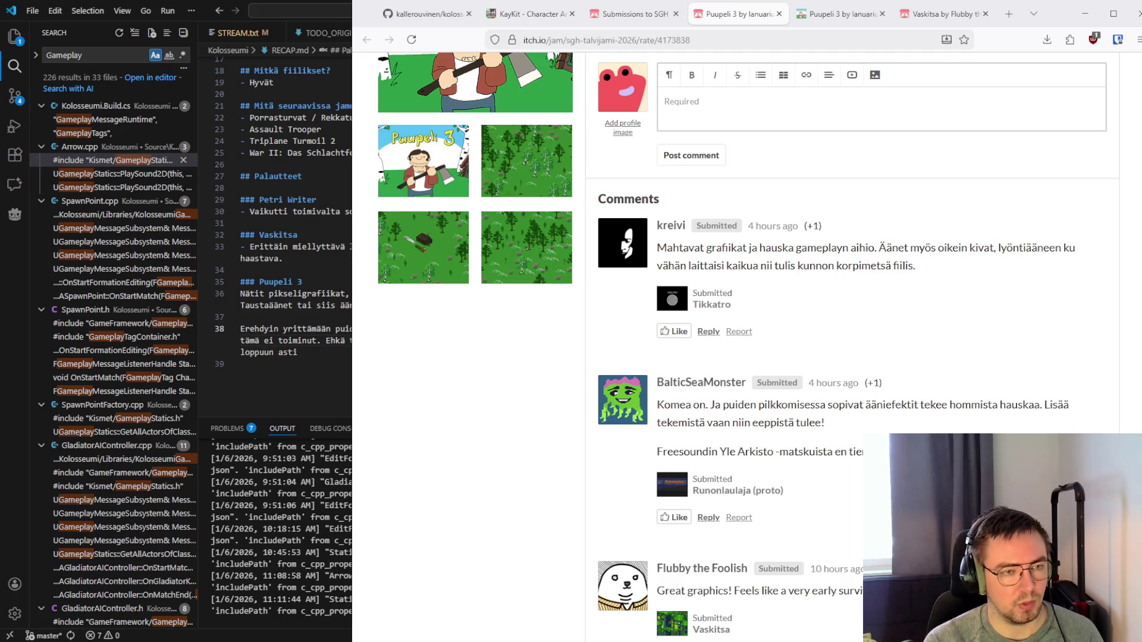
{"action": "type", "text": "kirveenheilautuksen lopp"}
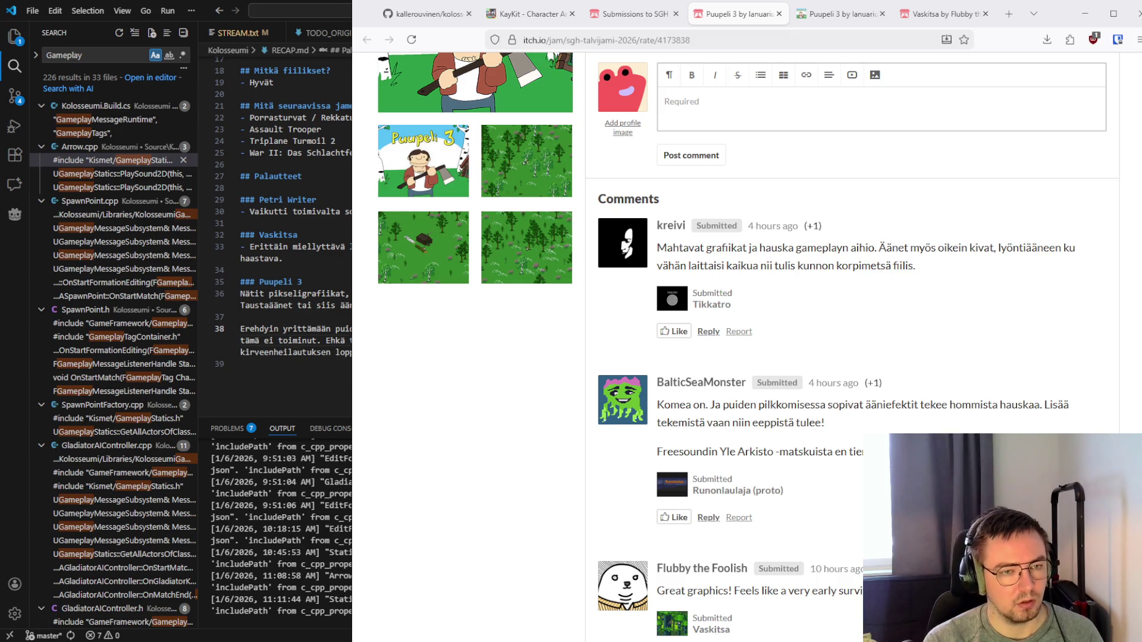
{"action": "key", "text": "ctrl+z"}
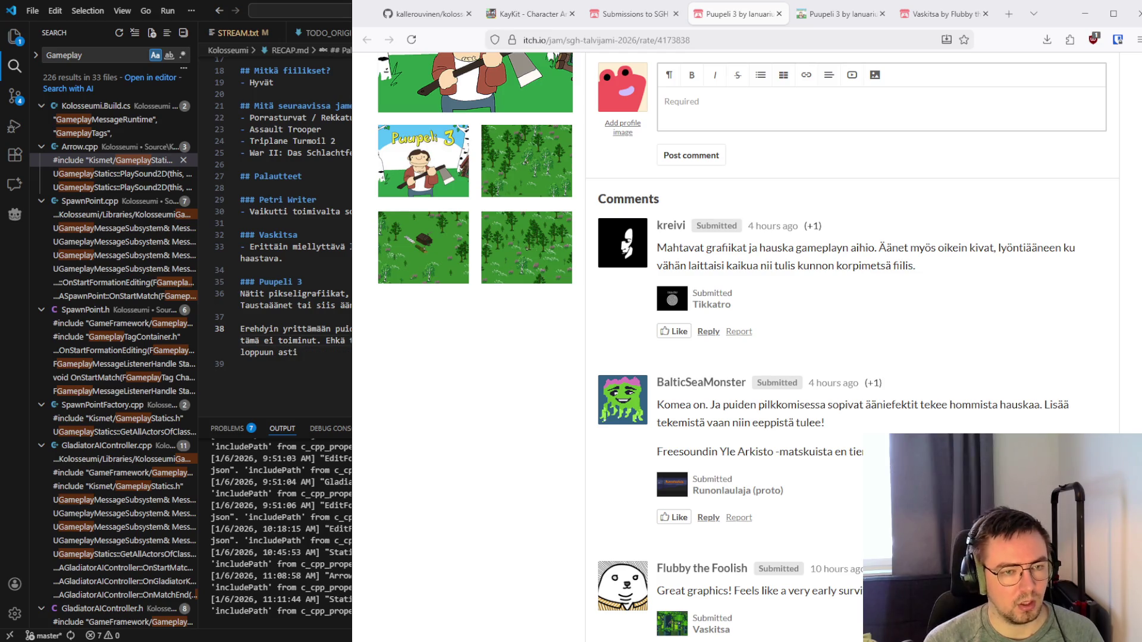
{"action": "key", "text": "ctrl+shift+Right"}
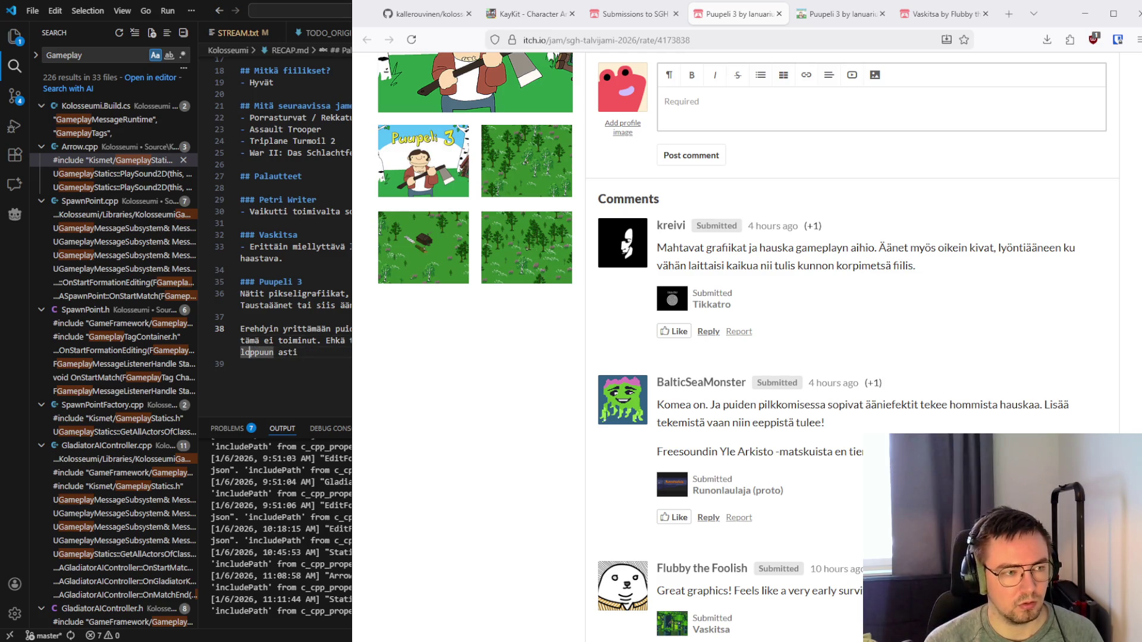
{"action": "key", "text": "Left"}
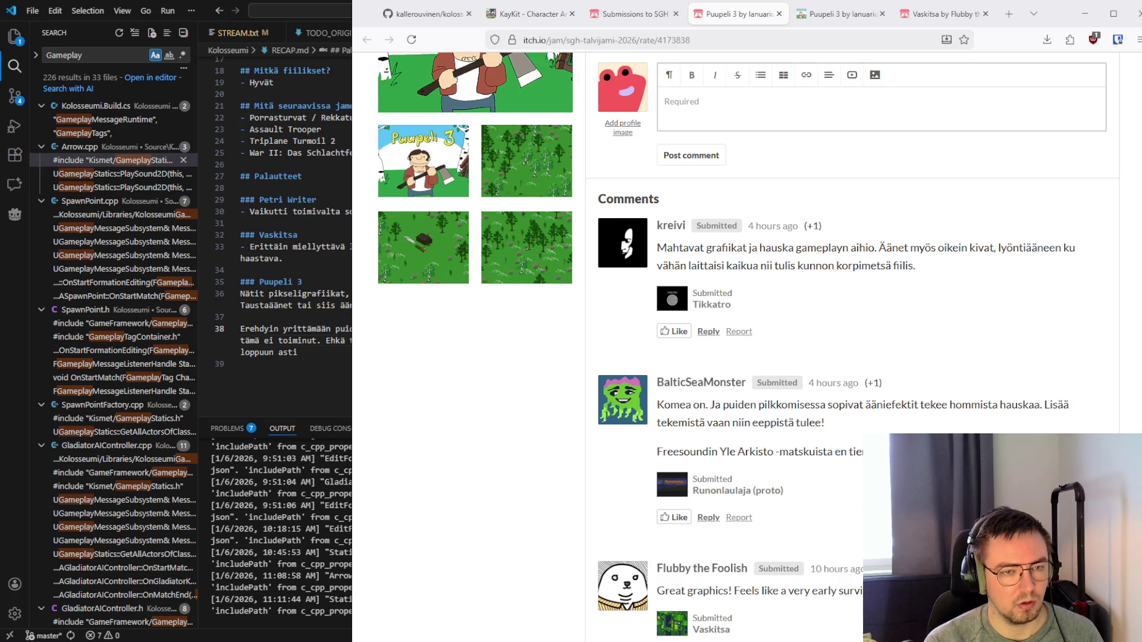
{"action": "type", "text": "viedään kui "}
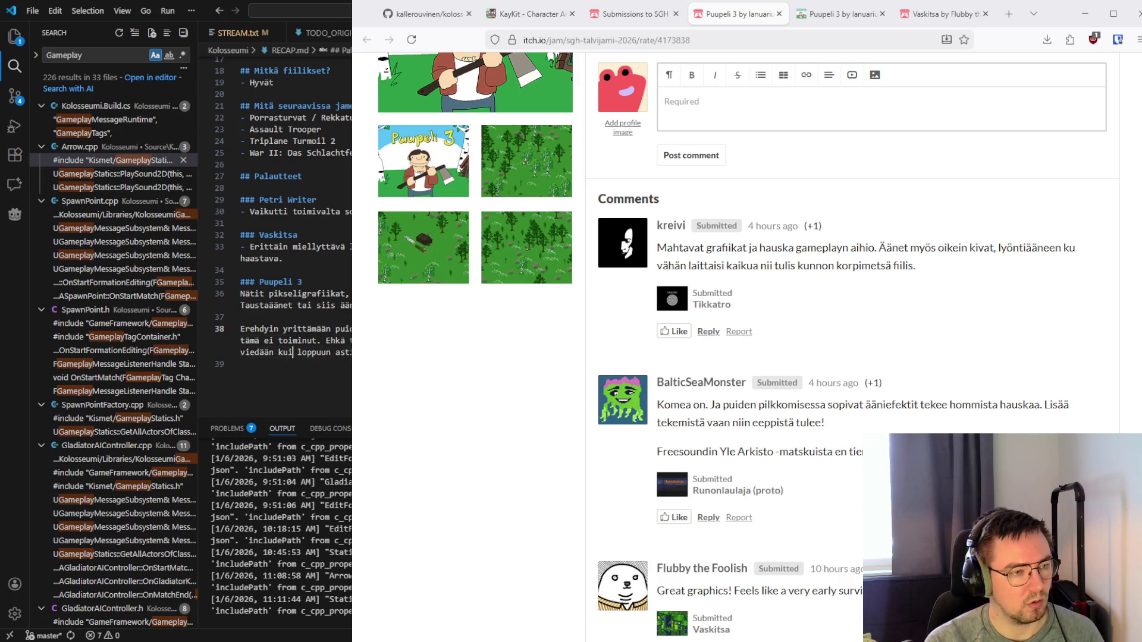
{"action": "type", "text": "tenkin "}
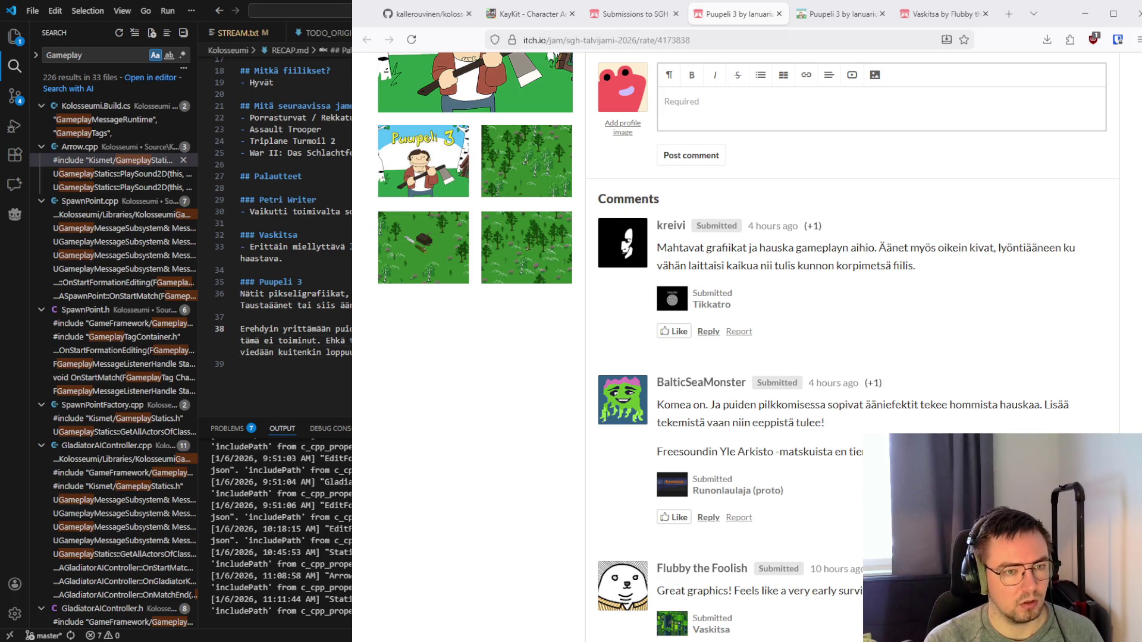
{"action": "type", "text": "olevakirveenheilautus vi"}
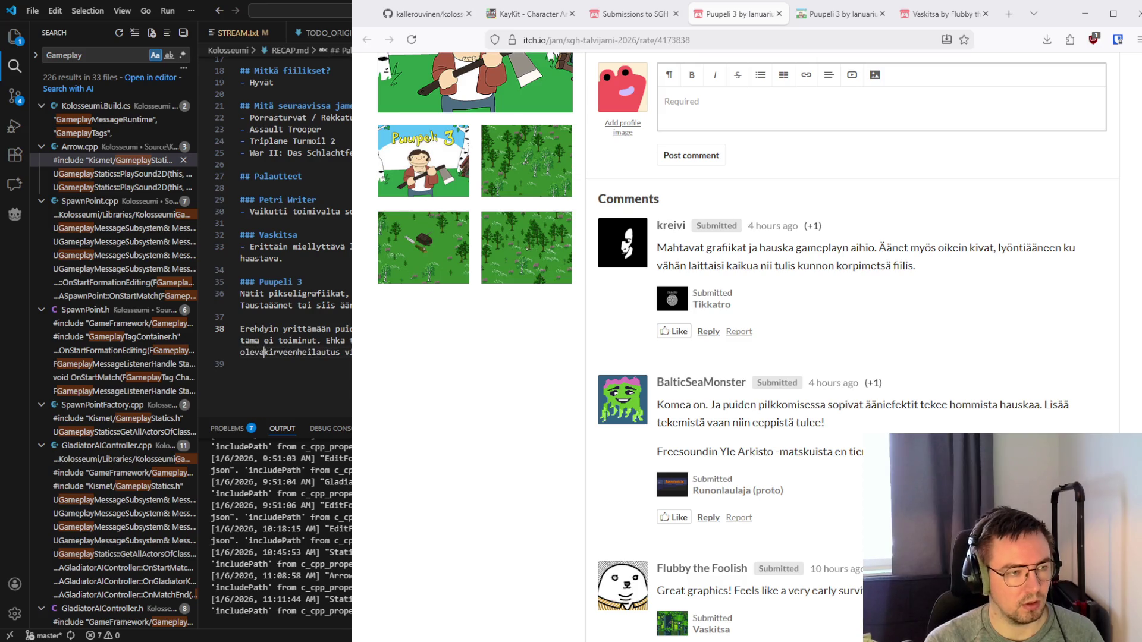
Replace the wording after 'Taustaäänet' on line 36 with 'oli aika tu…'
{"action": "left_click_drag", "start_coordinate": [244, 364], "coordinate": [240, 295]}
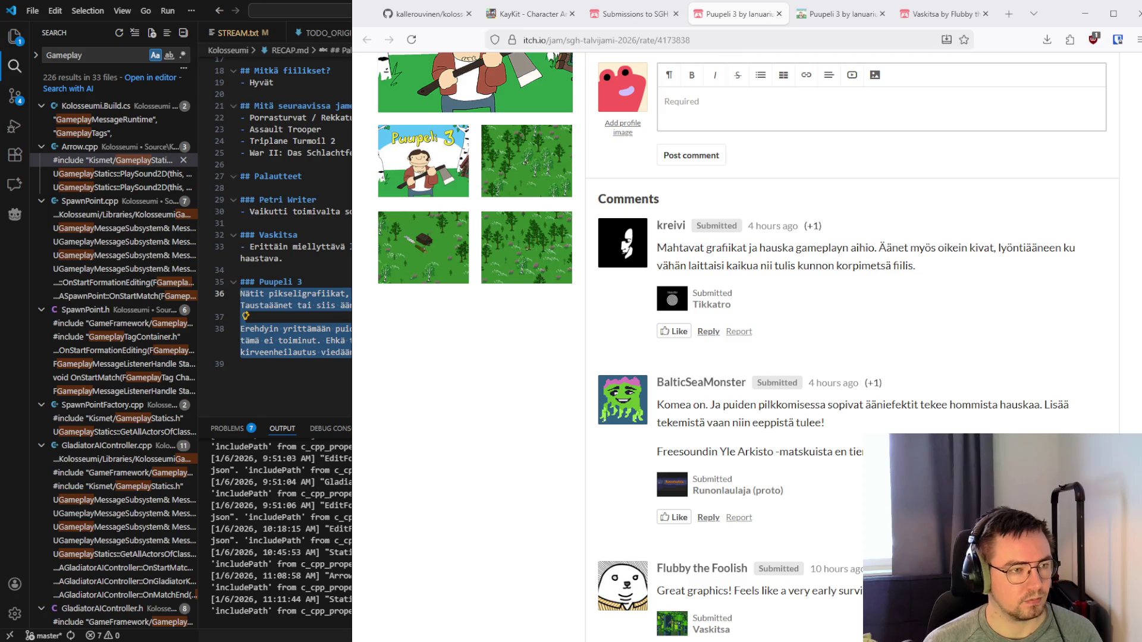
{"action": "left_click", "coordinate": [244, 305]}
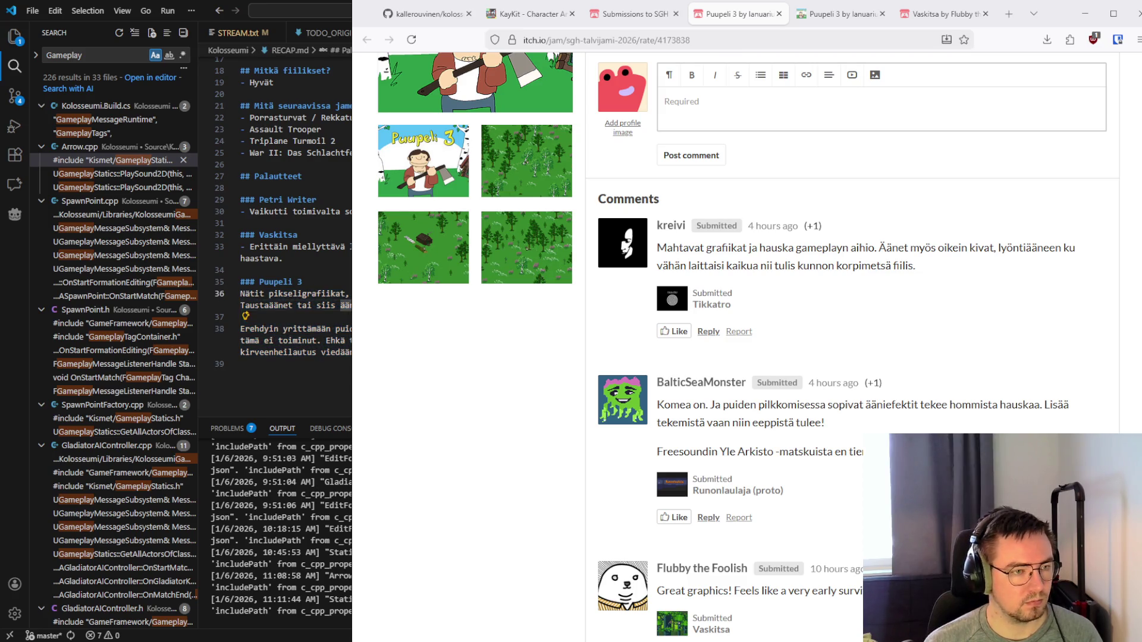
{"action": "double_click", "coordinate": [297, 305]}
{"action": "double_click", "coordinate": [304, 305]}
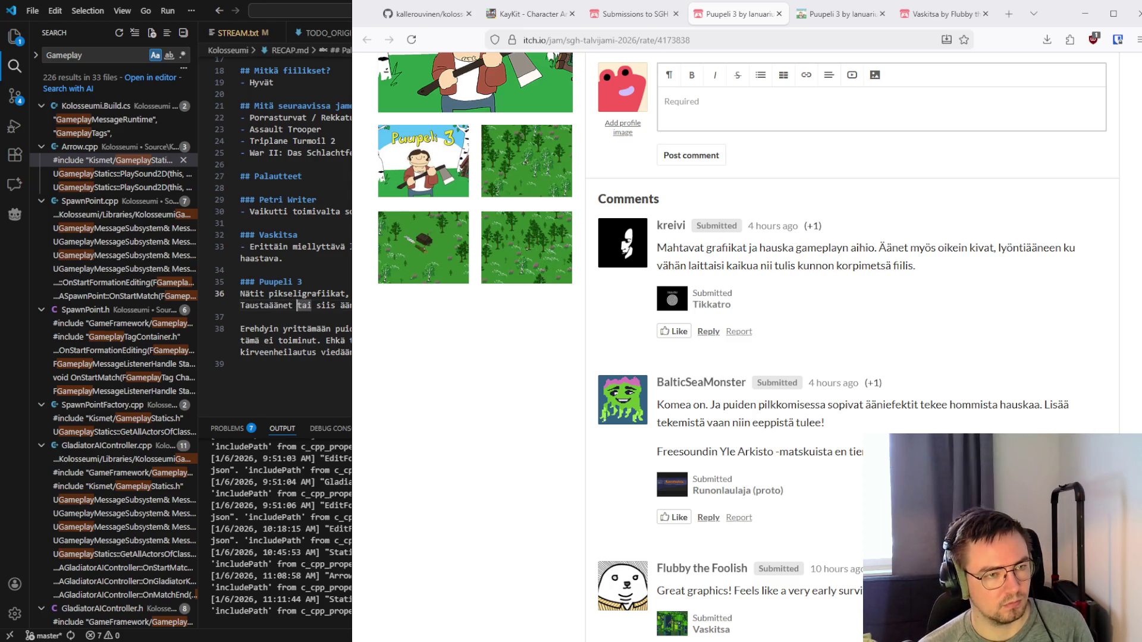
{"action": "left_click", "coordinate": [297, 306]}
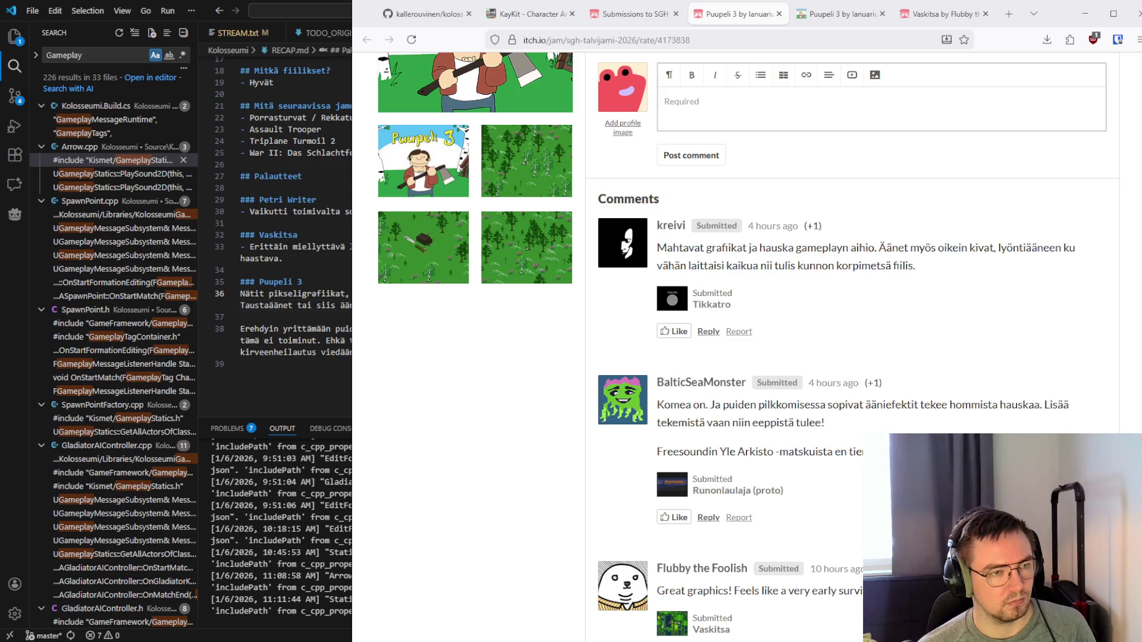
{"action": "key", "text": "ctrl+Delete"}
{"action": "key", "text": "ctrl+Delete"}
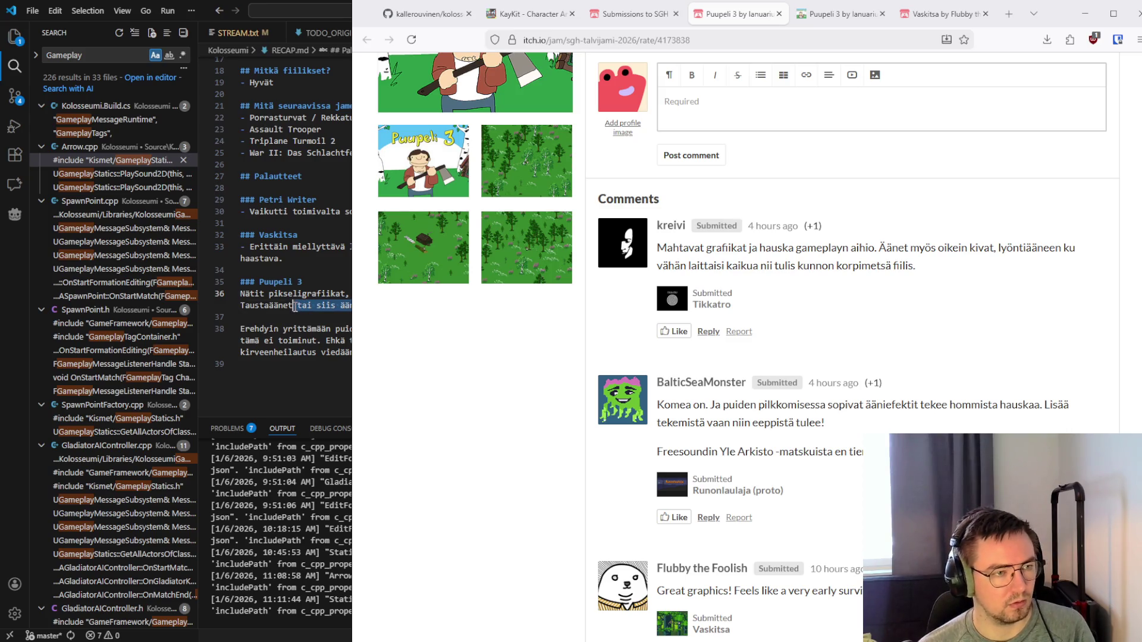
{"action": "type", "text": "oli aika tu"}
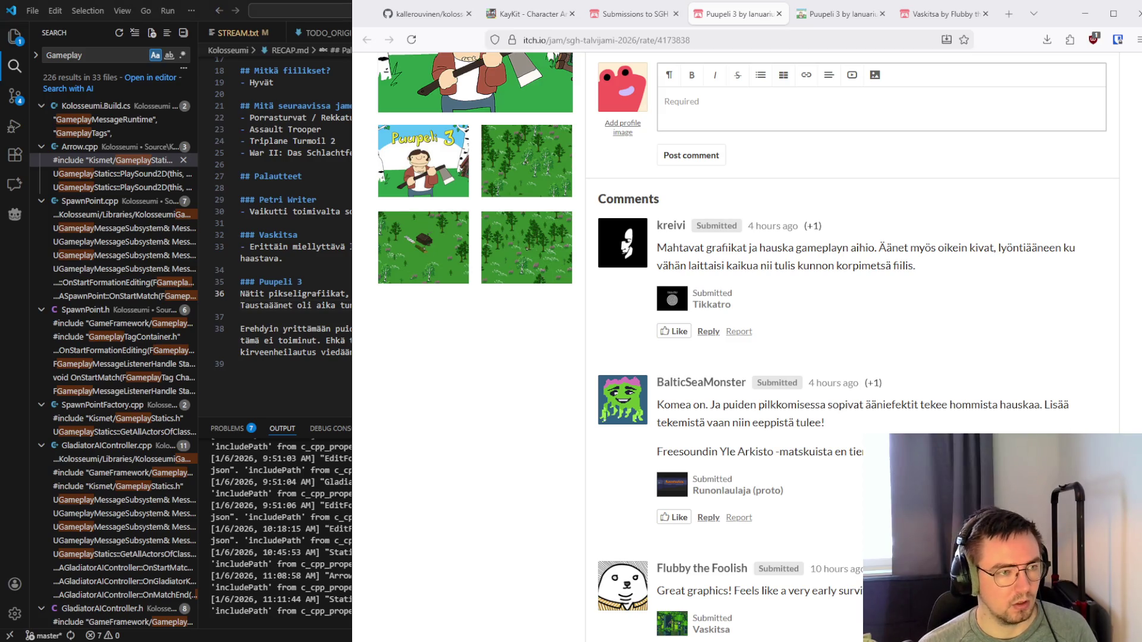
Change 'viedään' to 'vietäis' on line 38 and select the Puupeli 3 feedback lines 36–38
{"action": "double_click", "coordinate": [261, 82]}
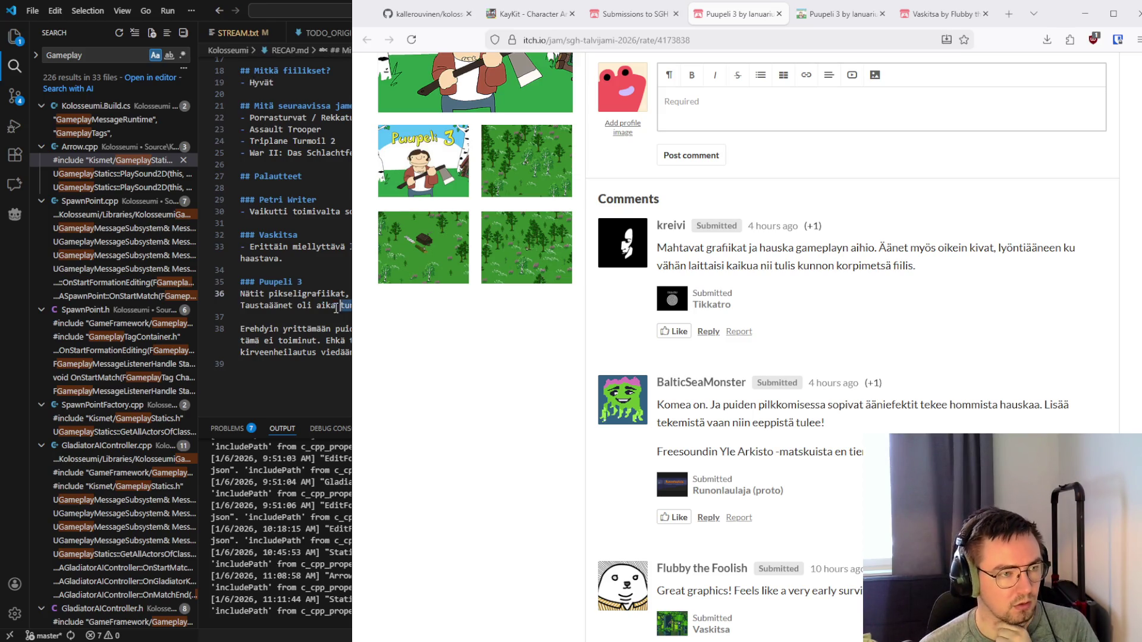
{"action": "double_click", "coordinate": [306, 329]}
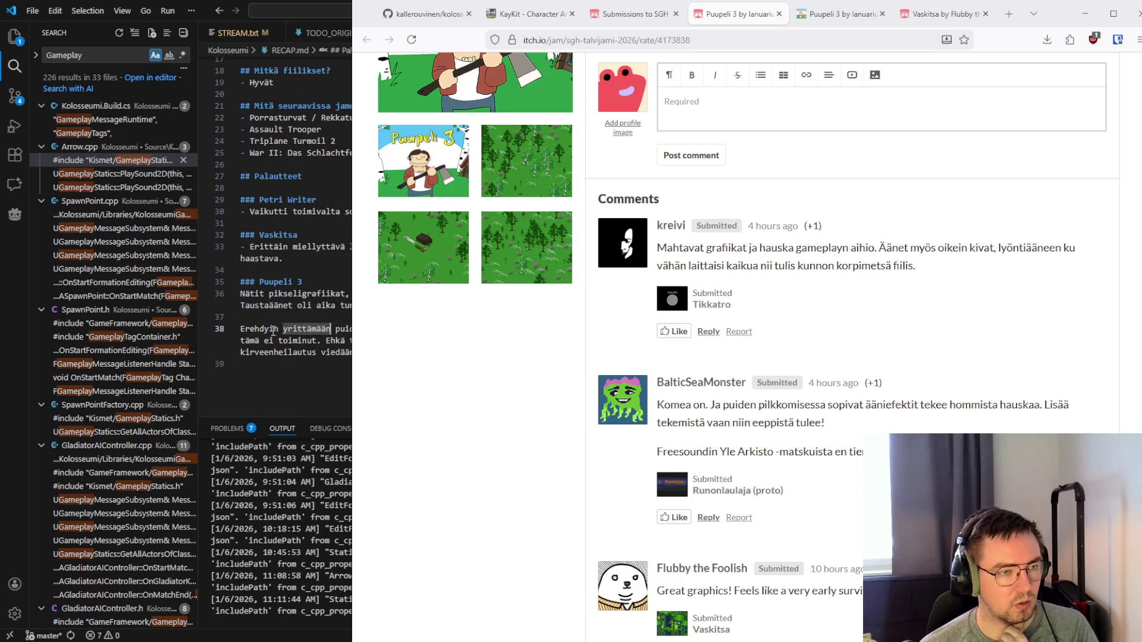
{"action": "triple_click", "coordinate": [241, 335]}
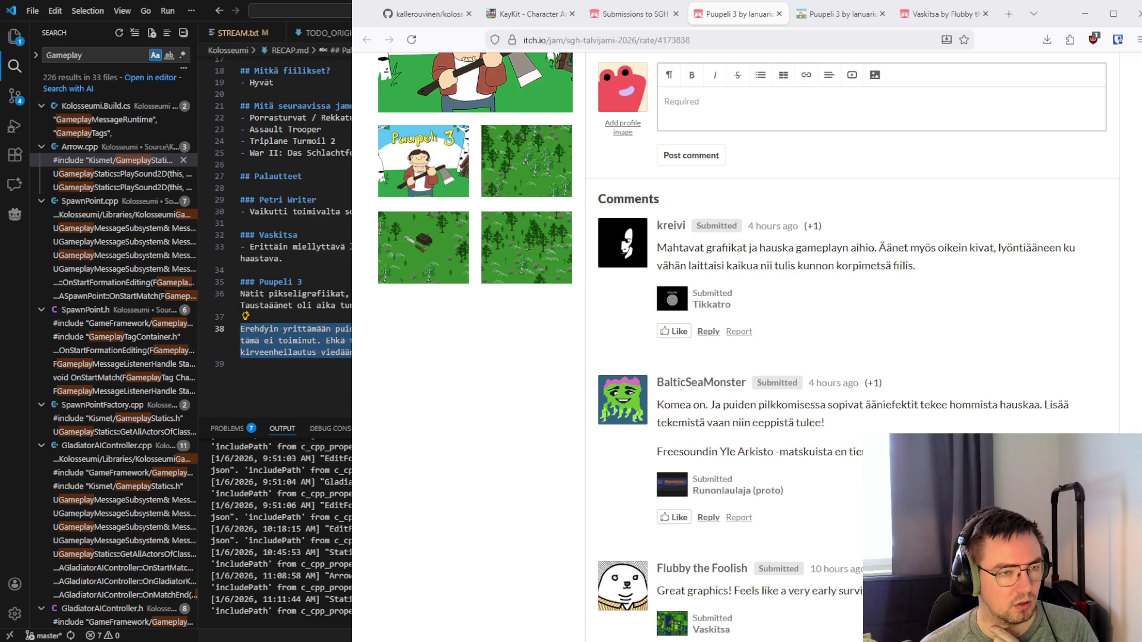
{"action": "mouse_move", "coordinate": [240, 340]}
{"action": "left_mouse_down"}
{"action": "mouse_move", "coordinate": [333, 353]}
{"action": "mouse_move", "coordinate": [240, 329]}
{"action": "left_mouse_up"}
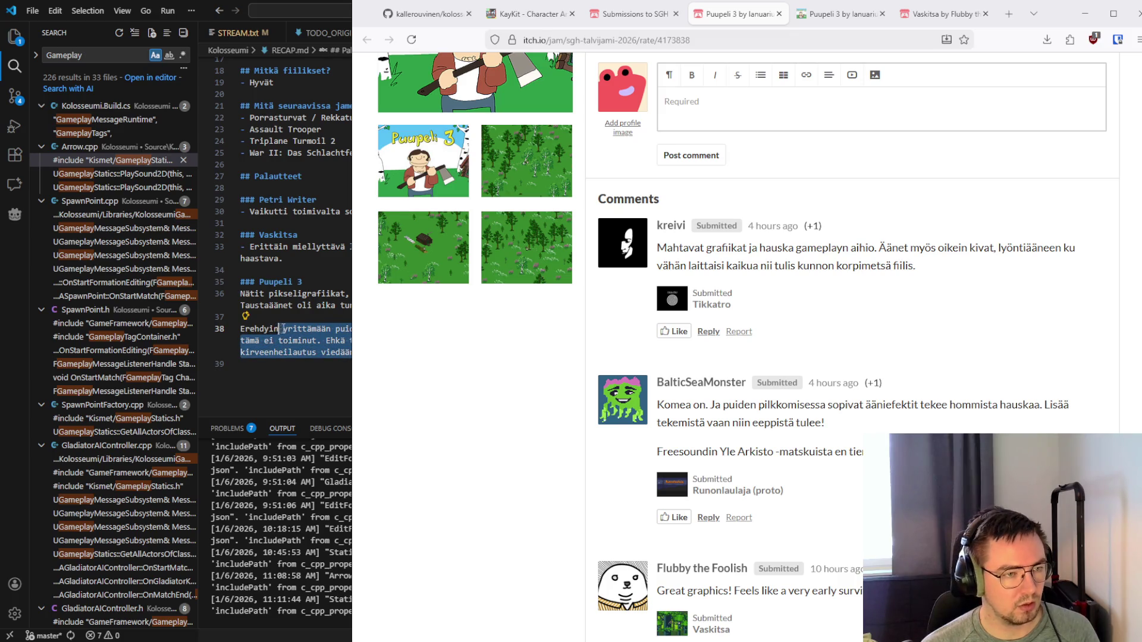
{"action": "left_click", "coordinate": [245, 329]}
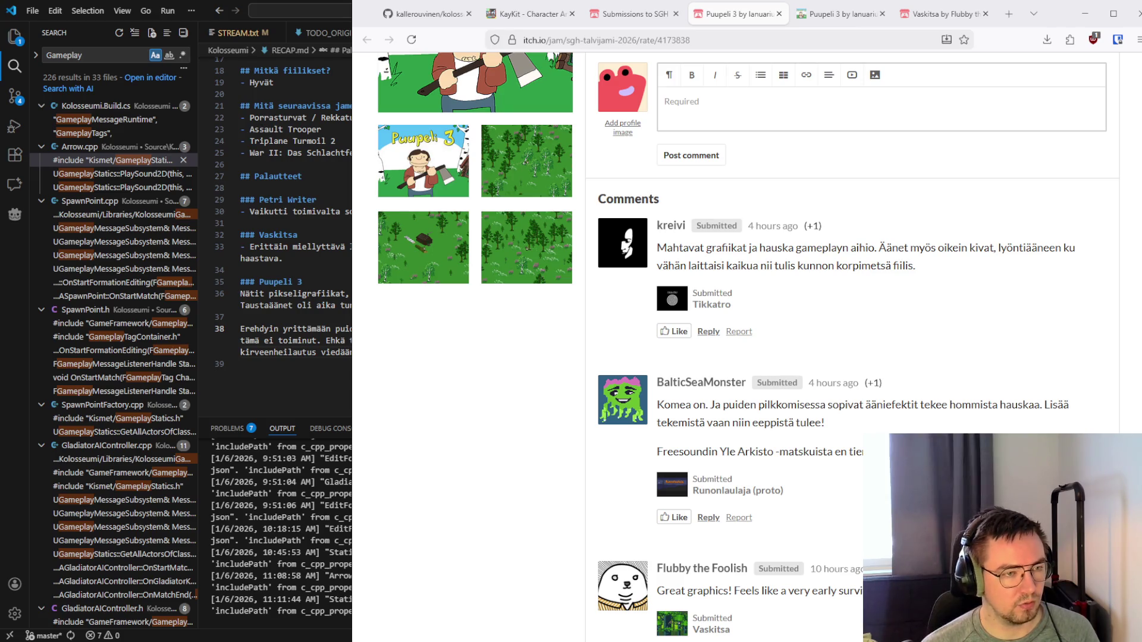
{"action": "double_click", "coordinate": [324, 353]}
{"action": "type", "text": "vietäis"}
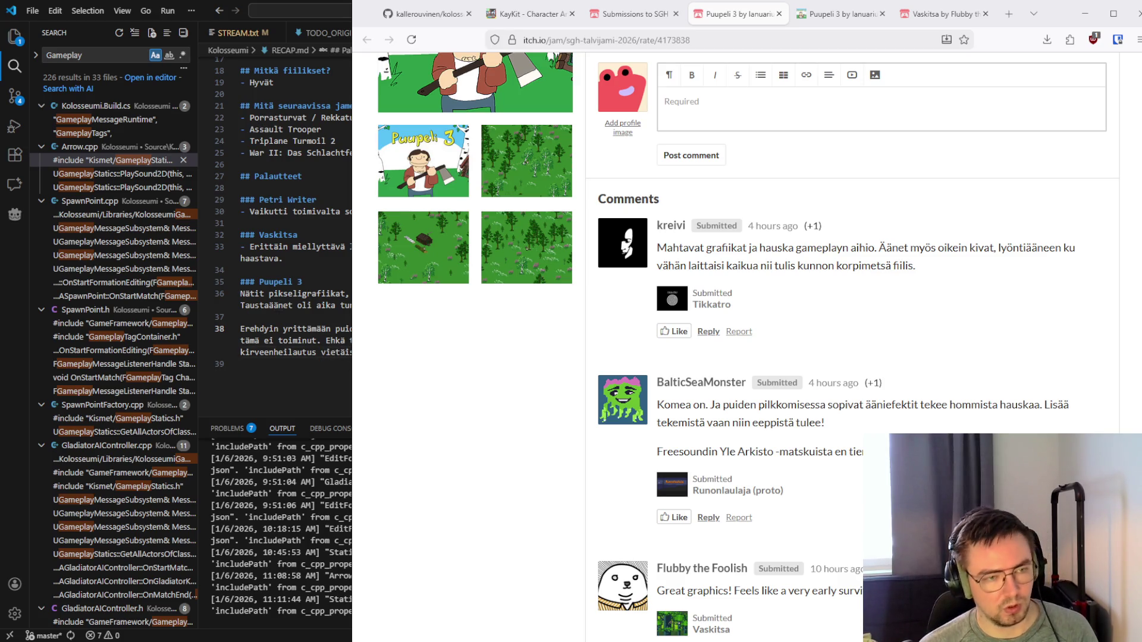
{"action": "left_click_drag", "start_coordinate": [243, 364], "coordinate": [241, 297]}
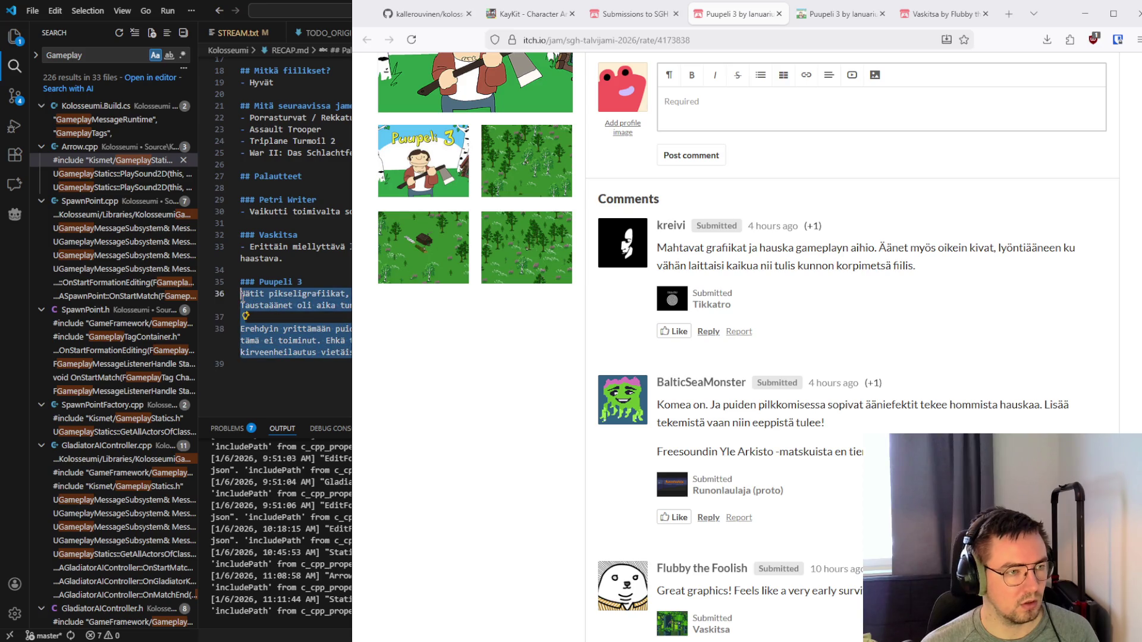
Paste the Puupeli 3 feedback into the itch.io comment box and remove its empty first line
{"action": "scroll", "coordinate": [738, 345], "scroll_direction": "down", "scroll_amount": 1}
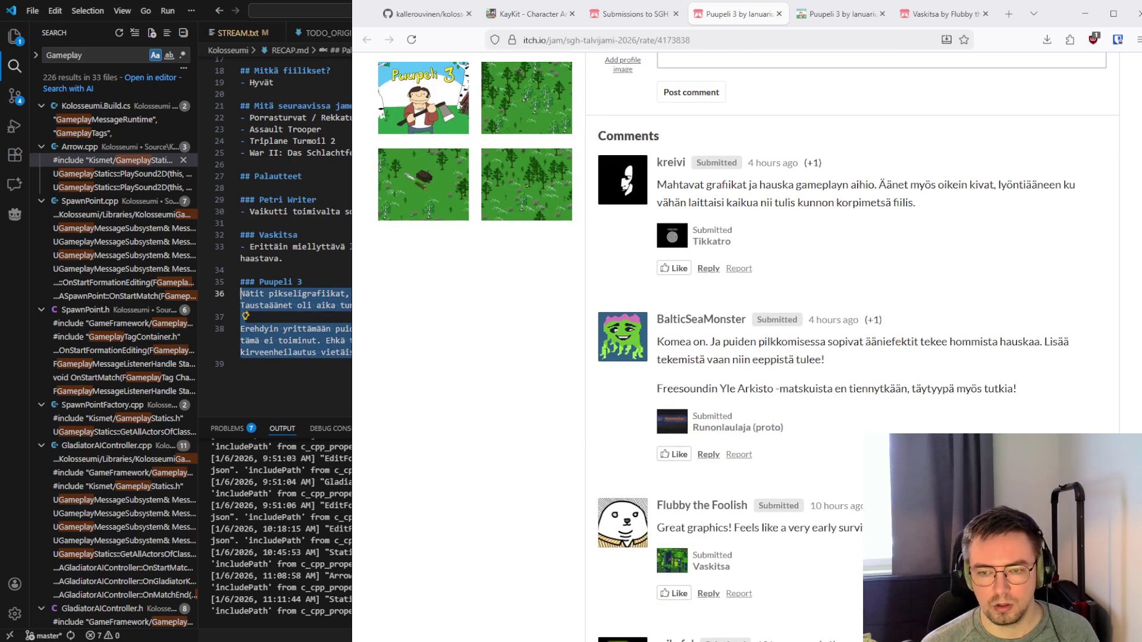
{"action": "scroll", "coordinate": [738, 345], "scroll_direction": "down", "scroll_amount": 3}
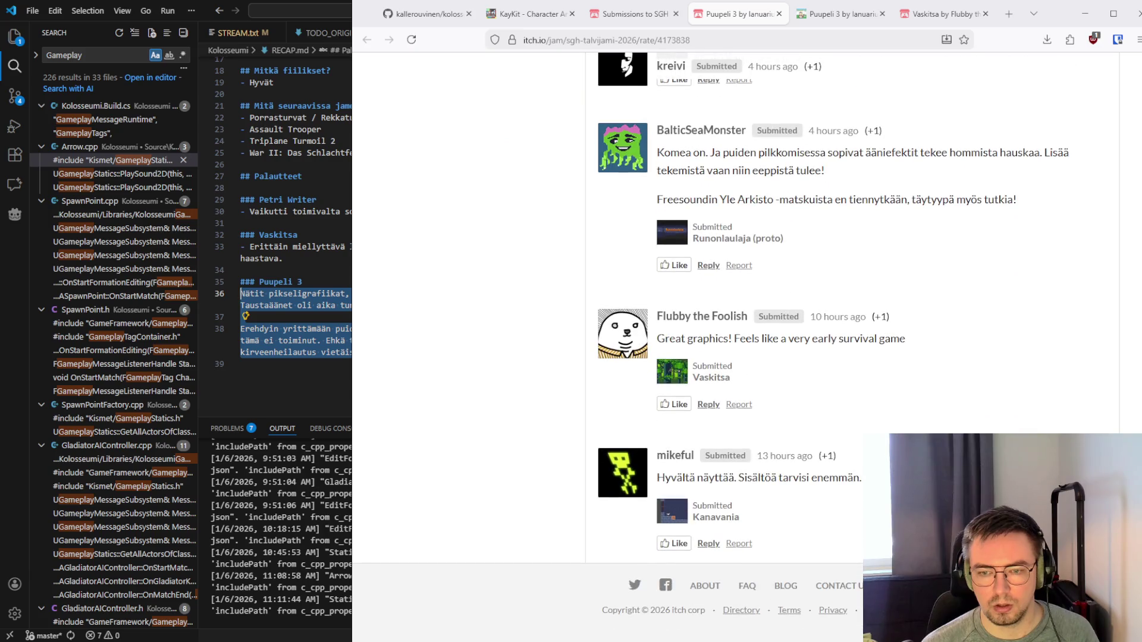
{"action": "scroll", "coordinate": [737, 345], "scroll_direction": "up", "scroll_amount": 5}
{"action": "left_click", "coordinate": [684, 172]}
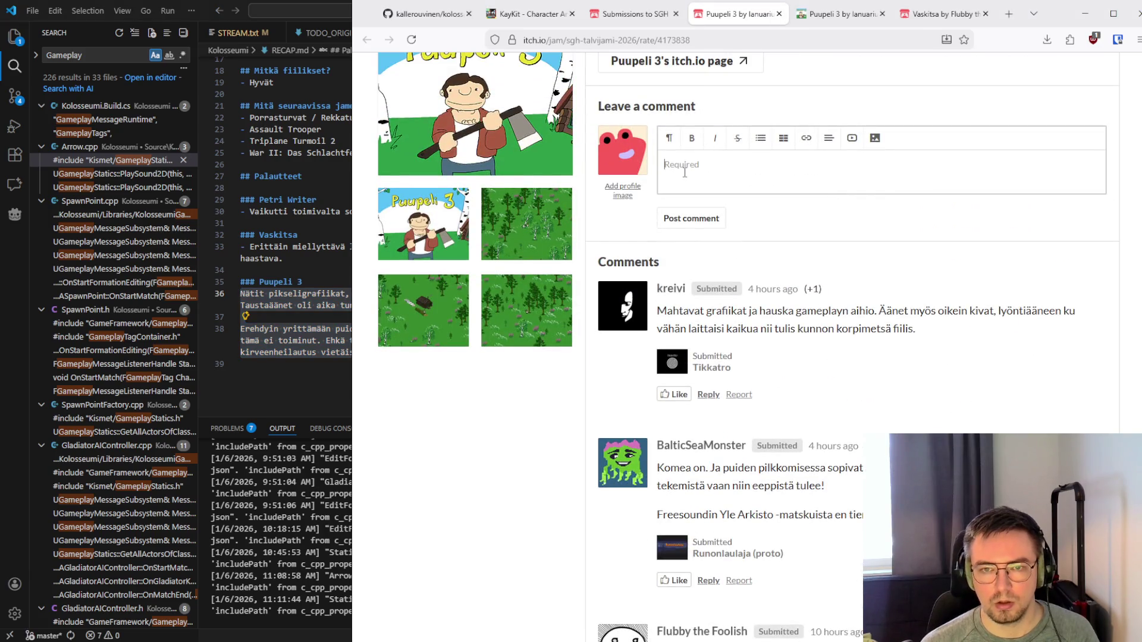
{"action": "type", "text": "Nätit pikseligrafiikat, joten panostus piirto-ohjelman kehittämiseen jamin aikana kannatti. Taustaäänet oli aika tunnelmalliset.  Erehdyin yrittämään puiden hakkaamista nopeilla napin painalluksilla pohjaan painamisen sijaan ja tämä ei toiminut. Ehkä tuon voisi muuttaa sellaiseksi että napin vapauttaessa käynnissä oleva kirveenheilautus vietäisiin kuitenkin loppuun asti."}
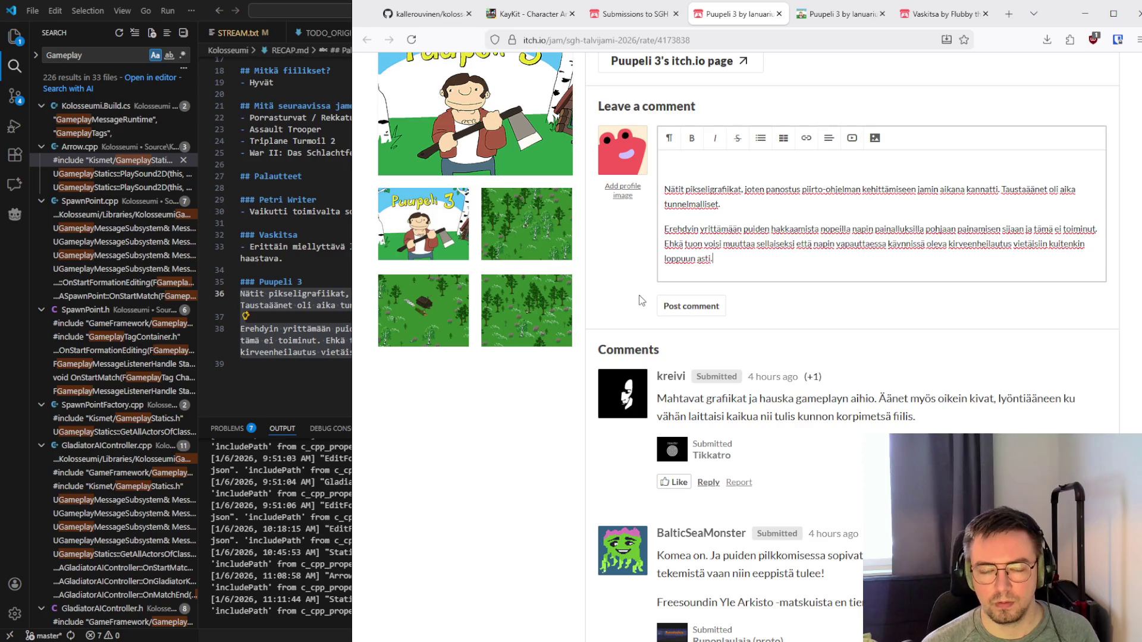
{"action": "scroll", "coordinate": [629, 324], "scroll_direction": "up", "scroll_amount": 2}
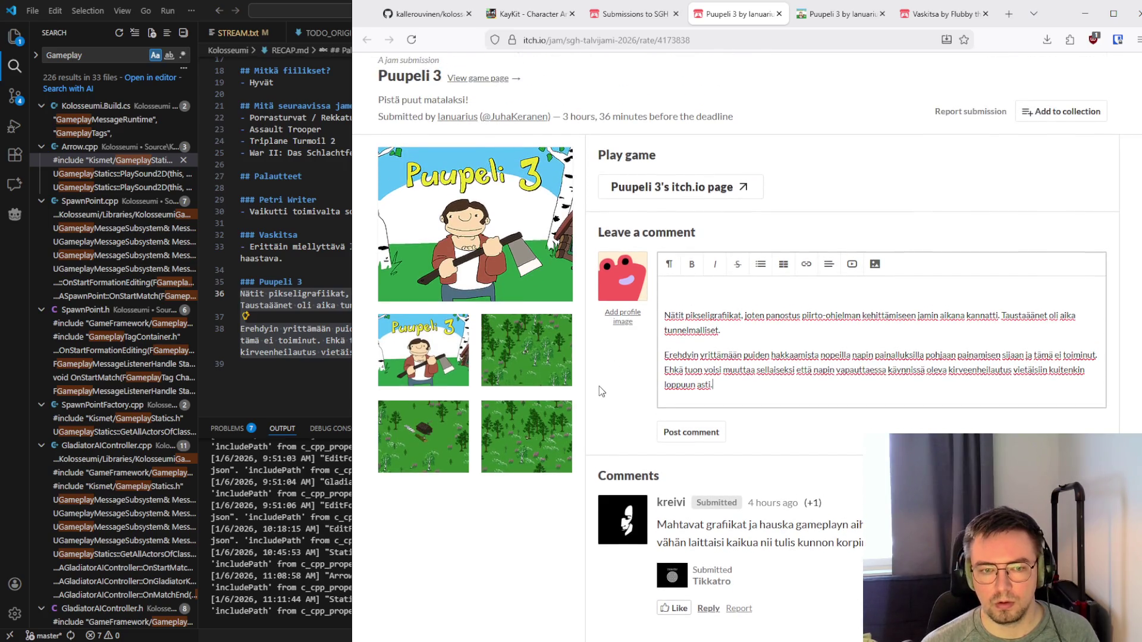
{"action": "left_click", "coordinate": [665, 316]}
{"action": "key", "text": "BackSpace"}
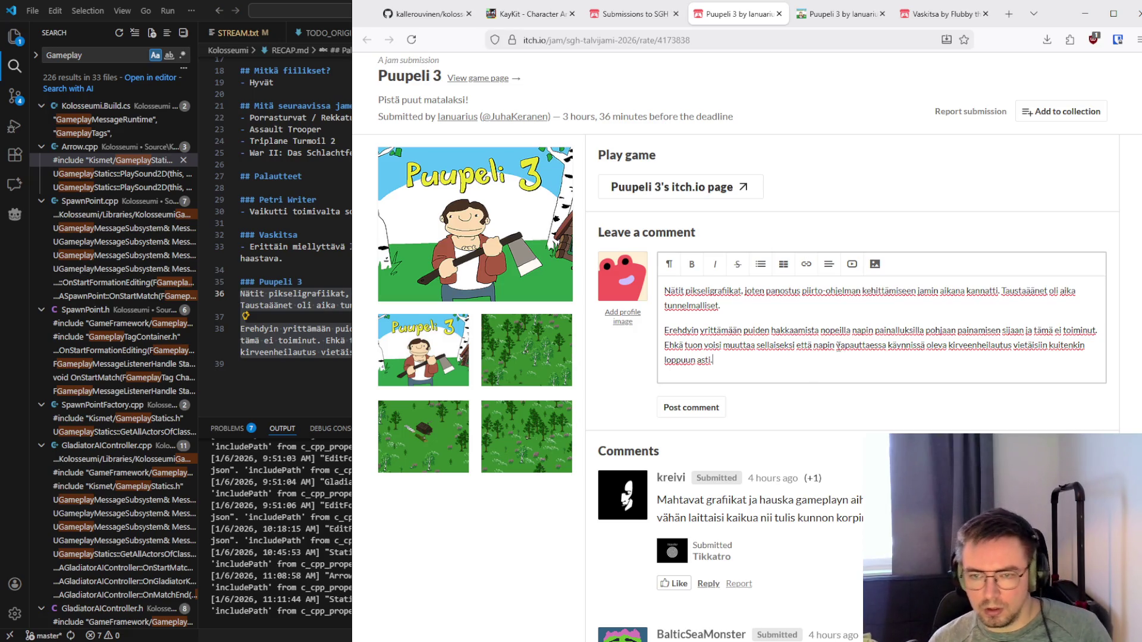
Rewrite the second paragraph's opening to begin 'Napin vapauttaessa'
{"action": "left_click", "coordinate": [666, 330]}
{"action": "type", "text": "Lyhyt nap"}
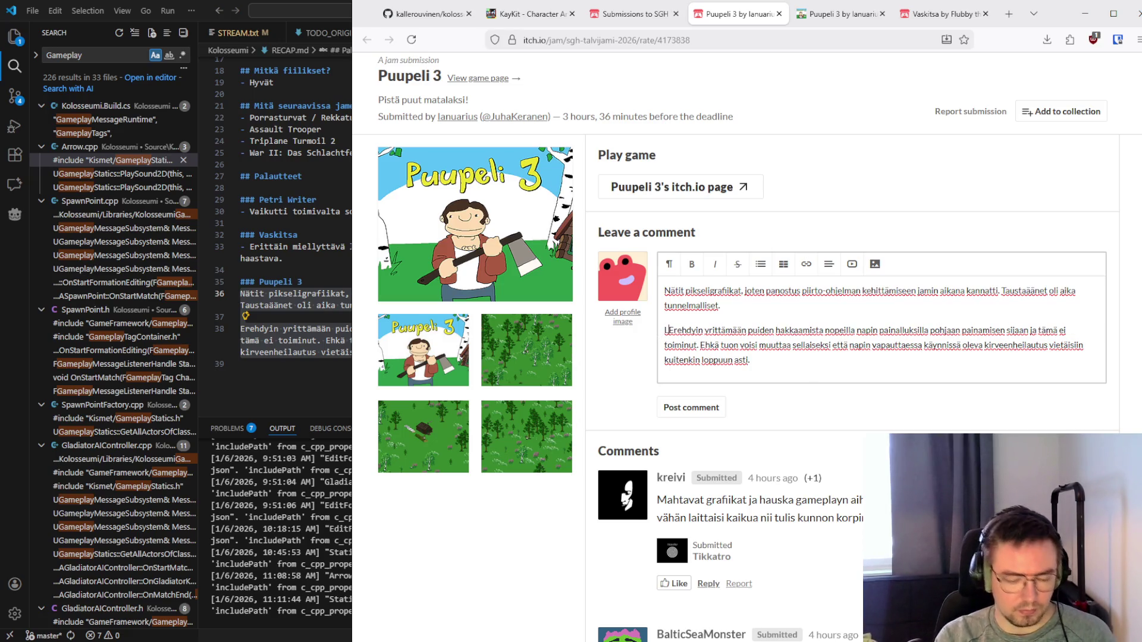
{"action": "type", "text": "in painalluskin sa"}
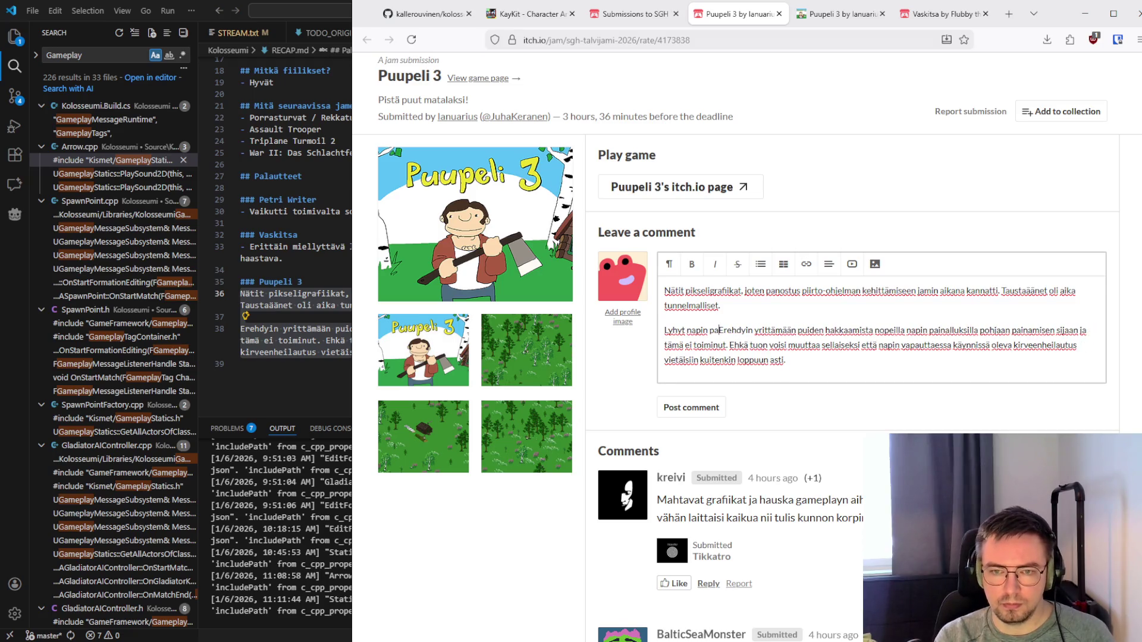
{"action": "key", "text": "BackSpace"}
{"action": "key", "text": "BackSpace"}
{"action": "key", "text": "BackSpace"}
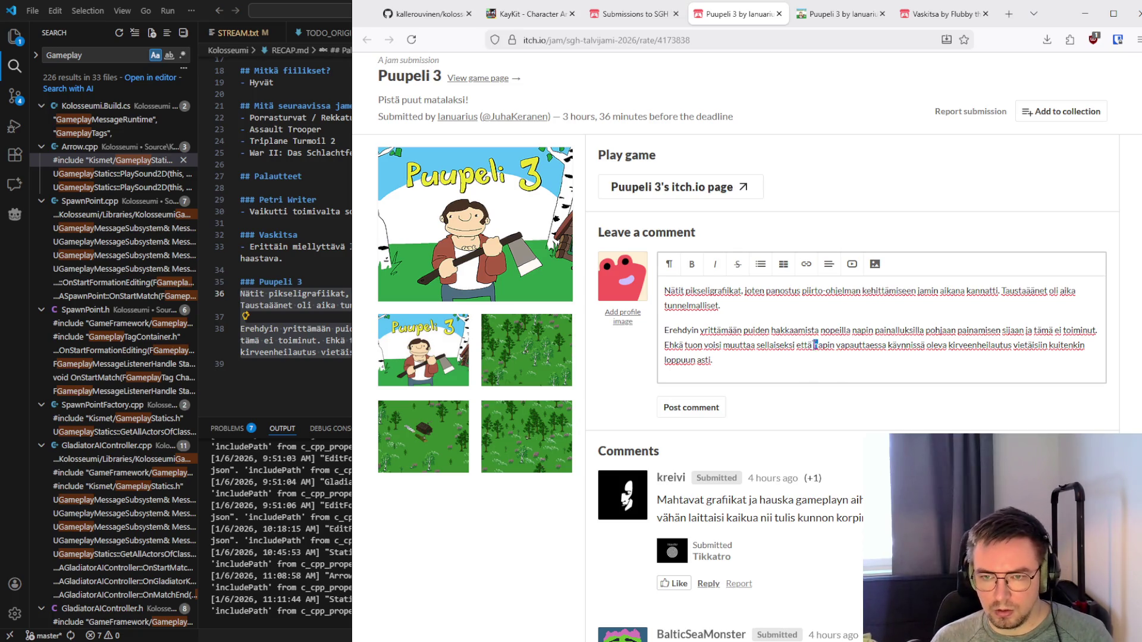
{"action": "left_click_drag", "start_coordinate": [816, 344], "coordinate": [660, 333]}
{"action": "type", "text": "N"}
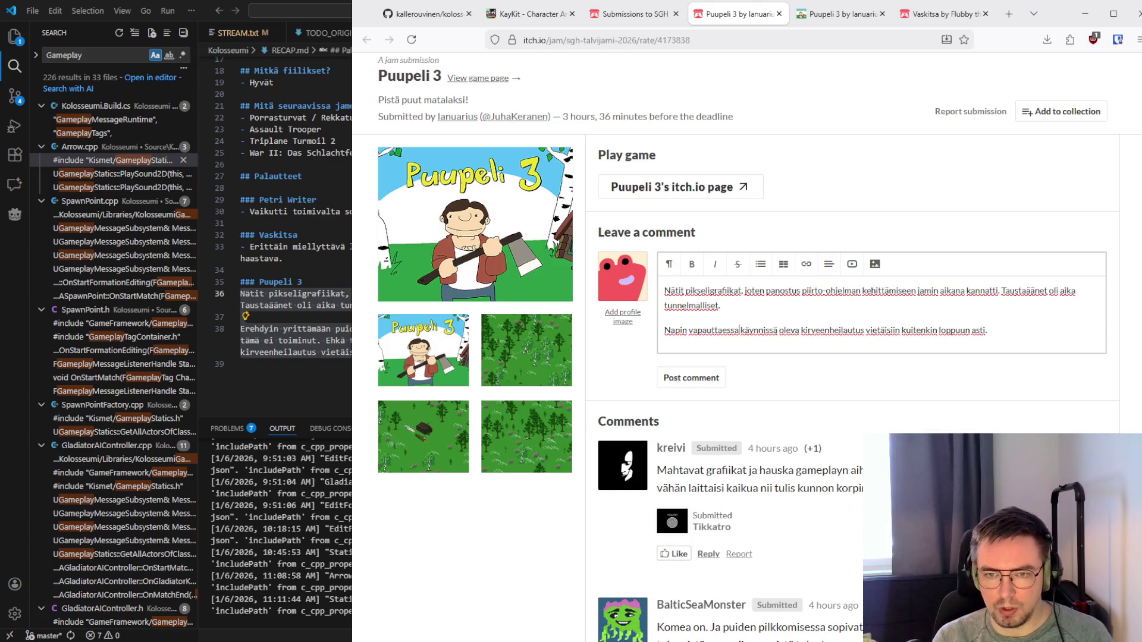
{"action": "key", "text": "BackSpace"}
{"action": "key", "text": "BackSpace"}
{"action": "key", "text": "BackSpace"}
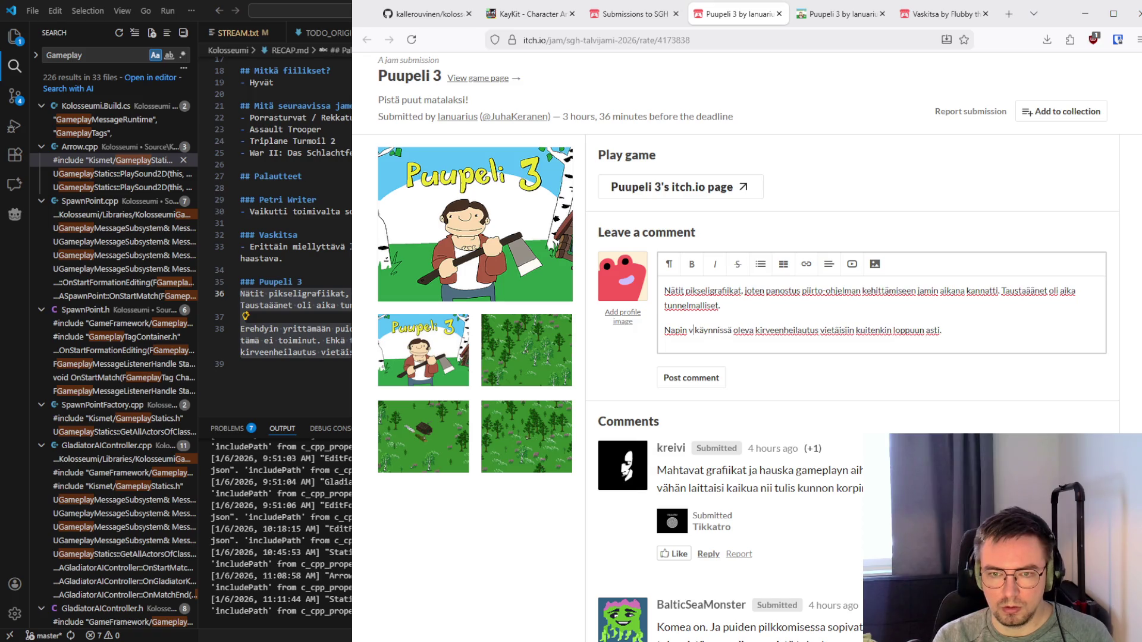
{"action": "type", "text": "apauttae"}
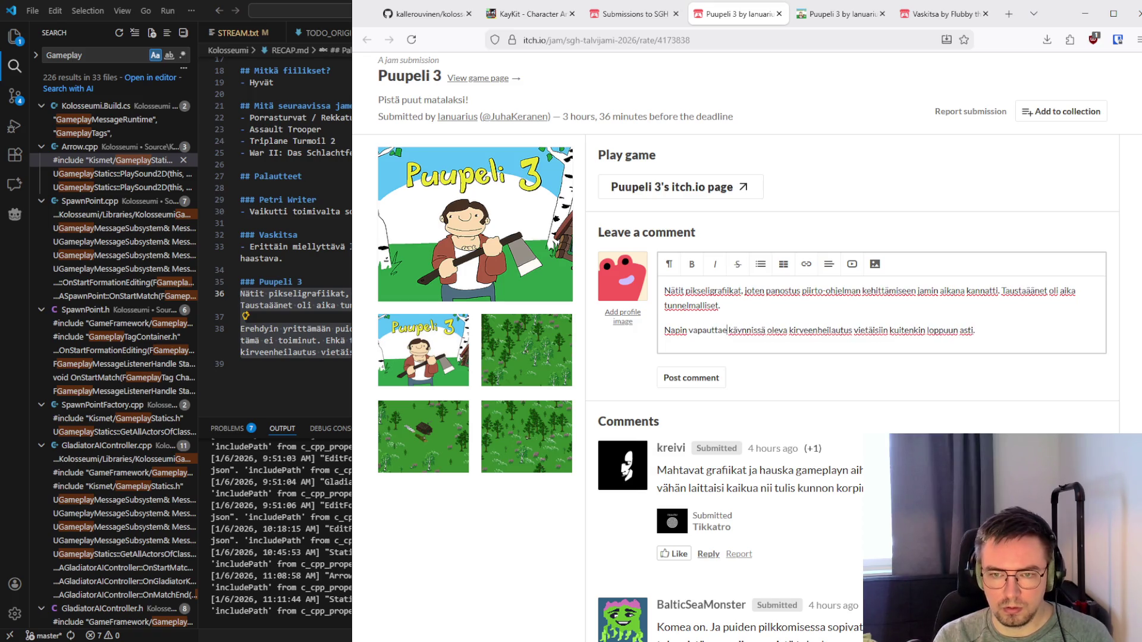
{"action": "type", "text": "ssa"}
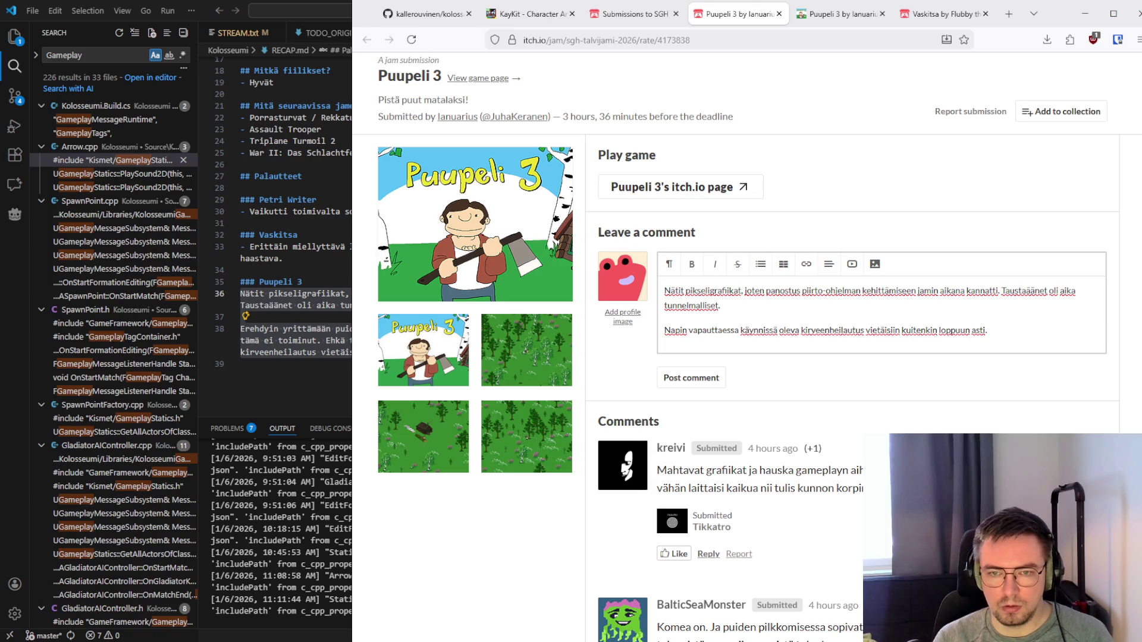
Check the controls on the Puupeli 3 game page, then return to the comment draft
{"action": "left_click", "coordinate": [872, 21]}
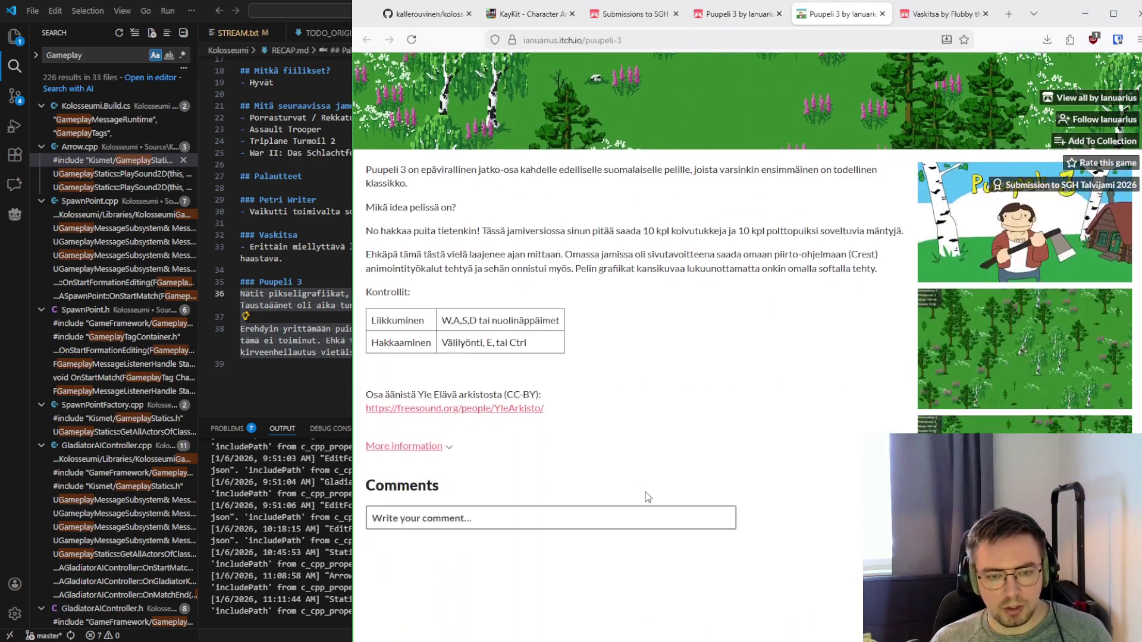
{"action": "scroll", "coordinate": [680, 360], "scroll_direction": "up", "scroll_amount": 10}
{"action": "key", "text": "ctrl+shift+Tab"}
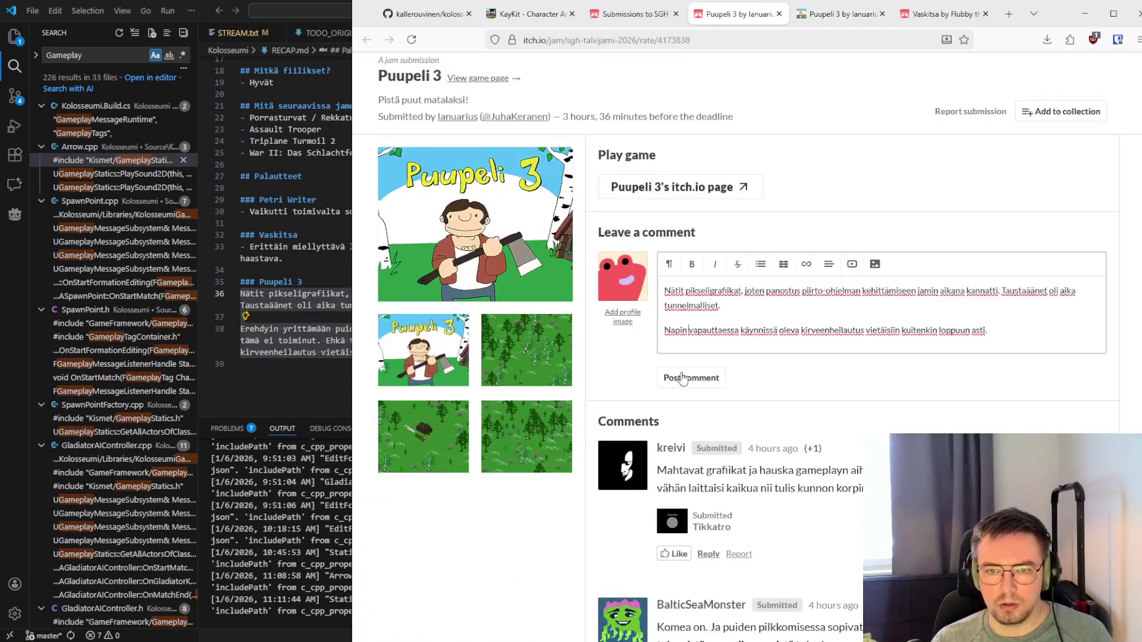
Change 'Napin' to 'Hakkaamisnapin' and reword the ending to 'sais mennä… loppuun asti'
{"action": "left_click", "coordinate": [668, 330]}
{"action": "key", "text": "BackSpace"}
{"action": "type", "text": "Hakkaamis"}
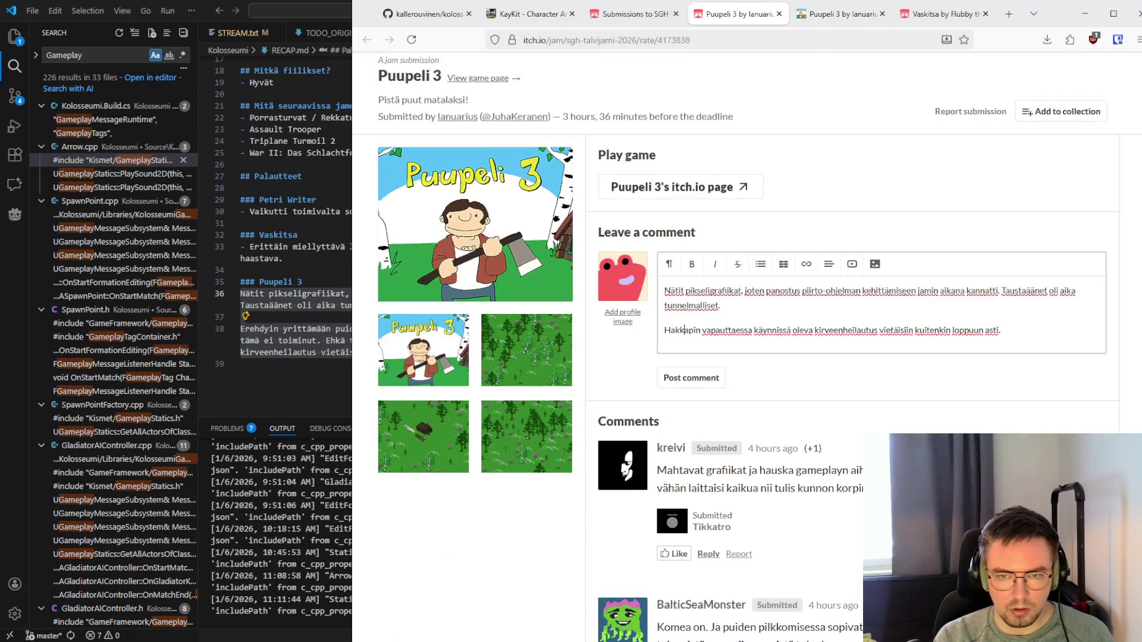
{"action": "type", "text": "n"}
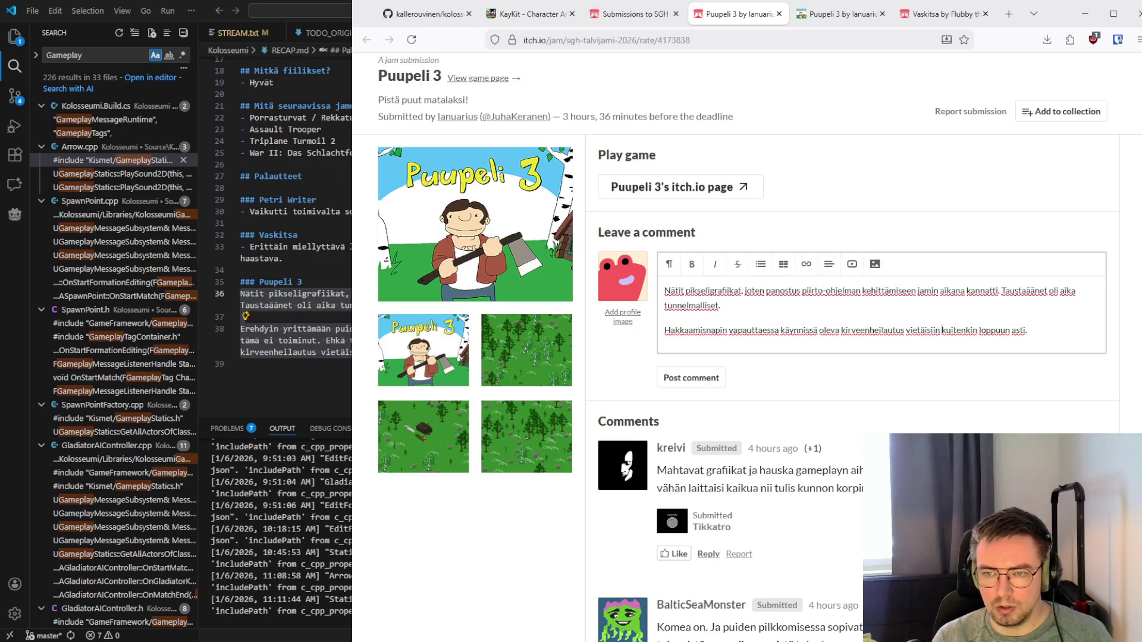
{"action": "key", "text": "ctrl+BackSpace"}
{"action": "key", "text": "ctrl+BackSpace"}
{"action": "type", "text": "sai"}
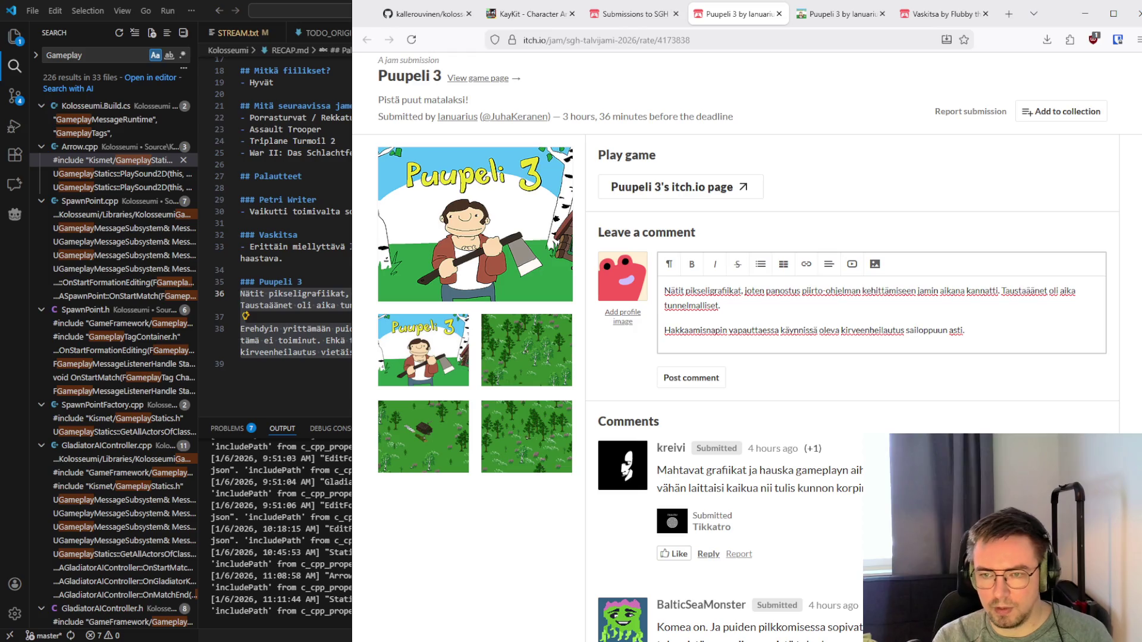
{"action": "type", "text": "si"}
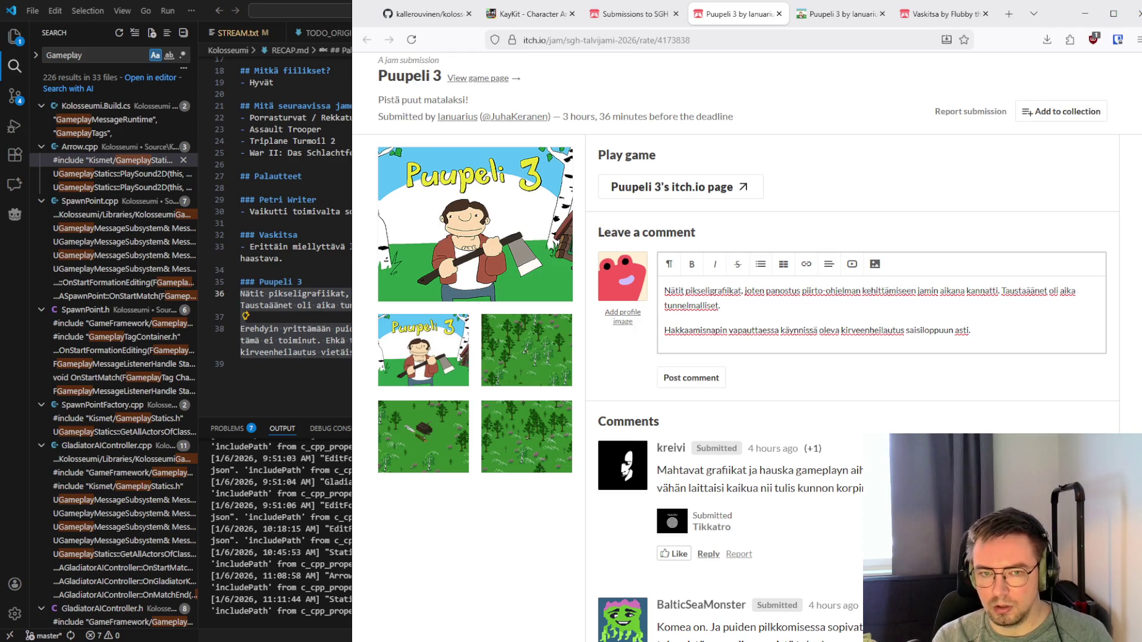
{"action": "type", "text": " mennä "}
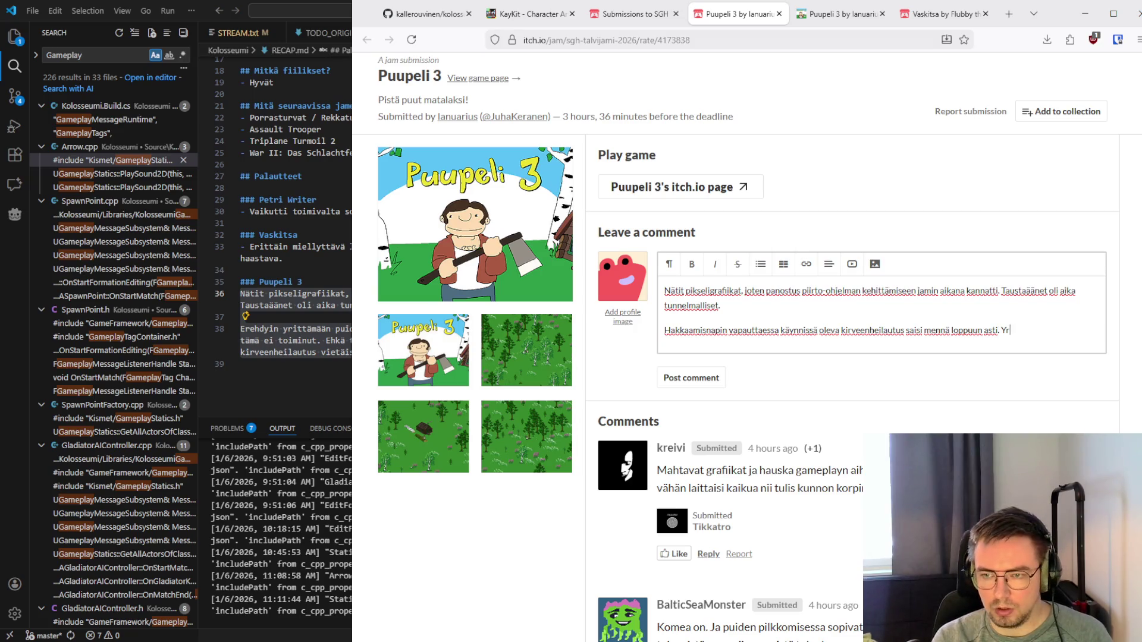
{"action": "type", "text": " nopeita pain"}
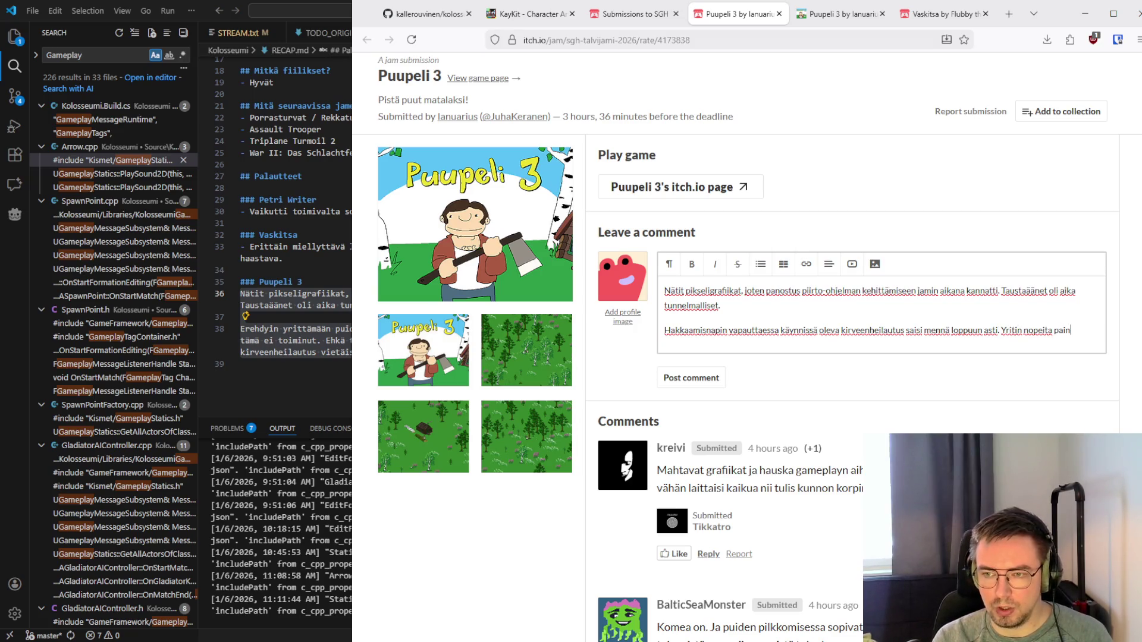
{"action": "type", "text": "alluksia, eikä toiminut"}
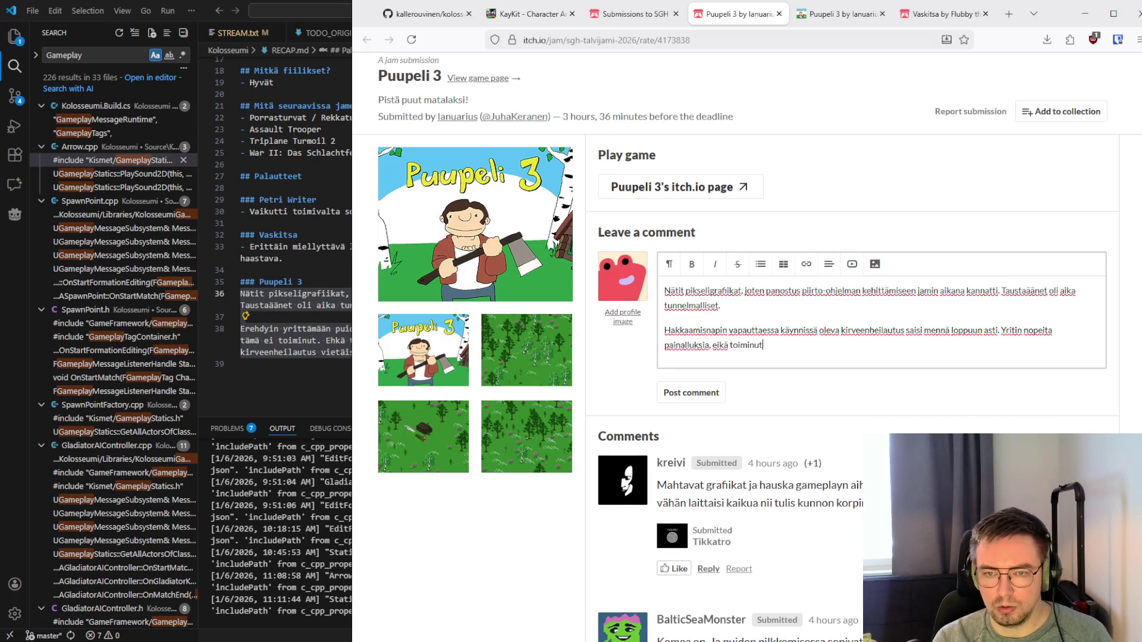
Begin the second sentence with 'Itse kun yritin' and end it with a period
{"action": "left_click", "coordinate": [664, 345]}
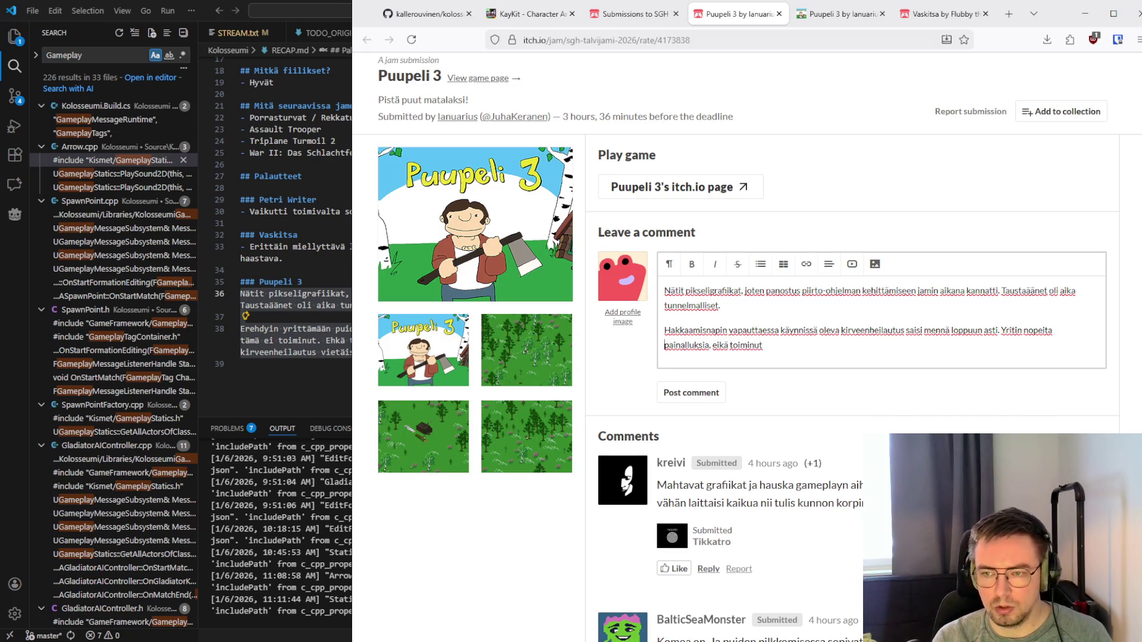
{"action": "type", "text": "Itse kun y"}
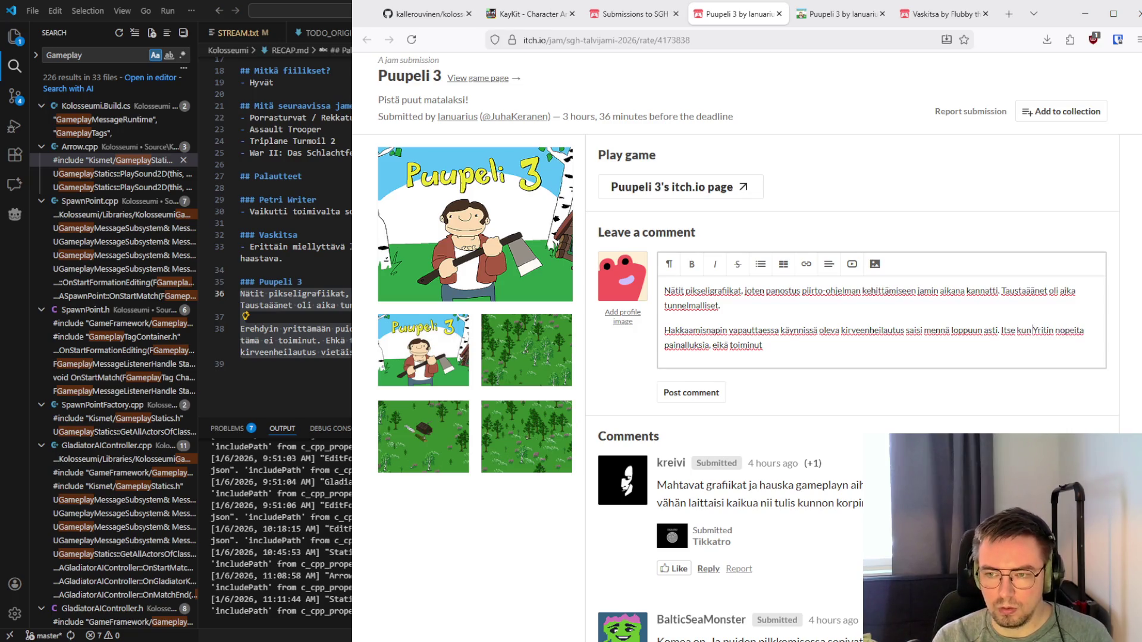
{"action": "key", "text": "Delete"}
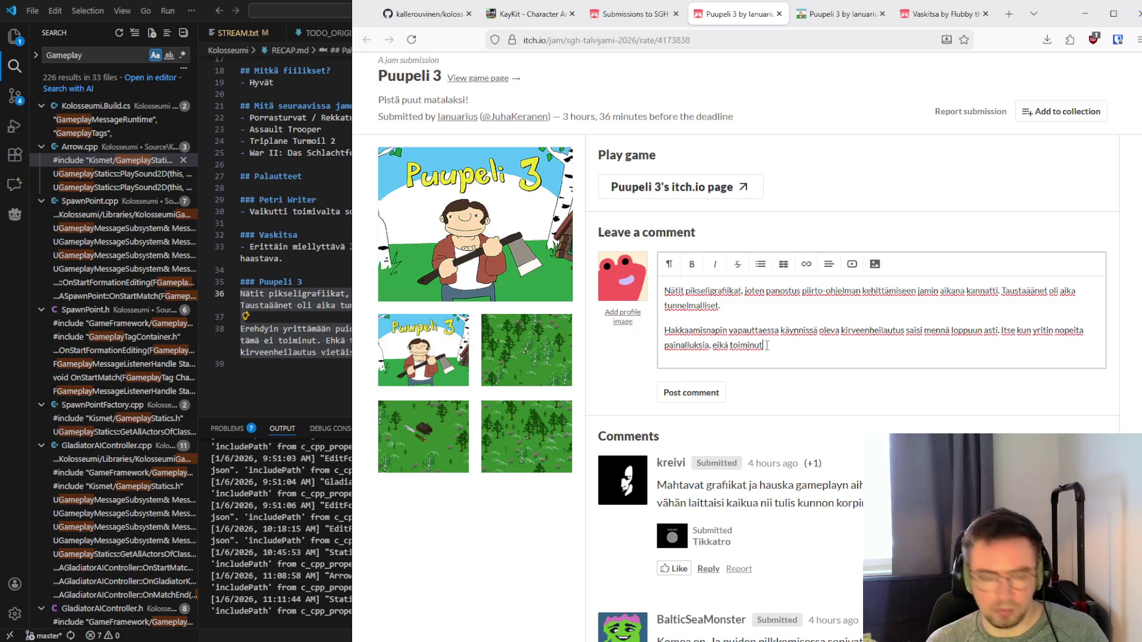
{"action": "type", "text": "."}
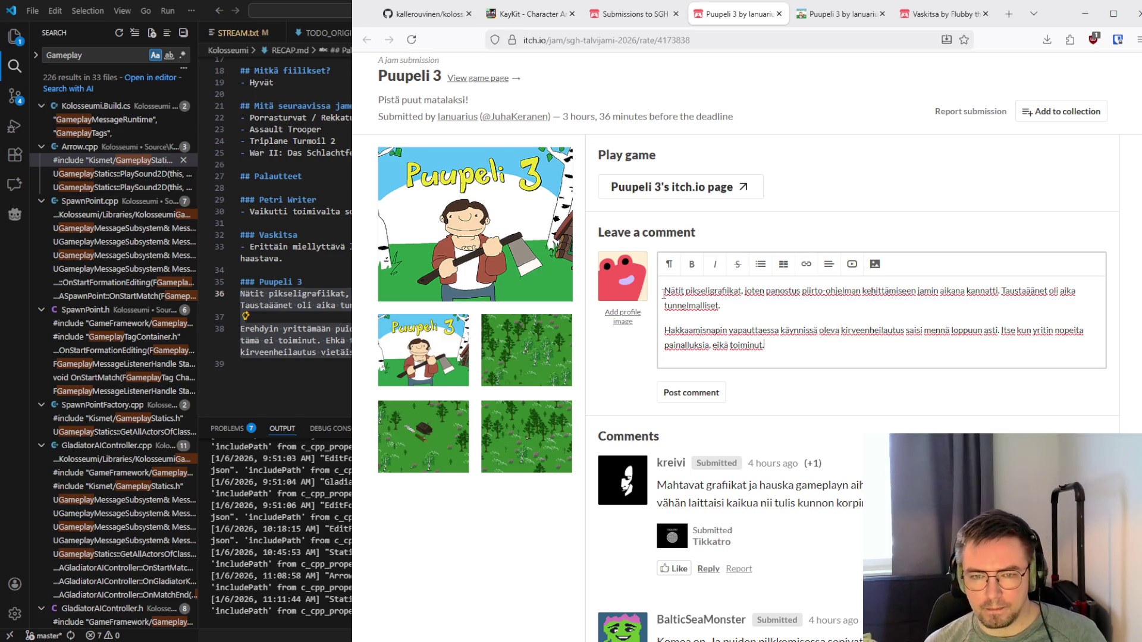
{"action": "left_click_drag", "start_coordinate": [664, 294], "coordinate": [797, 346]}
{"action": "left_click", "coordinate": [797, 346]}
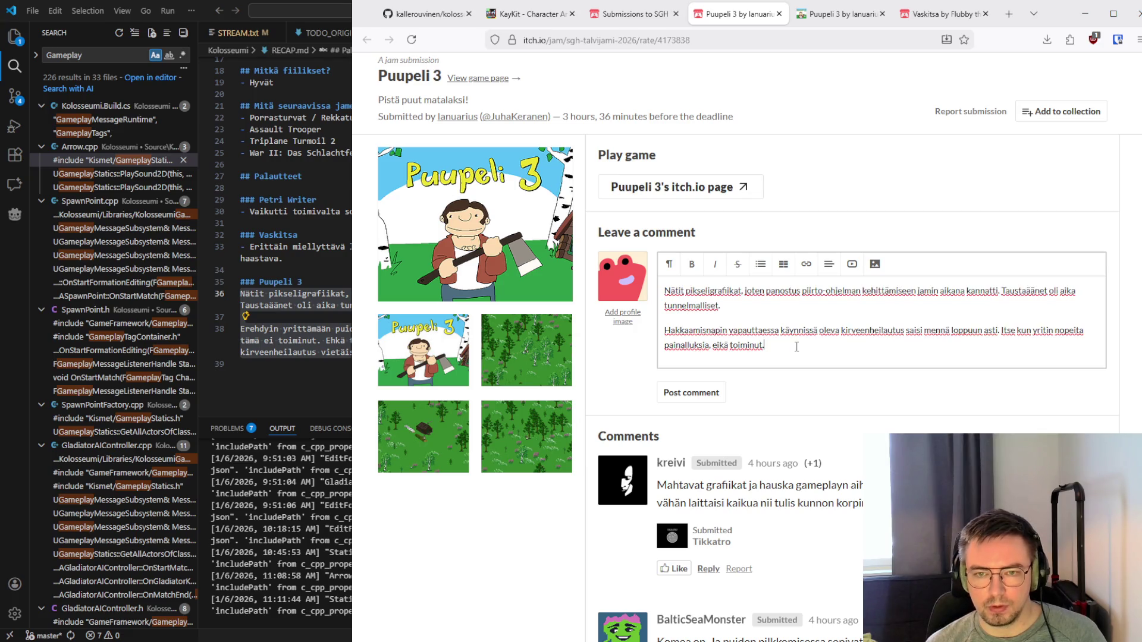
Post the Puupeli 3 feedback comment on the jam page
{"action": "left_click", "coordinate": [701, 395]}
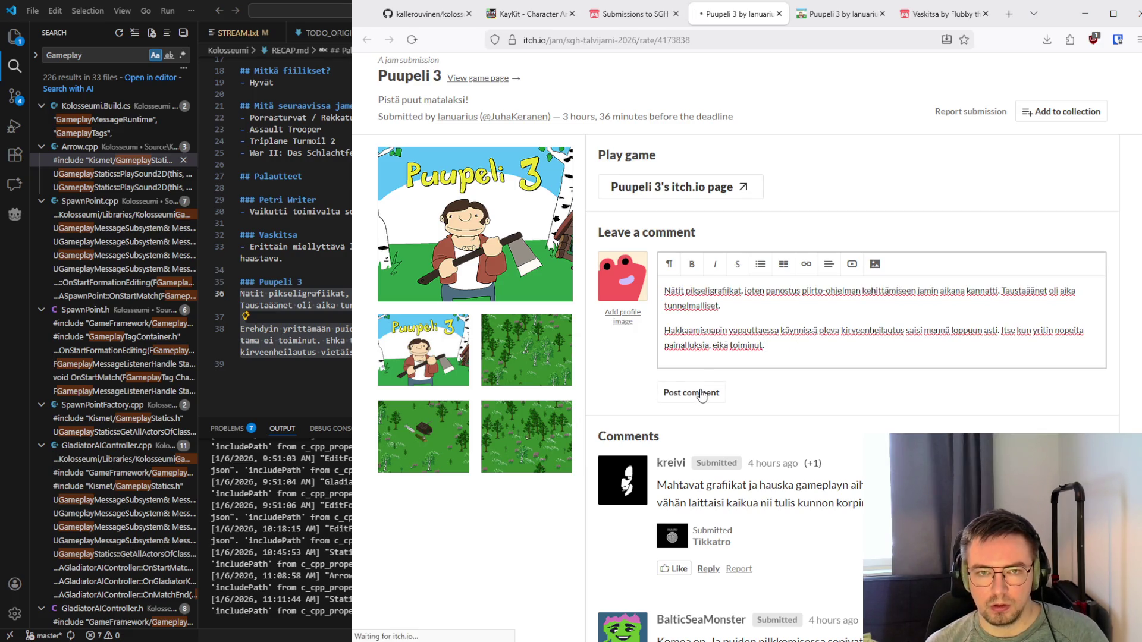
{"action": "scroll", "coordinate": [564, 328], "scroll_direction": "up", "scroll_amount": 3}
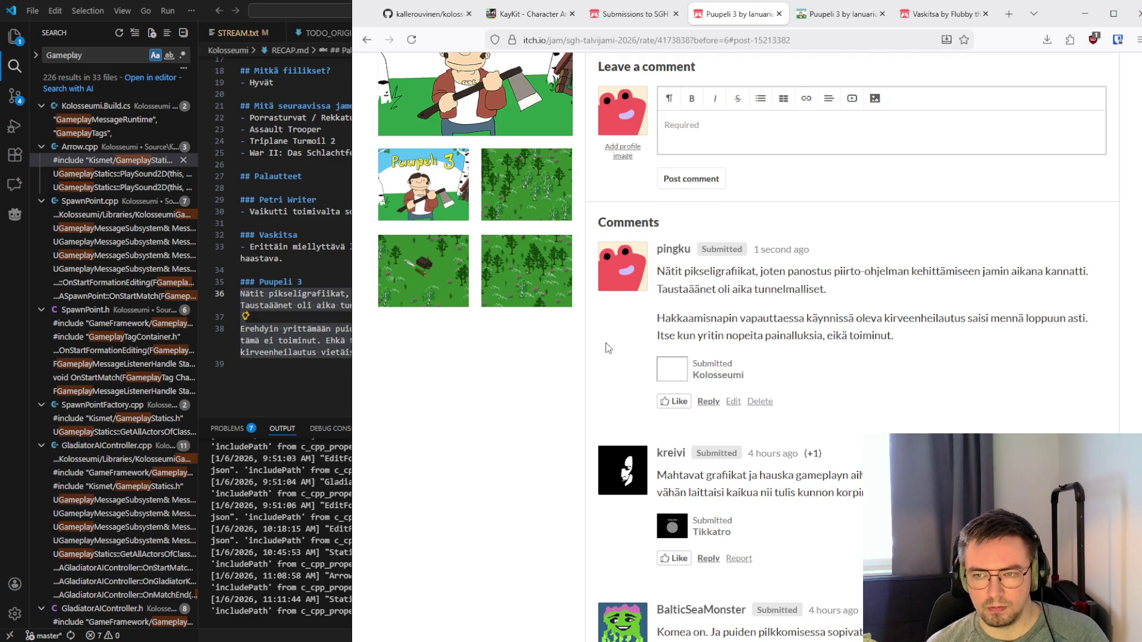
{"action": "scroll", "coordinate": [607, 348], "scroll_direction": "up", "scroll_amount": 5}
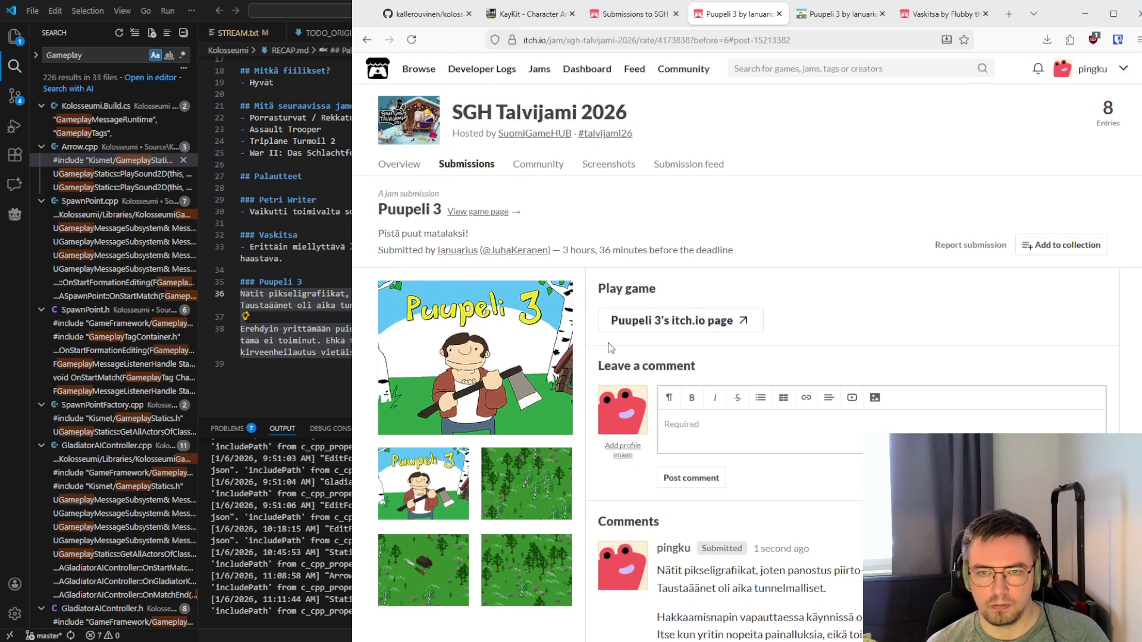
Close the extra Puupeli 3 game tab and return to the SGH Talvijami submissions list
{"action": "left_click", "coordinate": [812, 25]}
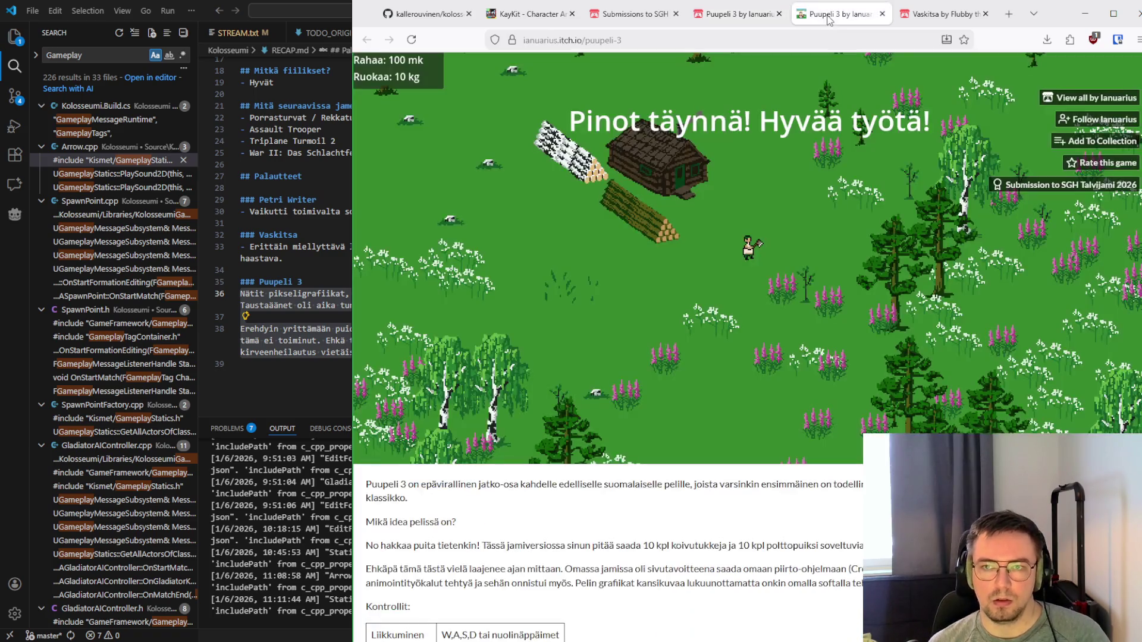
{"action": "left_click", "coordinate": [881, 14]}
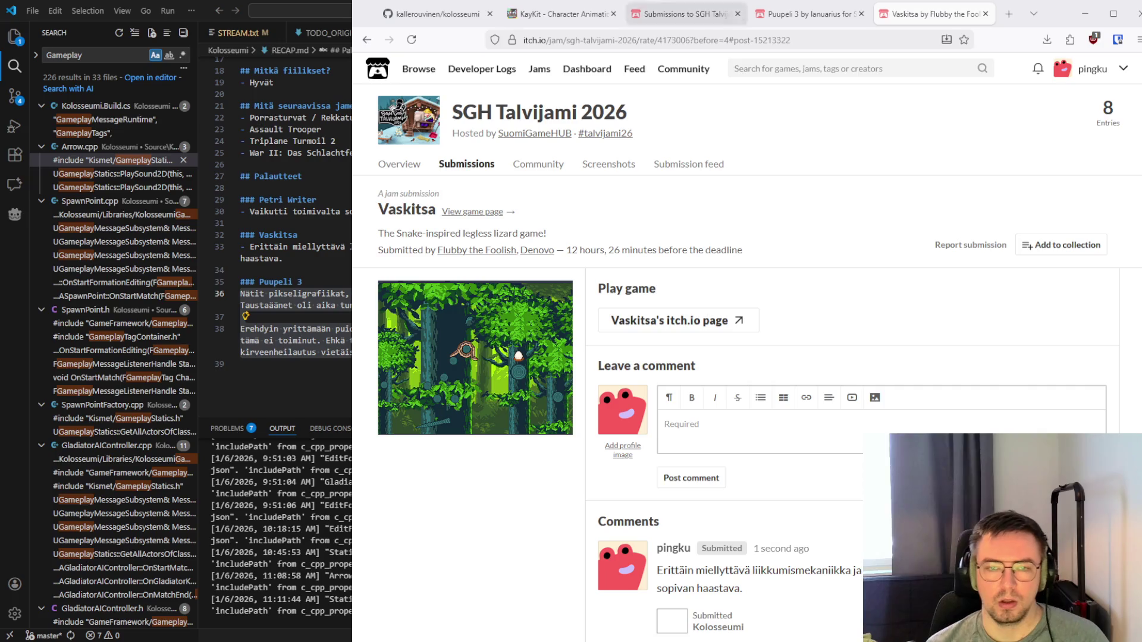
{"action": "left_click", "coordinate": [803, 14]}
{"action": "left_click", "coordinate": [712, 14]}
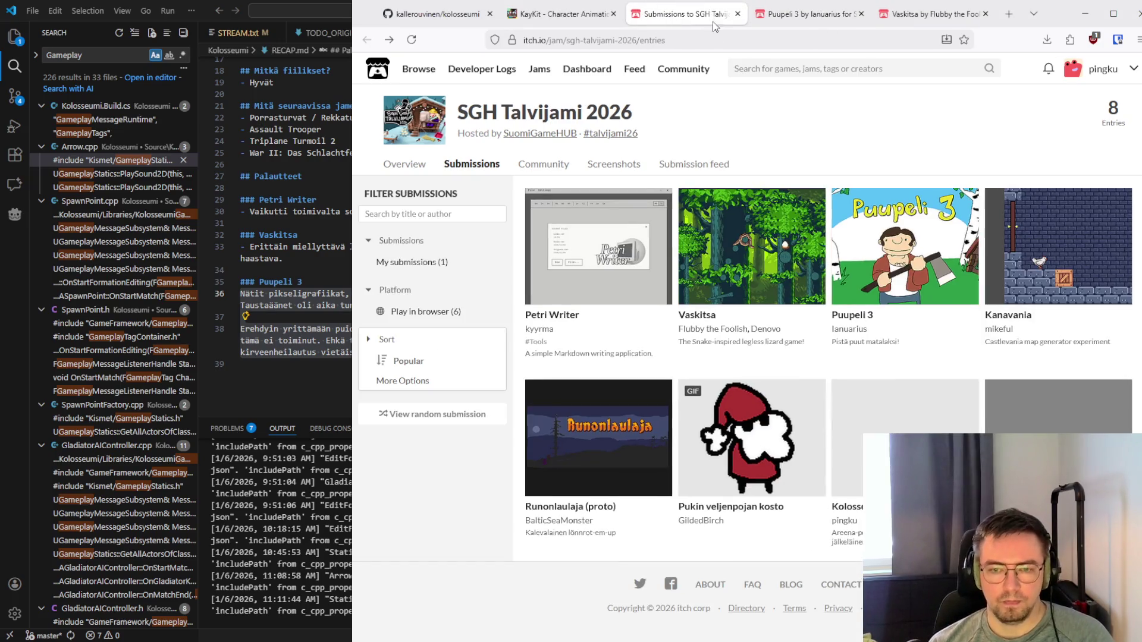
{"action": "middle_click", "coordinate": [1019, 317]}
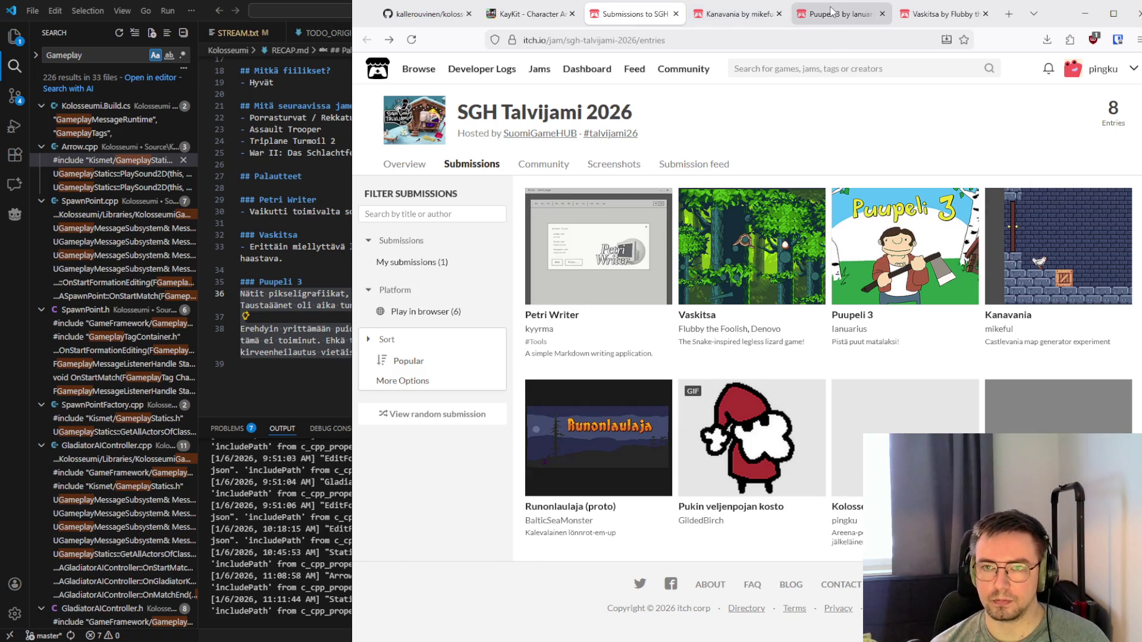
{"action": "left_click", "coordinate": [942, 13]}
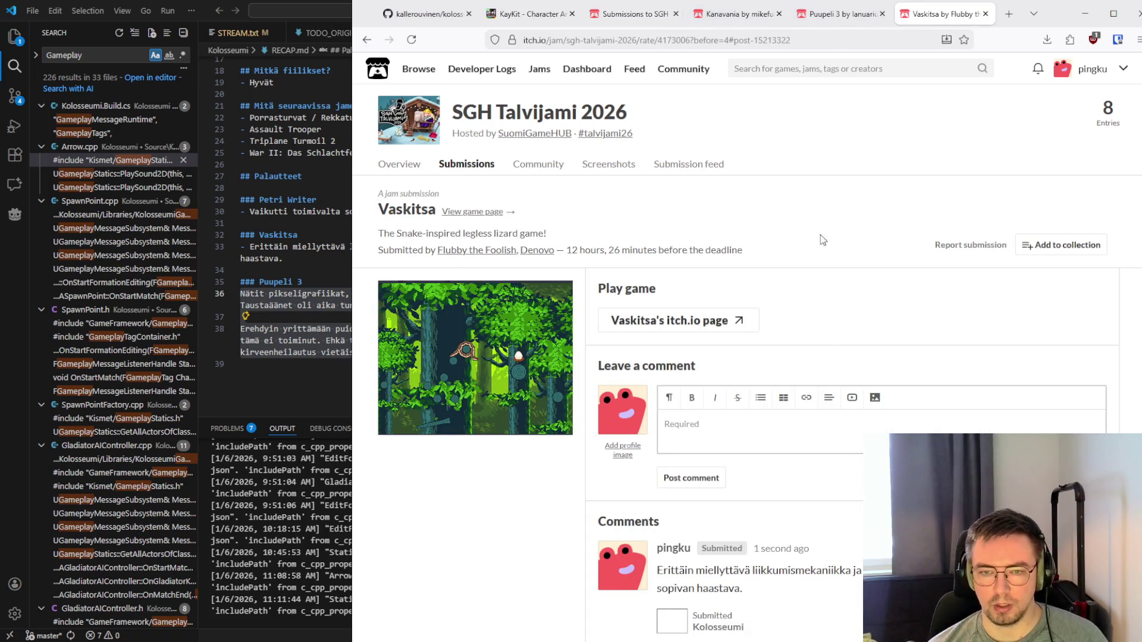
{"action": "left_click", "coordinate": [856, 14]}
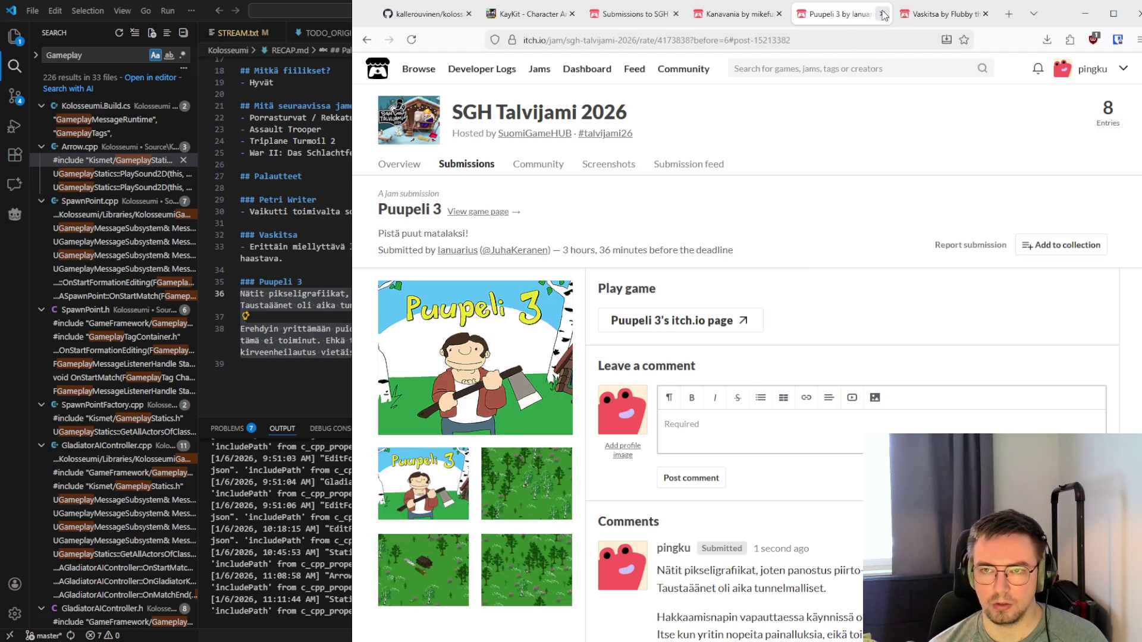
{"action": "left_click", "coordinate": [882, 14]}
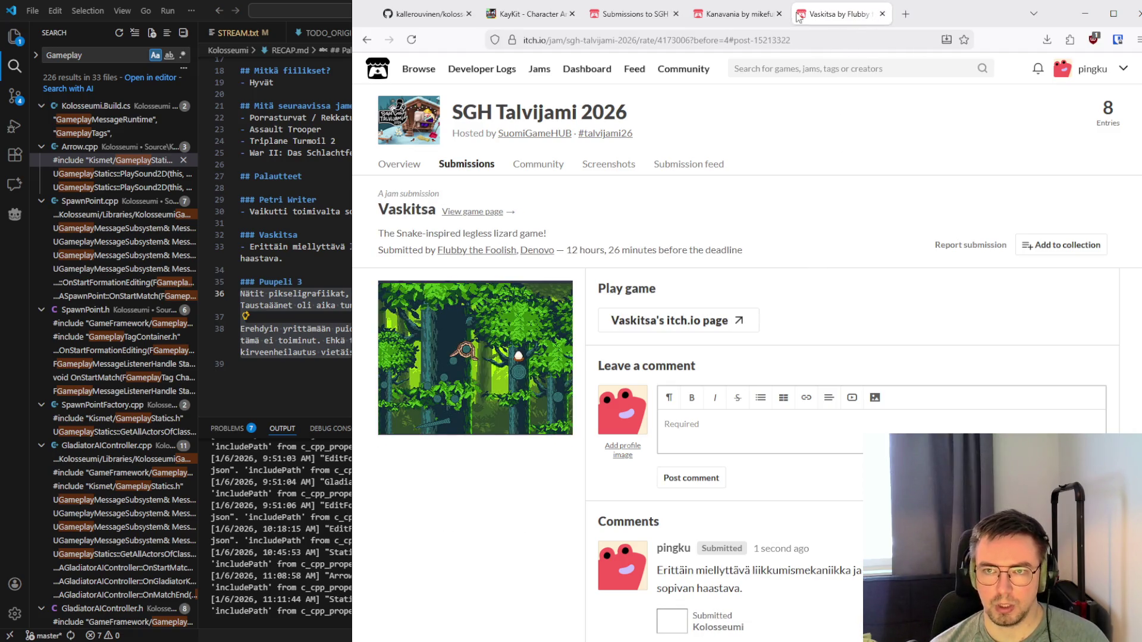
{"action": "left_click", "coordinate": [729, 17]}
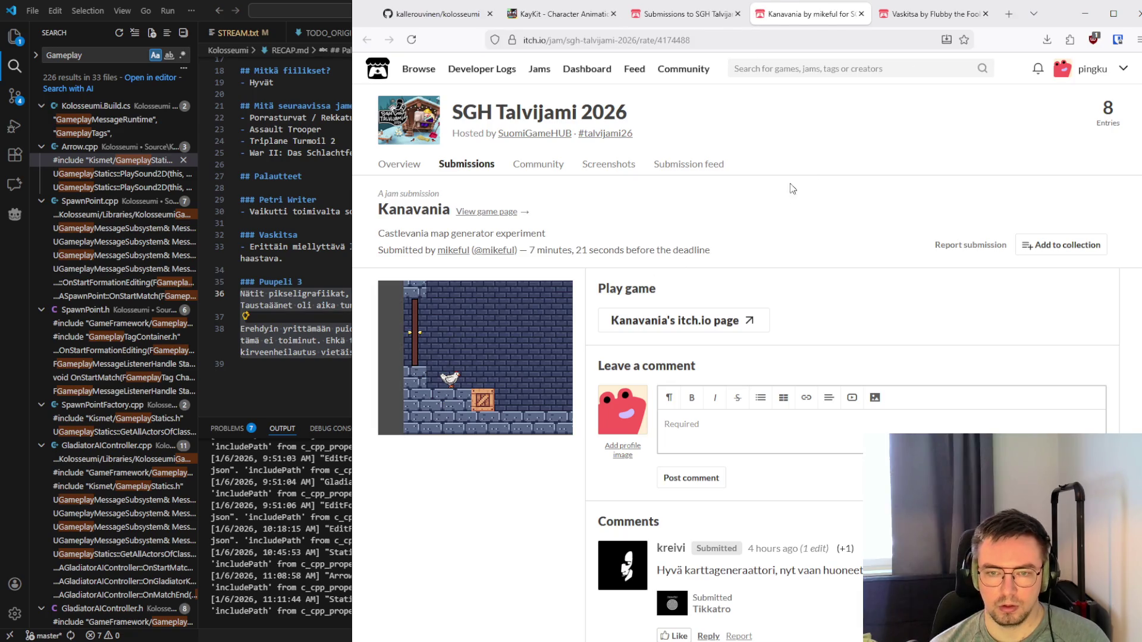
{"action": "middle_click", "coordinate": [622, 324]}
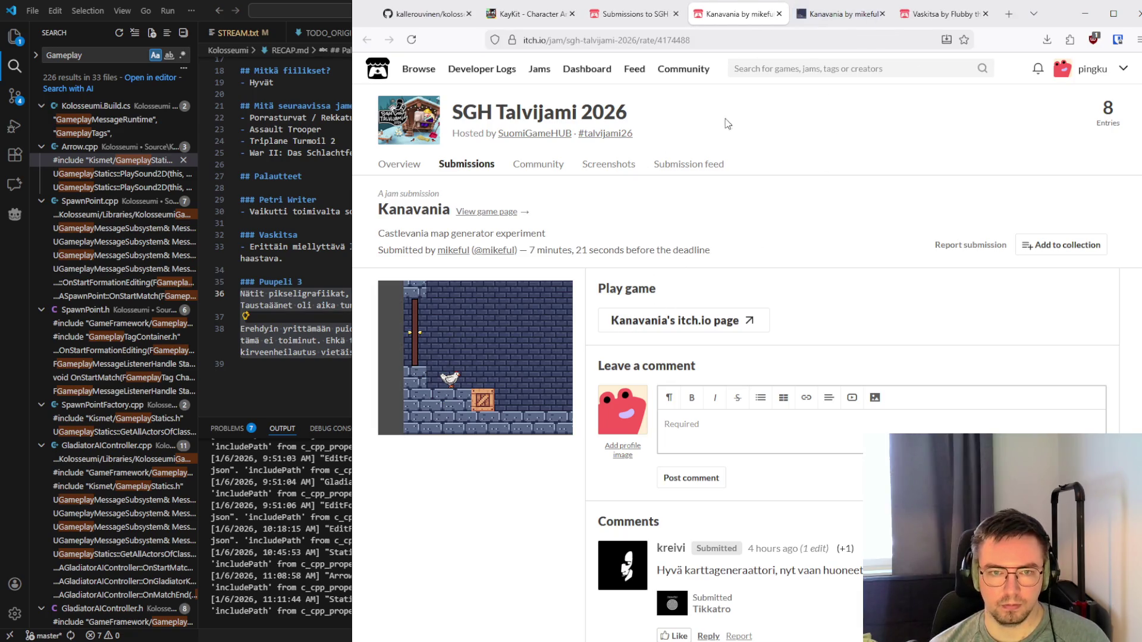
{"action": "left_click_drag", "start_coordinate": [377, 233], "coordinate": [552, 234]}
{"action": "left_click", "coordinate": [554, 235]}
{"action": "key", "text": "ctrl+Tab"}
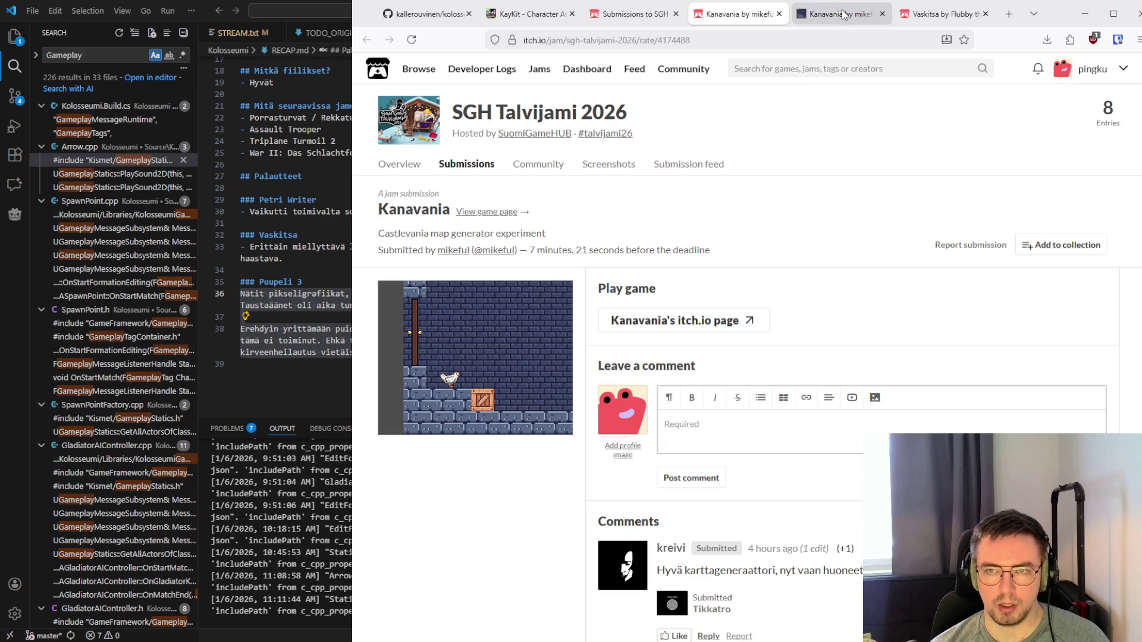
{"action": "scroll", "coordinate": [476, 356], "scroll_direction": "down", "scroll_amount": 3}
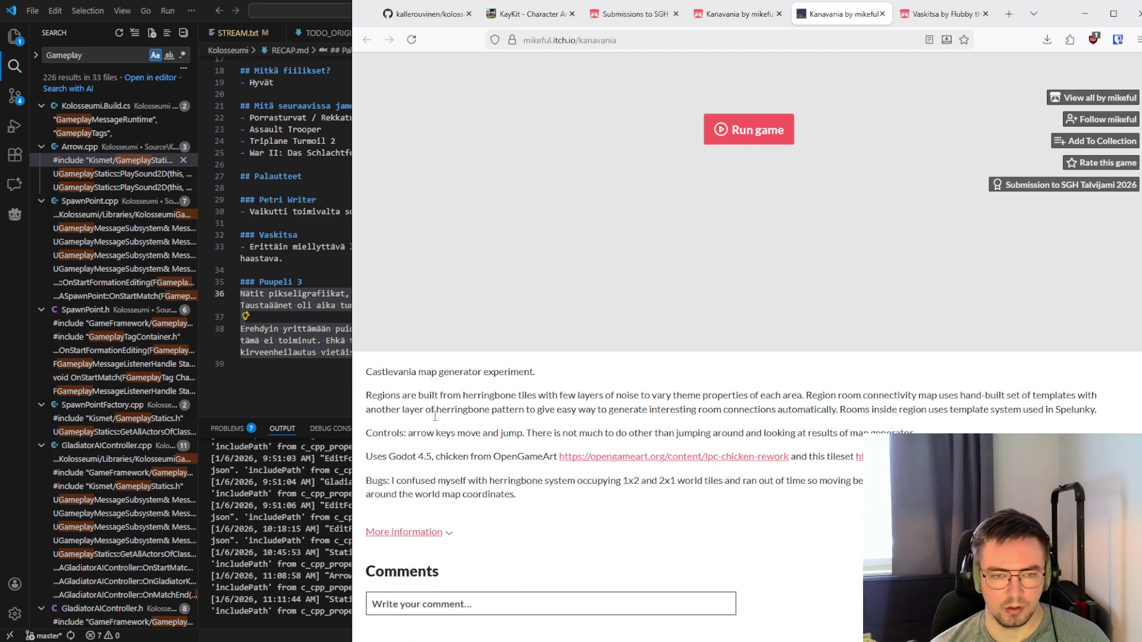
{"action": "mouse_move", "coordinate": [478, 396]}
{"action": "left_mouse_down"}
{"action": "mouse_move", "coordinate": [651, 397]}
{"action": "mouse_move", "coordinate": [873, 421]}
{"action": "mouse_move", "coordinate": [768, 395]}
{"action": "mouse_move", "coordinate": [600, 396]}
{"action": "mouse_move", "coordinate": [820, 396]}
{"action": "mouse_move", "coordinate": [807, 394]}
{"action": "left_mouse_up"}
{"action": "left_click", "coordinate": [781, 394]}
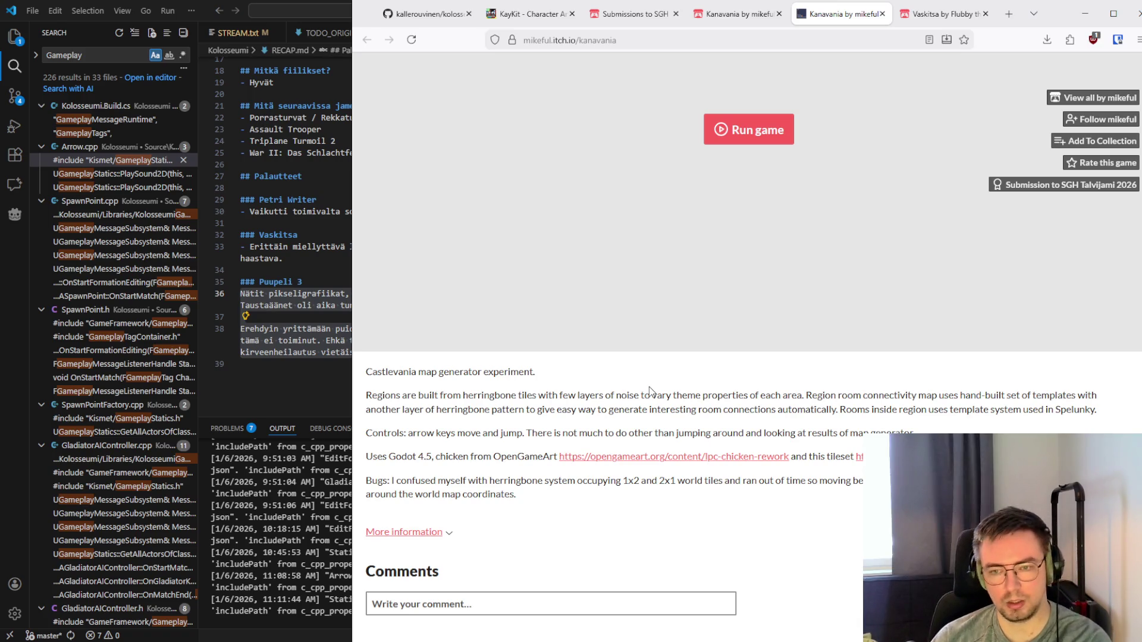
{"action": "left_click_drag", "start_coordinate": [651, 395], "coordinate": [1104, 416]}
{"action": "left_click", "coordinate": [1103, 416]}
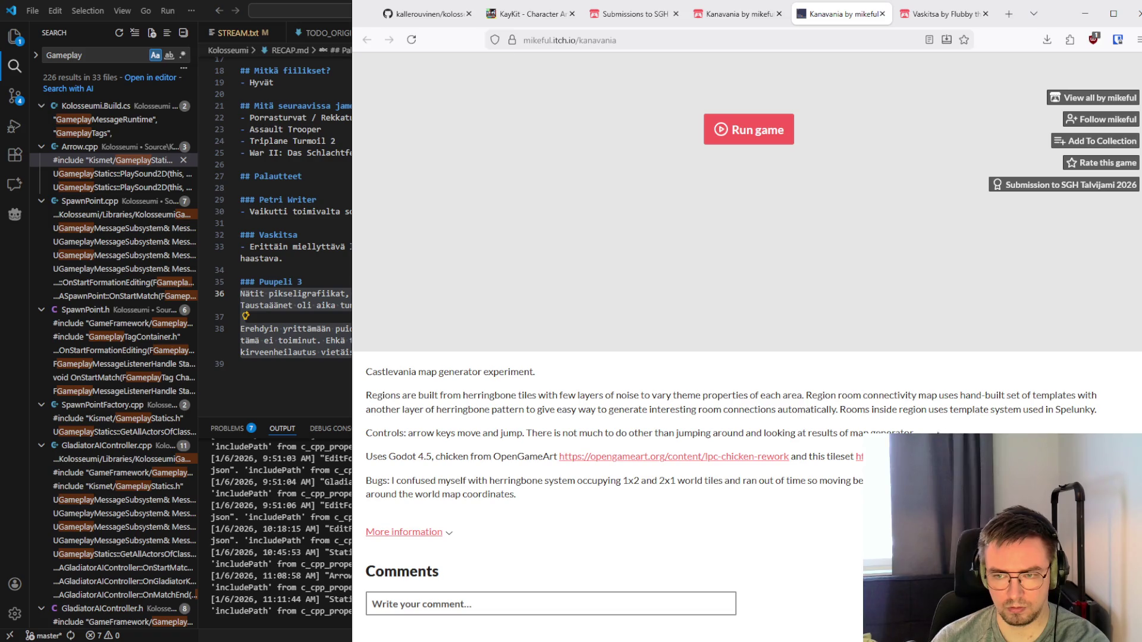
{"action": "mouse_move", "coordinate": [413, 434]}
{"action": "left_mouse_down"}
{"action": "mouse_move", "coordinate": [919, 428]}
{"action": "mouse_move", "coordinate": [408, 429]}
{"action": "mouse_move", "coordinate": [916, 433]}
{"action": "mouse_move", "coordinate": [362, 400]}
{"action": "mouse_move", "coordinate": [364, 380]}
{"action": "mouse_move", "coordinate": [416, 437]}
{"action": "mouse_move", "coordinate": [381, 381]}
{"action": "mouse_move", "coordinate": [499, 395]}
{"action": "mouse_move", "coordinate": [364, 371]}
{"action": "mouse_move", "coordinate": [856, 458]}
{"action": "mouse_move", "coordinate": [368, 456]}
{"action": "mouse_move", "coordinate": [508, 483]}
{"action": "left_mouse_up"}
{"action": "left_click", "coordinate": [411, 432]}
{"action": "left_click", "coordinate": [914, 433]}
{"action": "left_click", "coordinate": [446, 433]}
{"action": "left_click", "coordinate": [508, 484]}
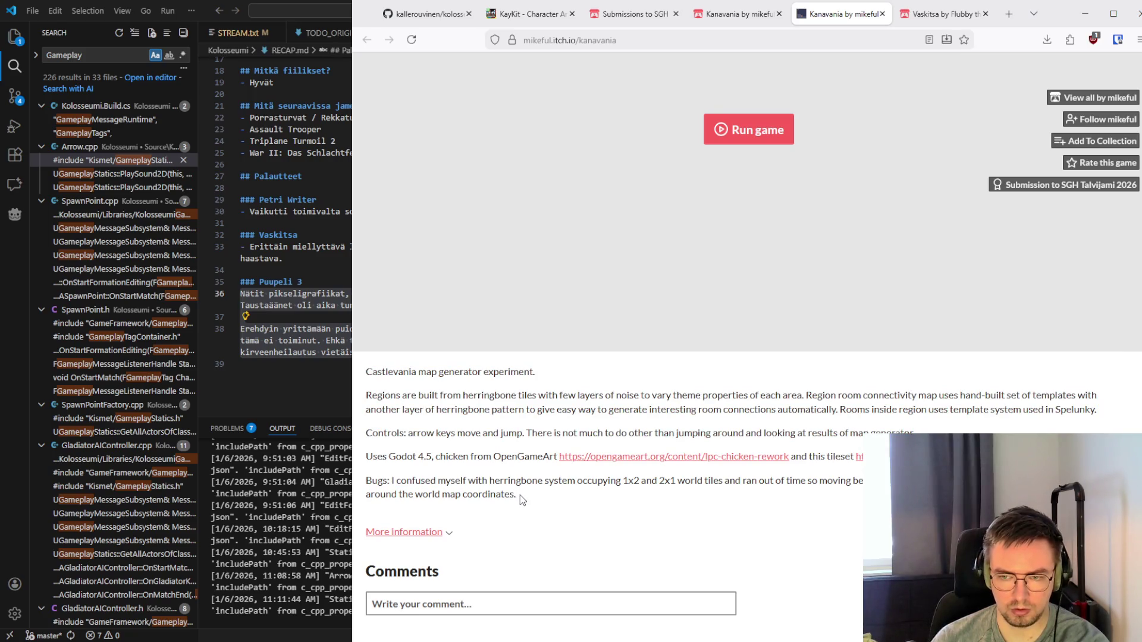
{"action": "mouse_move", "coordinate": [522, 499]}
{"action": "left_mouse_down"}
{"action": "mouse_move", "coordinate": [406, 409]}
{"action": "mouse_move", "coordinate": [534, 482]}
{"action": "mouse_move", "coordinate": [437, 408]}
{"action": "left_mouse_up"}
{"action": "left_click", "coordinate": [537, 495]}
{"action": "left_click", "coordinate": [437, 409]}
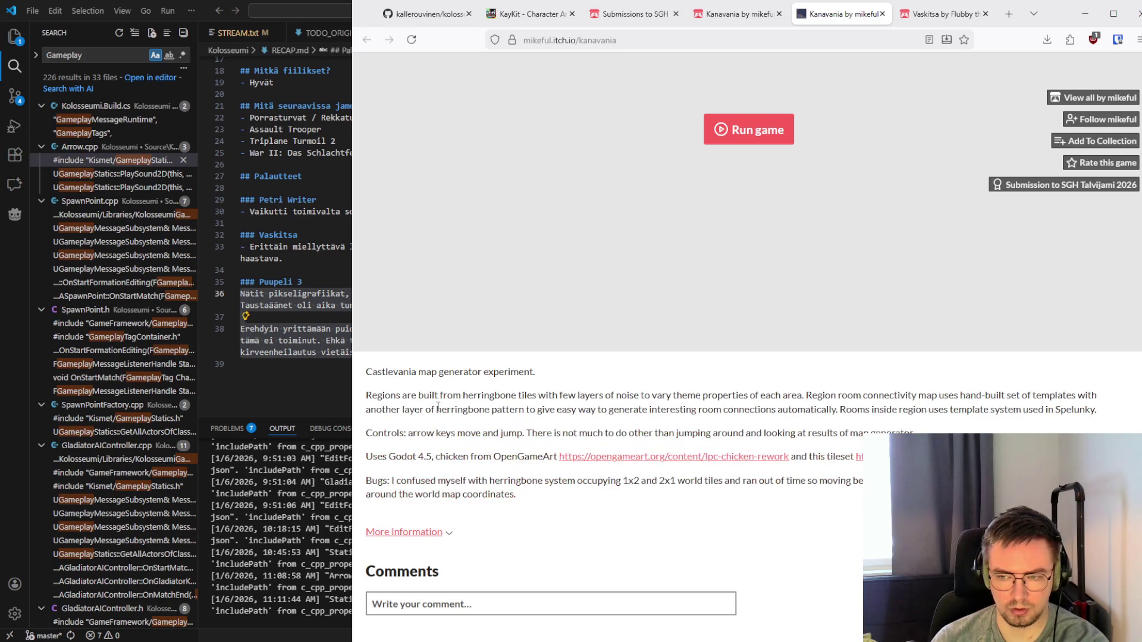
{"action": "scroll", "coordinate": [438, 408], "scroll_direction": "down", "scroll_amount": 1}
{"action": "scroll", "coordinate": [435, 445], "scroll_direction": "up", "scroll_amount": 4}
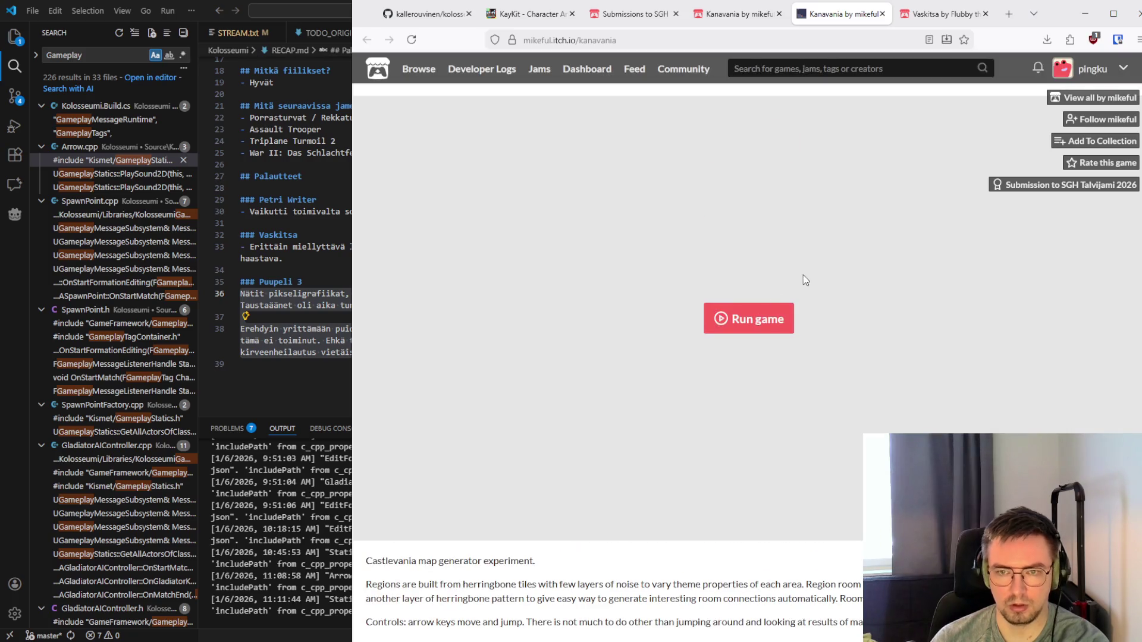
Run Kanavania, hop the chicken right, then walk it left through the door into a dark corridor
{"action": "left_click", "coordinate": [755, 310]}
{"action": "scroll", "coordinate": [618, 326], "scroll_direction": "down", "scroll_amount": 5}
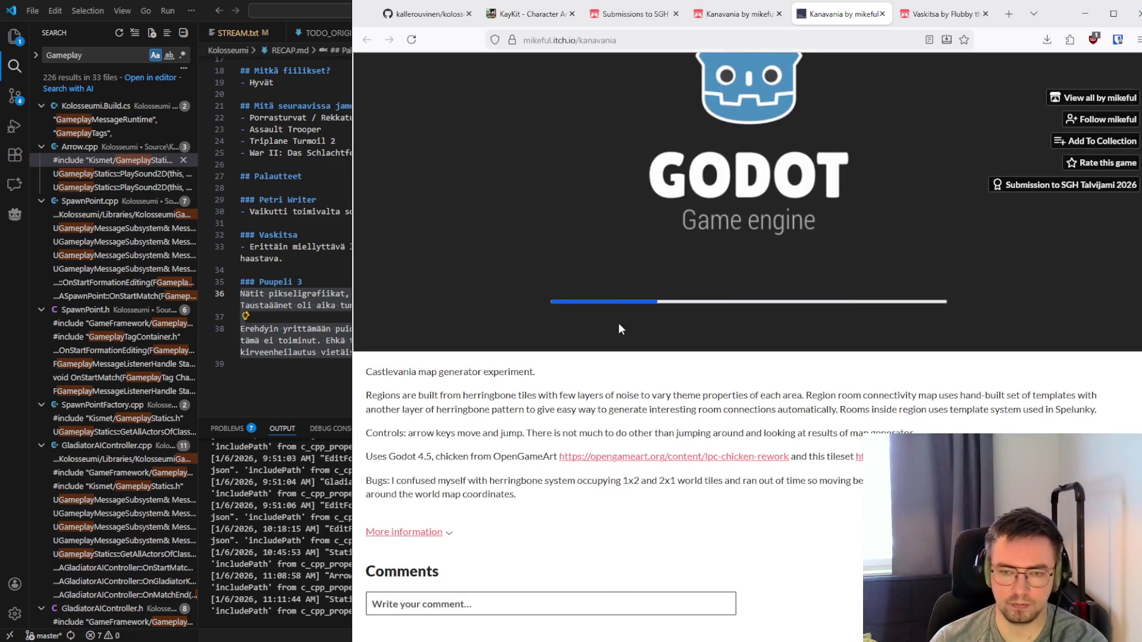
{"action": "scroll", "coordinate": [590, 409], "scroll_direction": "up", "scroll_amount": 5}
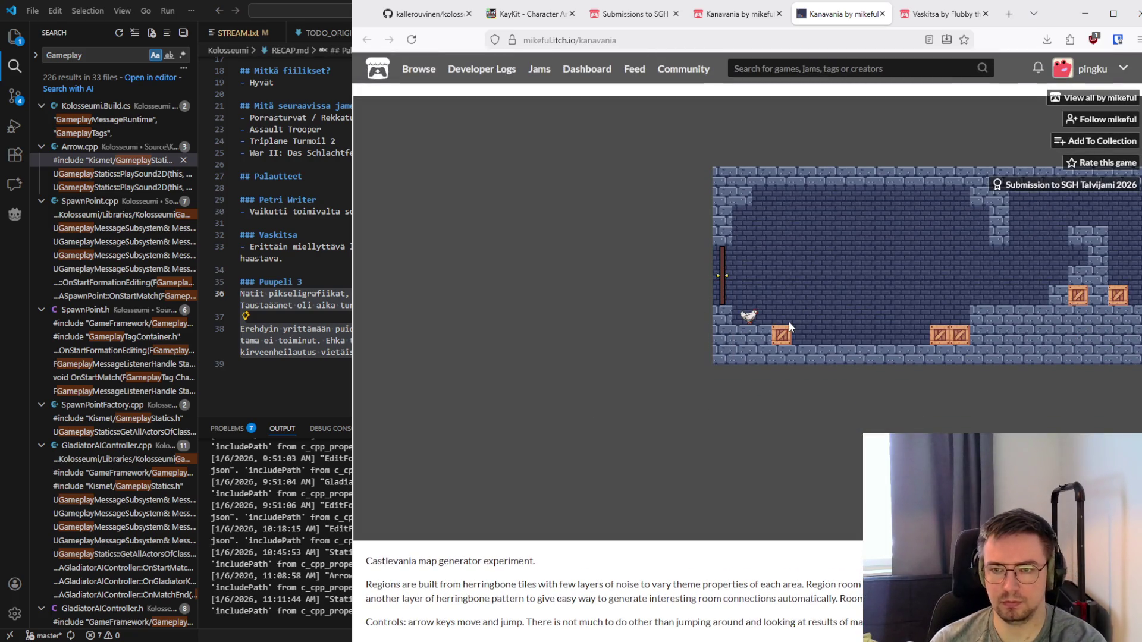
{"action": "key", "text": "Right"}
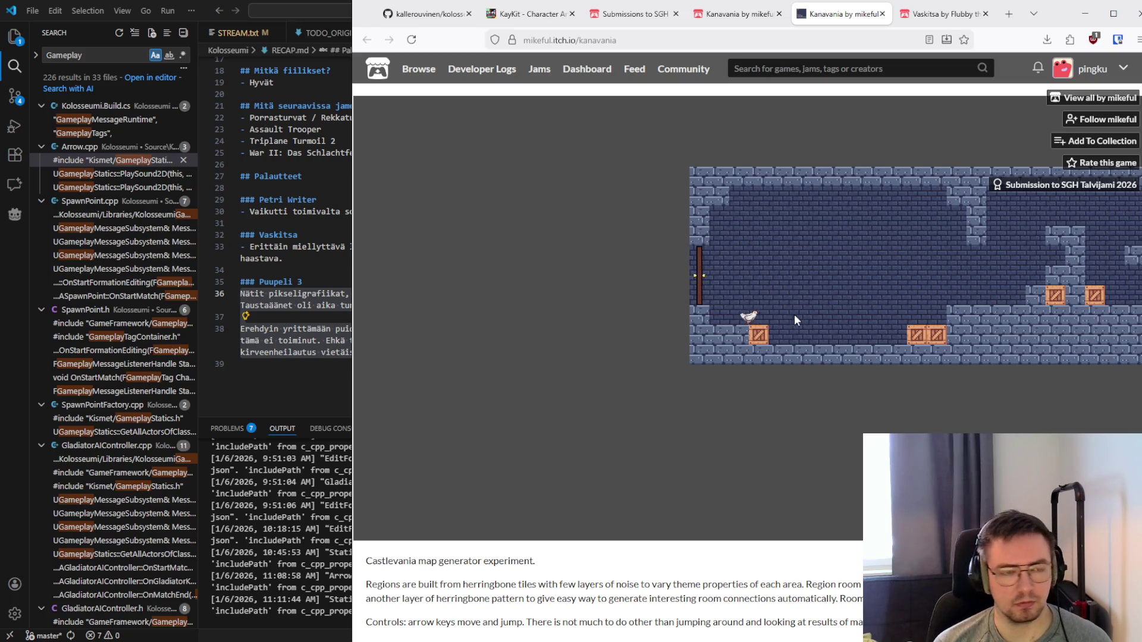
{"action": "key", "text": "Right"}
{"action": "key", "text": "Up"}
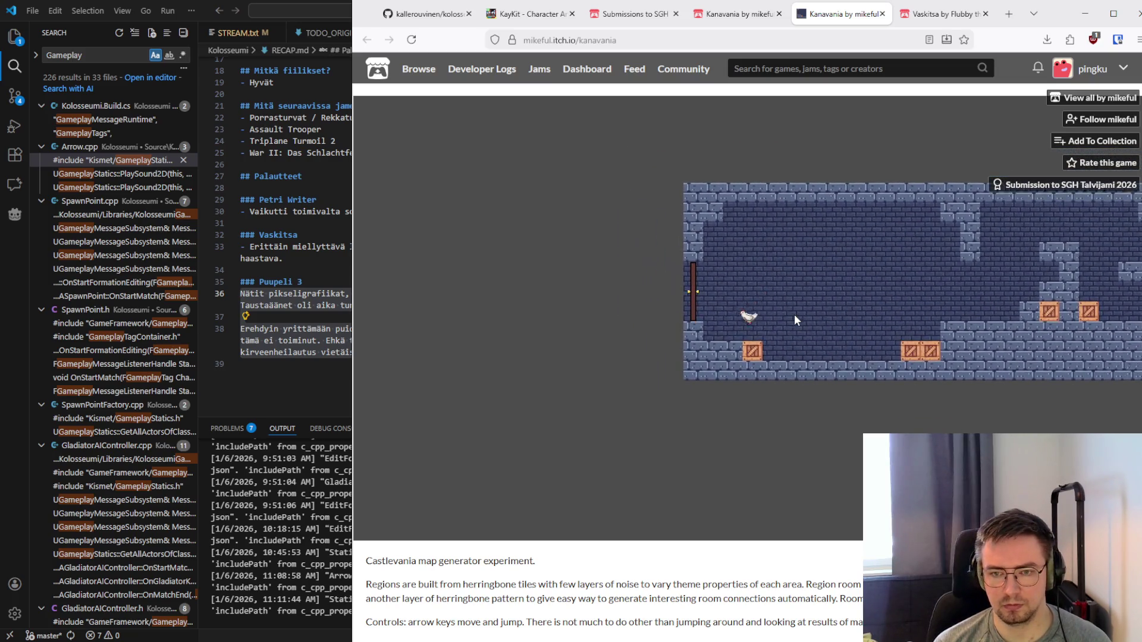
{"action": "key", "text": "Up"}
{"action": "key", "text": "Left"}
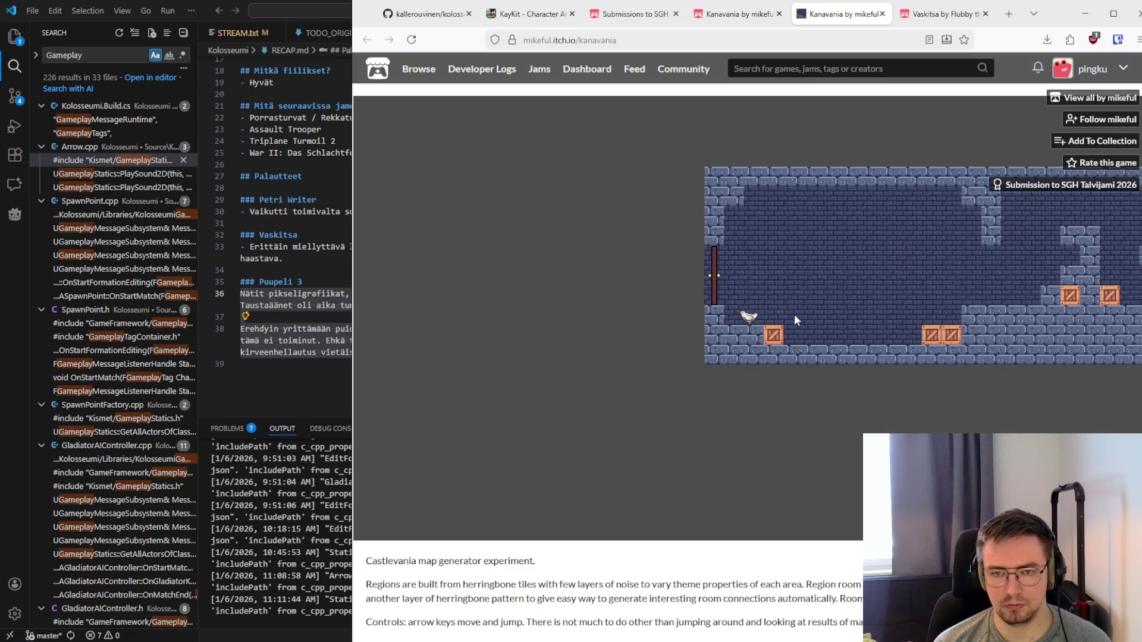
{"action": "key", "text": "Left"}
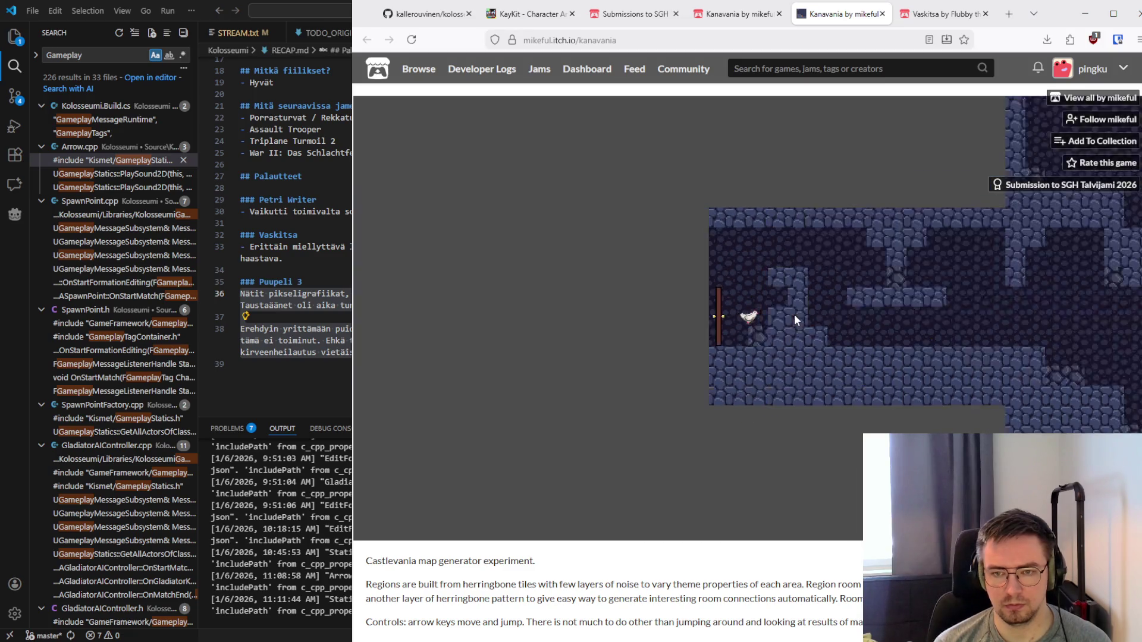
{"action": "key", "text": "Left"}
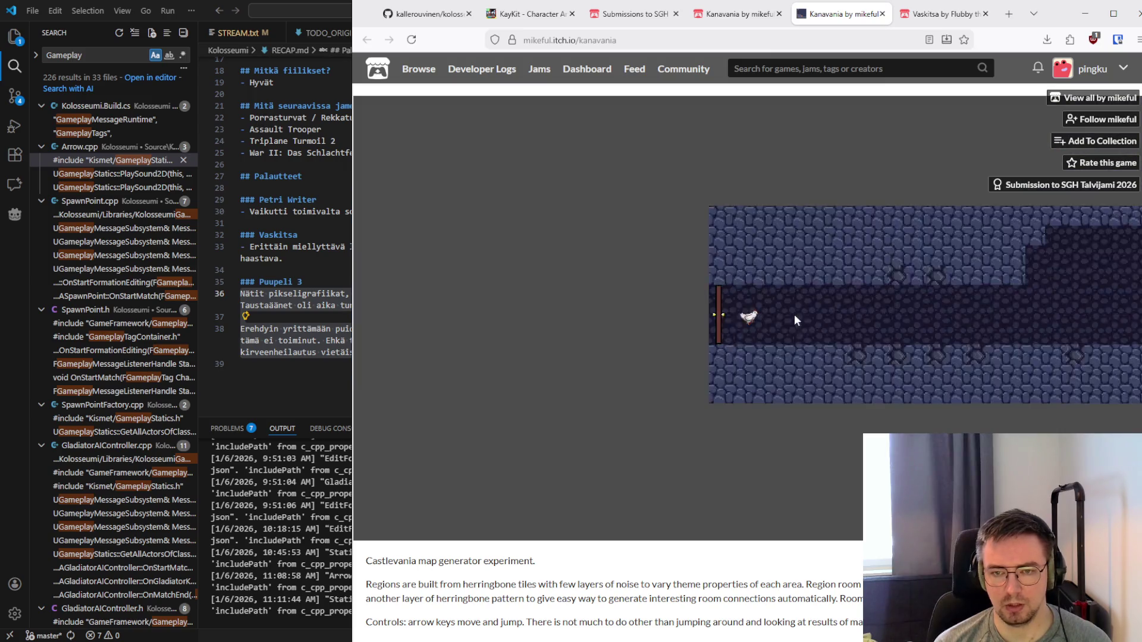
Run the chicken along the corridor into the vertical shaft and jump it up the platforms
{"action": "key", "text": "Right"}
{"action": "key", "text": "Up"}
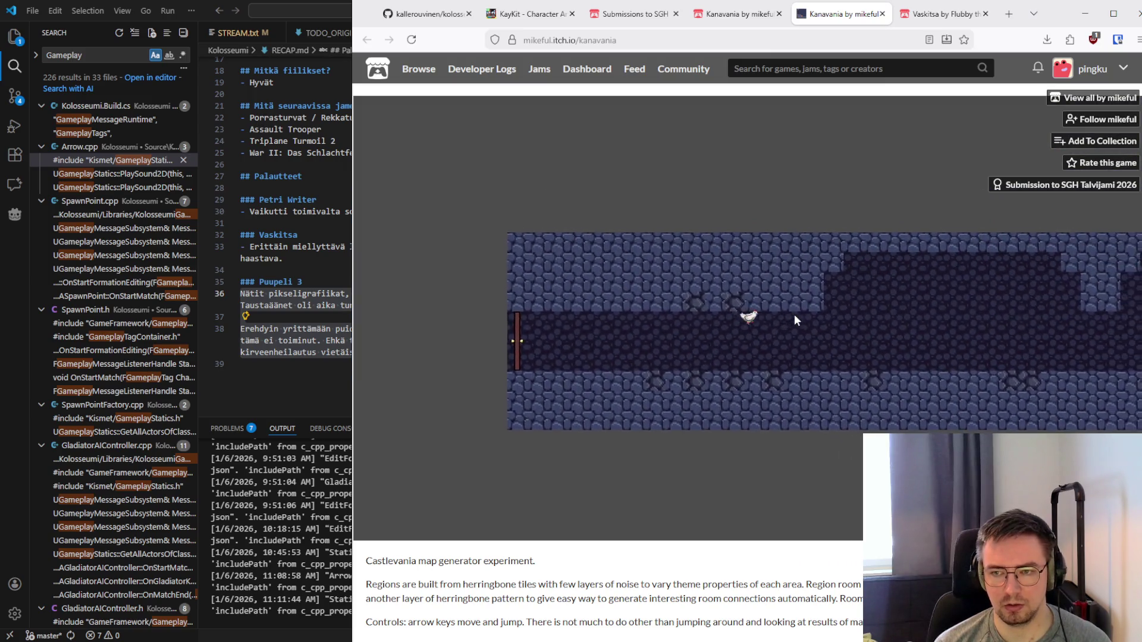
{"action": "key", "text": "Right"}
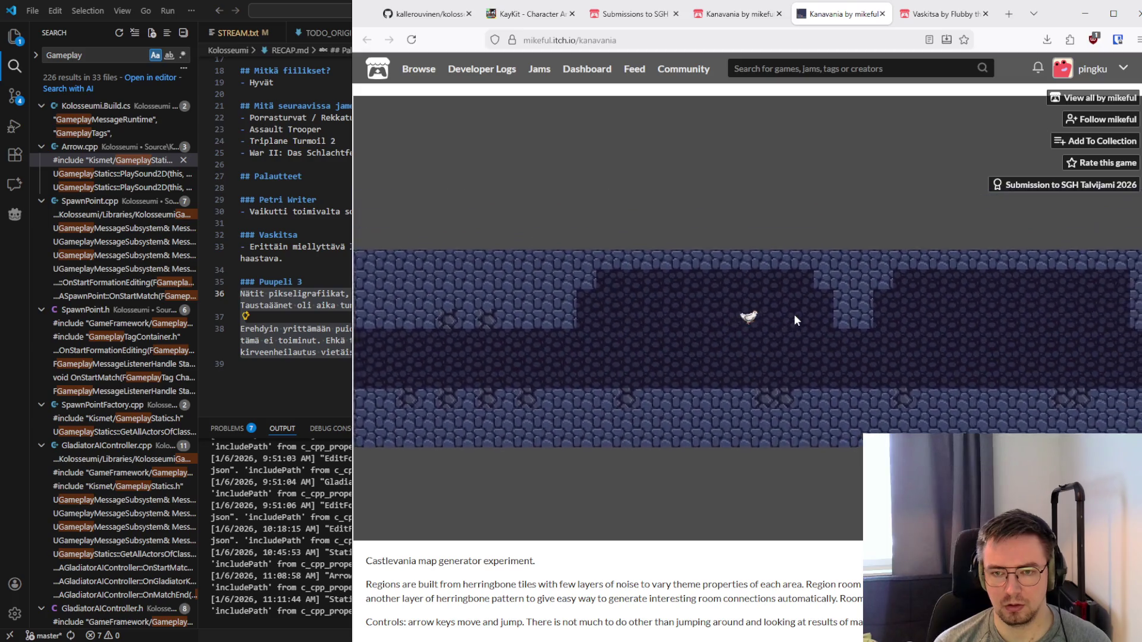
{"action": "key", "text": "Right"}
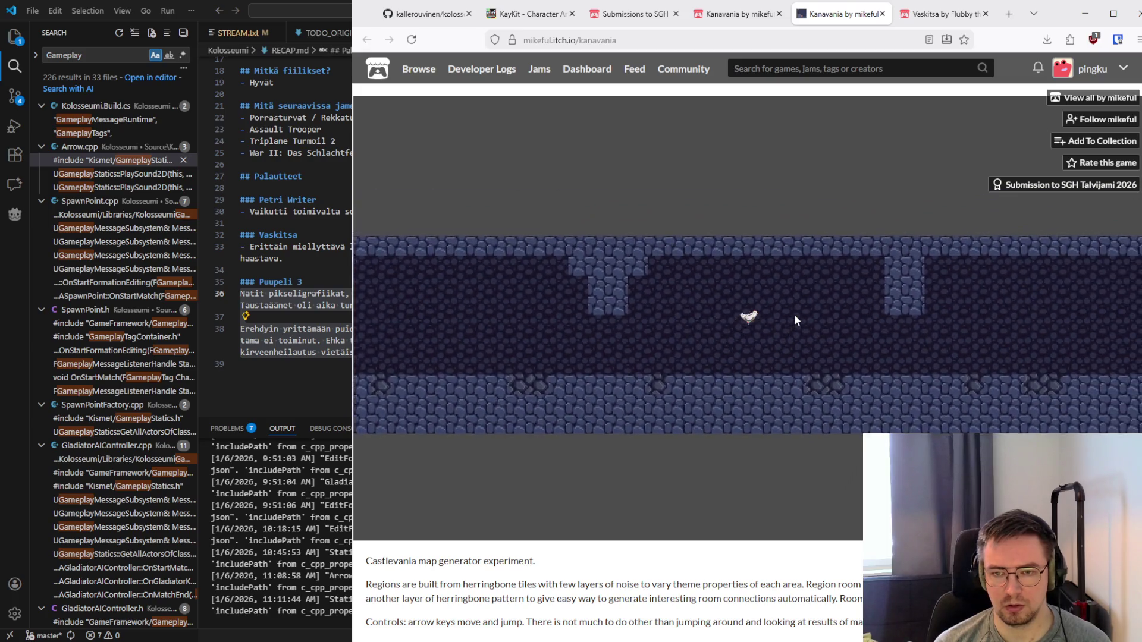
{"action": "key", "text": "Left"}
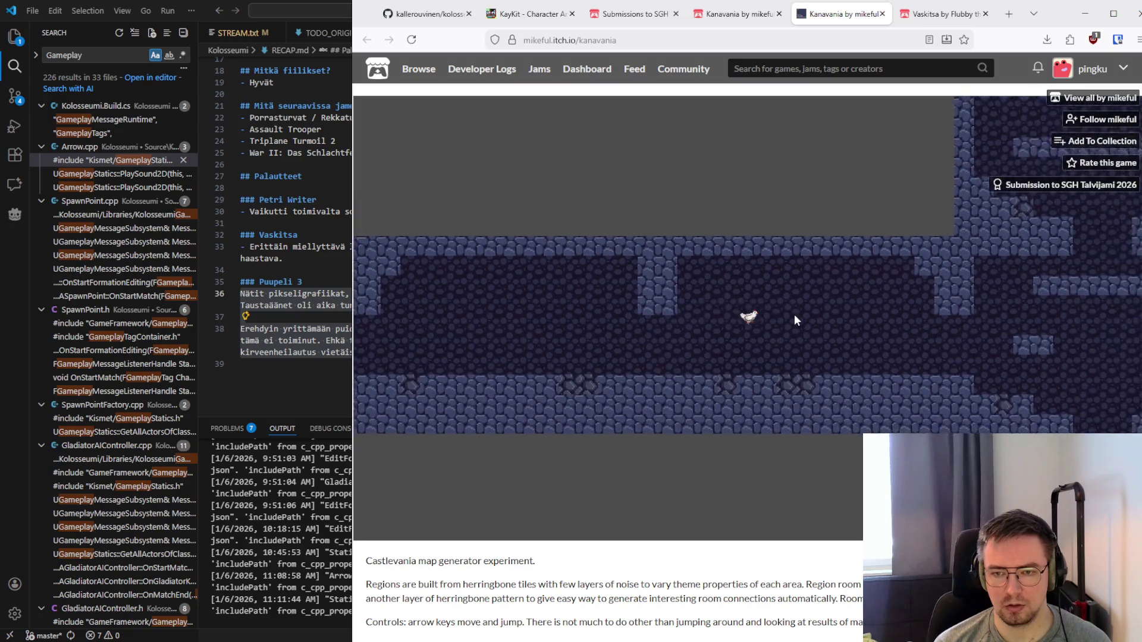
{"action": "key", "text": "Right"}
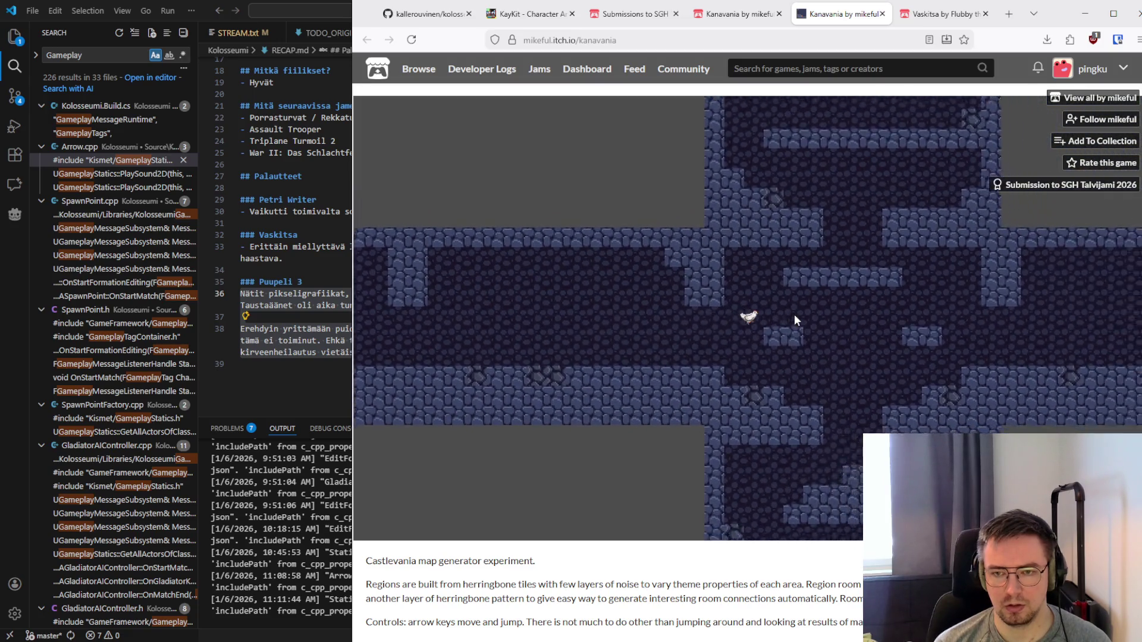
{"action": "key", "text": "Up"}
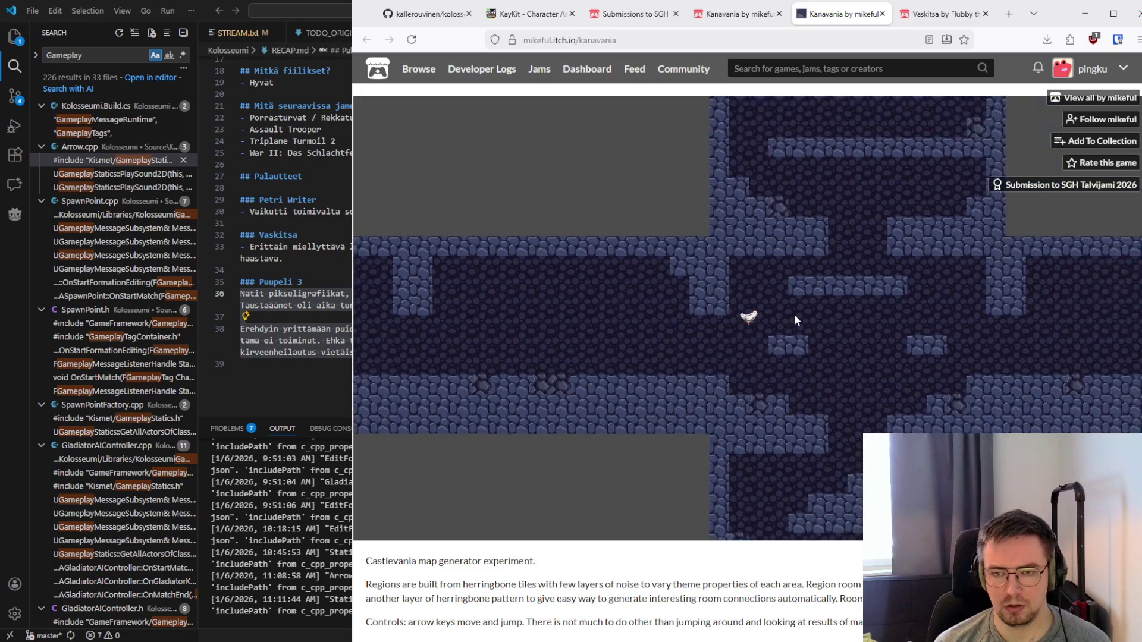
{"action": "key", "text": "Up"}
{"action": "key", "text": "Right"}
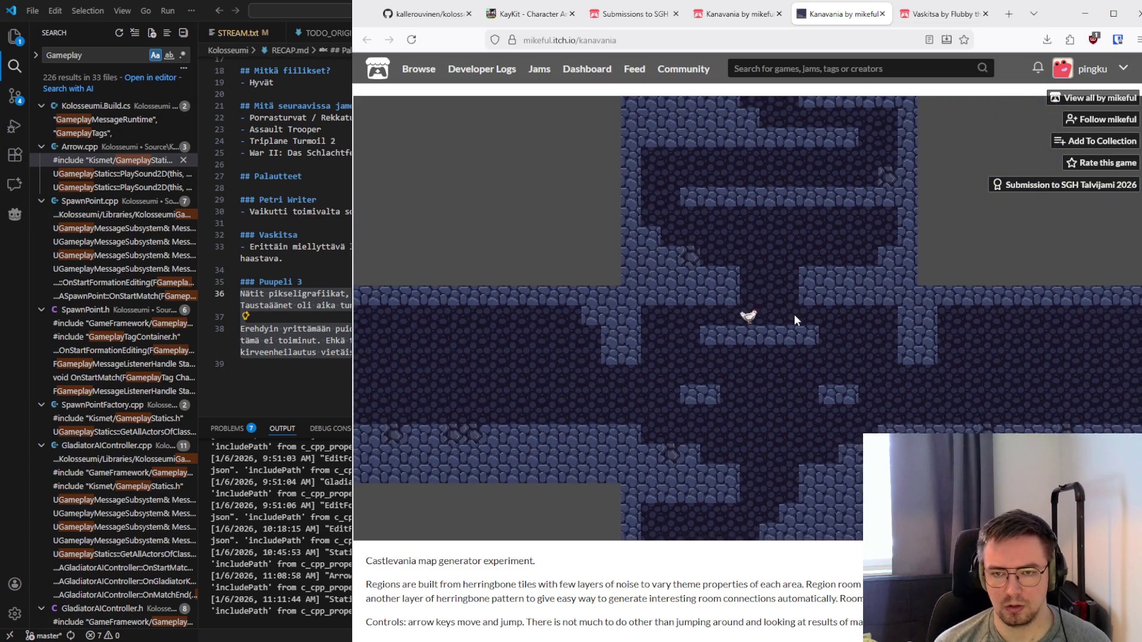
{"action": "key", "text": "Up"}
{"action": "key", "text": "Left"}
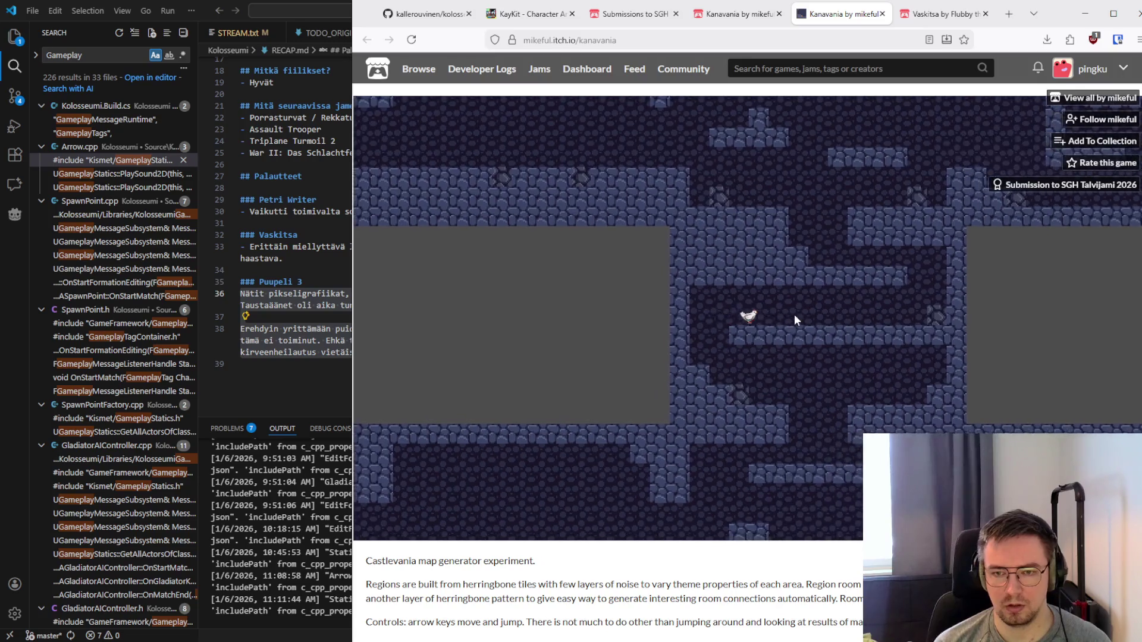
{"action": "key", "text": "Up"}
{"action": "key", "text": "Right"}
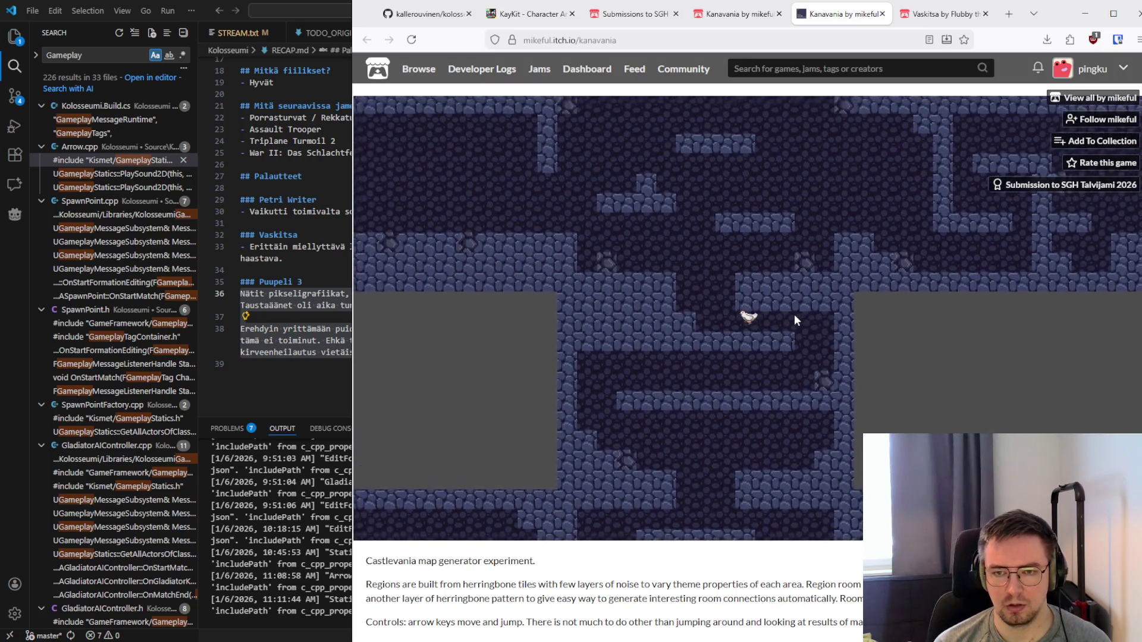
Travel to another part of the level, jumping the chicken up and across several platforms
{"action": "key", "text": "Right"}
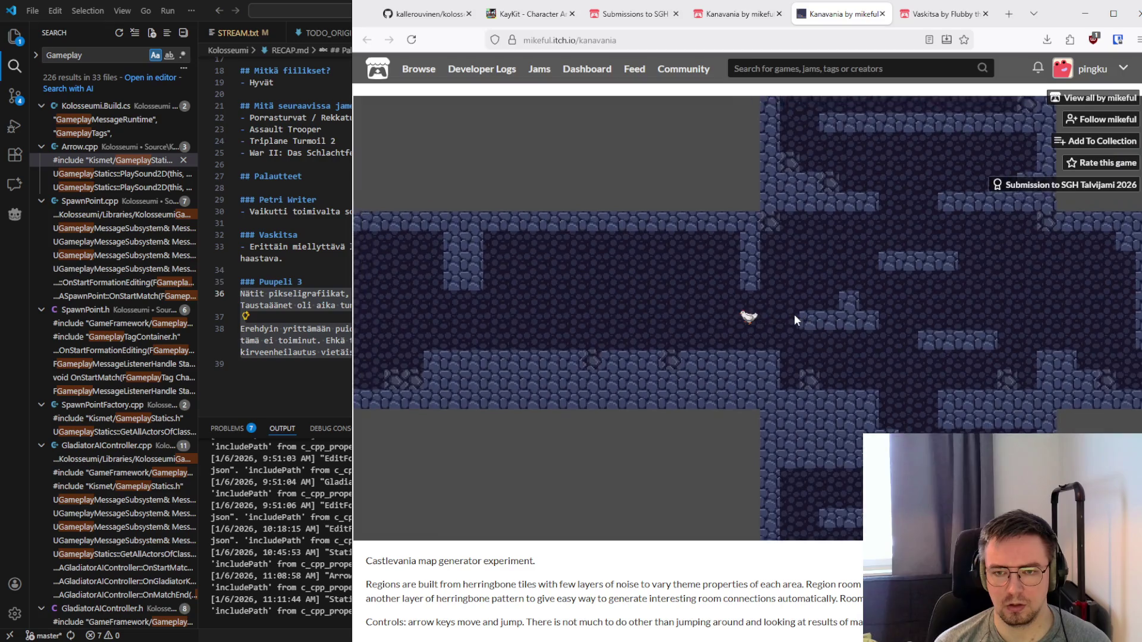
{"action": "key", "text": "Up"}
{"action": "key", "text": "Right"}
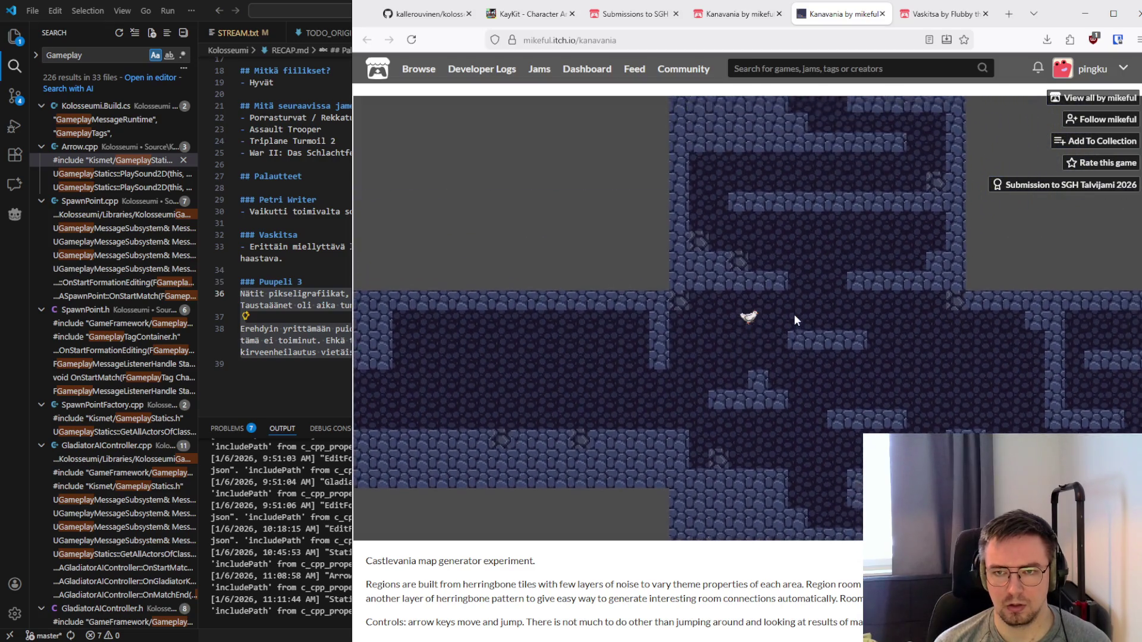
{"action": "key", "text": "Up"}
{"action": "key", "text": "Right"}
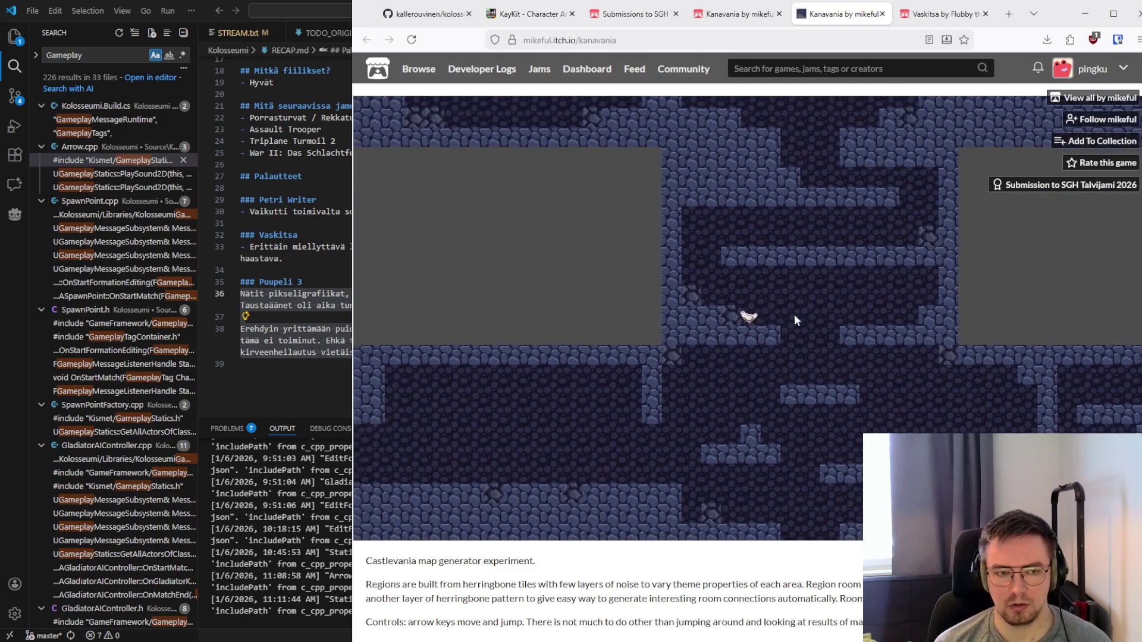
{"action": "key", "text": "Up"}
{"action": "key", "text": "Left"}
{"action": "key", "text": "Right"}
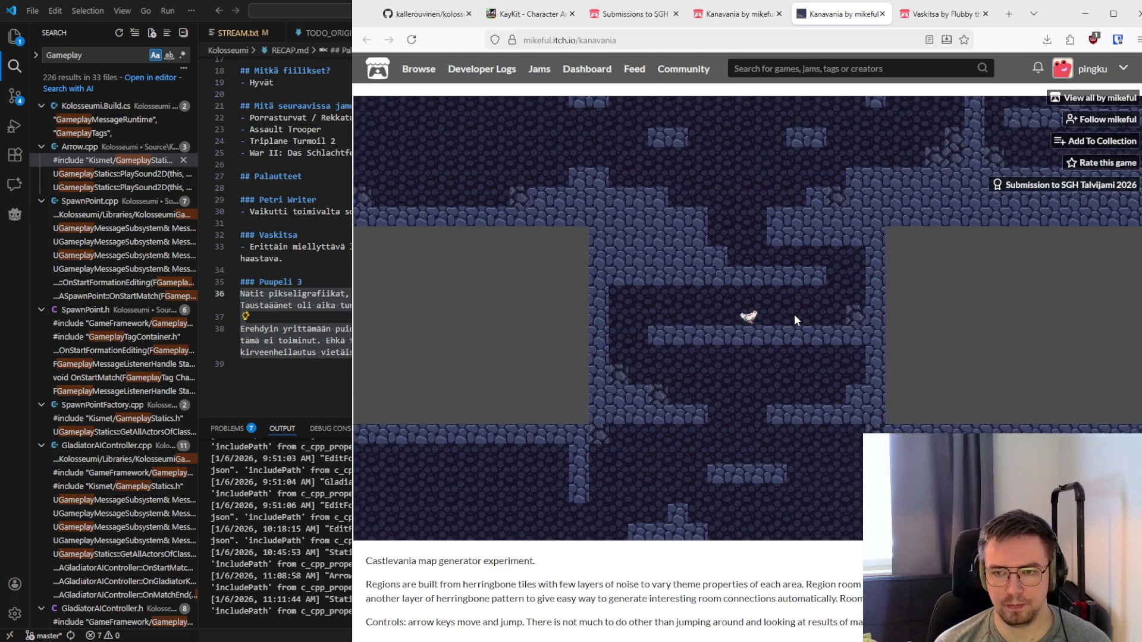
{"action": "key", "text": "Up"}
{"action": "key", "text": "Up"}
{"action": "key", "text": "Left"}
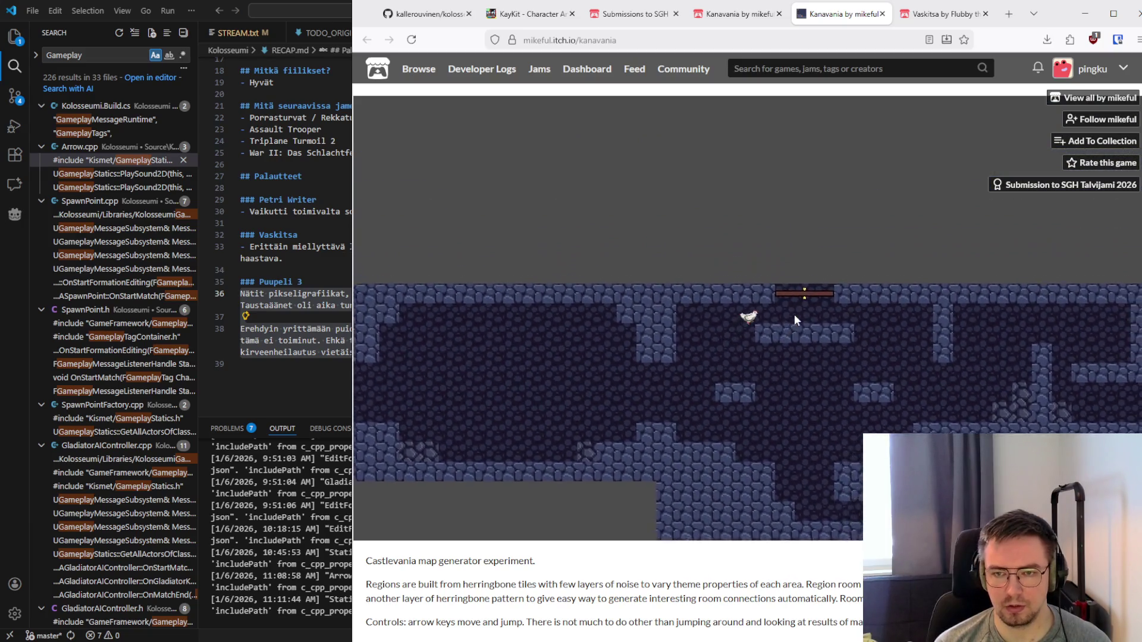
Run and jump Kanavania's chicken up through the generated rooms into a horizontal corridor
{"action": "key", "text": "Right"}
{"action": "key", "text": "Up"}
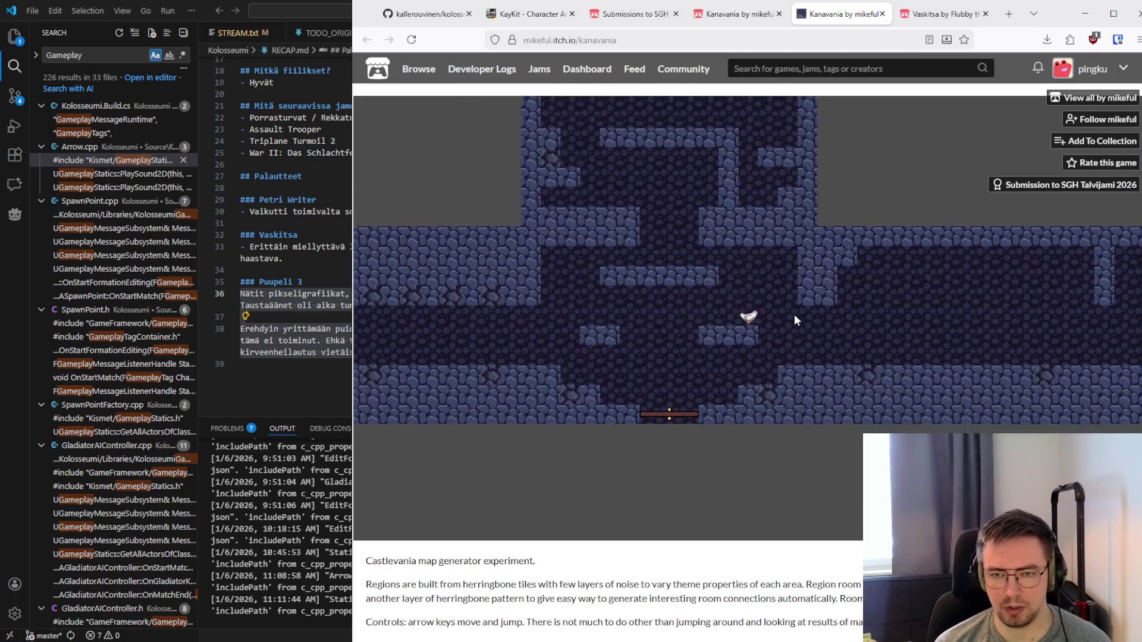
{"action": "key", "text": "Right"}
{"action": "key", "text": "Right"}
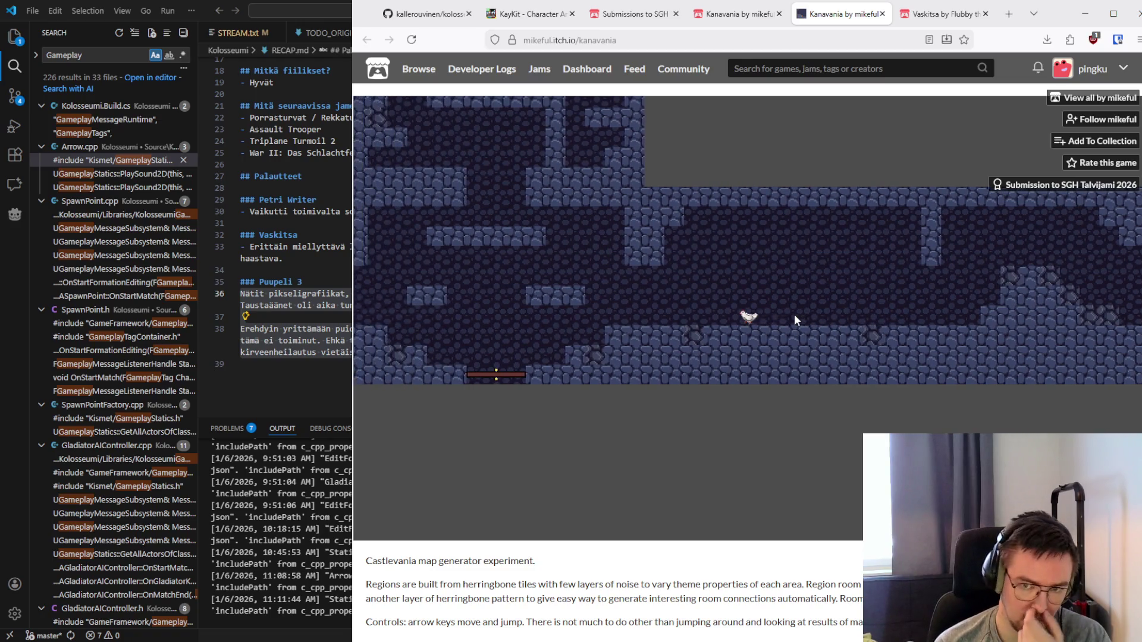
{"action": "key", "text": "Left"}
{"action": "key", "text": "Up"}
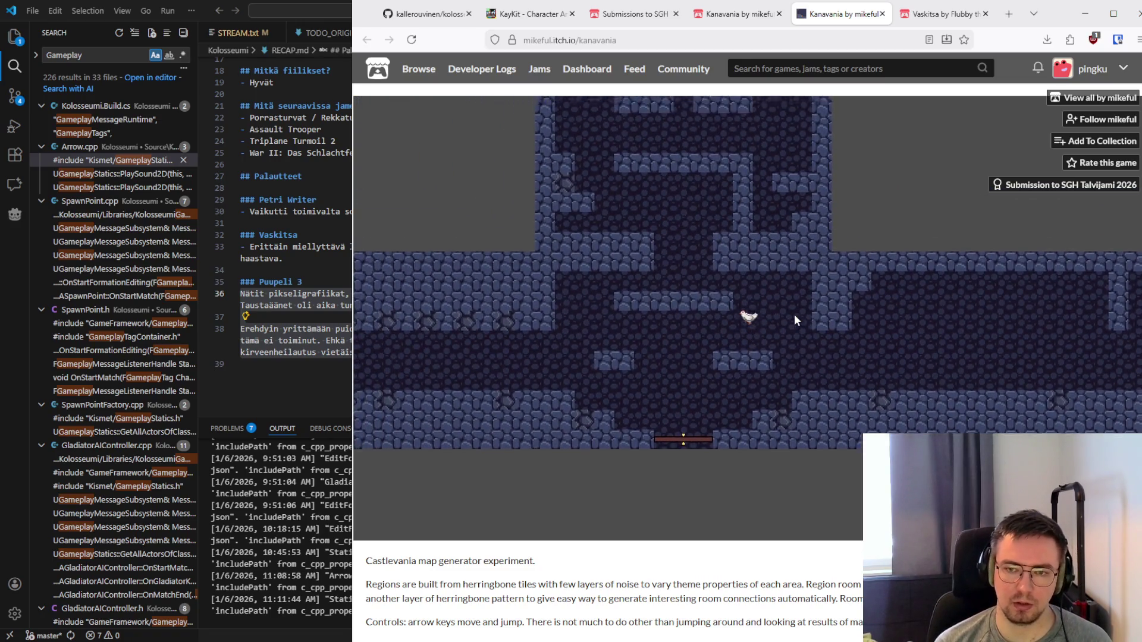
{"action": "key", "text": "Left"}
{"action": "key", "text": "Up"}
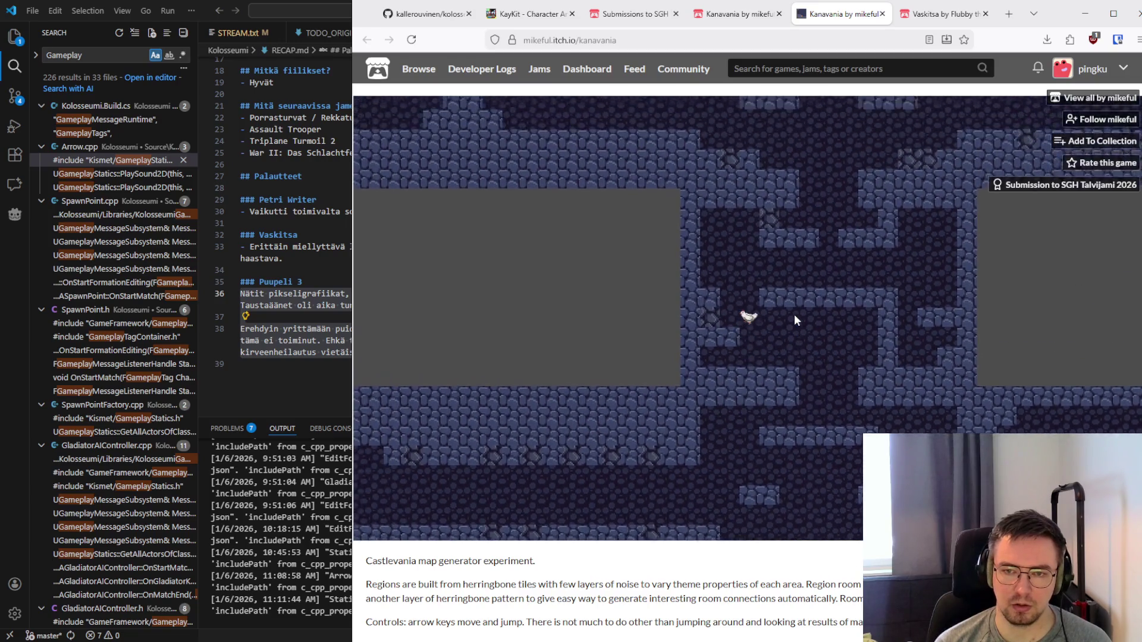
{"action": "key", "text": "Up"}
{"action": "key", "text": "Right"}
{"action": "key", "text": "Up"}
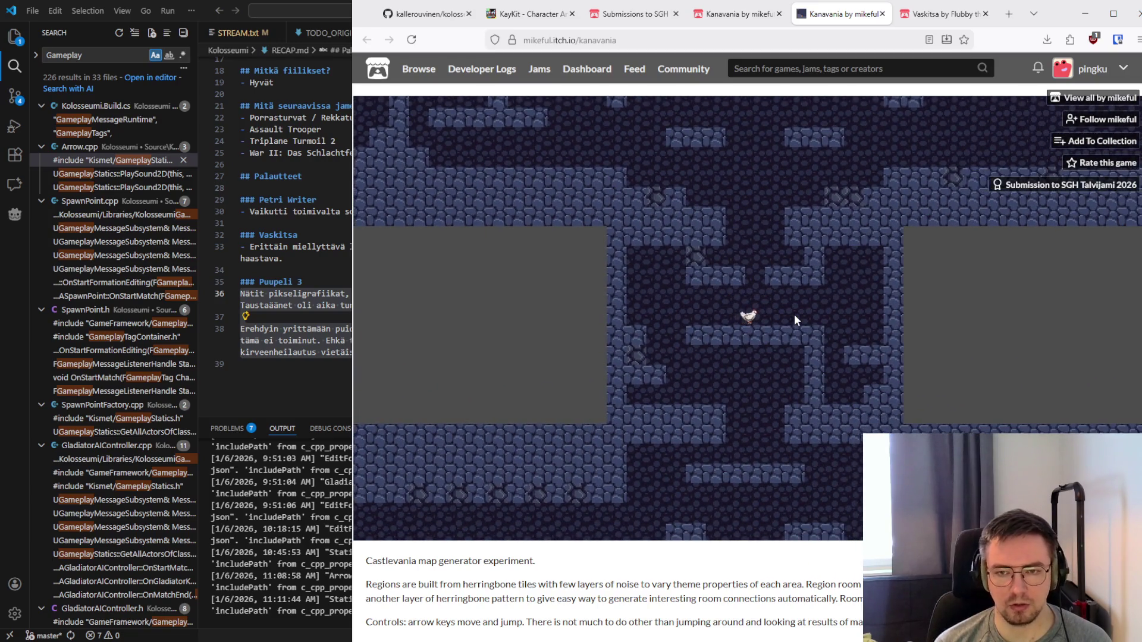
{"action": "key", "text": "Up"}
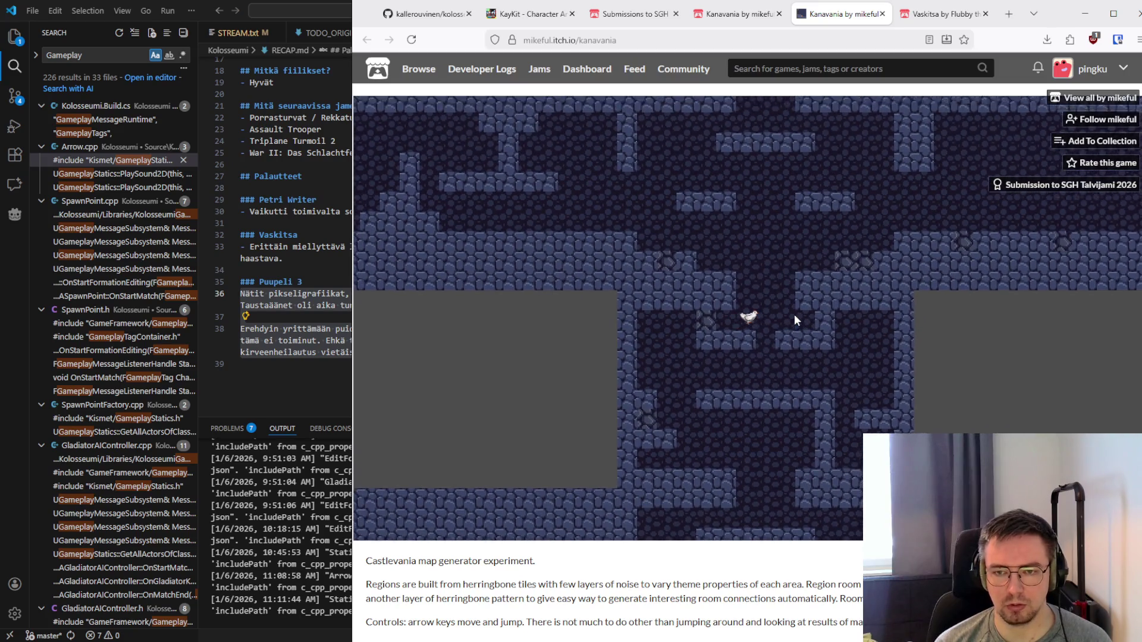
{"action": "key", "text": "Left"}
{"action": "key", "text": "Right"}
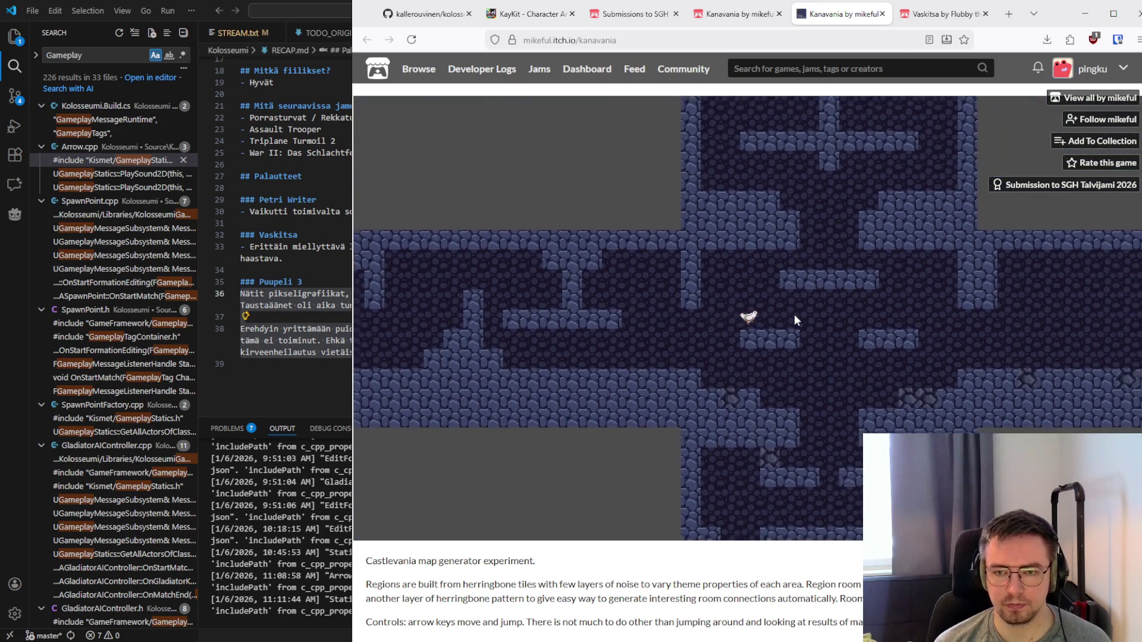
{"action": "key", "text": "Up"}
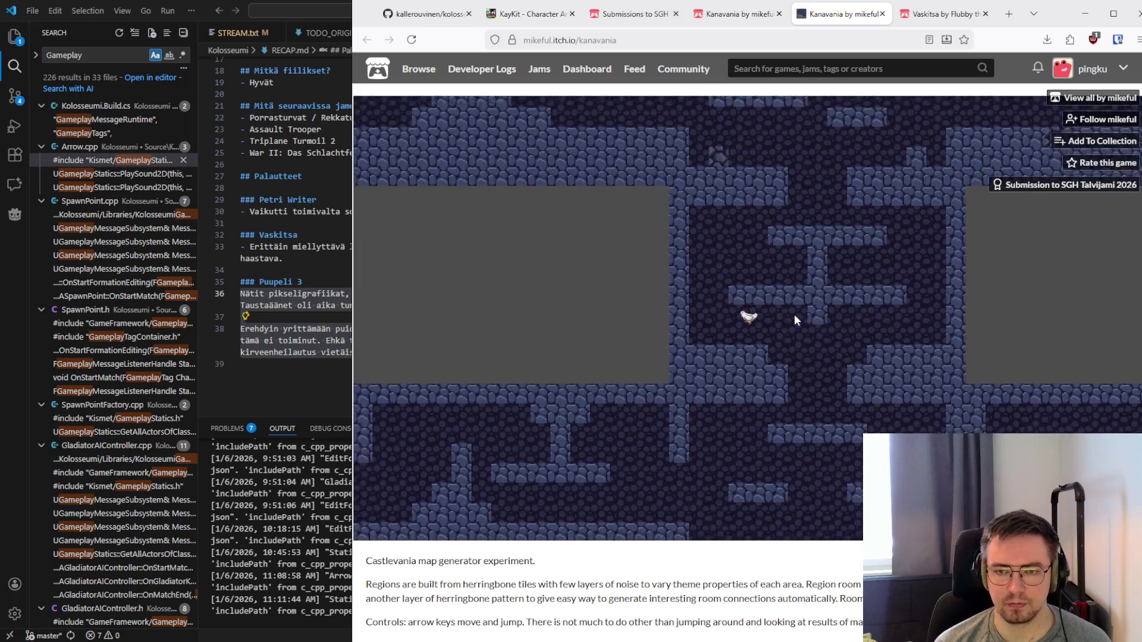
{"action": "key", "text": "Up"}
{"action": "key", "text": "Left"}
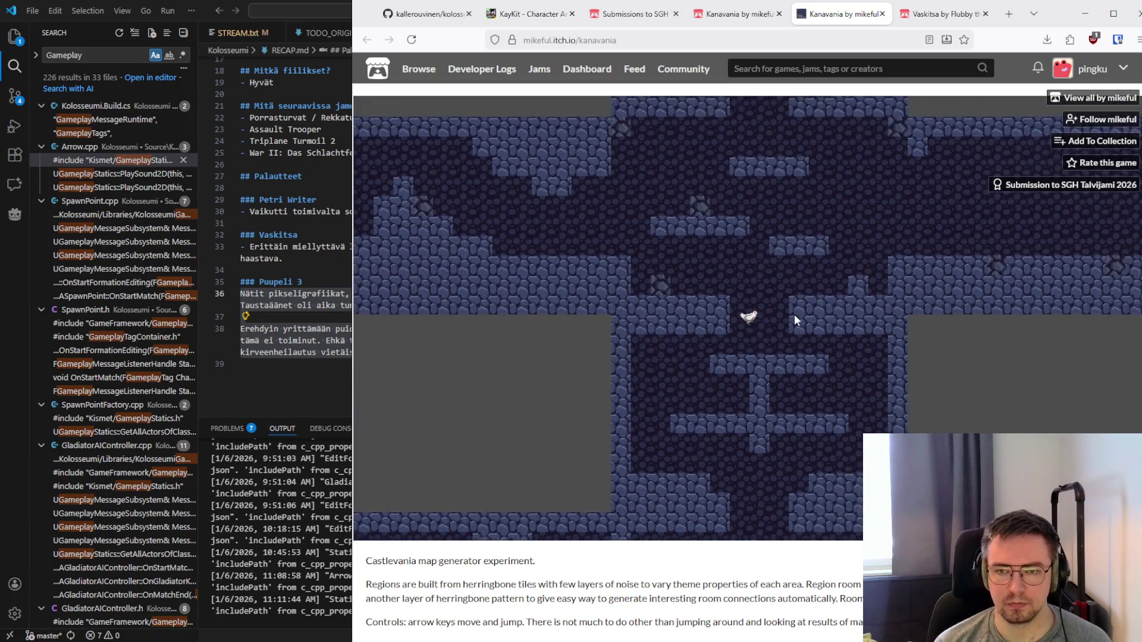
{"action": "key", "text": "Up"}
{"action": "key", "text": "Right"}
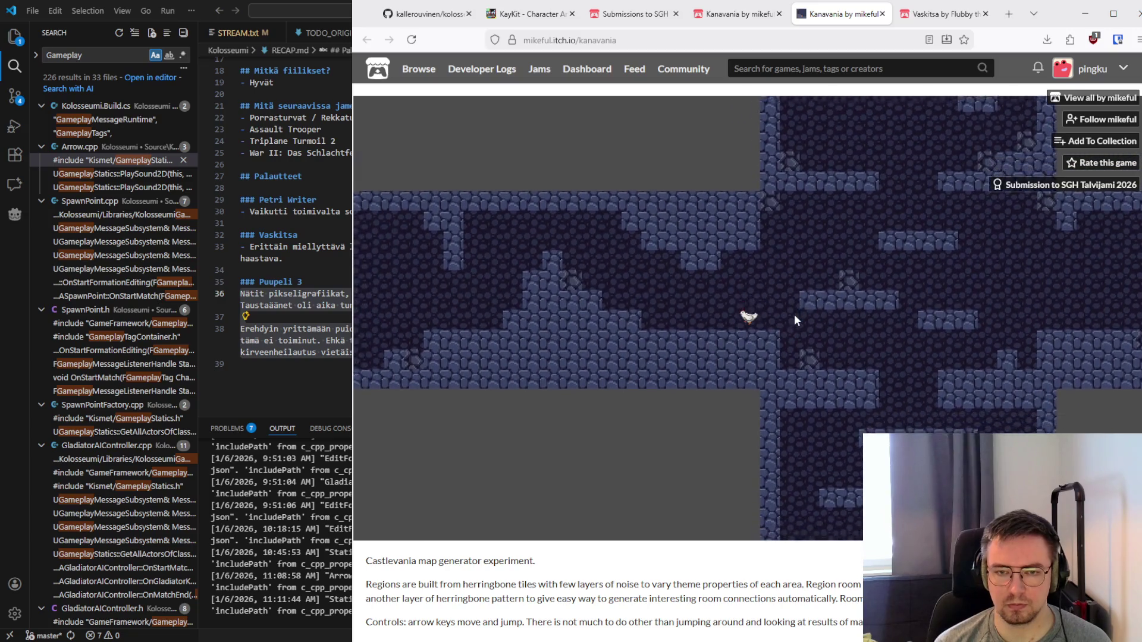
{"action": "key", "text": "Right"}
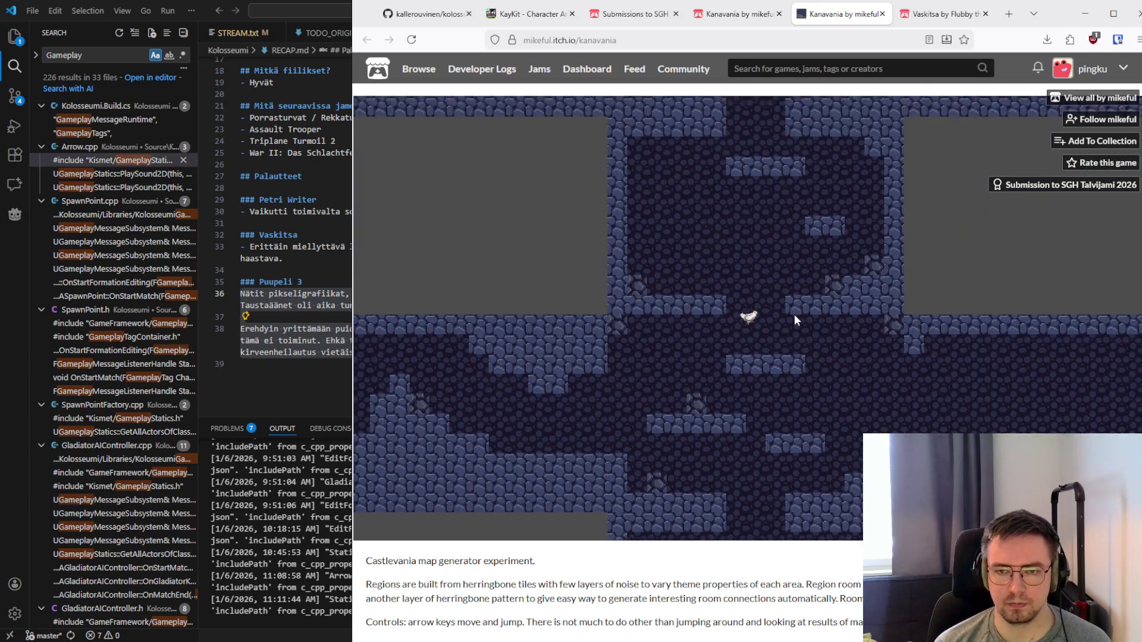
{"action": "key", "text": "Up"}
{"action": "key", "text": "Right"}
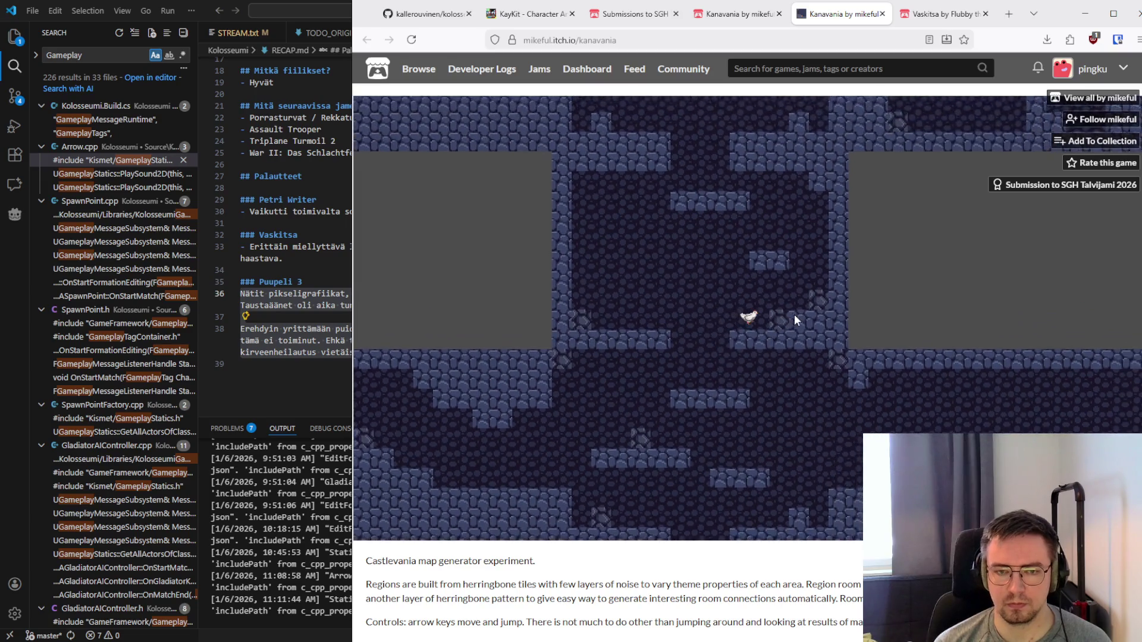
{"action": "key", "text": "Up"}
{"action": "key", "text": "Left"}
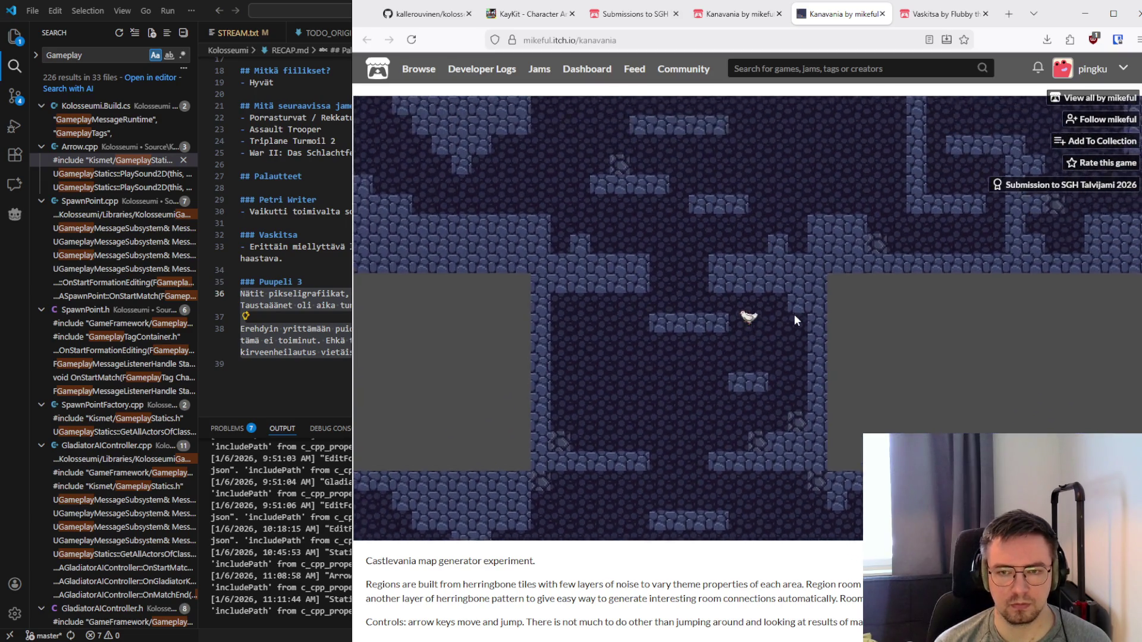
{"action": "key", "text": "Up"}
{"action": "key", "text": "Right"}
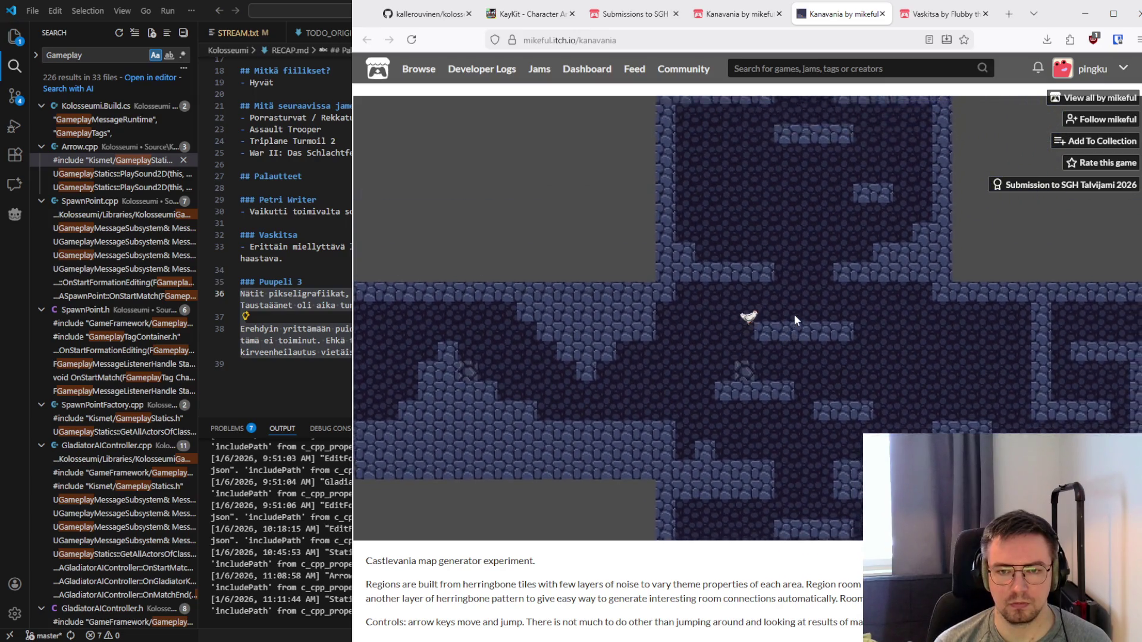
{"action": "key", "text": "Right"}
{"action": "key", "text": "Up"}
{"action": "key", "text": "Left"}
{"action": "key", "text": "Up"}
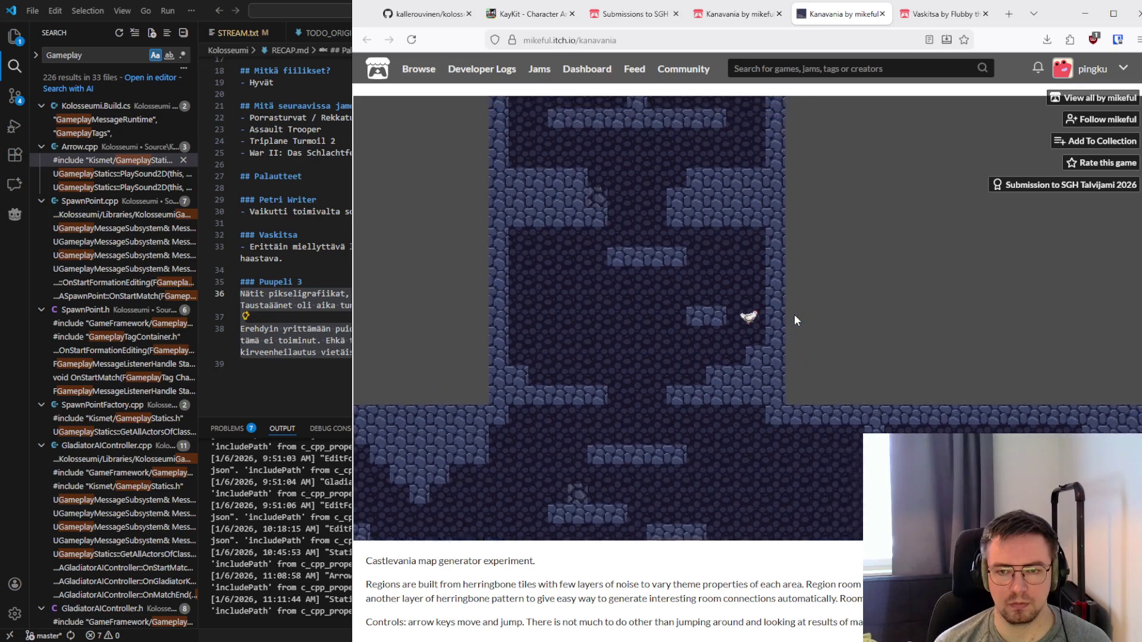
{"action": "key", "text": "Up"}
{"action": "key", "text": "Right"}
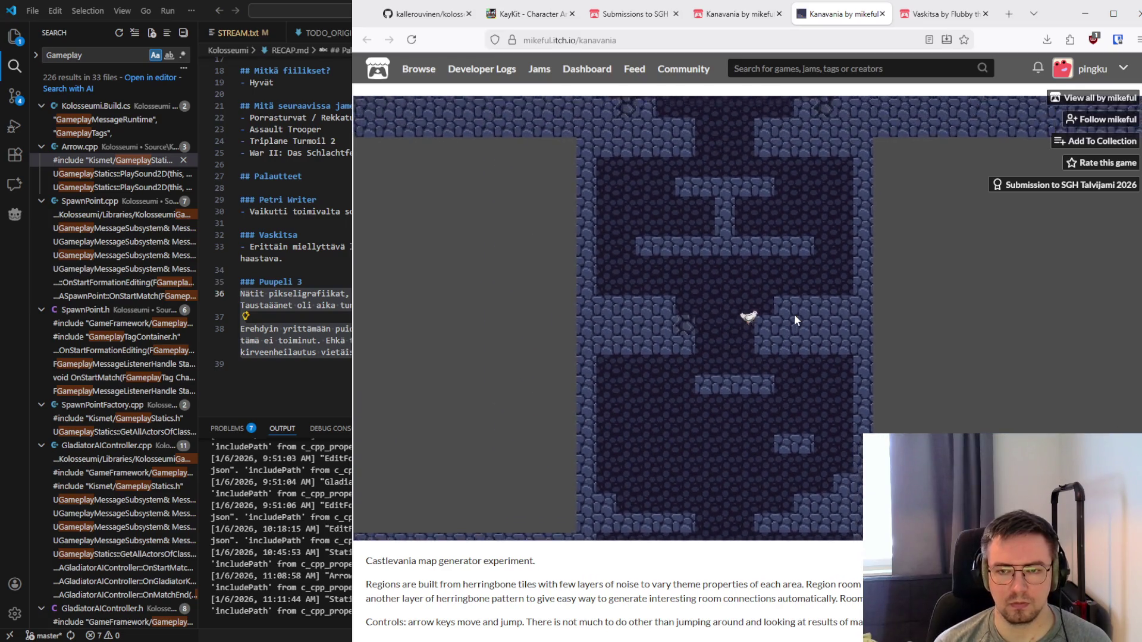
{"action": "key", "text": "Up"}
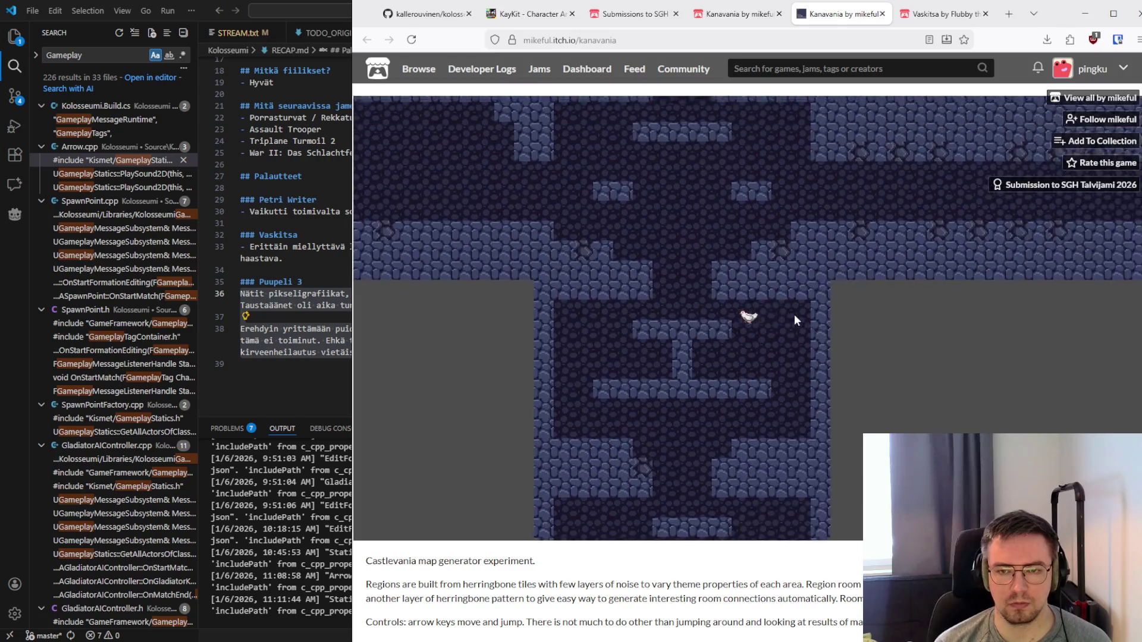
Climb the chicken up a shaft into another area of rooms, then drop to a room's bottom
{"action": "key", "text": "Up"}
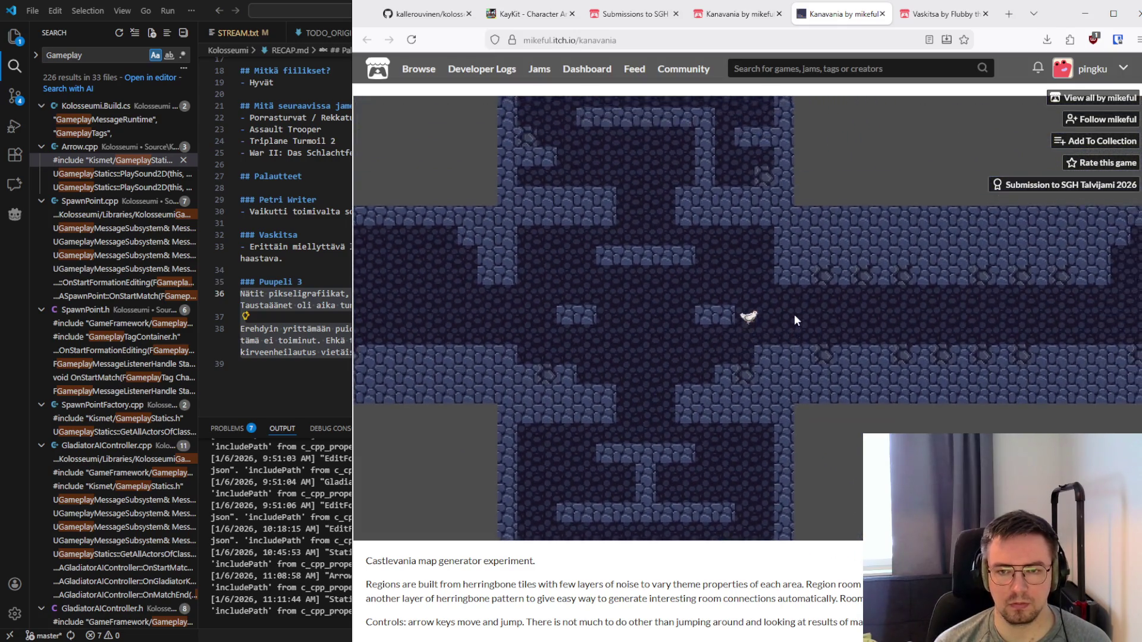
{"action": "key", "text": "Up"}
{"action": "key", "text": "Left"}
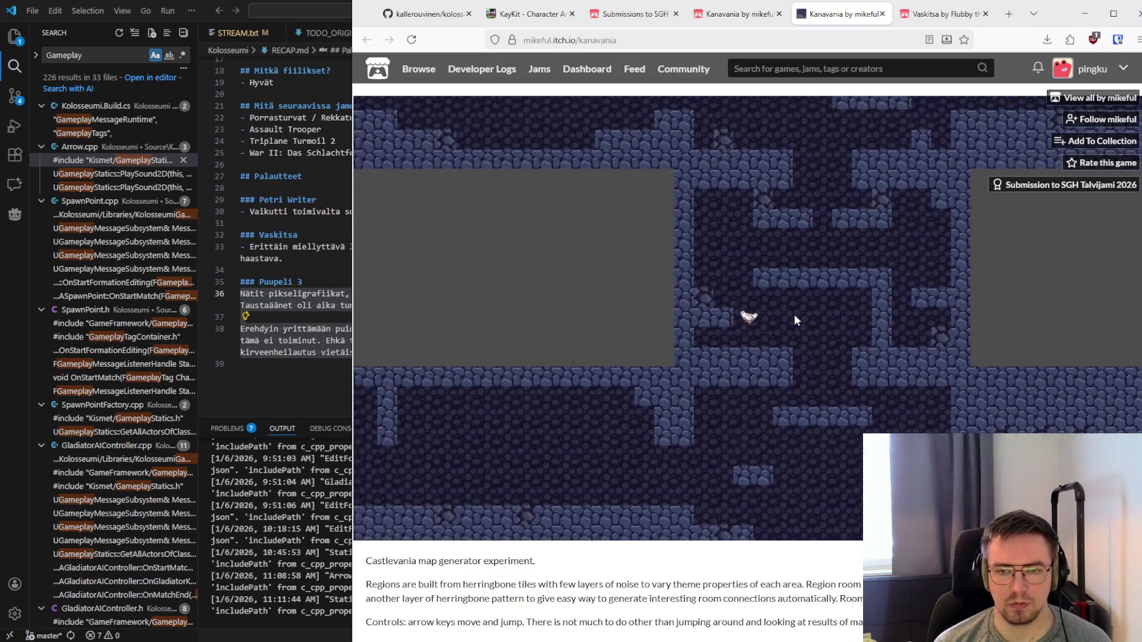
{"action": "key", "text": "Right"}
{"action": "key", "text": "Up"}
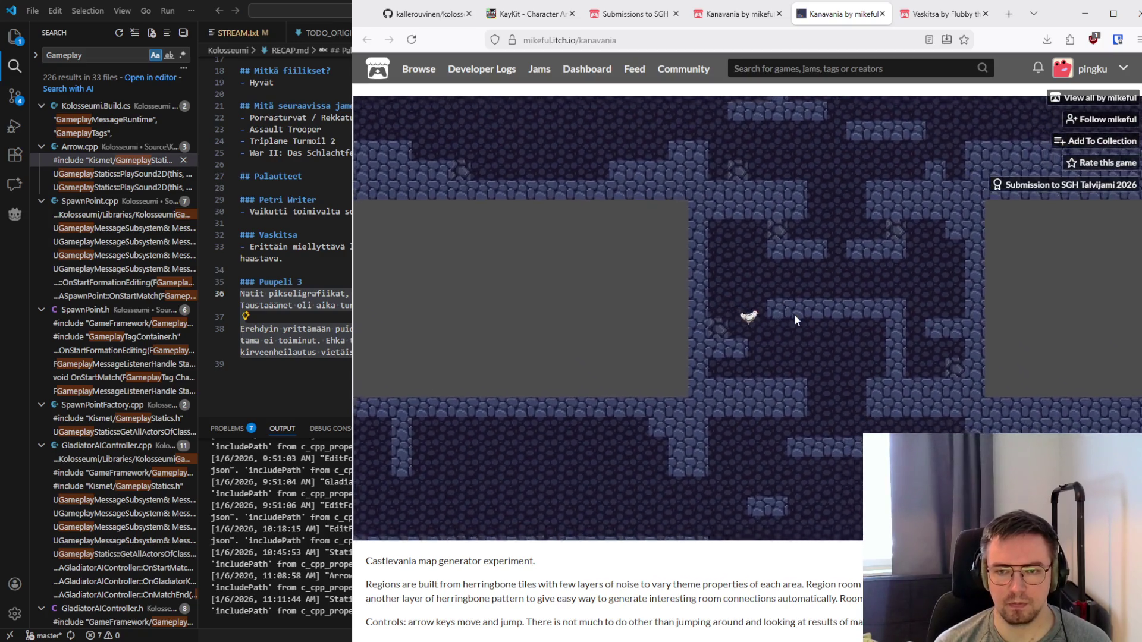
{"action": "key", "text": "Right"}
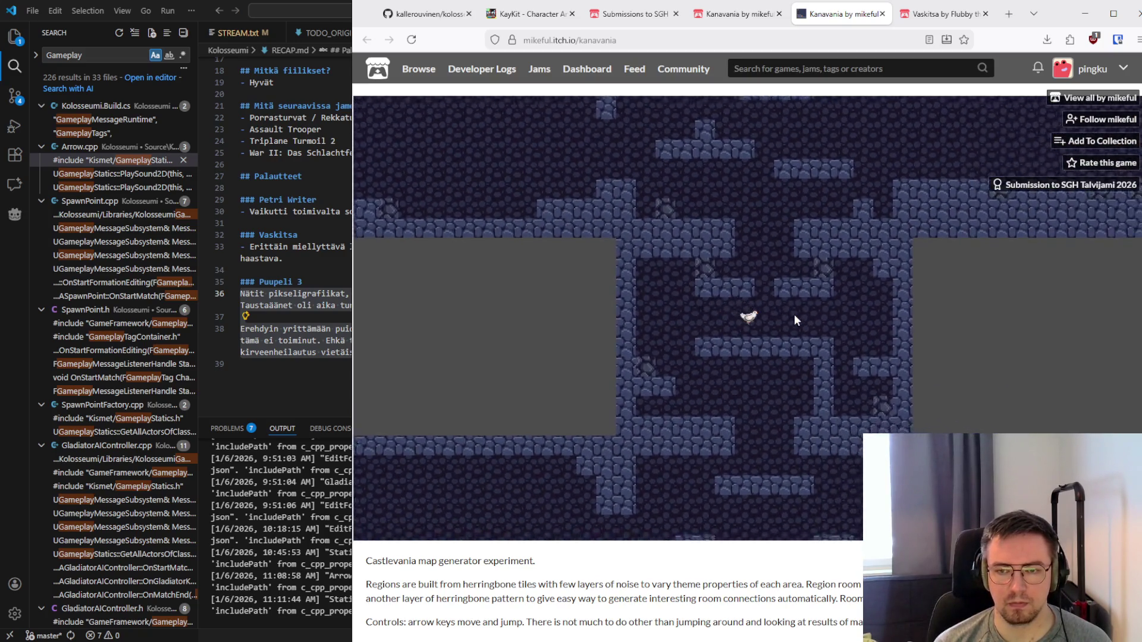
{"action": "key", "text": "Up"}
{"action": "key", "text": "Up"}
{"action": "key", "text": "Left"}
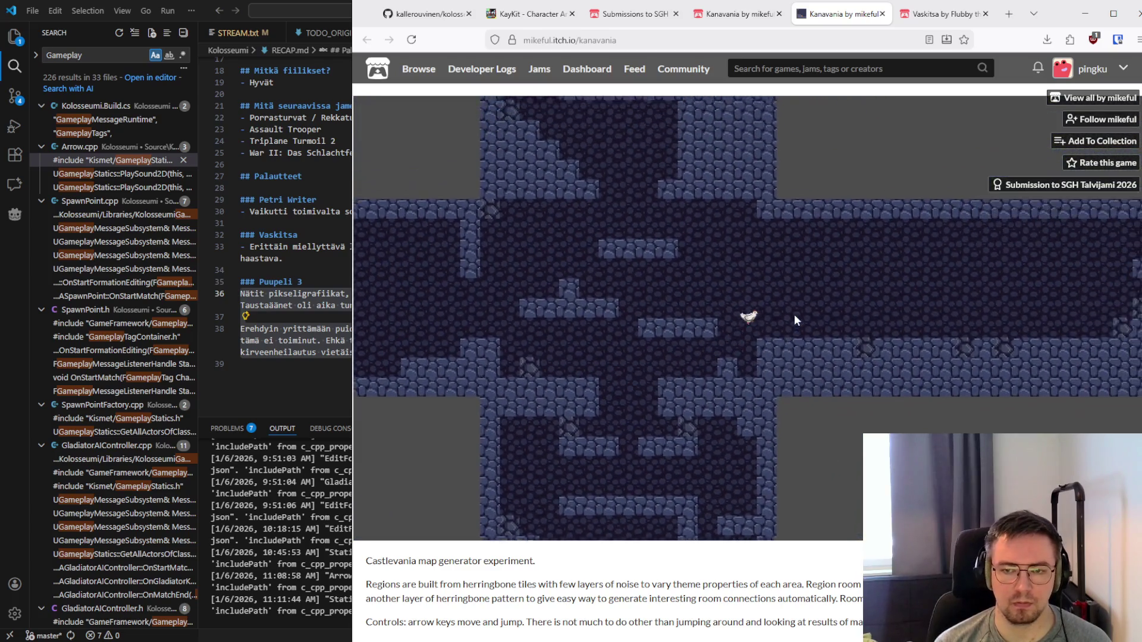
{"action": "key", "text": "Up"}
{"action": "key", "text": "Left"}
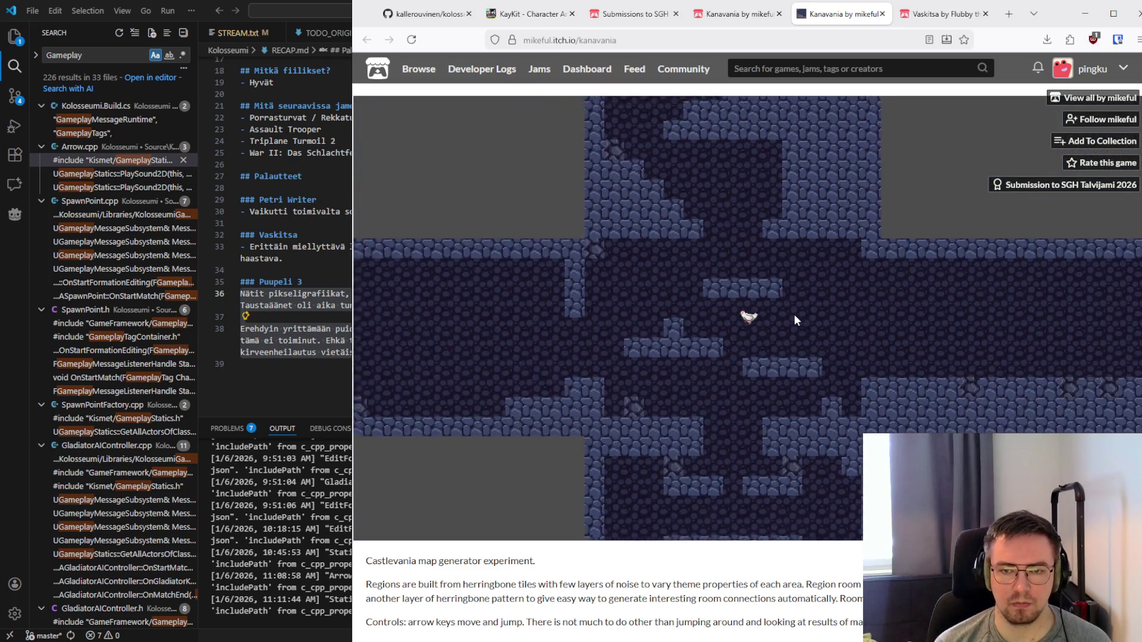
{"action": "key", "text": "Up"}
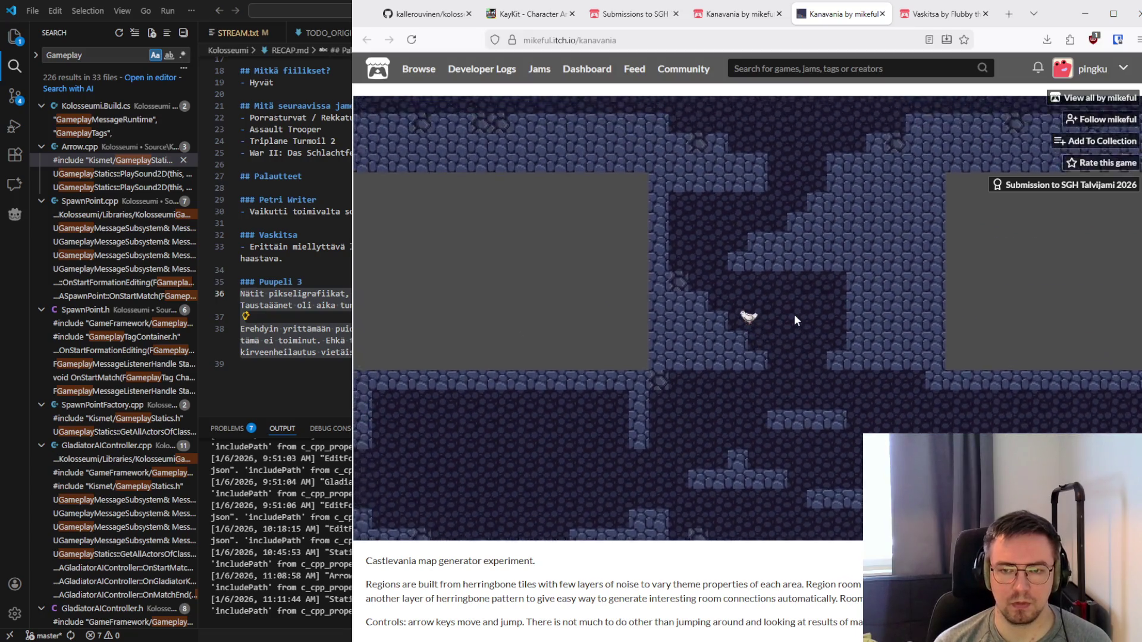
{"action": "key", "text": "Up"}
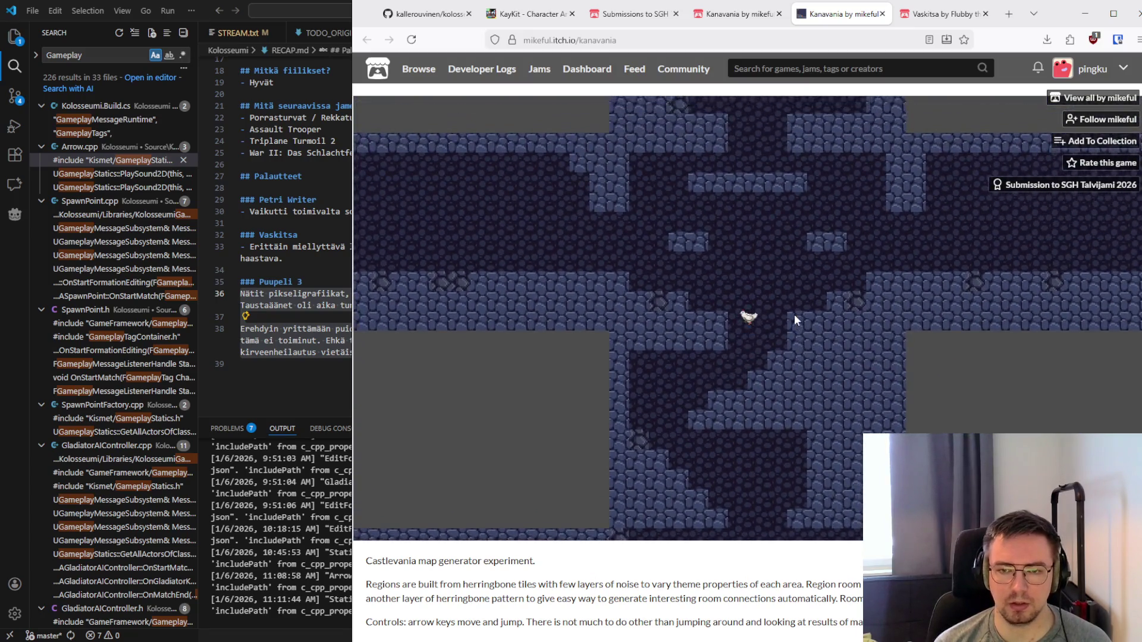
{"action": "key", "text": "Left"}
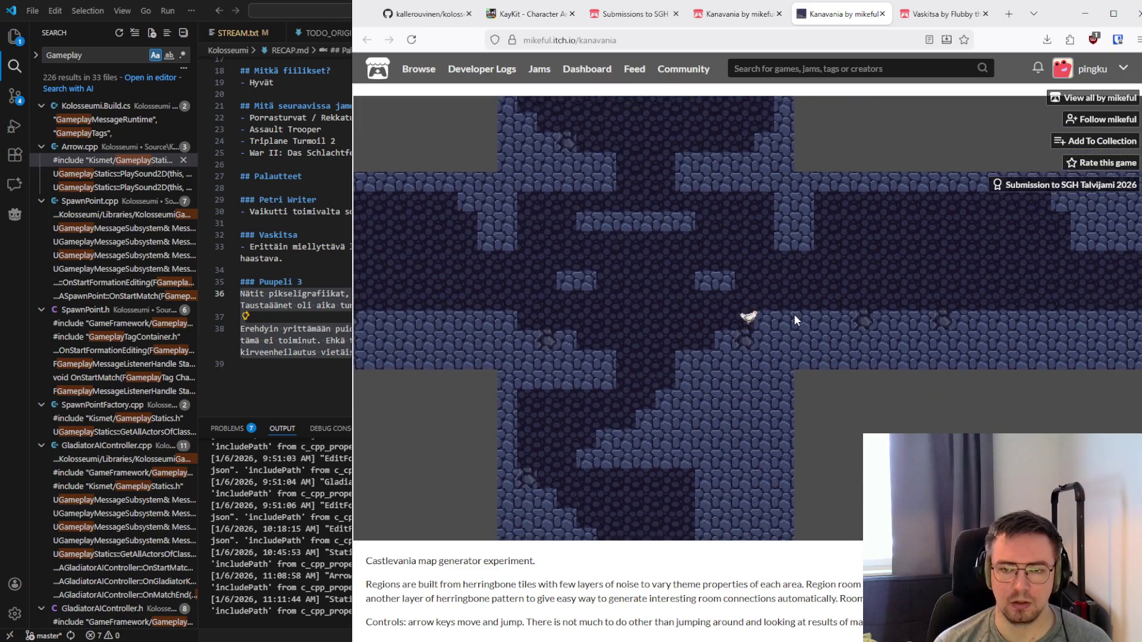
{"action": "key", "text": "Left"}
{"action": "key", "text": "Up"}
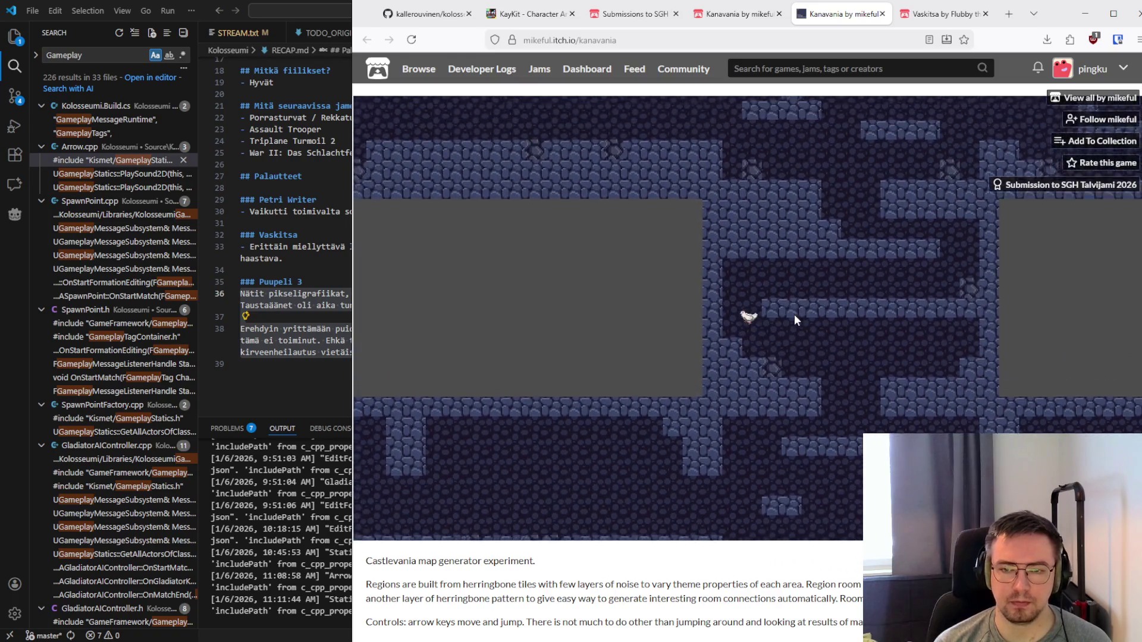
{"action": "key", "text": "Right"}
{"action": "key", "text": "Left"}
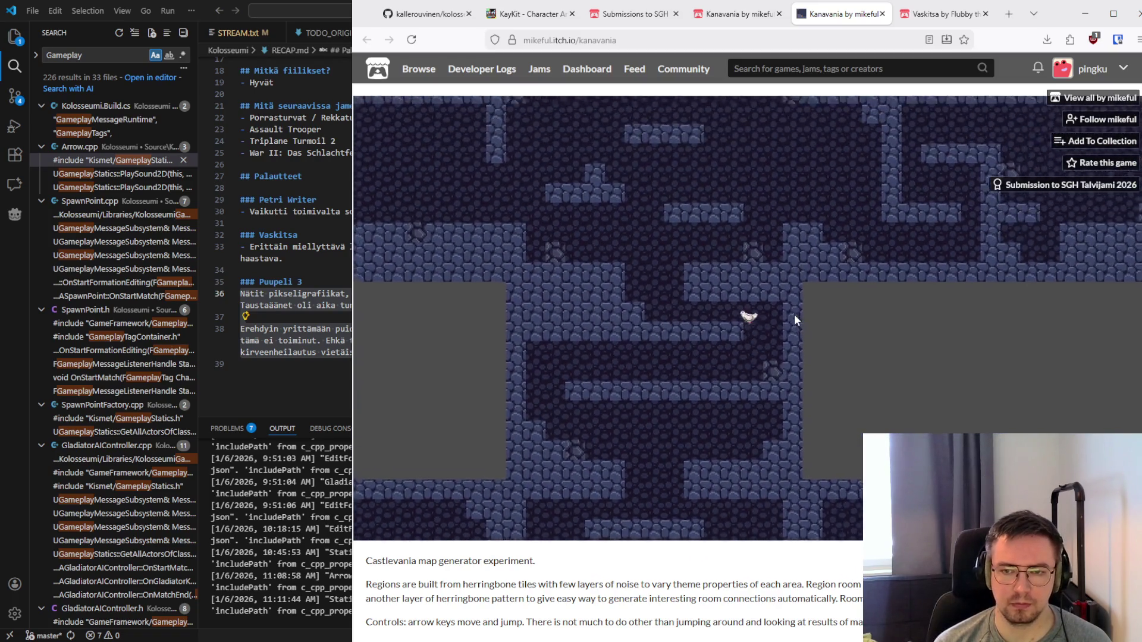
{"action": "key", "text": "Up"}
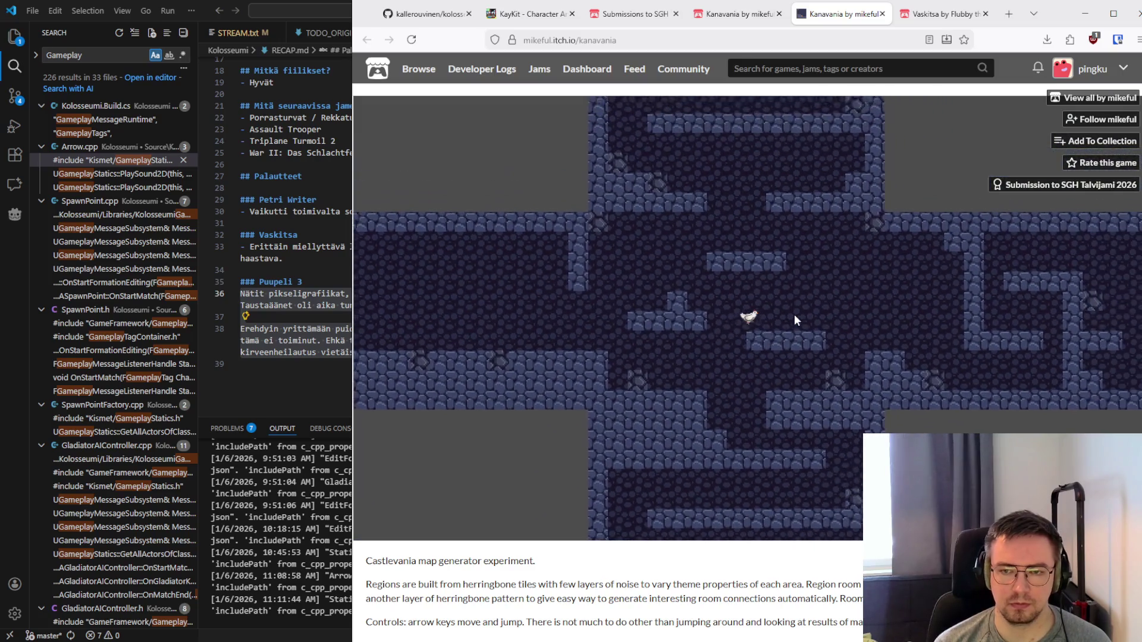
{"action": "key", "text": "Up"}
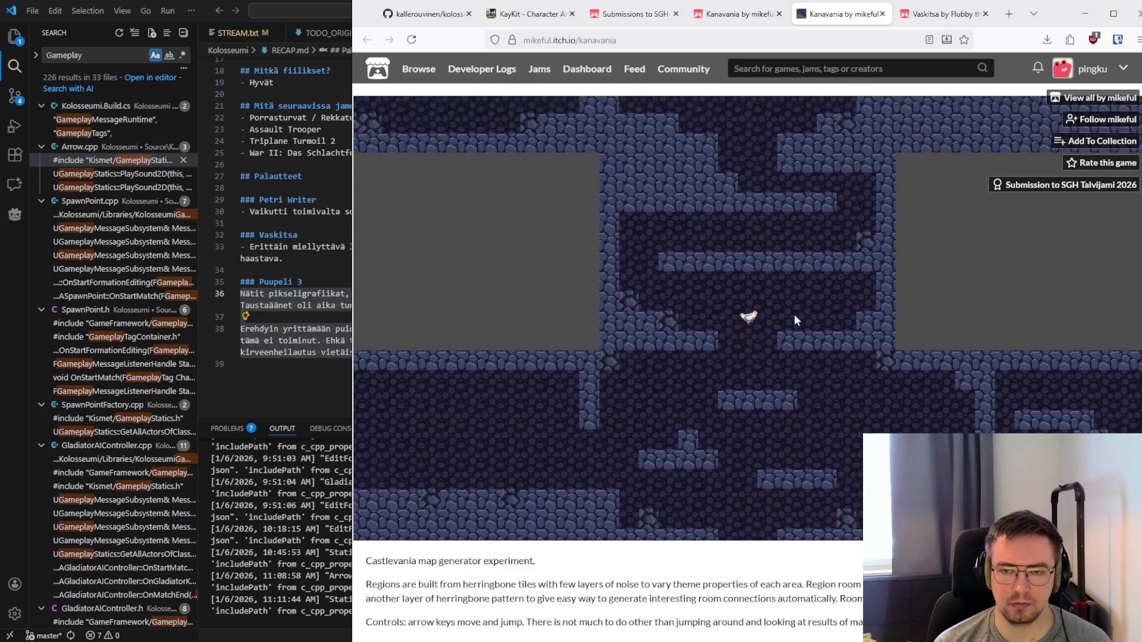
{"action": "key", "text": "Left"}
{"action": "key", "text": "Right"}
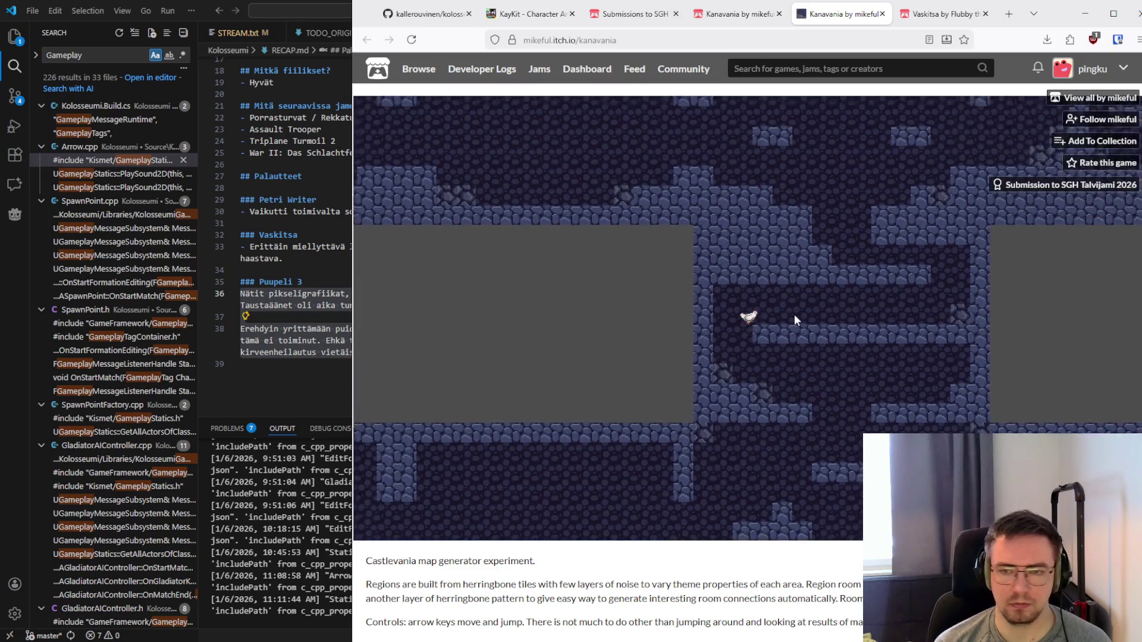
{"action": "key", "text": "Left"}
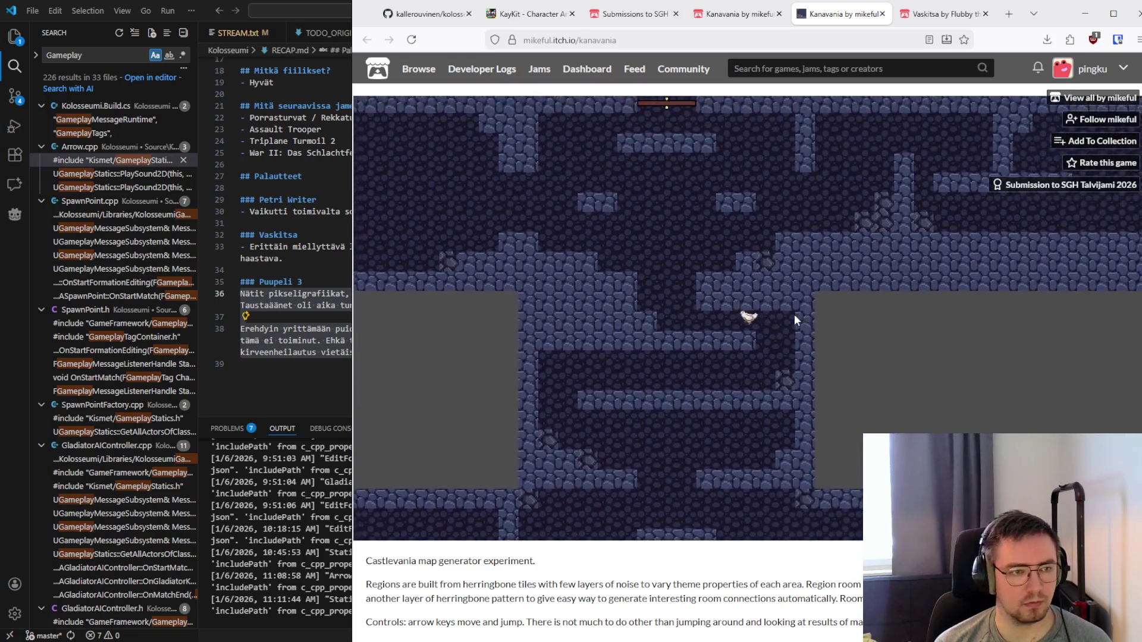
{"action": "key", "text": "Up"}
{"action": "key", "text": "Up"}
{"action": "key", "text": "Right"}
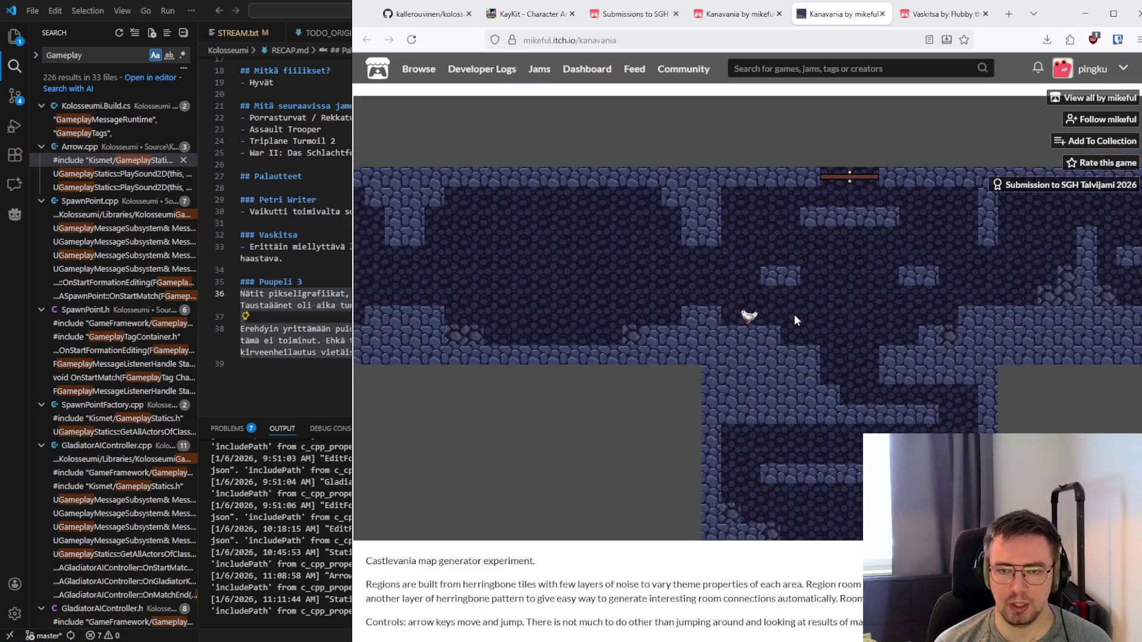
{"action": "key", "text": "Right"}
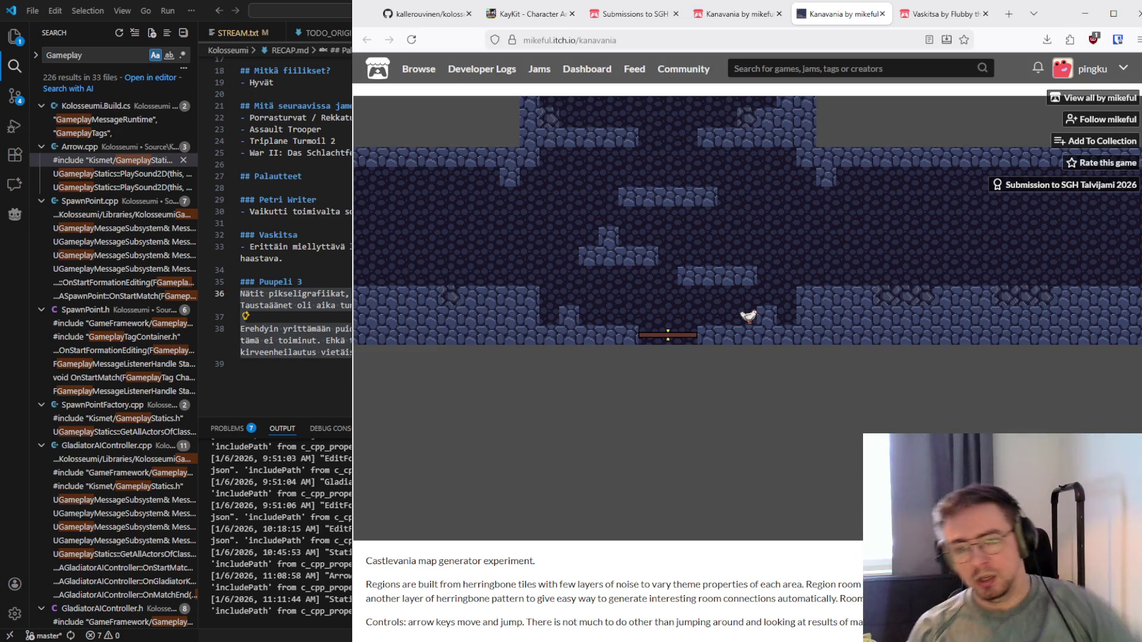
Explore the next generated room until the chicken reaches a long, low stone cave corridor
{"action": "key", "text": "Right"}
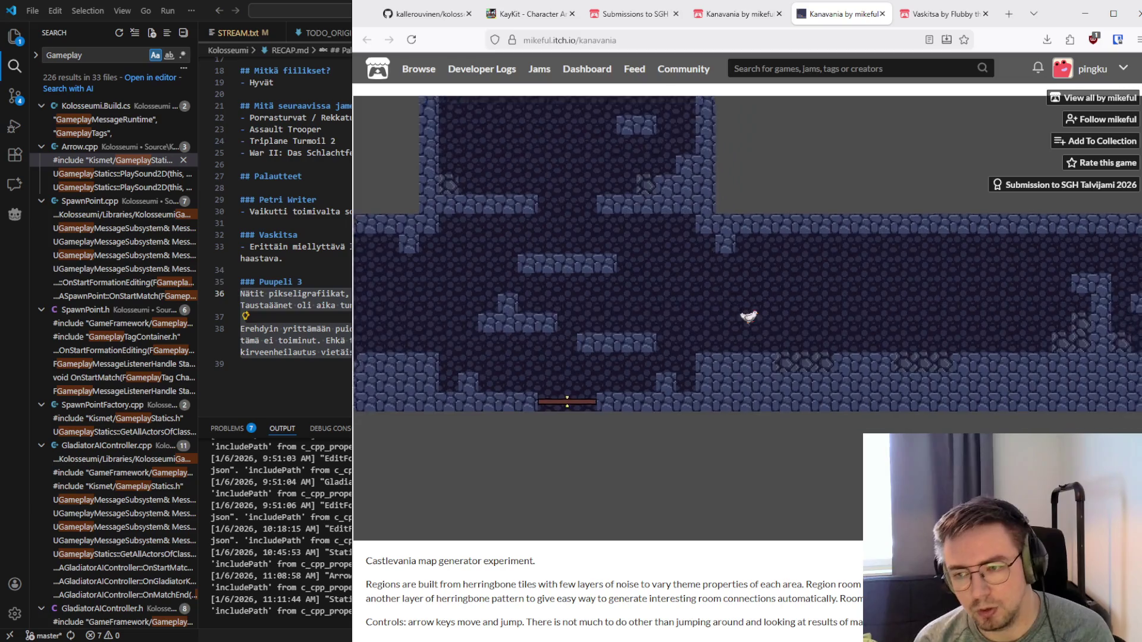
{"action": "key", "text": "Left"}
{"action": "key", "text": "Up"}
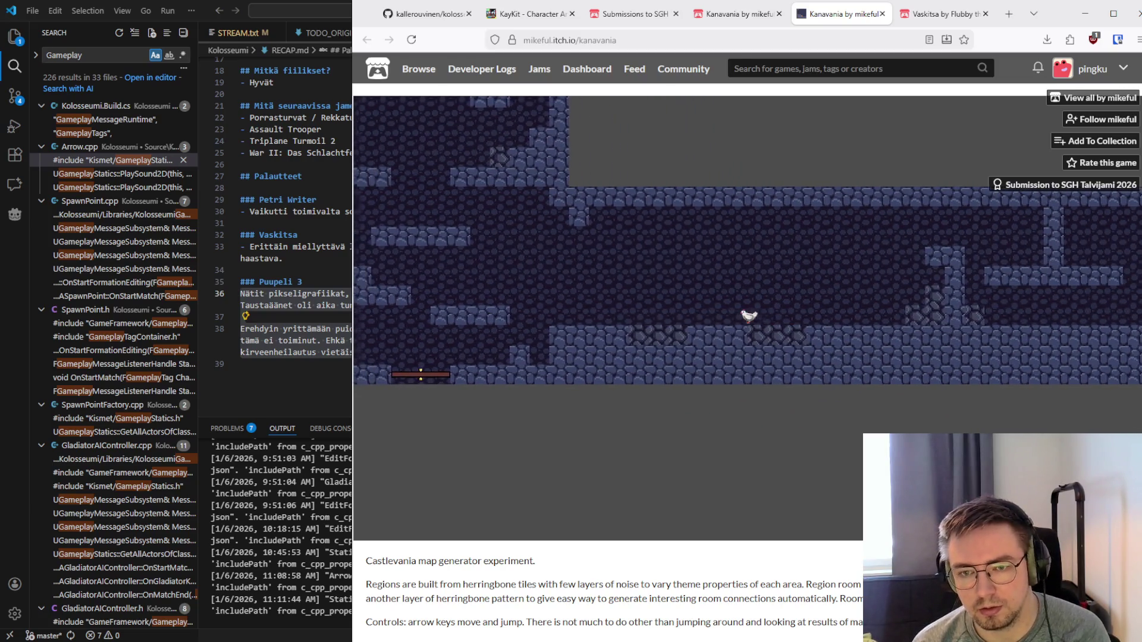
{"action": "key", "text": "Right"}
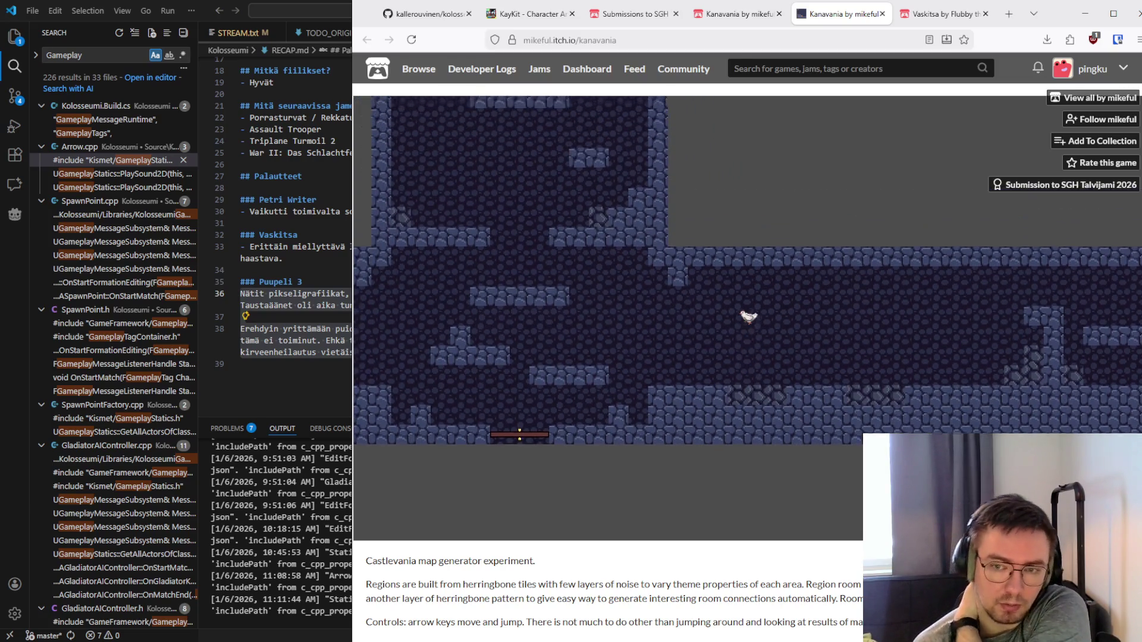
{"action": "key", "text": "Up"}
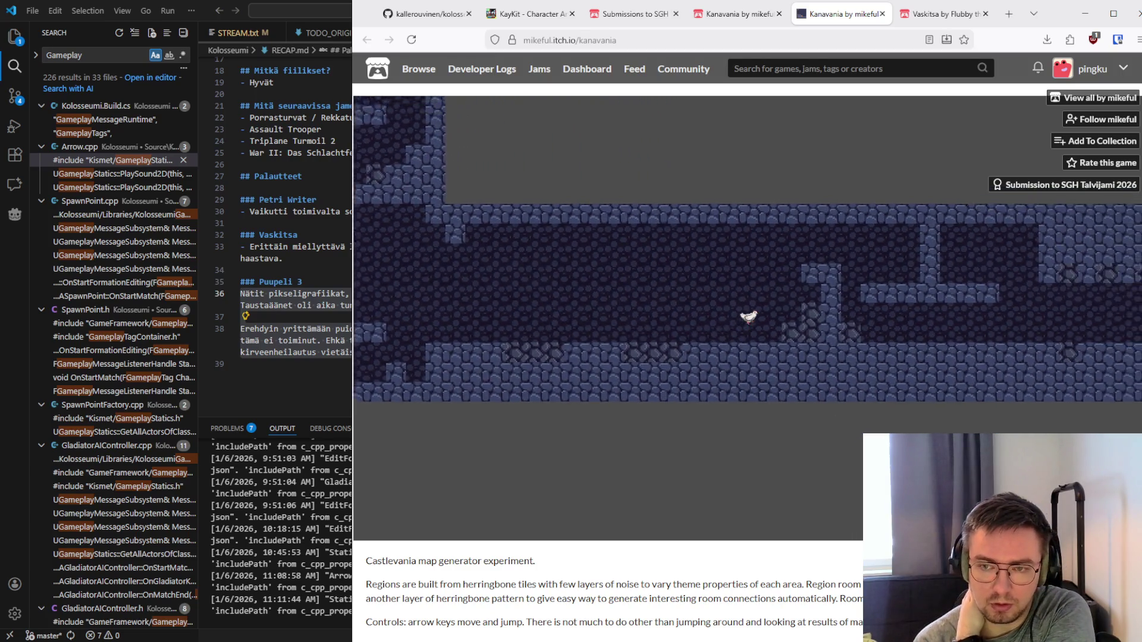
{"action": "key", "text": "Right"}
{"action": "key", "text": "Right"}
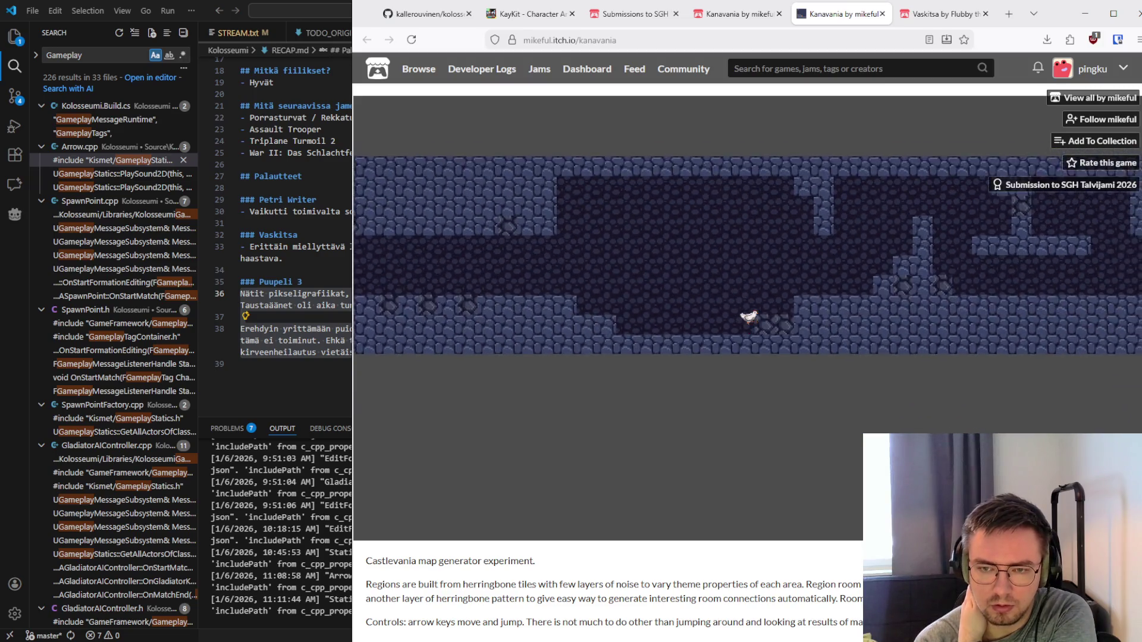
{"action": "key", "text": "Right"}
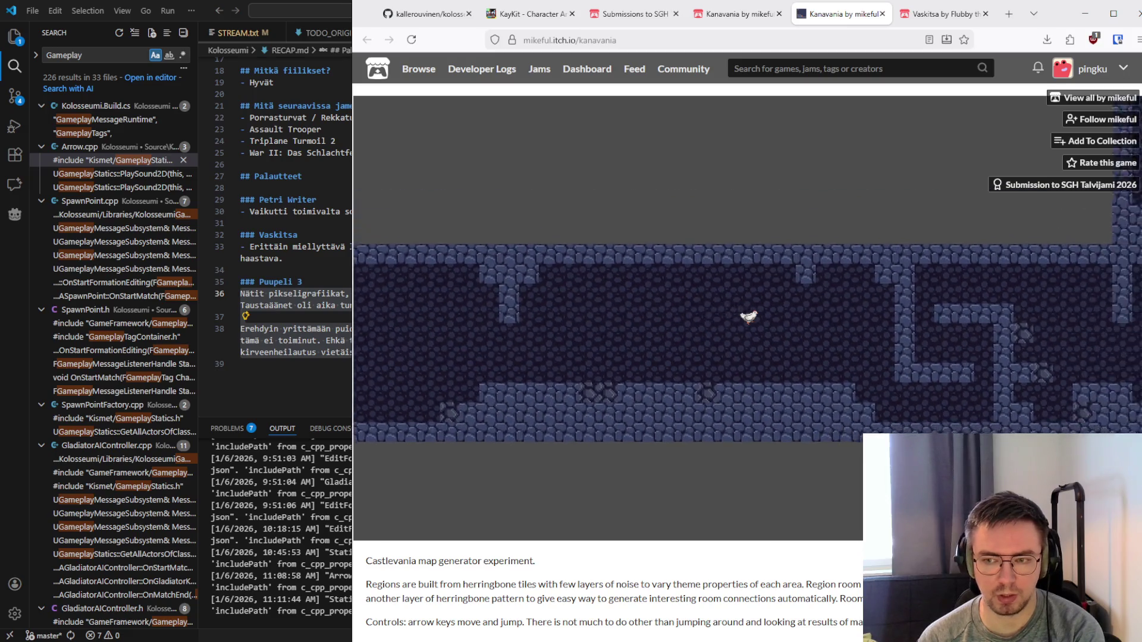
{"action": "key", "text": "Right"}
{"action": "key", "text": "Up"}
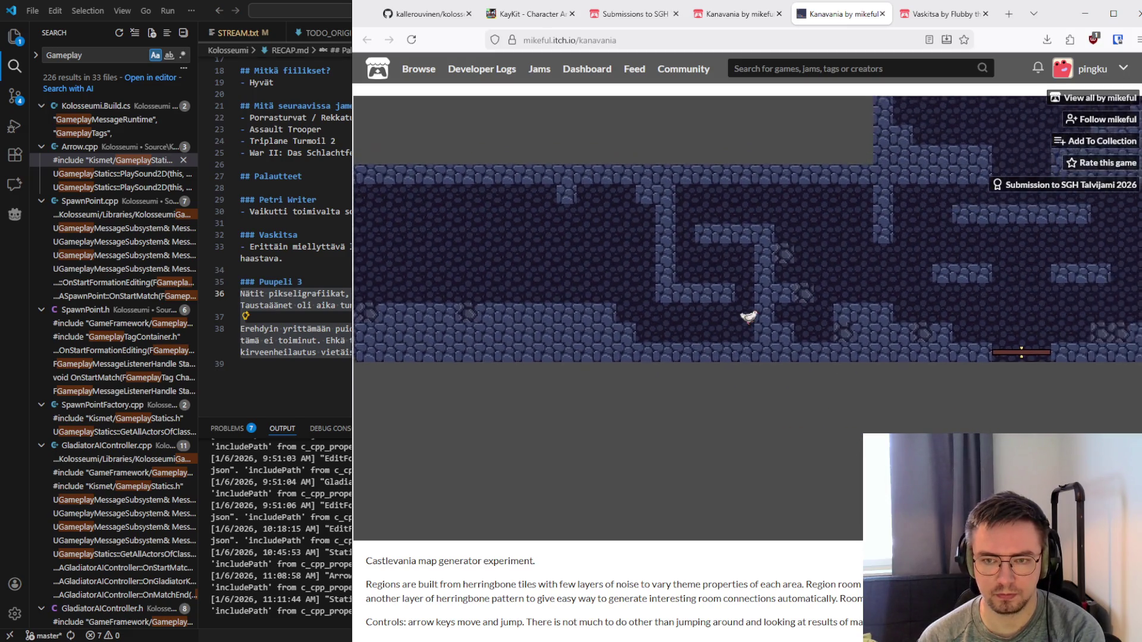
{"action": "key", "text": "Right"}
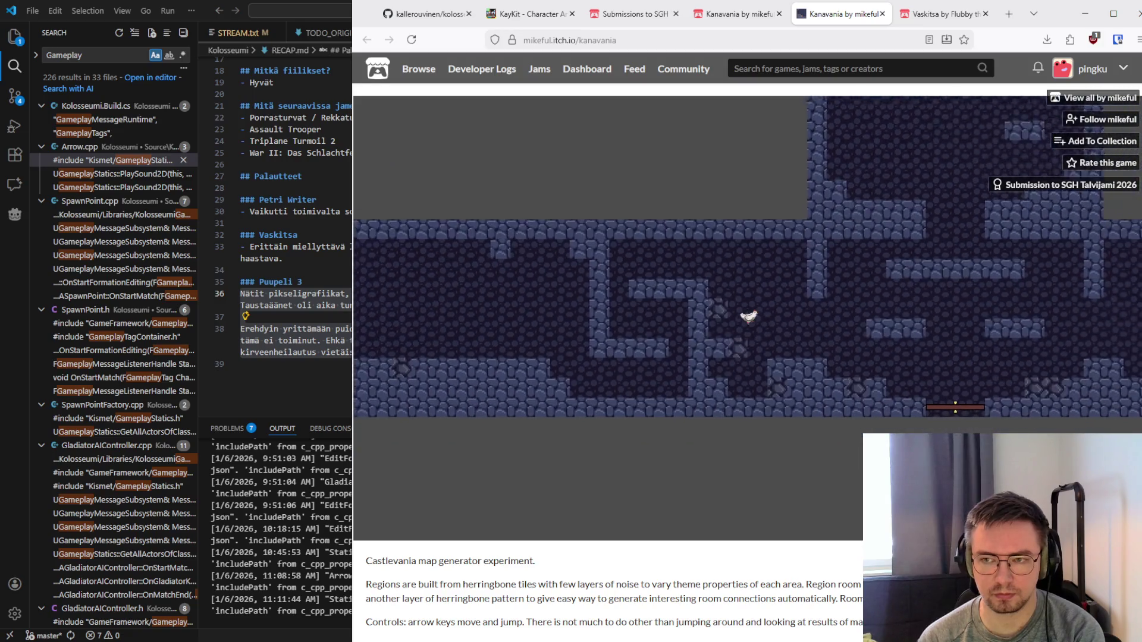
{"action": "key", "text": "Right"}
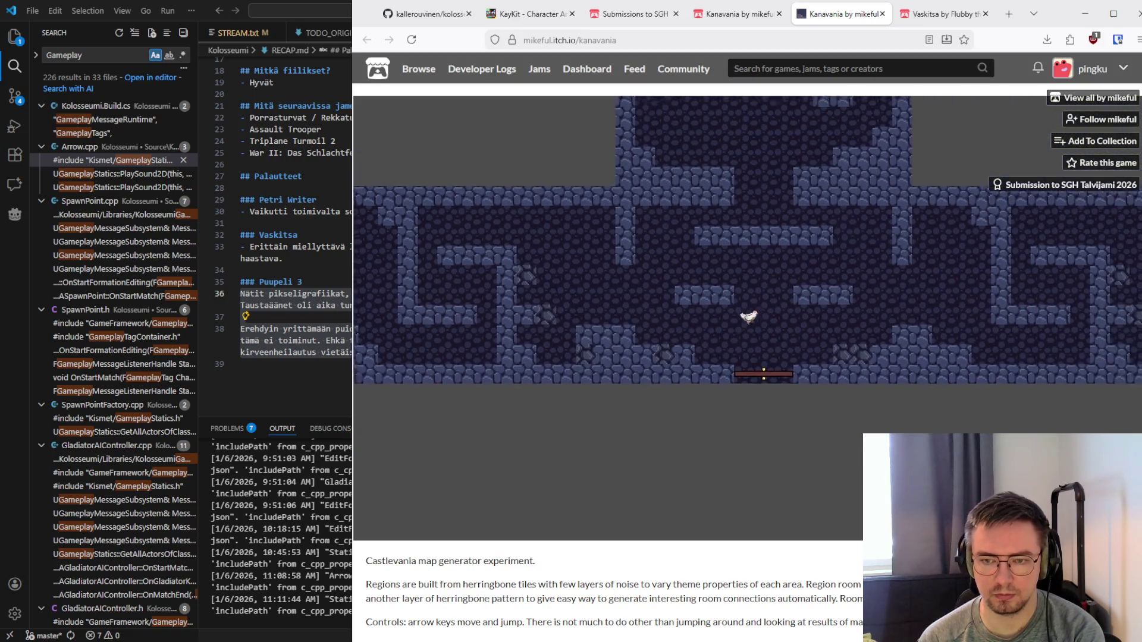
{"action": "key", "text": "Right"}
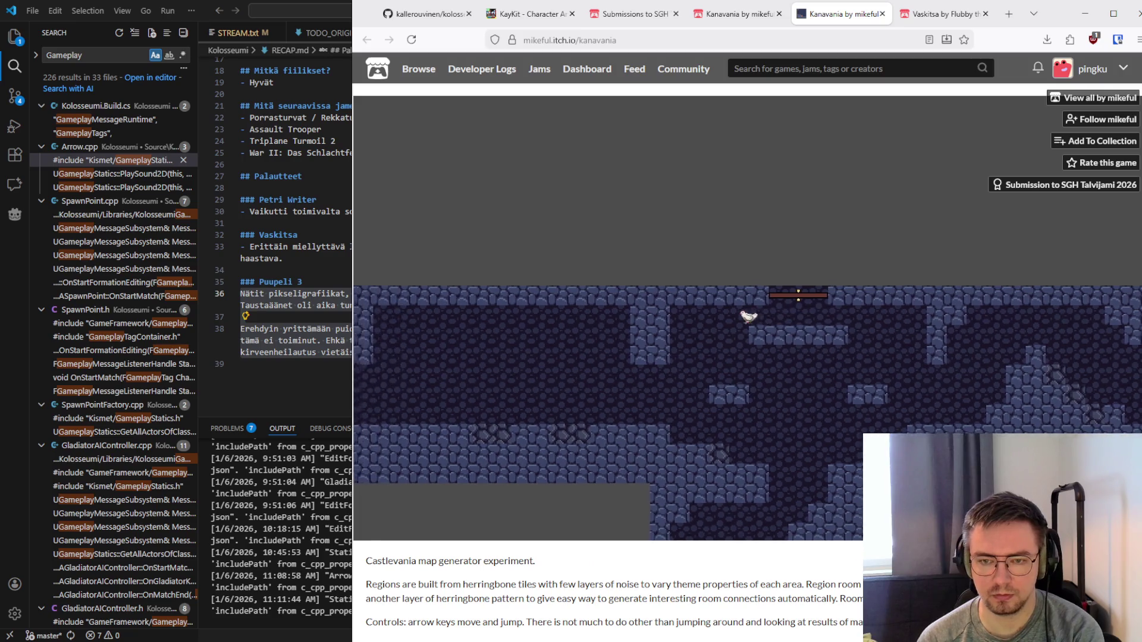
{"action": "key", "text": "Right"}
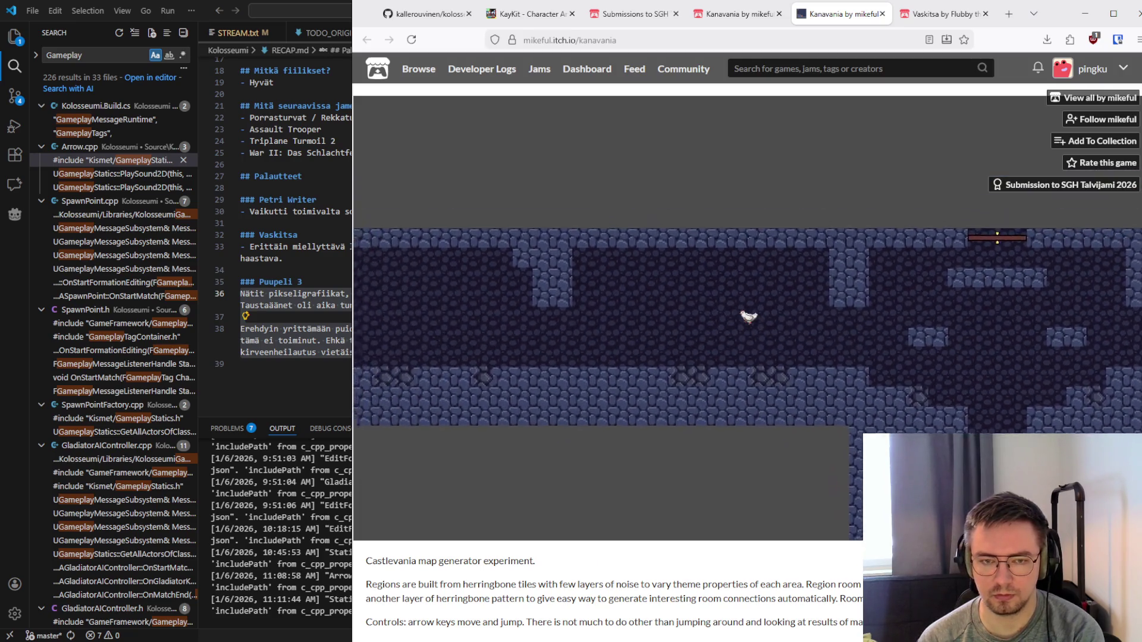
{"action": "key", "text": "Right"}
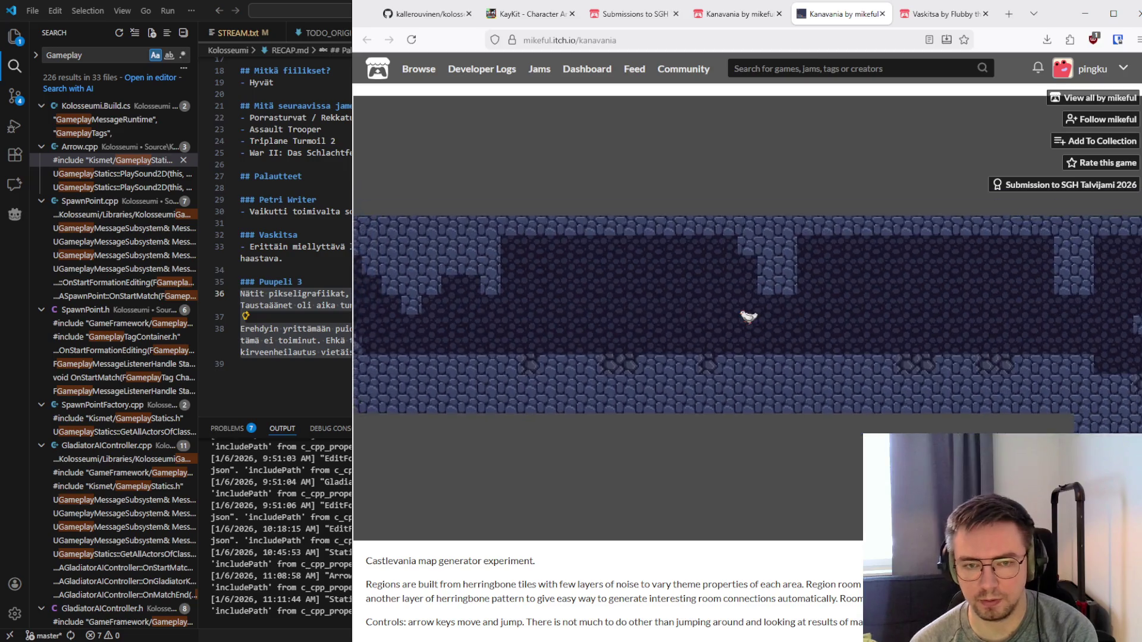
{"action": "key", "text": "Left"}
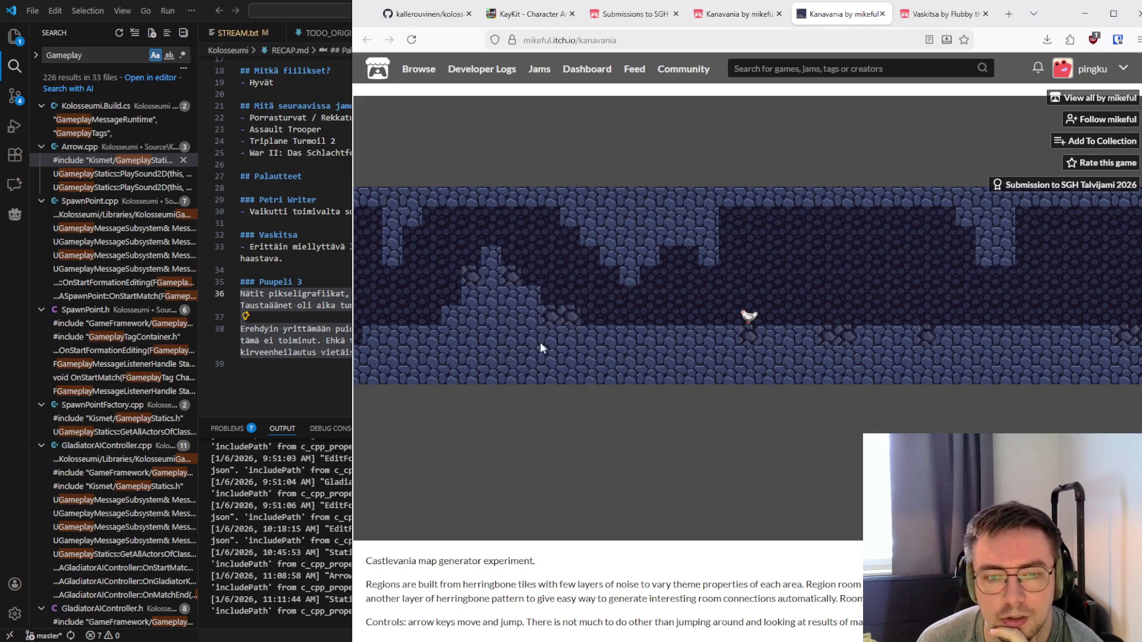
{"action": "left_click", "coordinate": [273, 83]}
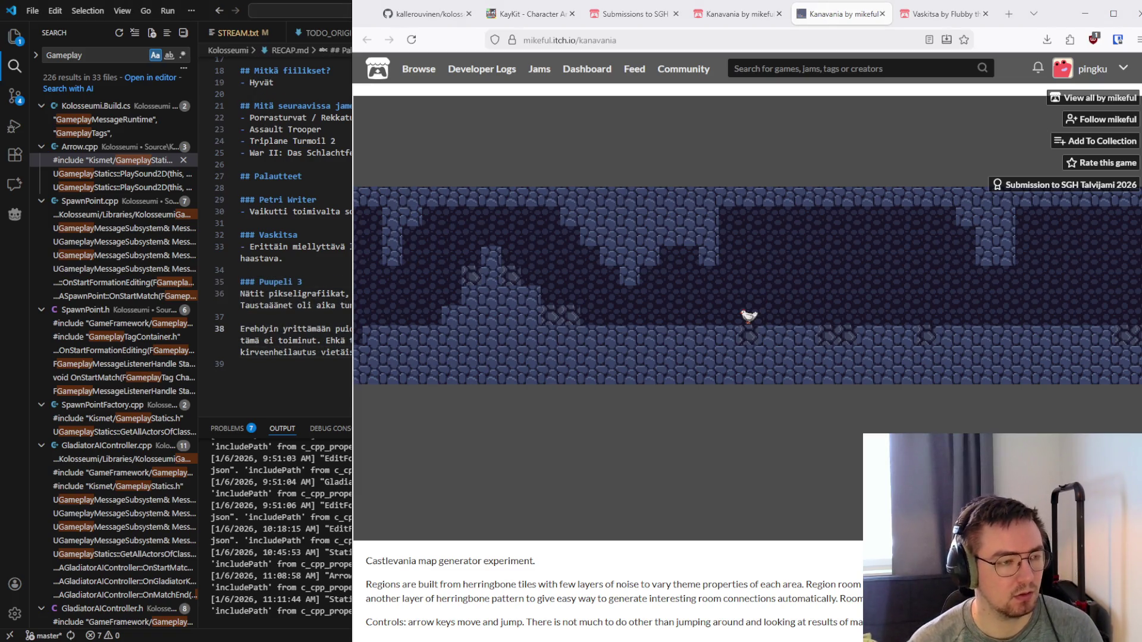
Add a '### Kanavania' heading to RECAP.md with the feedback line 'Hyvin näytti kartta generoituvan'
{"action": "type", "text": "### Puupeli 3"}
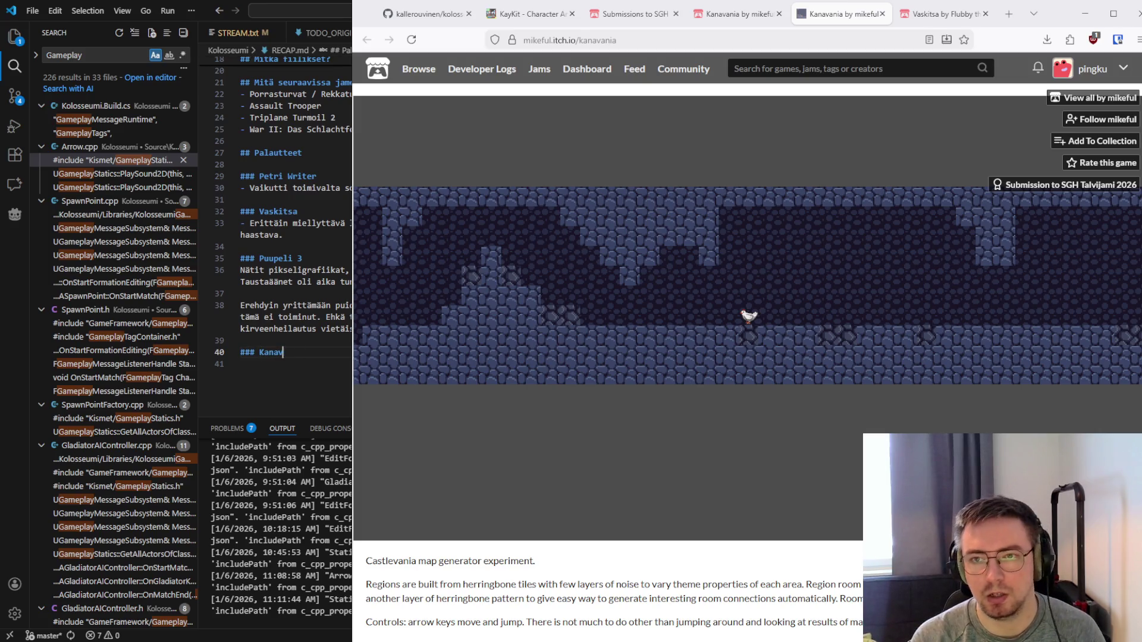
{"action": "key", "text": "Return"}
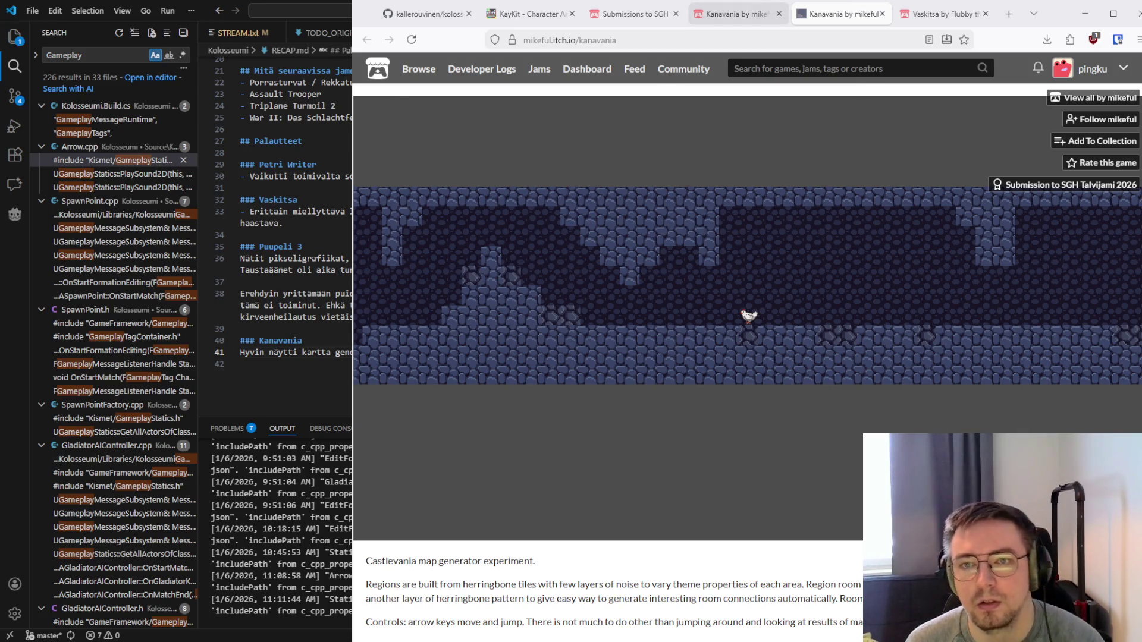
{"action": "key", "text": "ctrl+shift+Tab"}
Paste the Kanavania feedback into the entry's comment box and delete its blank first line
{"action": "scroll", "coordinate": [615, 341], "scroll_direction": "down", "scroll_amount": 4}
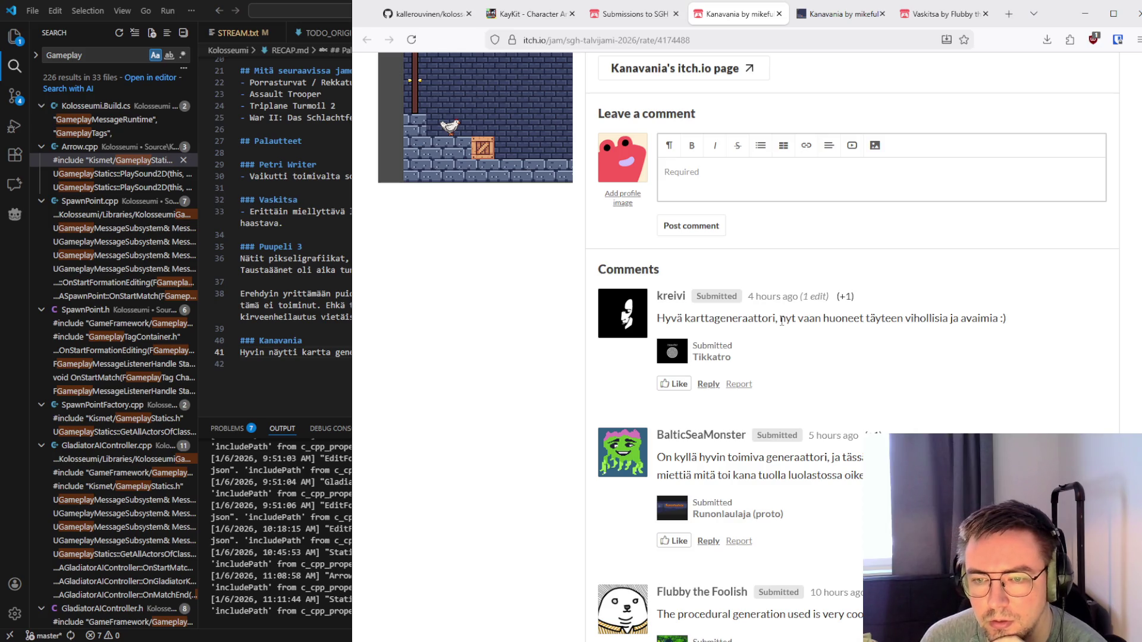
{"action": "scroll", "coordinate": [714, 381], "scroll_direction": "down", "scroll_amount": 2}
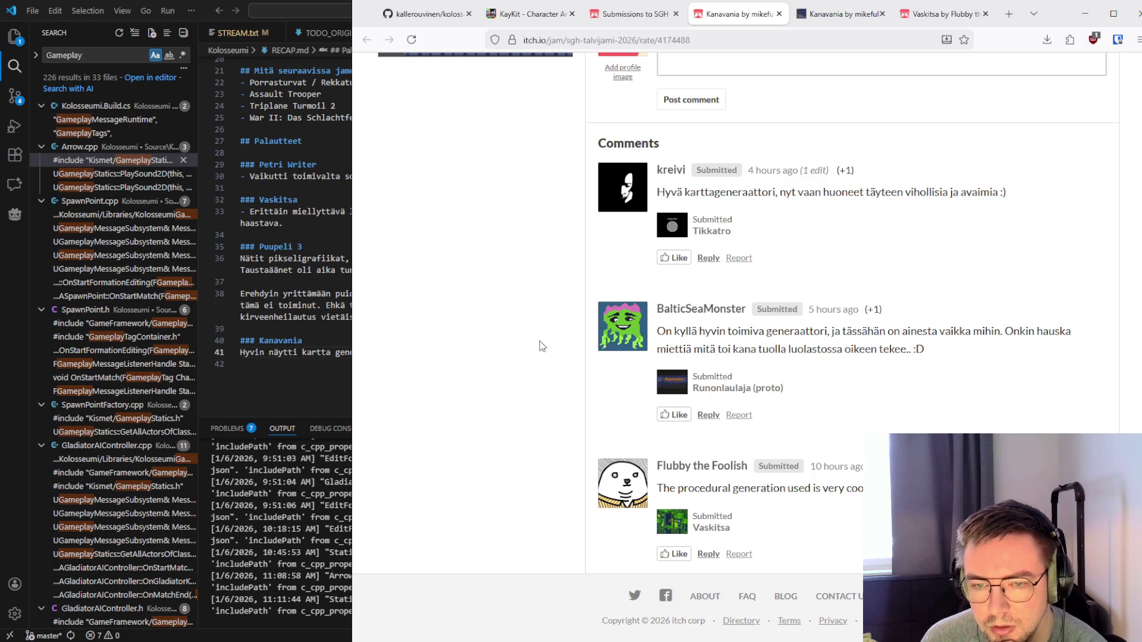
{"action": "scroll", "coordinate": [520, 347], "scroll_direction": "down", "scroll_amount": 1}
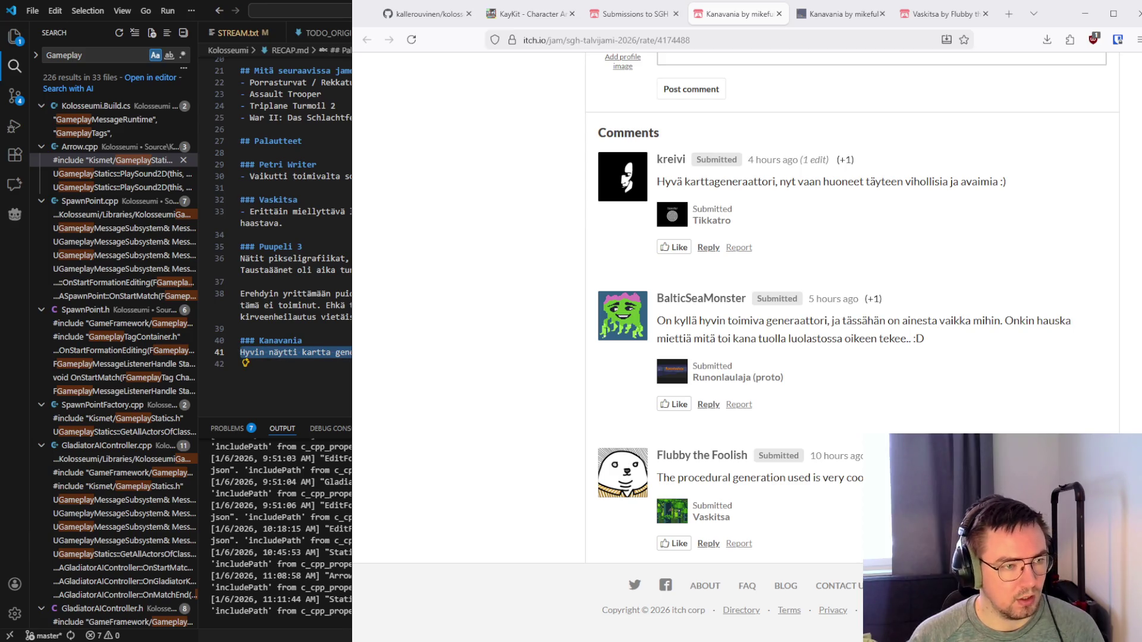
{"action": "scroll", "coordinate": [735, 345], "scroll_direction": "up", "scroll_amount": 3}
{"action": "left_click", "coordinate": [880, 224]}
{"action": "type", "text": "Hyvin näytti kartta generoituvan"}
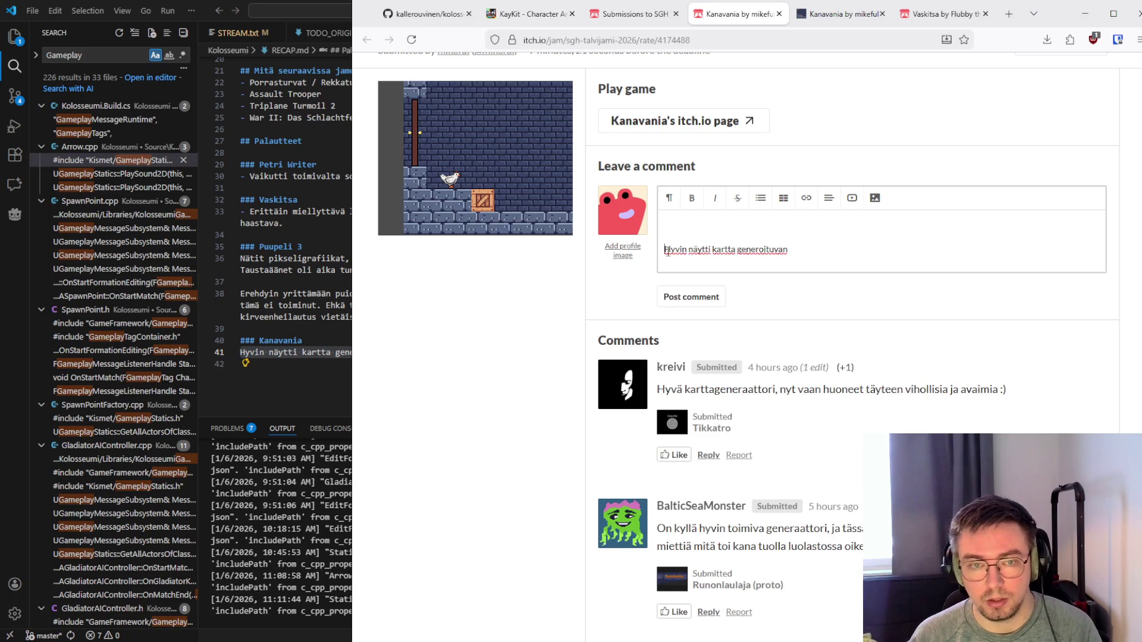
{"action": "key", "text": "BackSpace"}
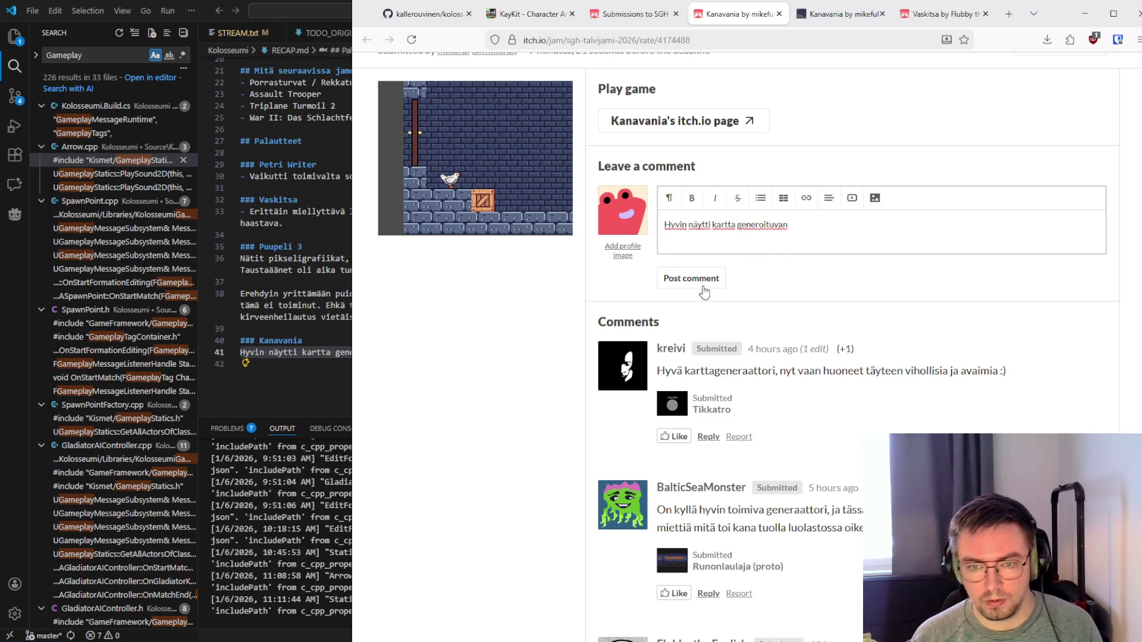
Post the comment 'Hyvin näytti kartta generoituvan' on Kanavania's jam entry
{"action": "scroll", "coordinate": [558, 375], "scroll_direction": "down", "scroll_amount": 3}
{"action": "scroll", "coordinate": [562, 369], "scroll_direction": "up", "scroll_amount": 4}
{"action": "scroll", "coordinate": [569, 359], "scroll_direction": "down", "scroll_amount": 1}
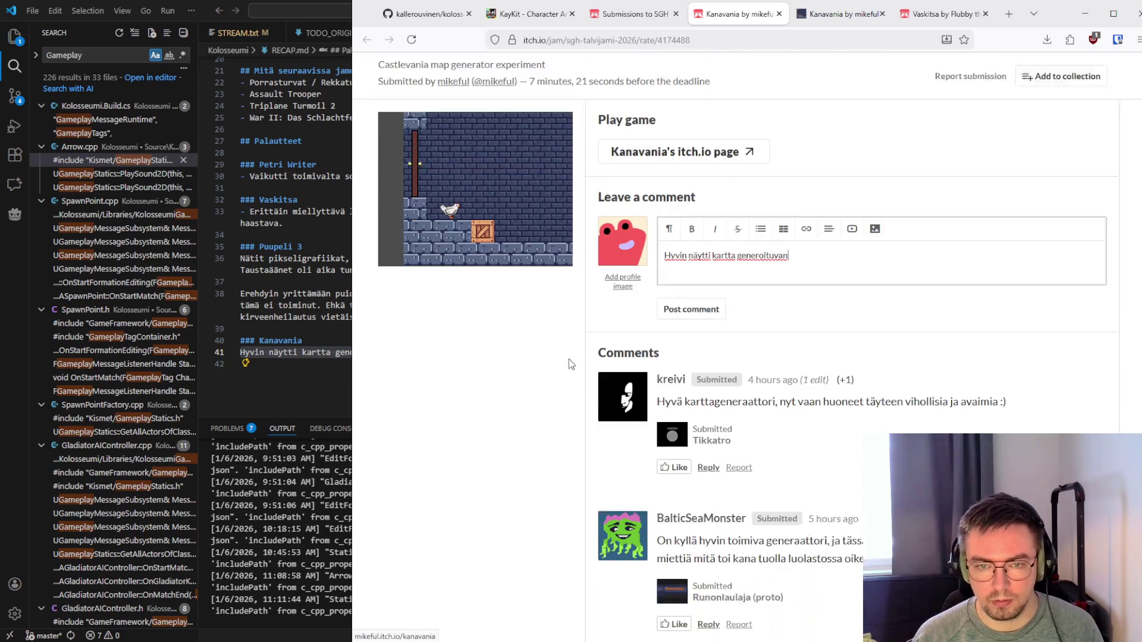
{"action": "scroll", "coordinate": [569, 359], "scroll_direction": "down", "scroll_amount": 1}
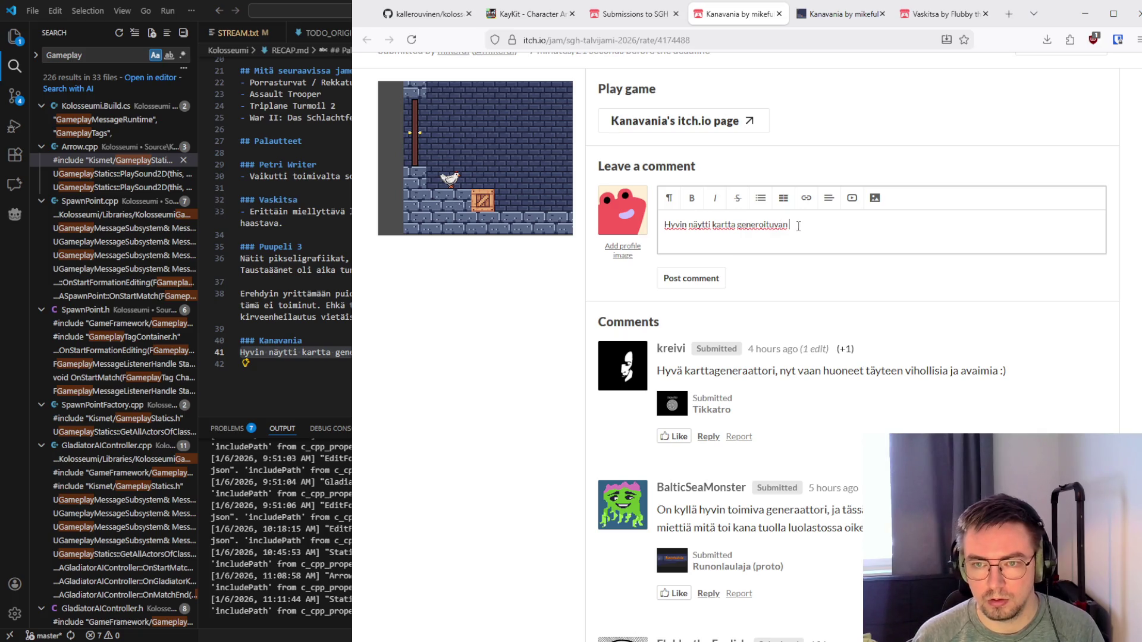
{"action": "left_click", "coordinate": [702, 284]}
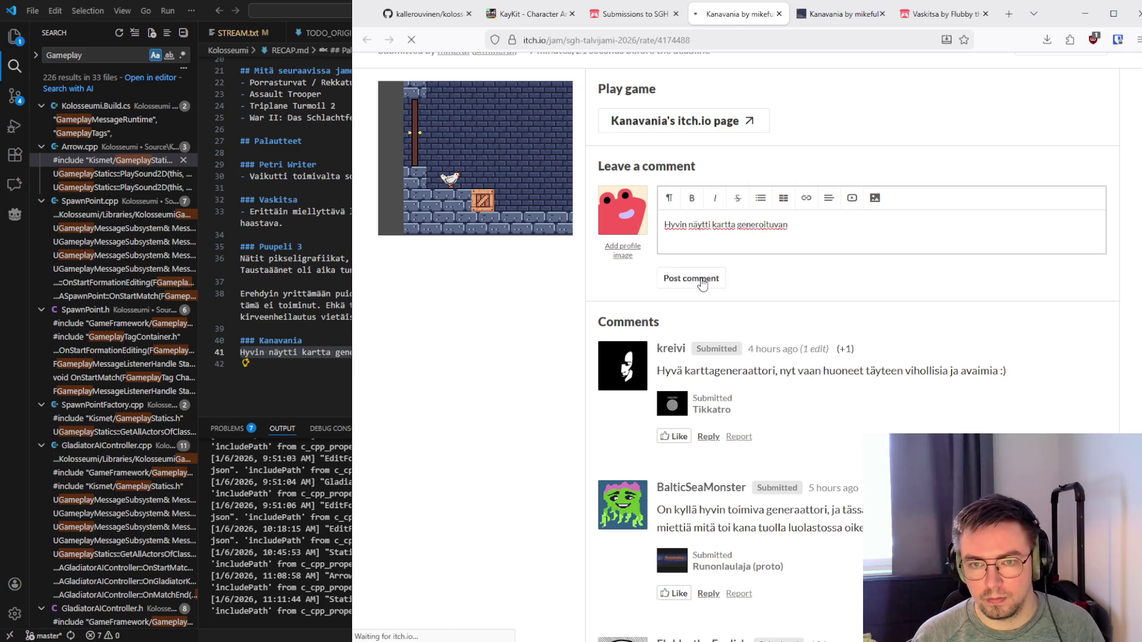
{"action": "scroll", "coordinate": [527, 301], "scroll_direction": "up", "scroll_amount": 8}
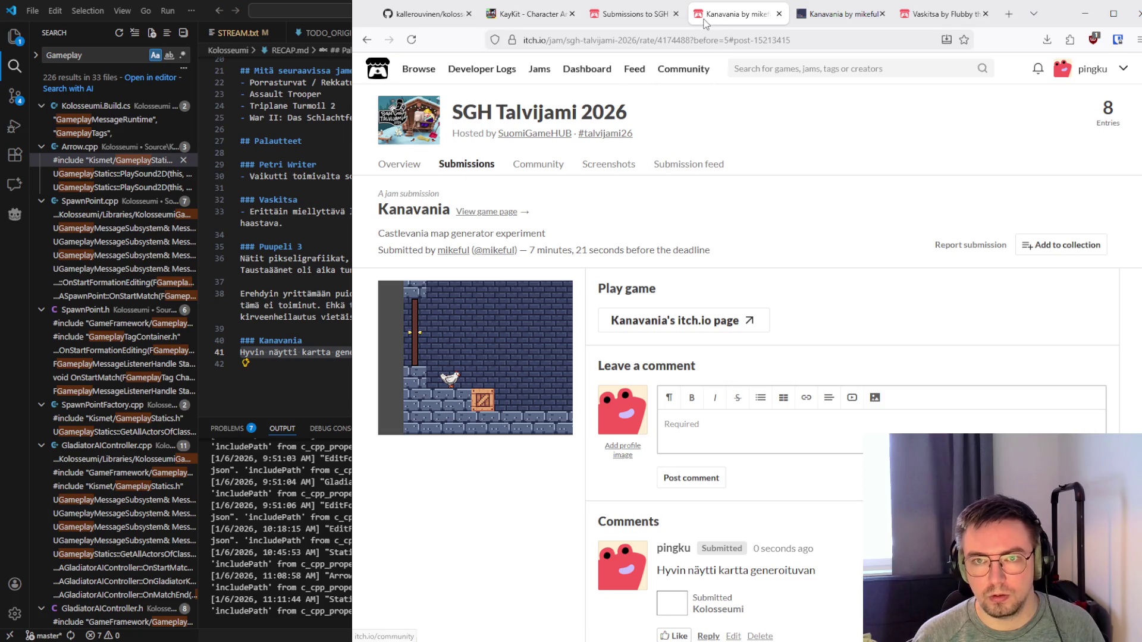
Close the Kanavania entry tab and reload the SGH Talvijami 2026 submissions grid with F5
{"action": "left_click", "coordinate": [616, 13]}
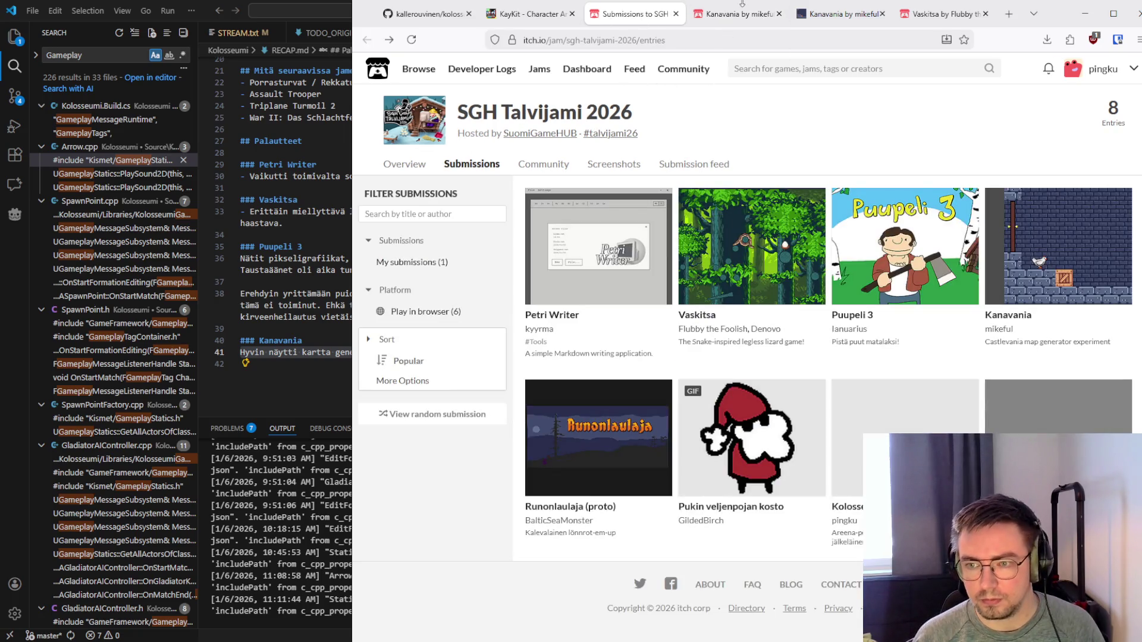
{"action": "left_click", "coordinate": [740, 13]}
{"action": "left_click", "coordinate": [779, 13]}
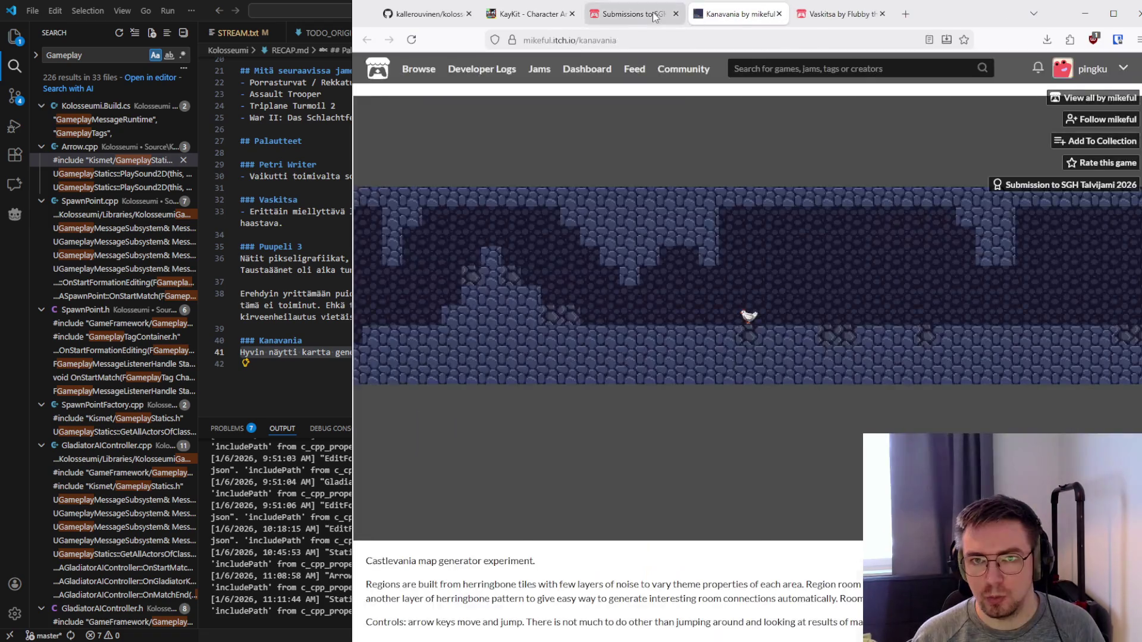
{"action": "left_click", "coordinate": [654, 17]}
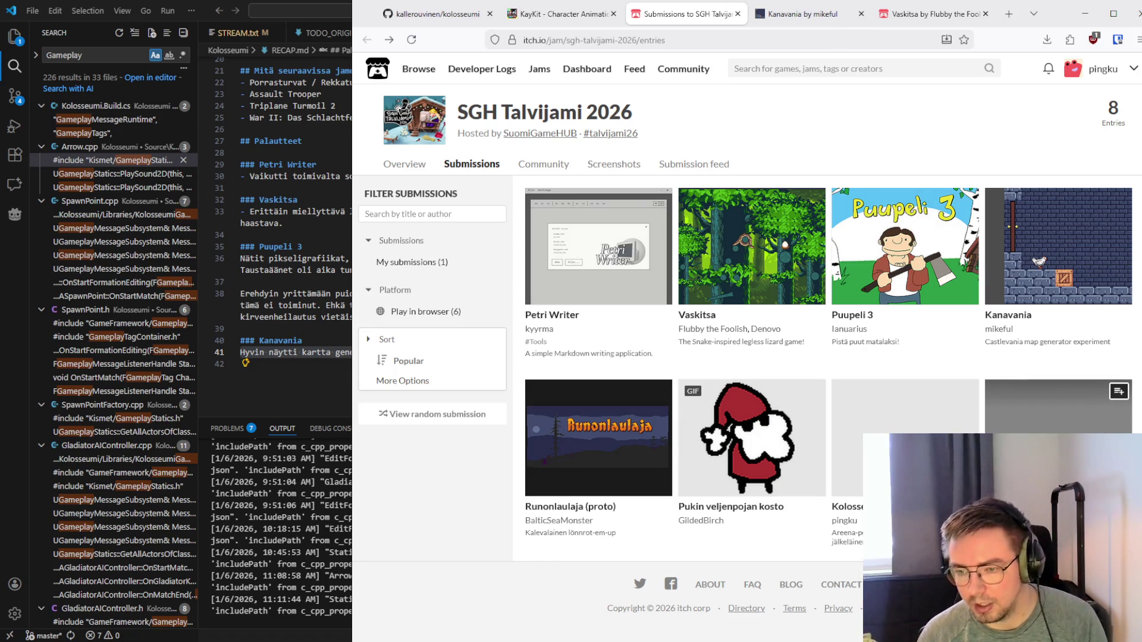
{"action": "key", "text": "F5"}
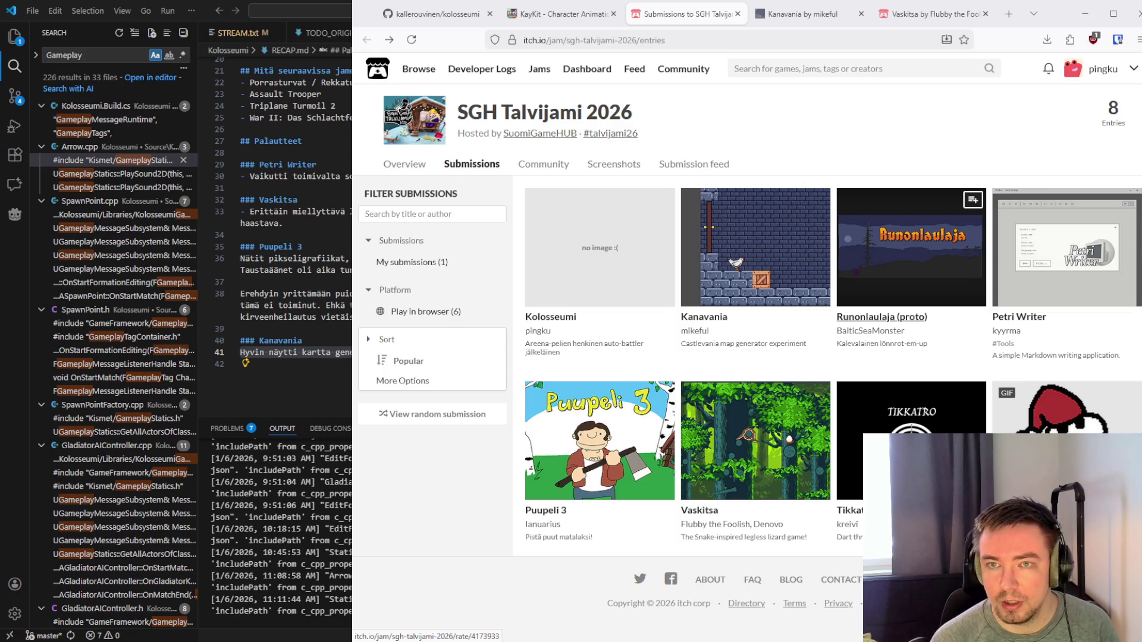
Open the Runonlaulaja (proto) jam entry in a new tab and close the Kanavania game page
{"action": "middle_click", "coordinate": [895, 318]}
{"action": "left_click", "coordinate": [856, 14]}
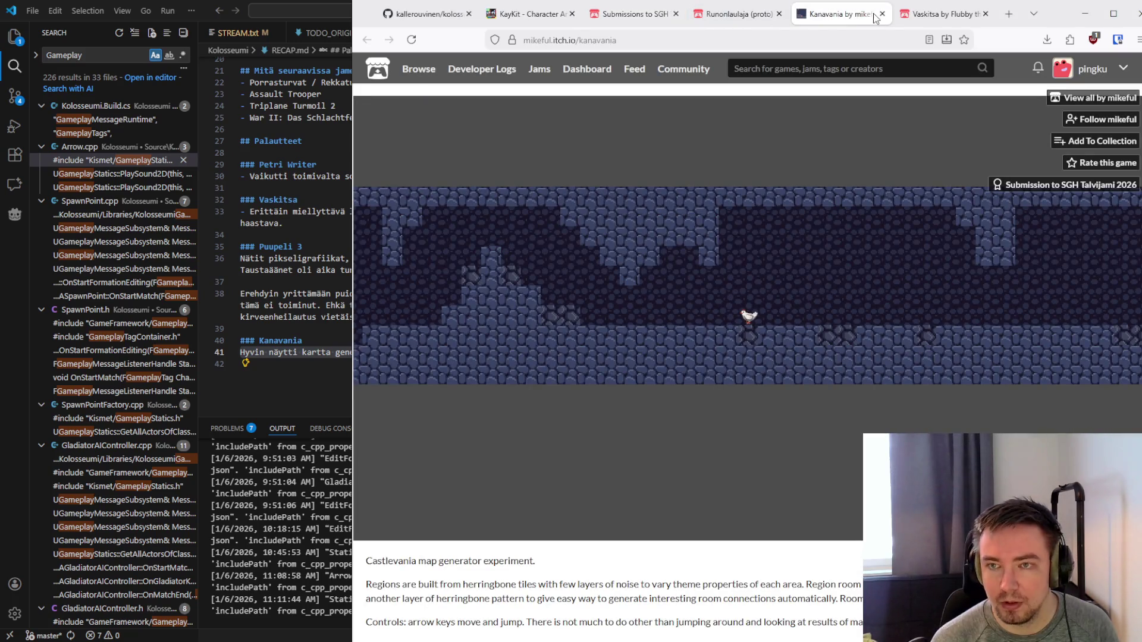
{"action": "left_click", "coordinate": [883, 14]}
{"action": "left_click", "coordinate": [643, 14]}
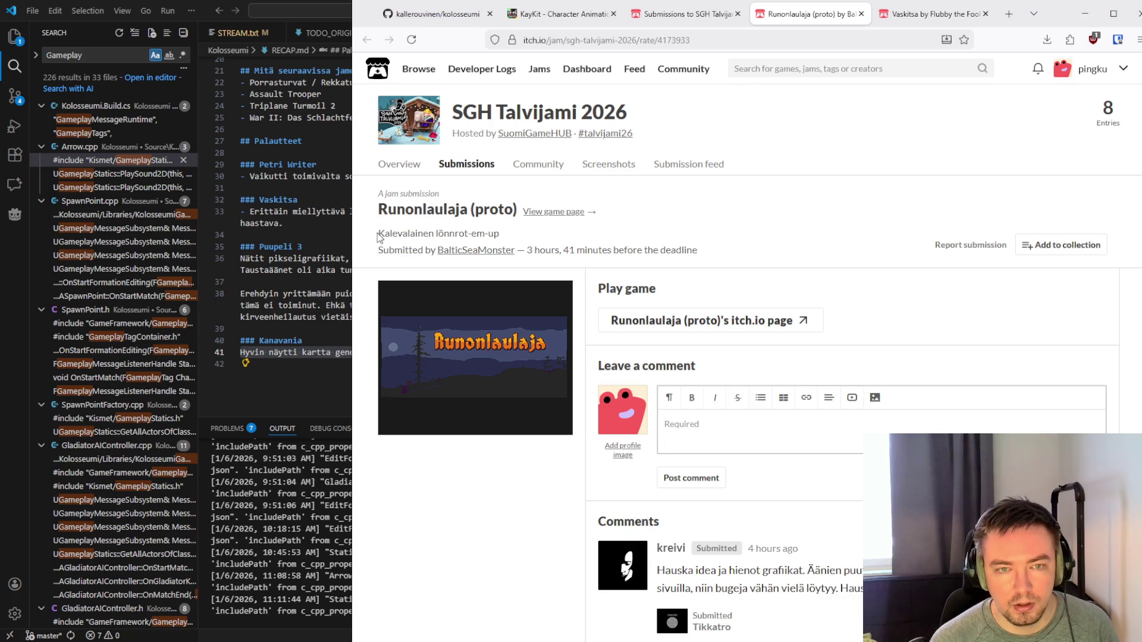
Read Runonlaulaja's description and open its itch.io game page in a new tab
{"action": "left_click_drag", "start_coordinate": [379, 233], "coordinate": [512, 232]}
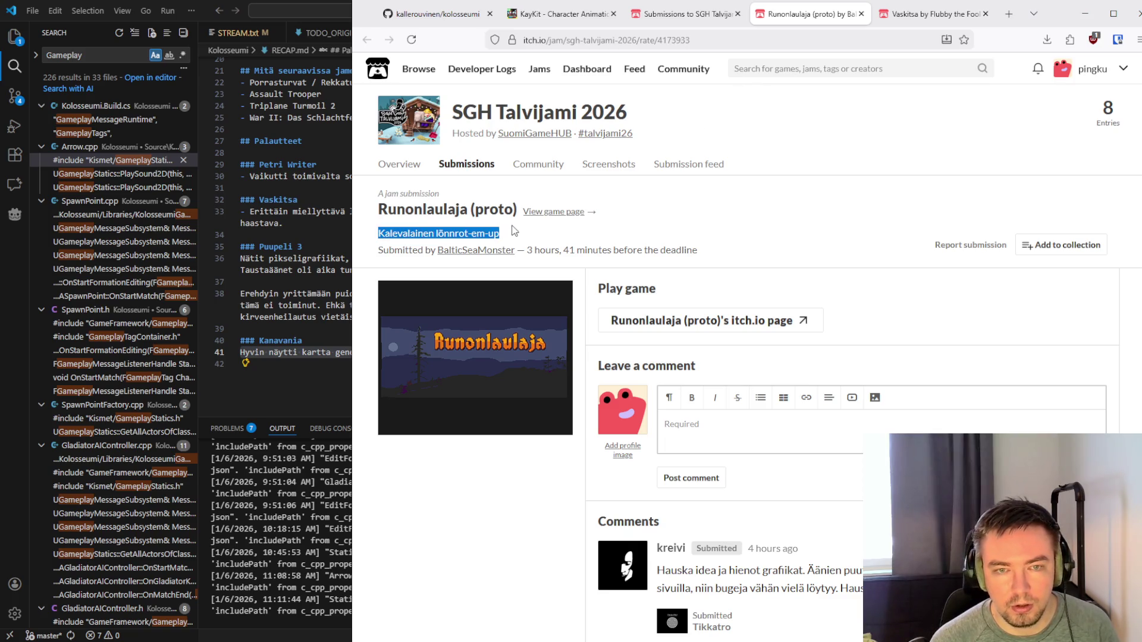
{"action": "left_click", "coordinate": [517, 234]}
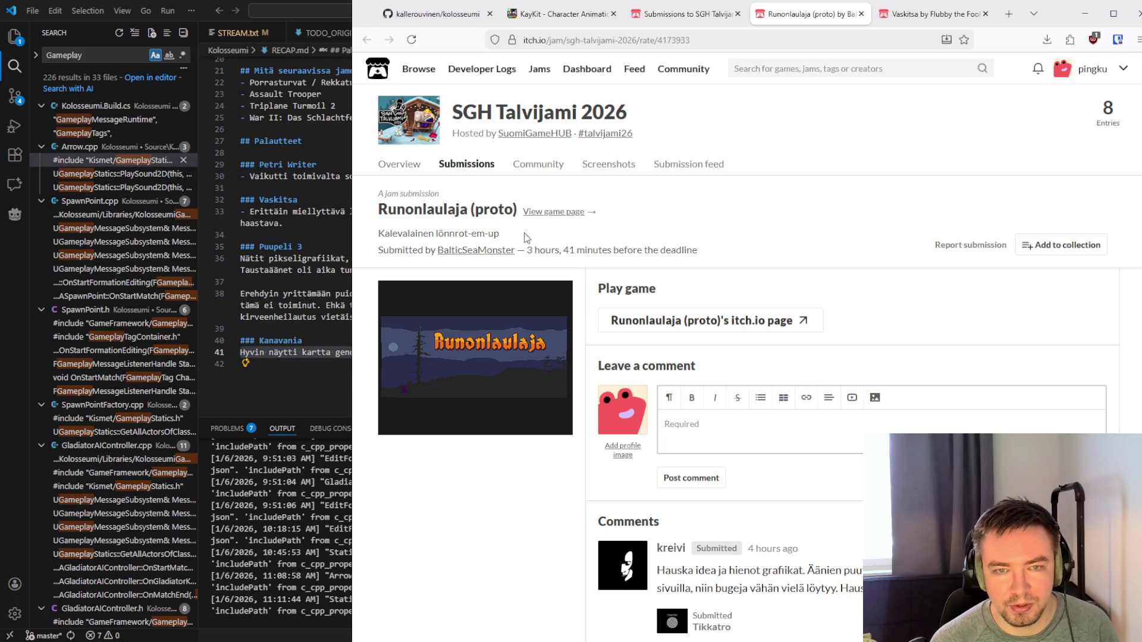
{"action": "middle_click", "coordinate": [680, 320]}
{"action": "left_click", "coordinate": [839, 13]}
{"action": "left_click", "coordinate": [635, 13]}
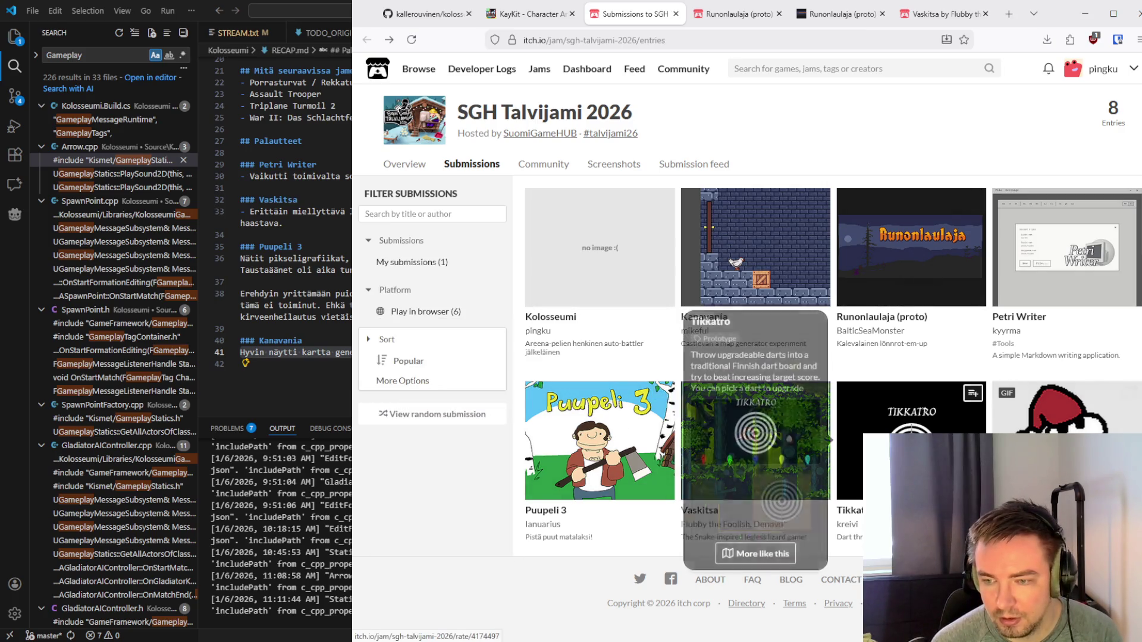
{"action": "mouse_move", "coordinate": [920, 246]}
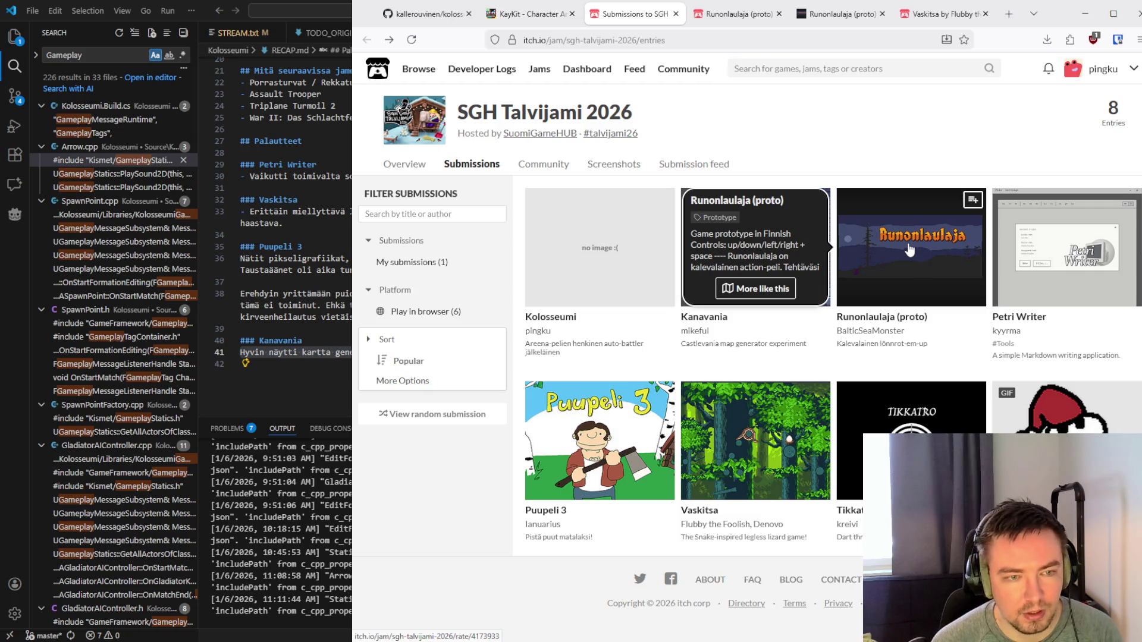
{"action": "mouse_move", "coordinate": [1064, 410]}
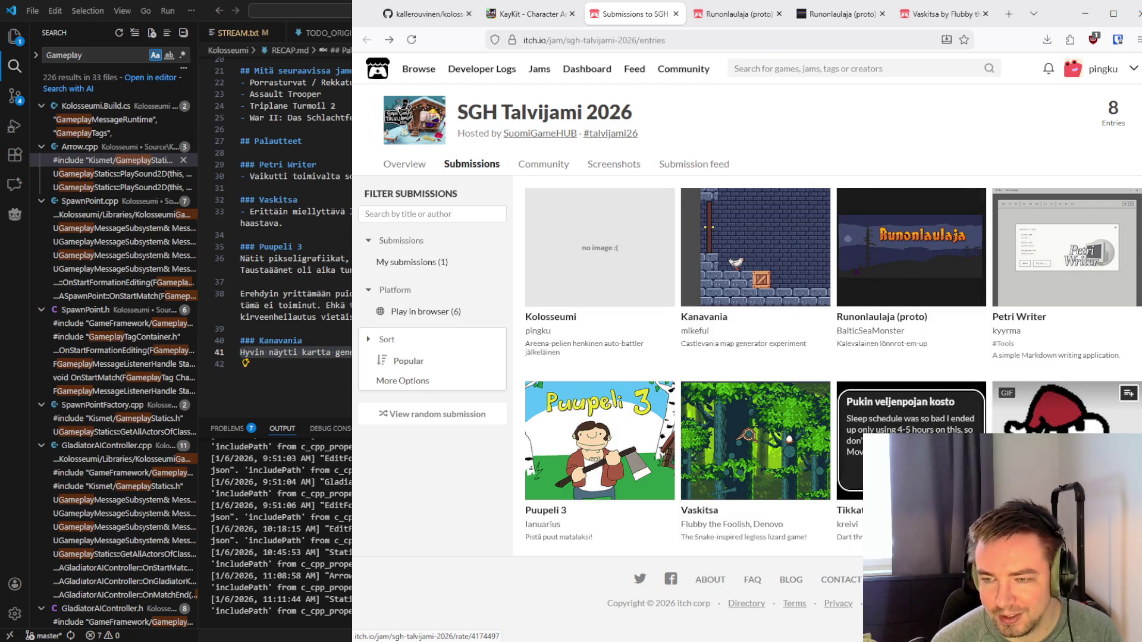